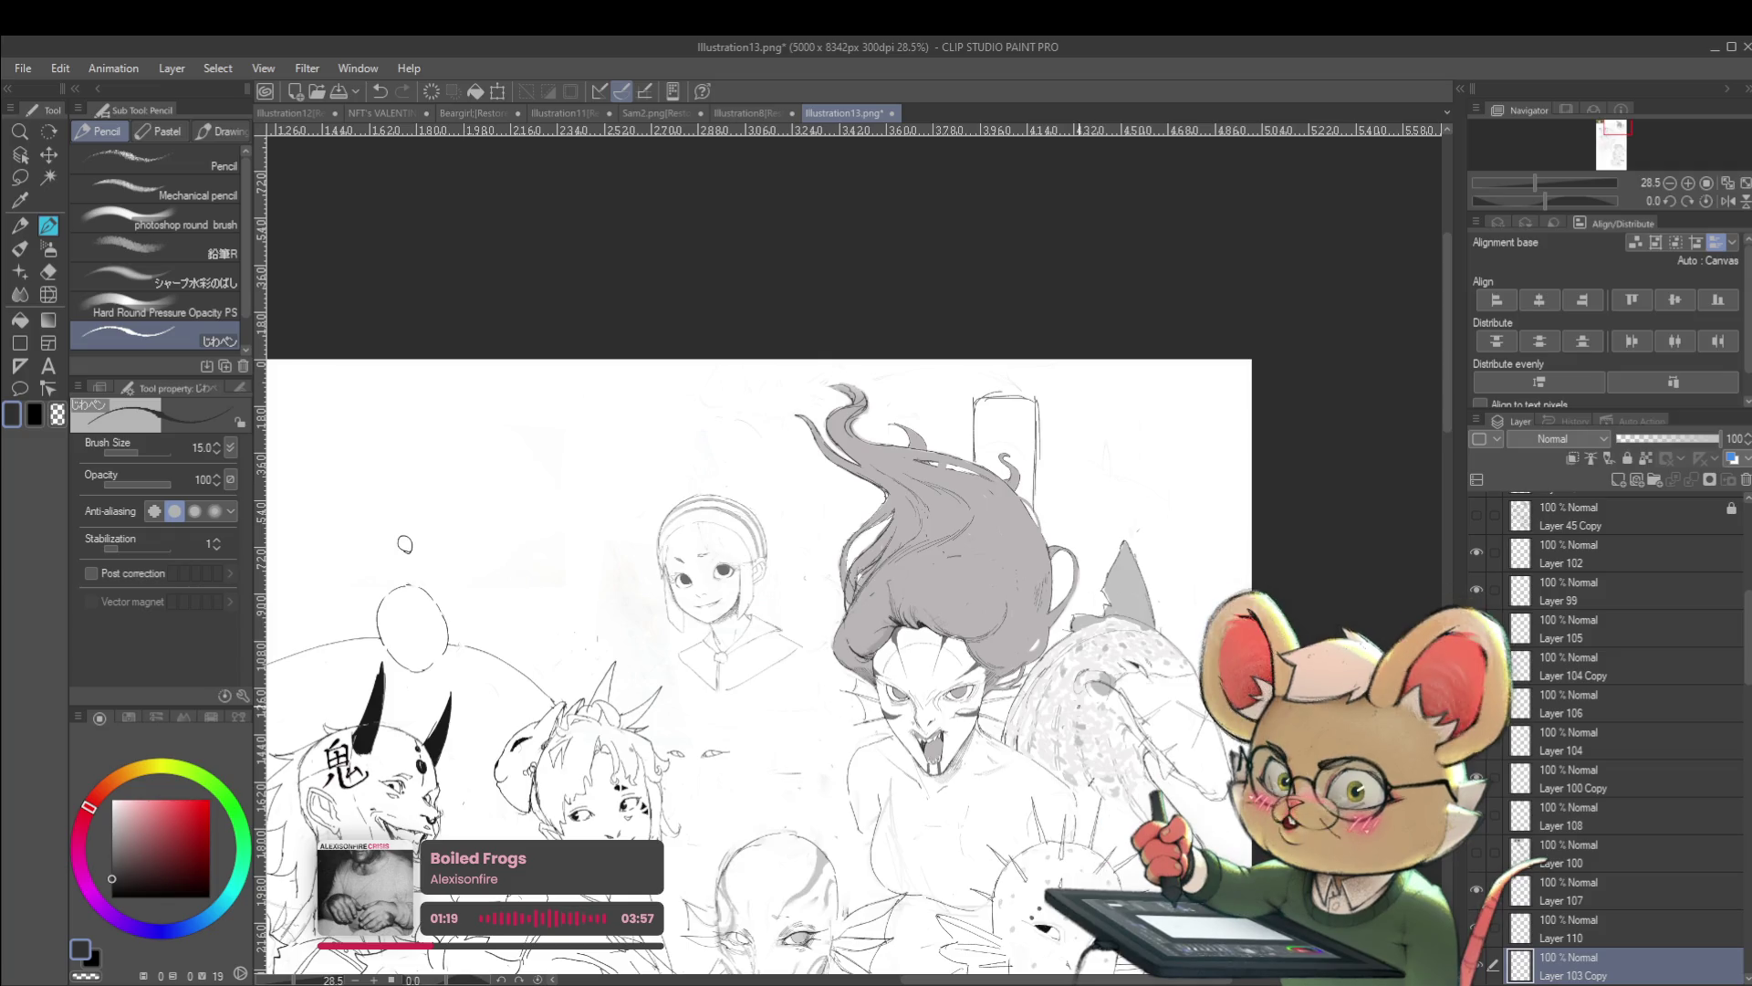
Pan the sketch sheet and mirror the canvas view to check the drawing
scroll(796, 535, "down", 2)
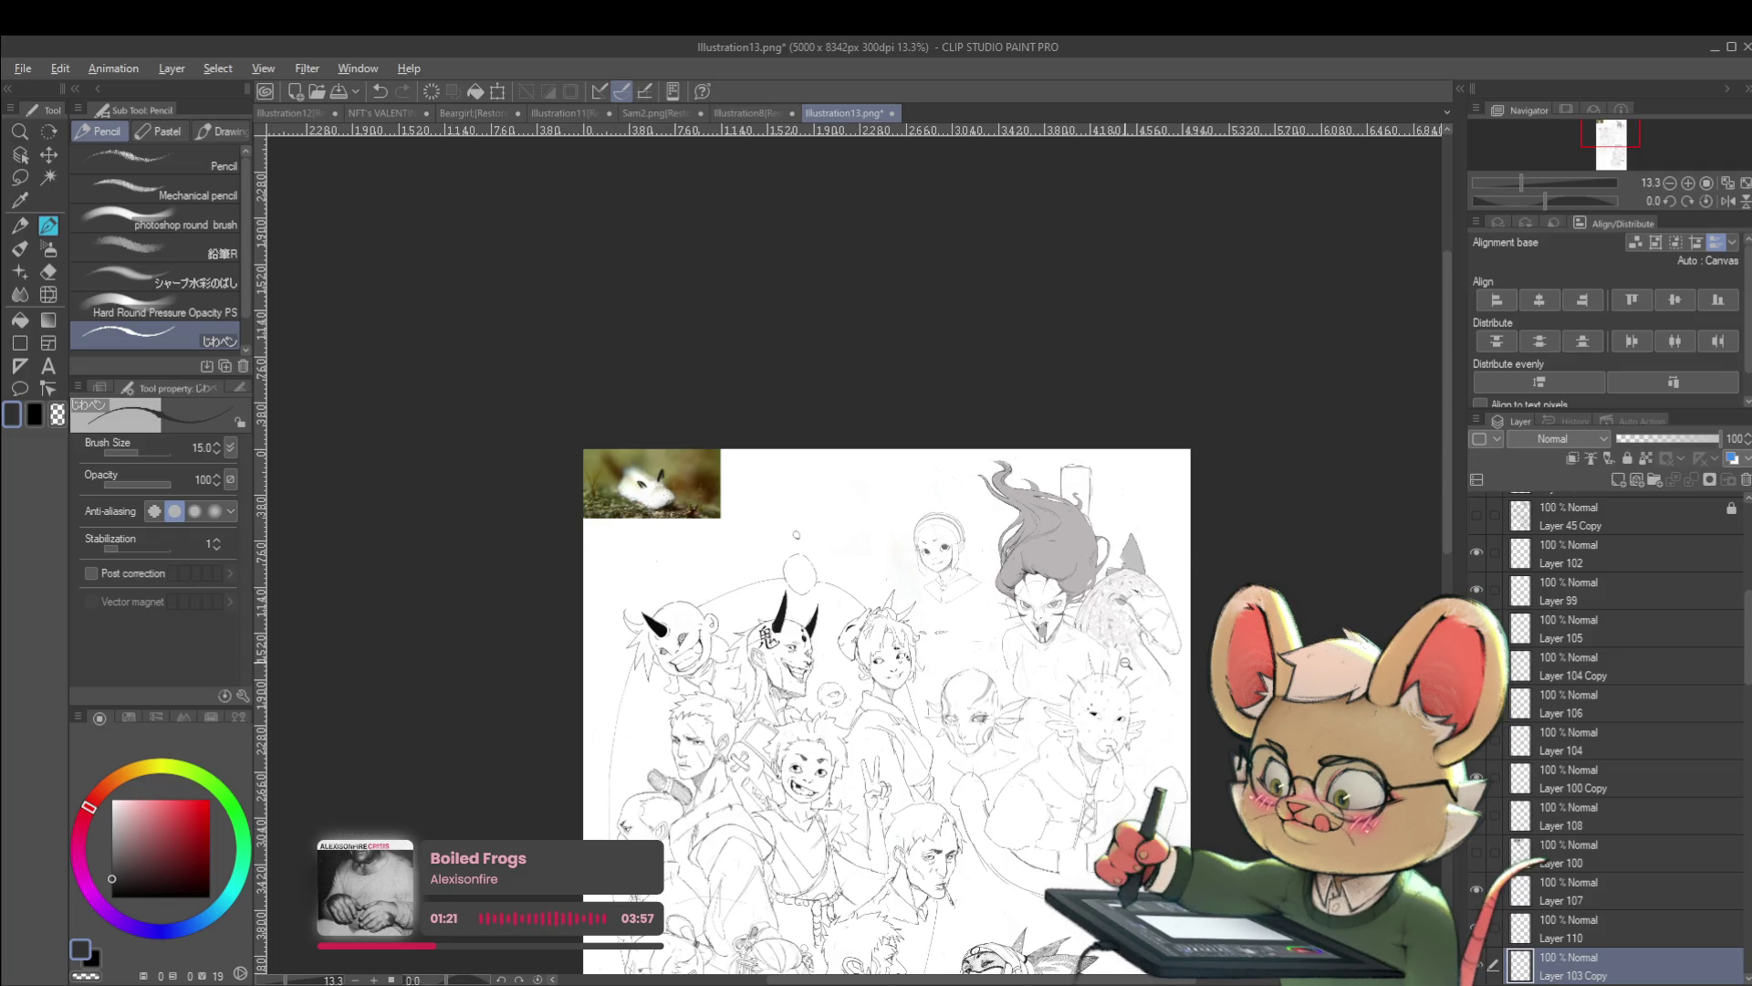
scroll(1126, 661, "down", 1)
scroll(1048, 715, "up", 3)
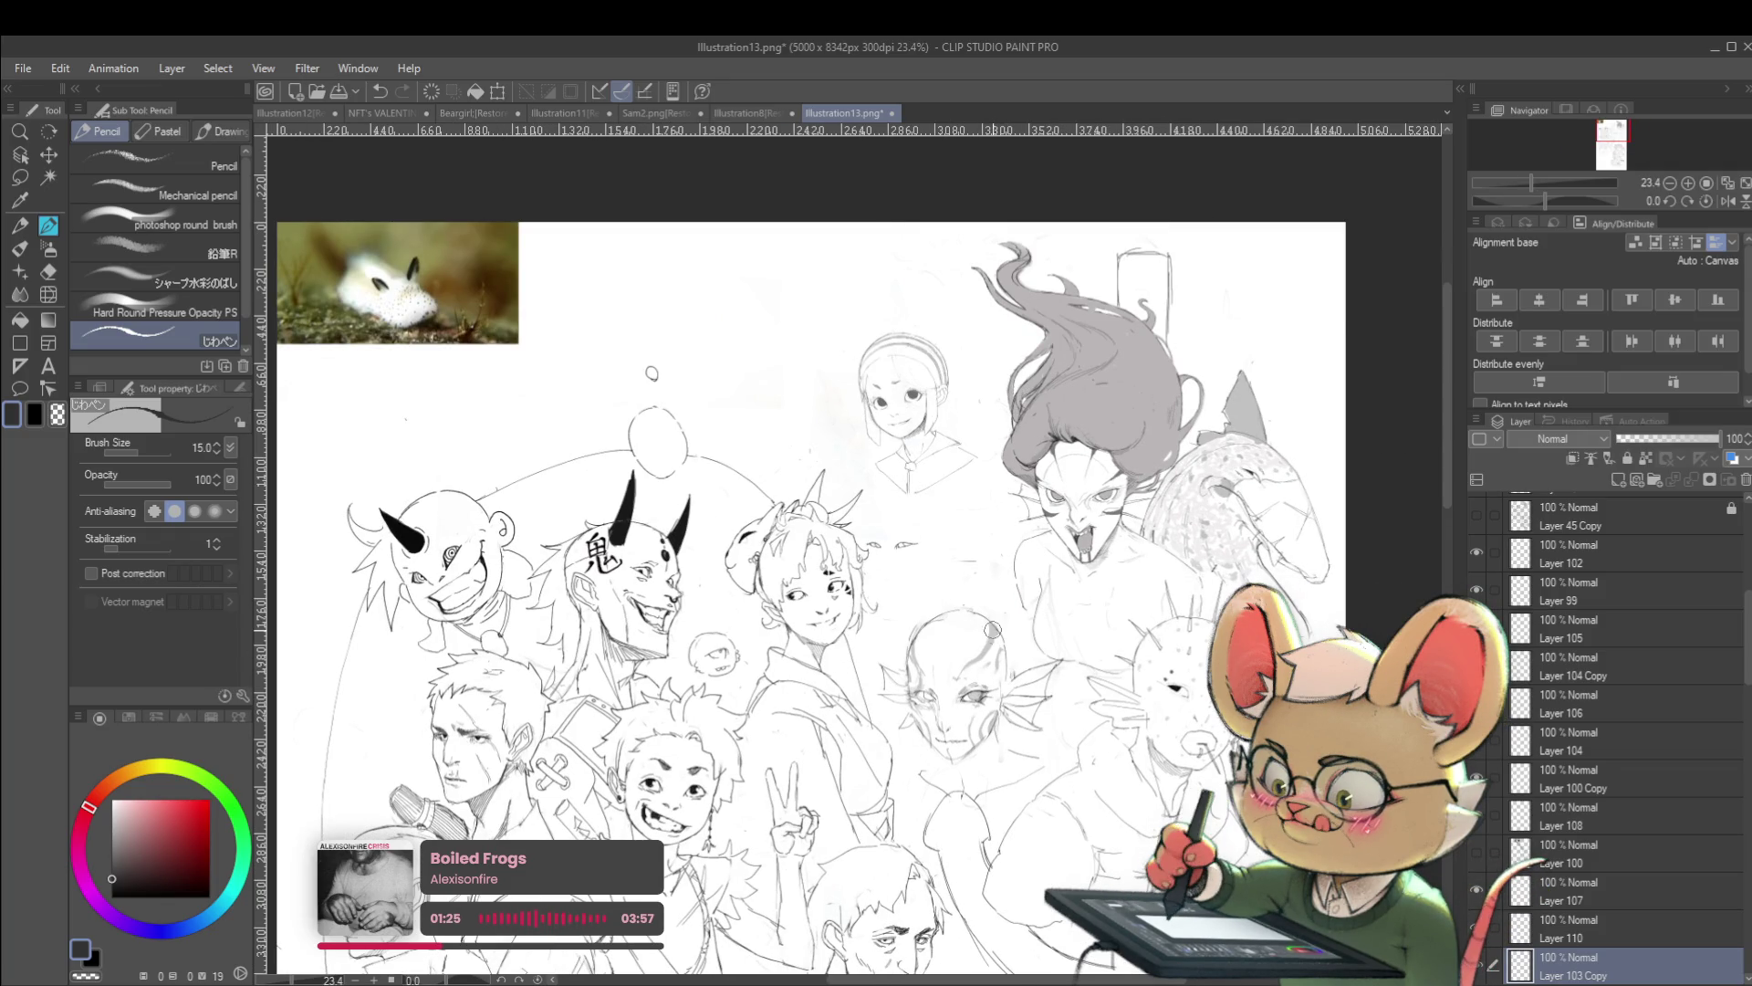
scroll(1016, 605, "down", 1)
left_click_drag(1067, 477, 1153, 422)
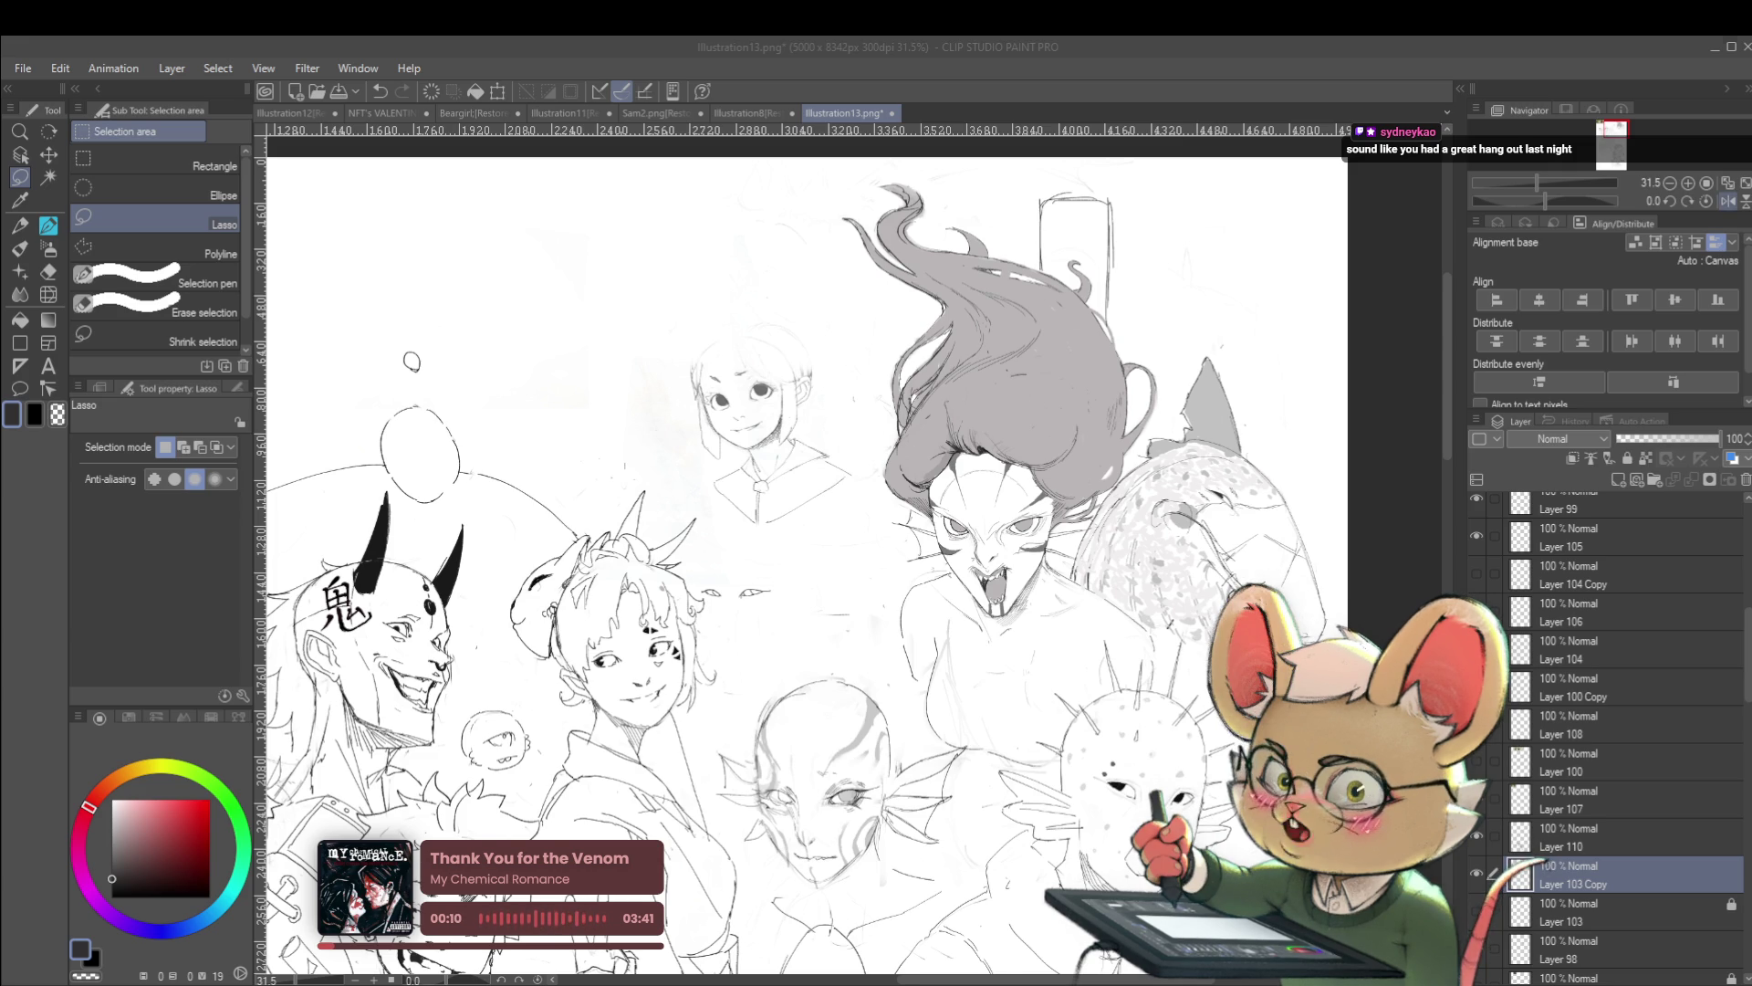
left_click(1727, 200)
left_click_drag(1225, 370, 1259, 332)
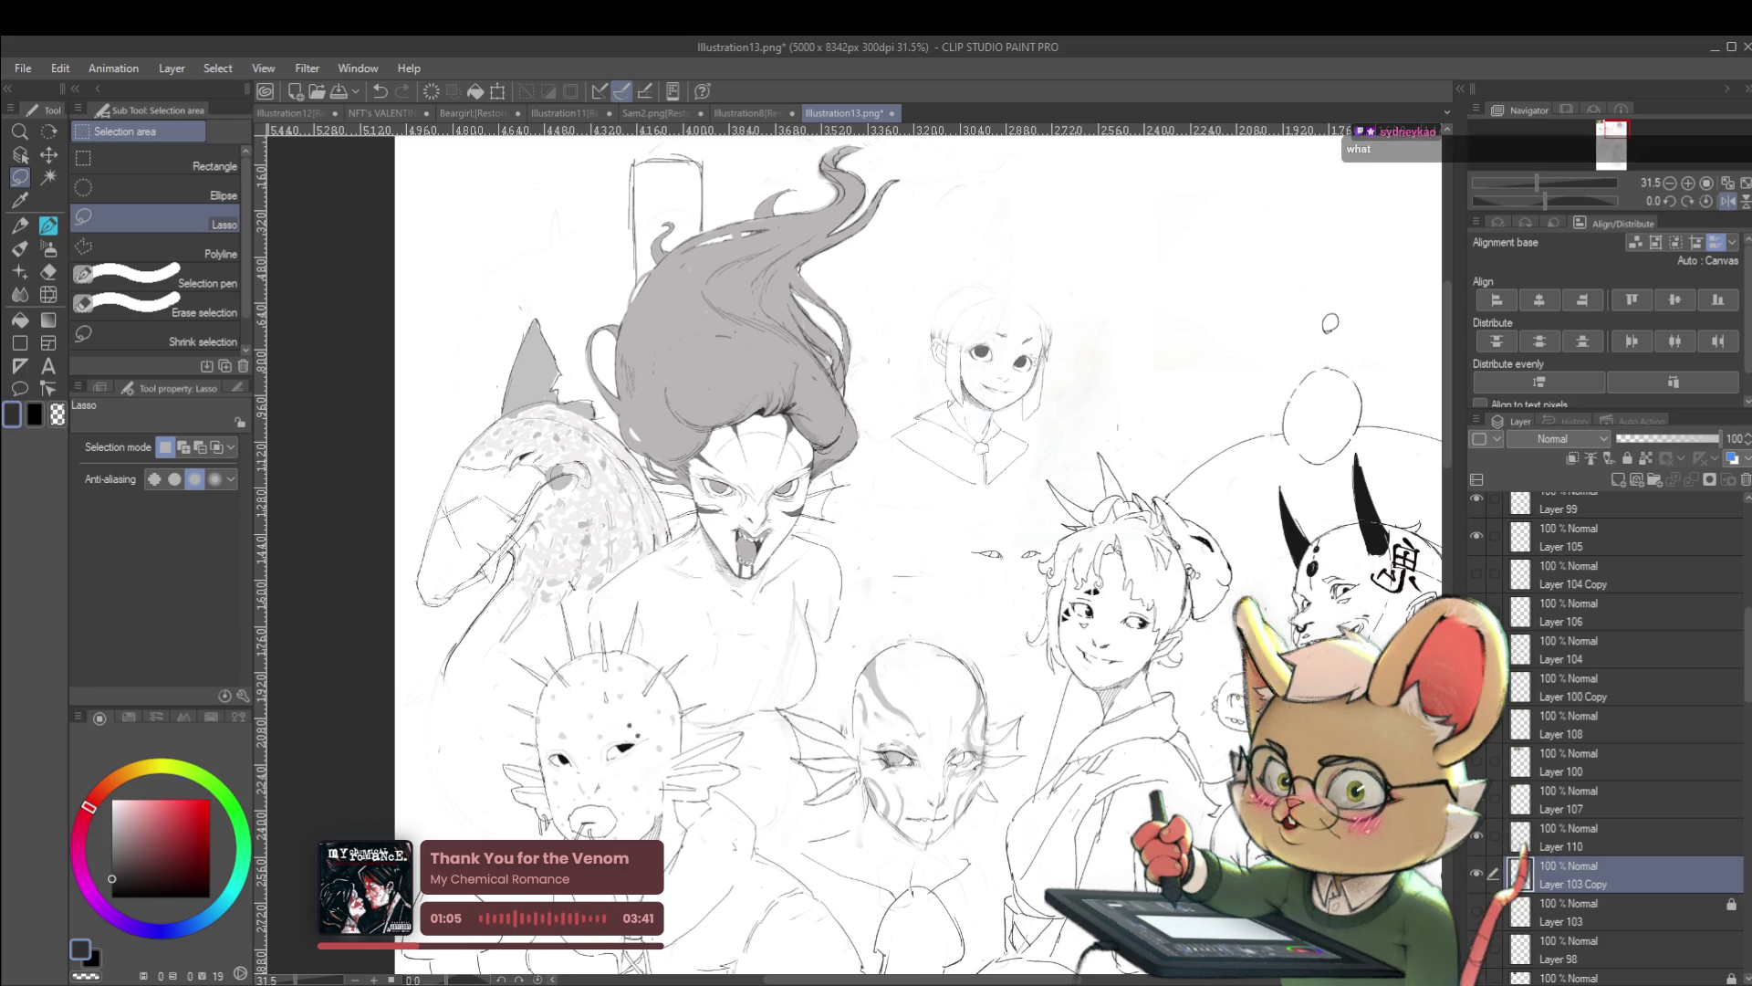
Unmirror the view, zoom to 101% on the schoolgirl's face, and pick the Liquify tool
left_click(1713, 200)
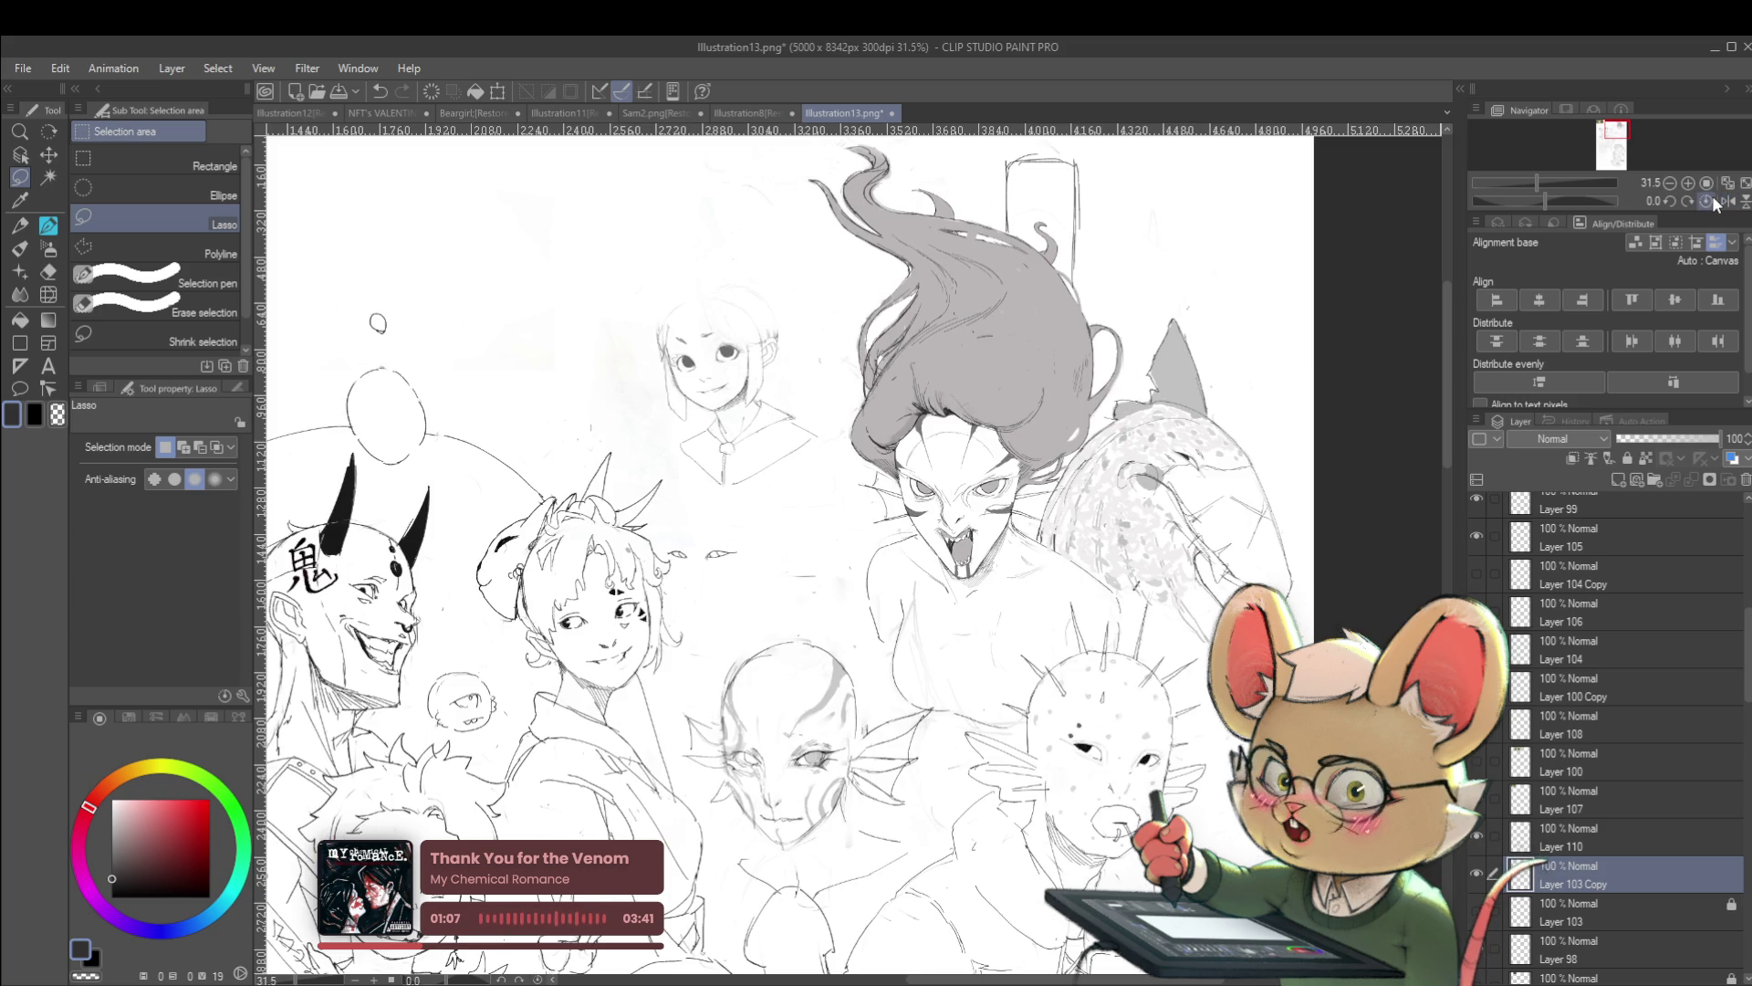
left_click_drag(903, 429, 923, 521)
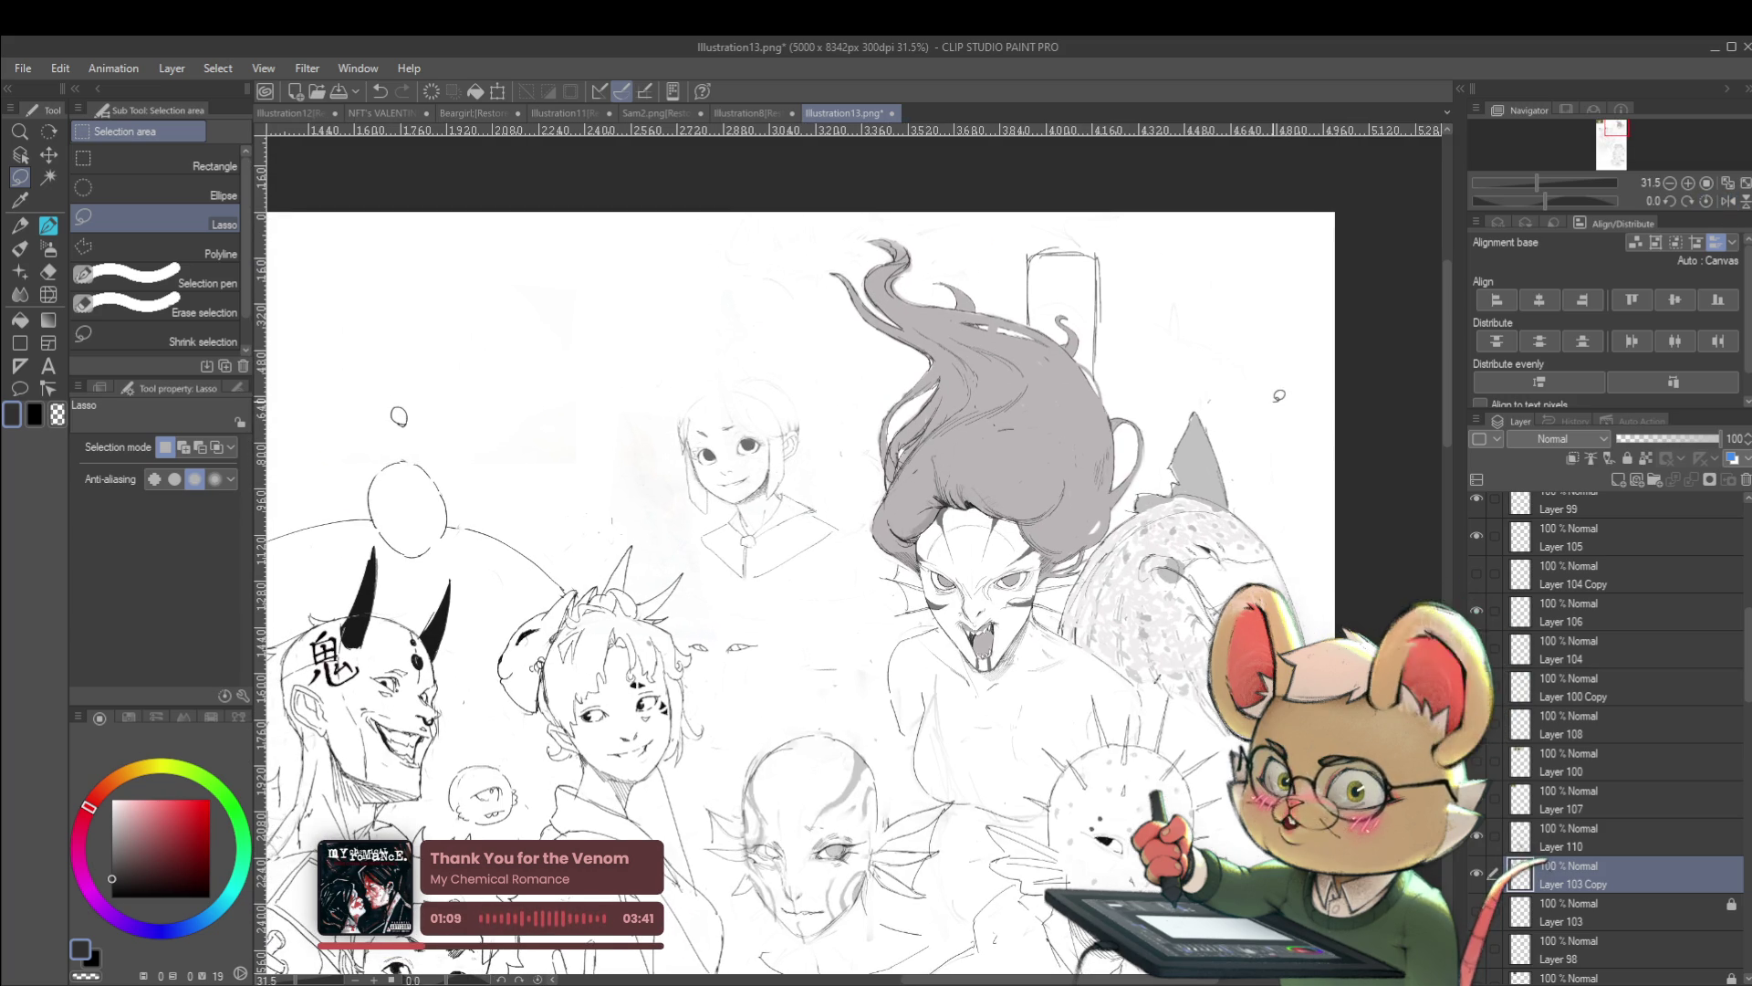
scroll(923, 521, "up", 5)
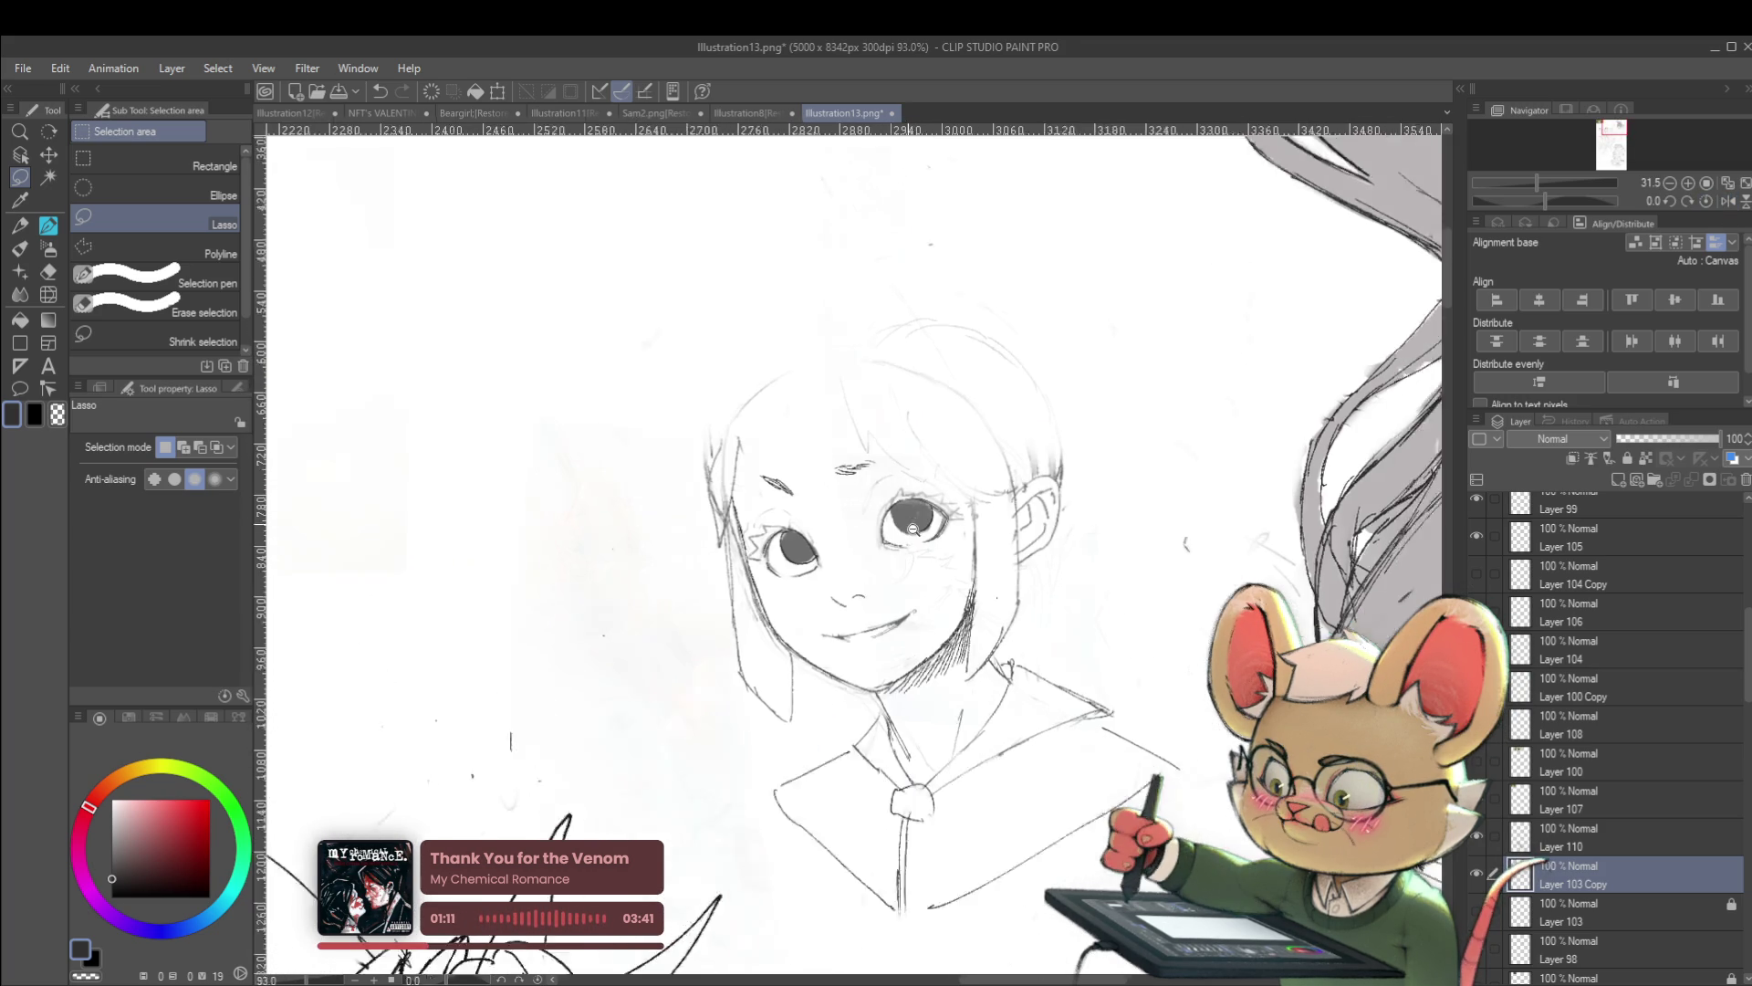
left_click(48, 294)
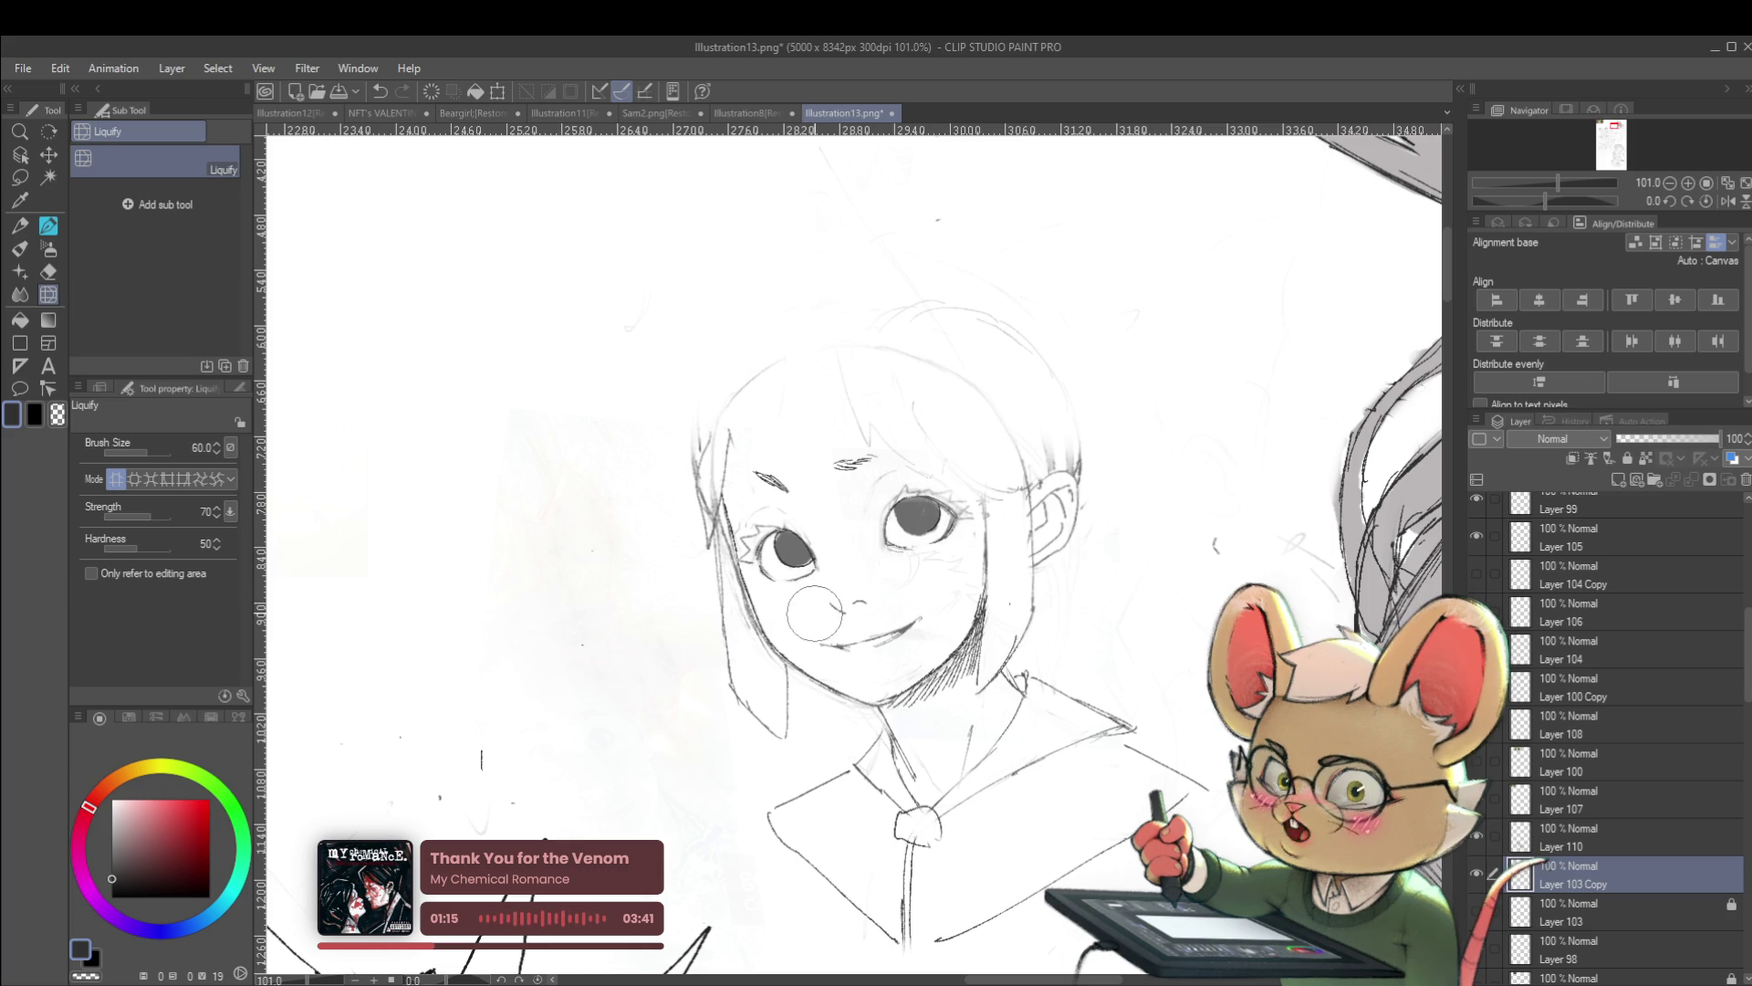
Raise the Liquify brush to 80 and push the left eye into a larger, open shape
key("bracketright")
key("bracketright")
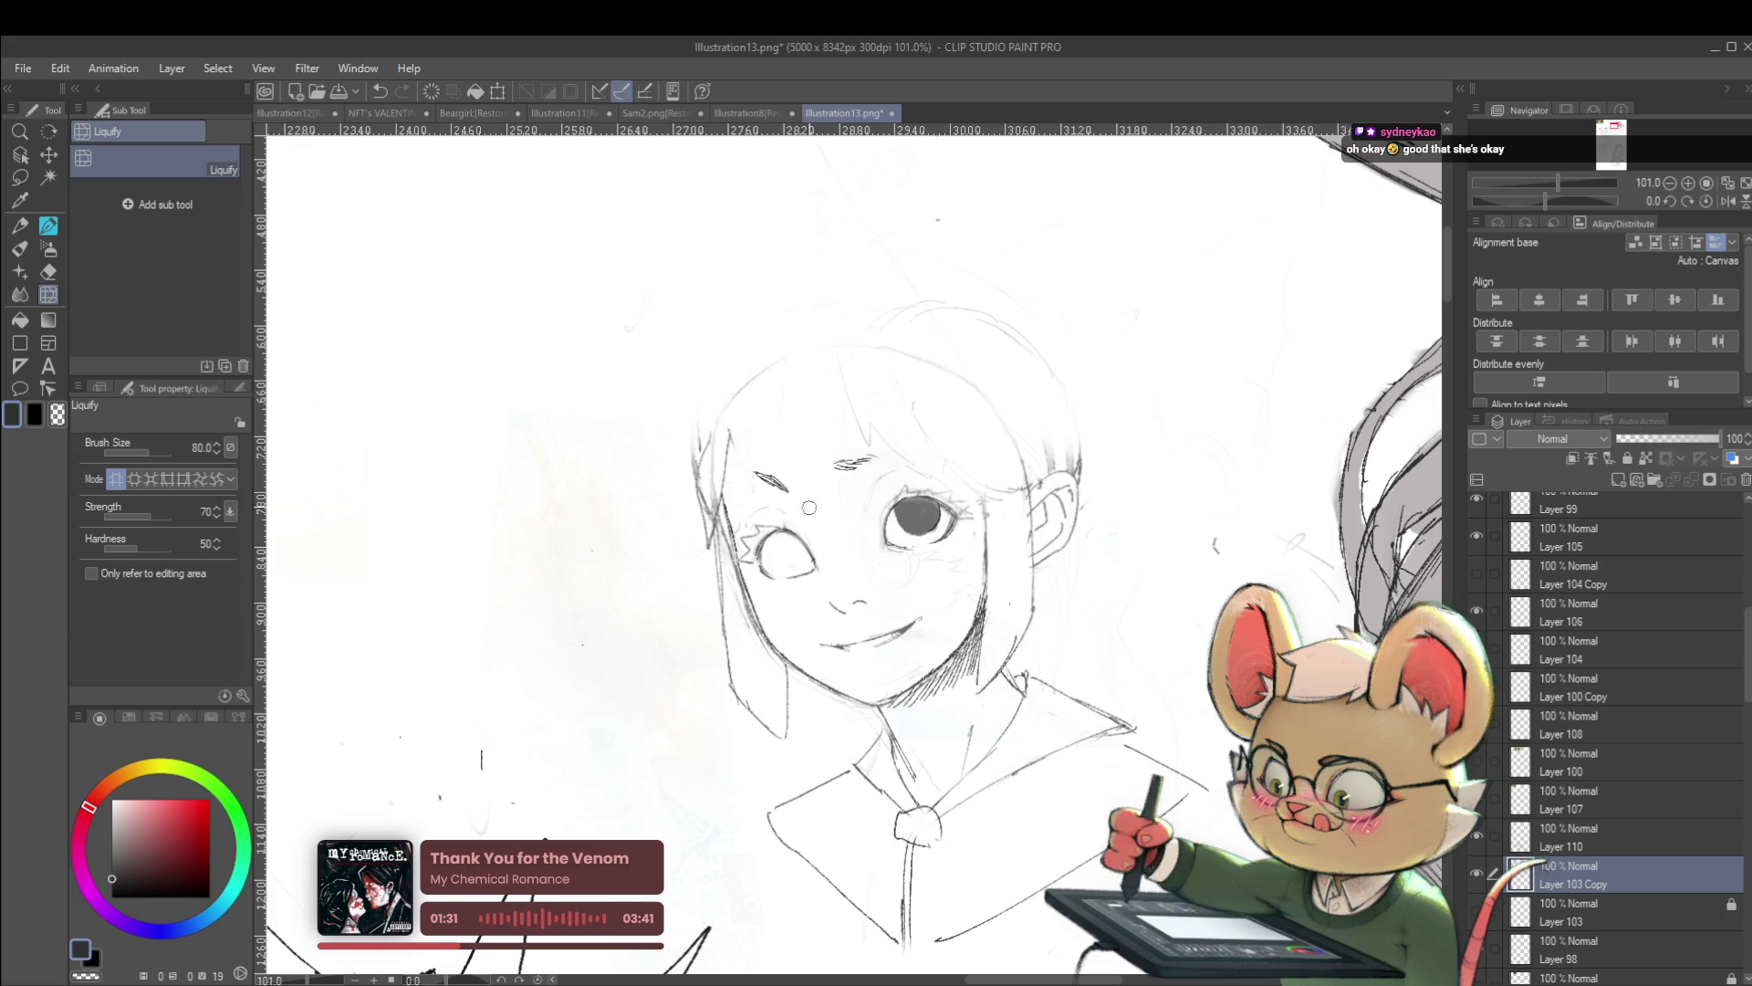
key("p")
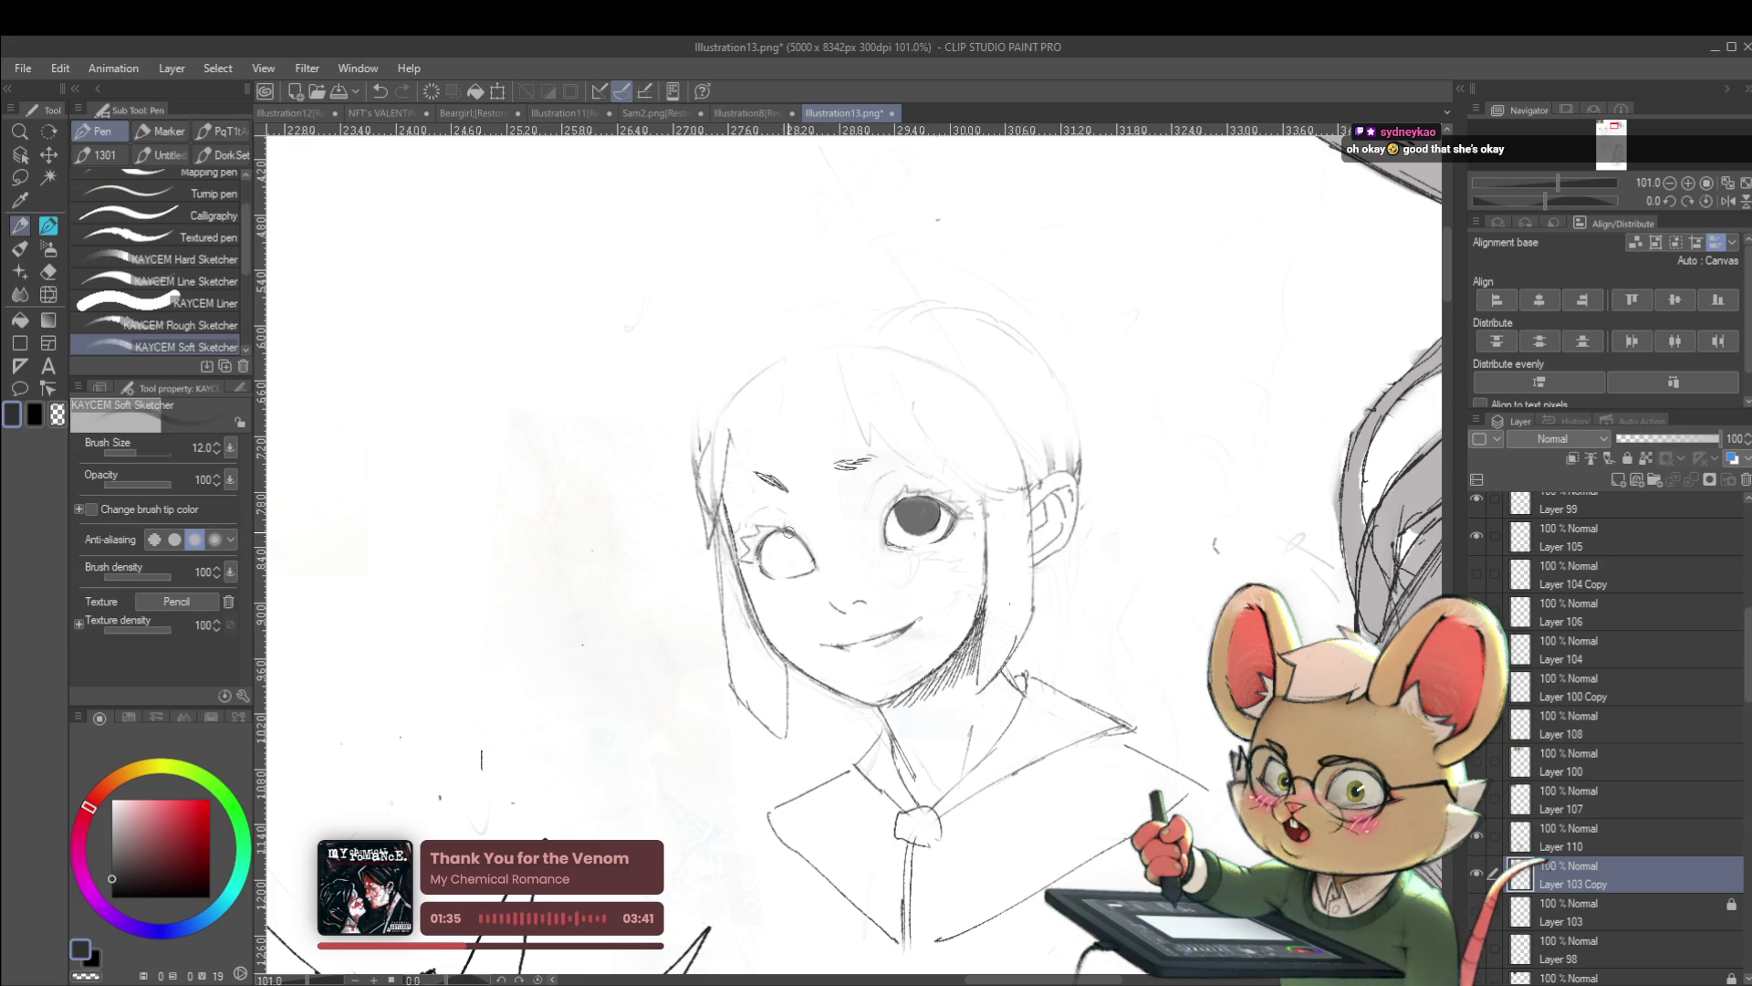
With the じわペン pencil, draw an iris circle in the enlarged left eye, undo and redraw it
key("p")
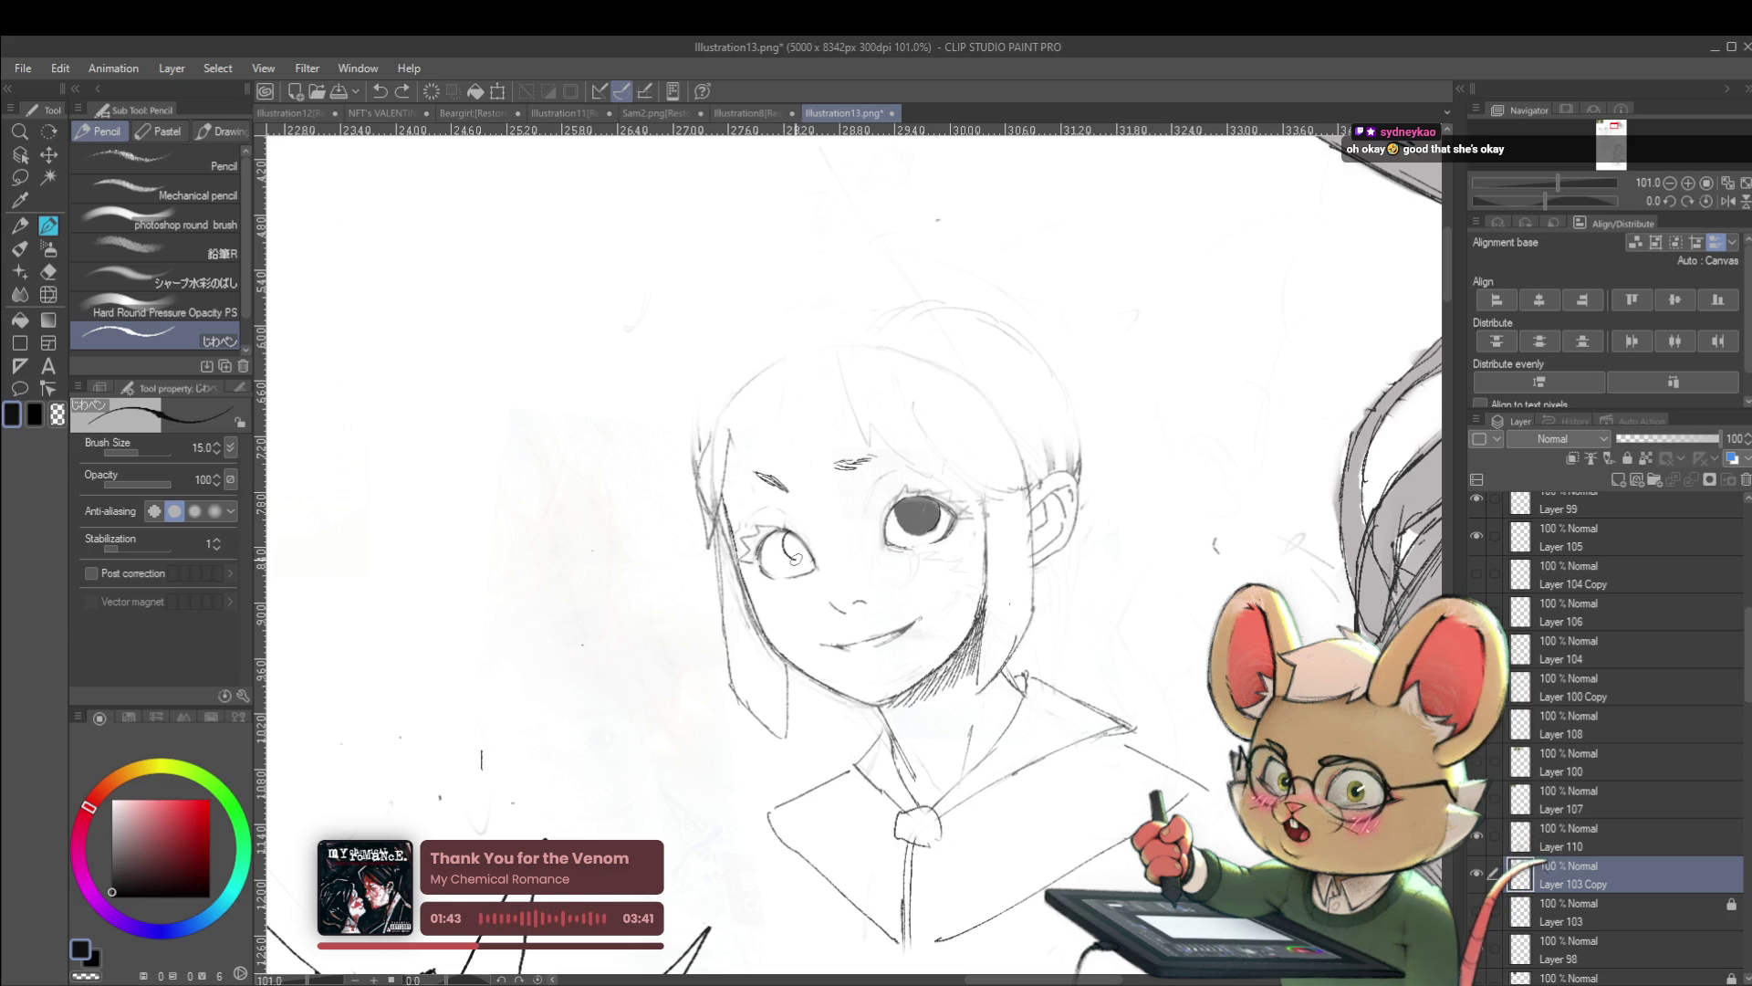
scroll(886, 423, "down", 5)
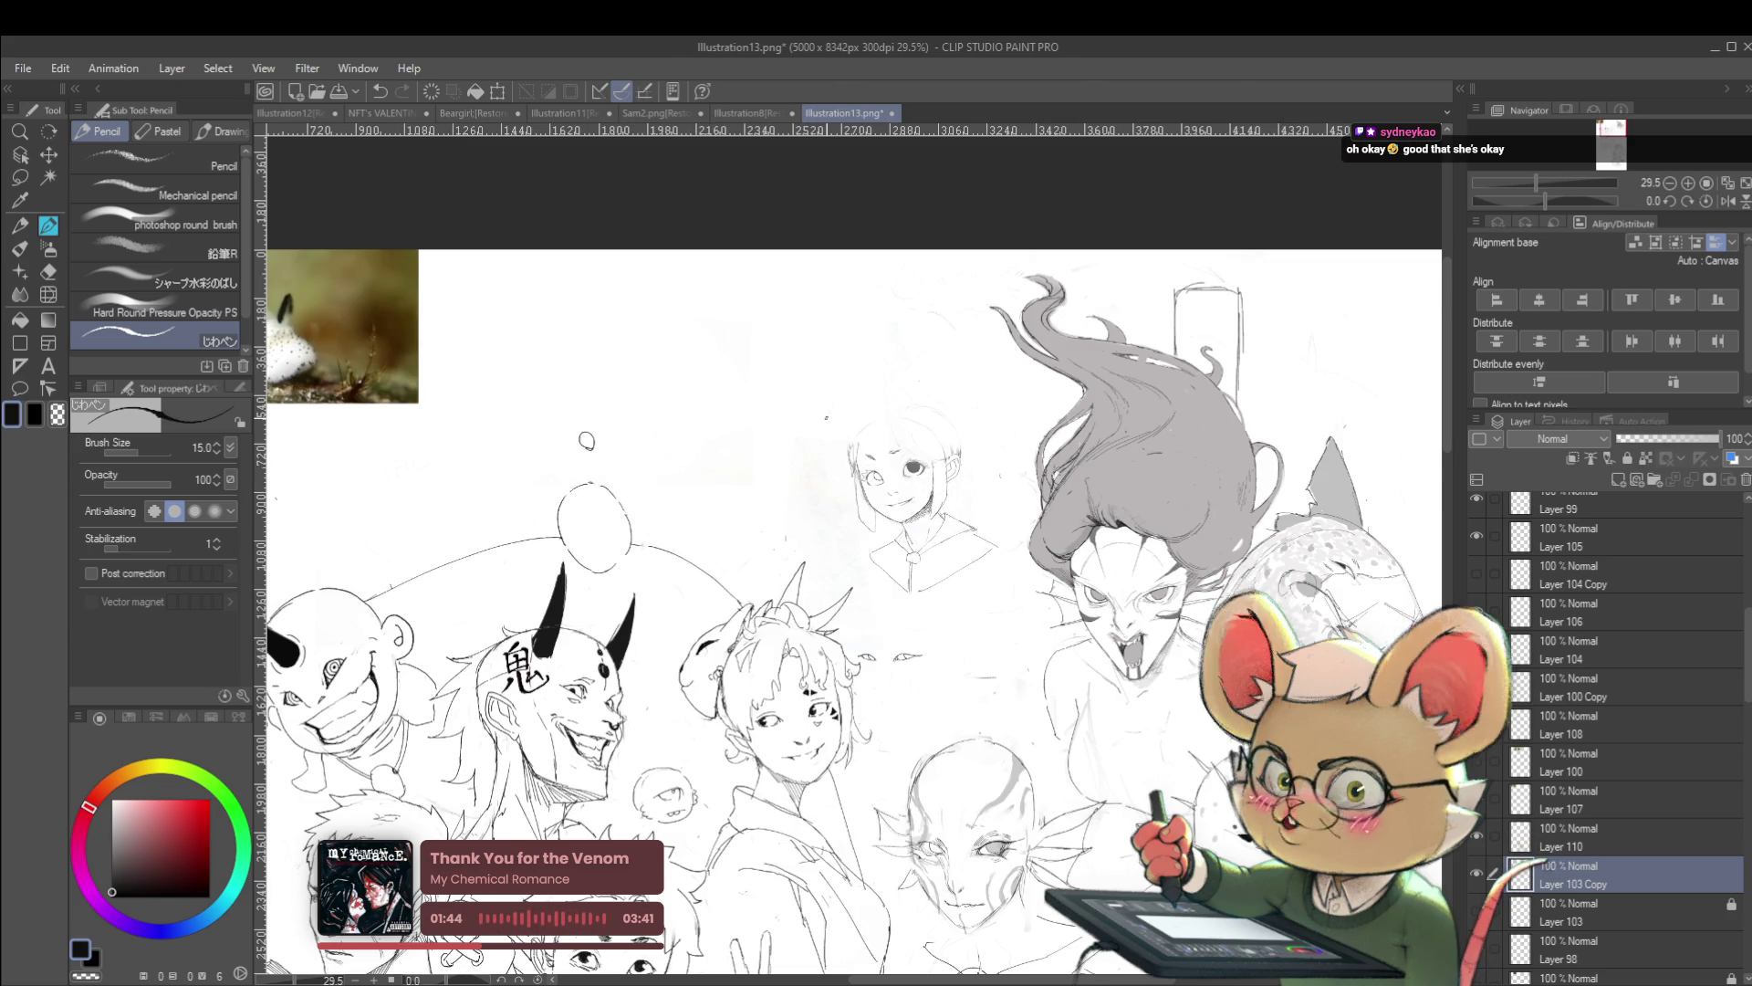
scroll(318, 560, "up", 1)
scroll(770, 584, "up", 5)
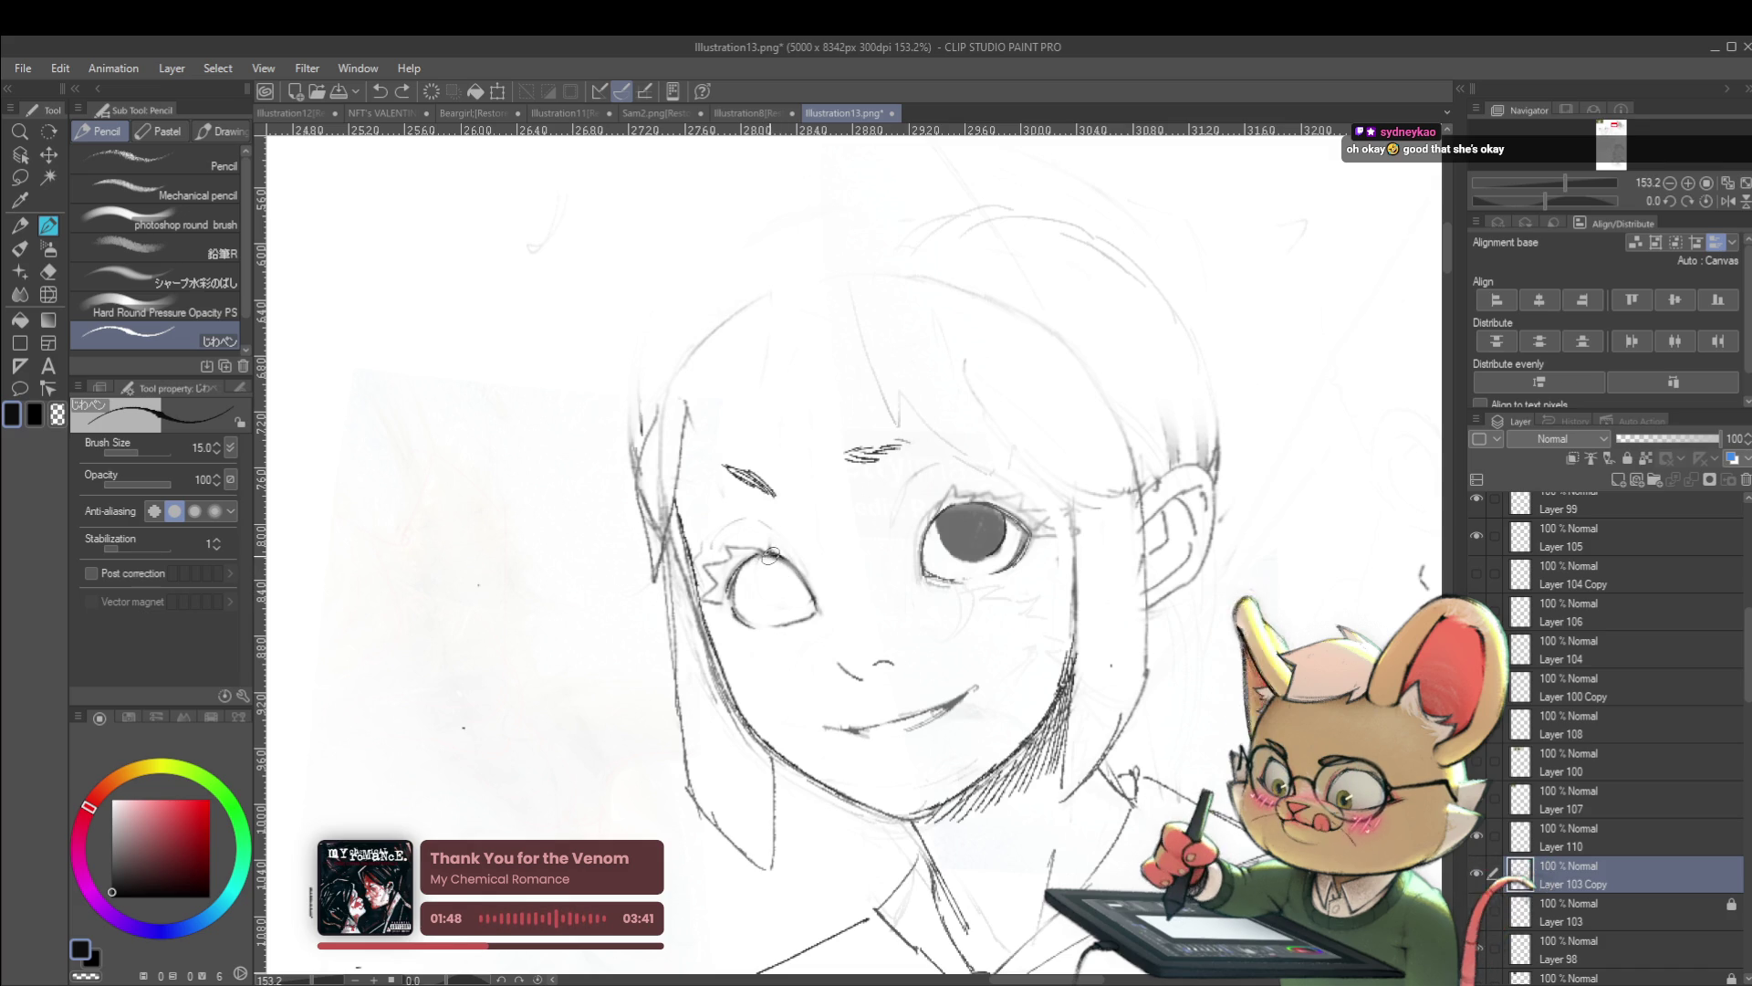
mouse_move(756, 591)
left_mouse_down()
mouse_move(791, 600)
mouse_move(764, 559)
mouse_move(758, 594)
left_mouse_up()
key("ctrl+z")
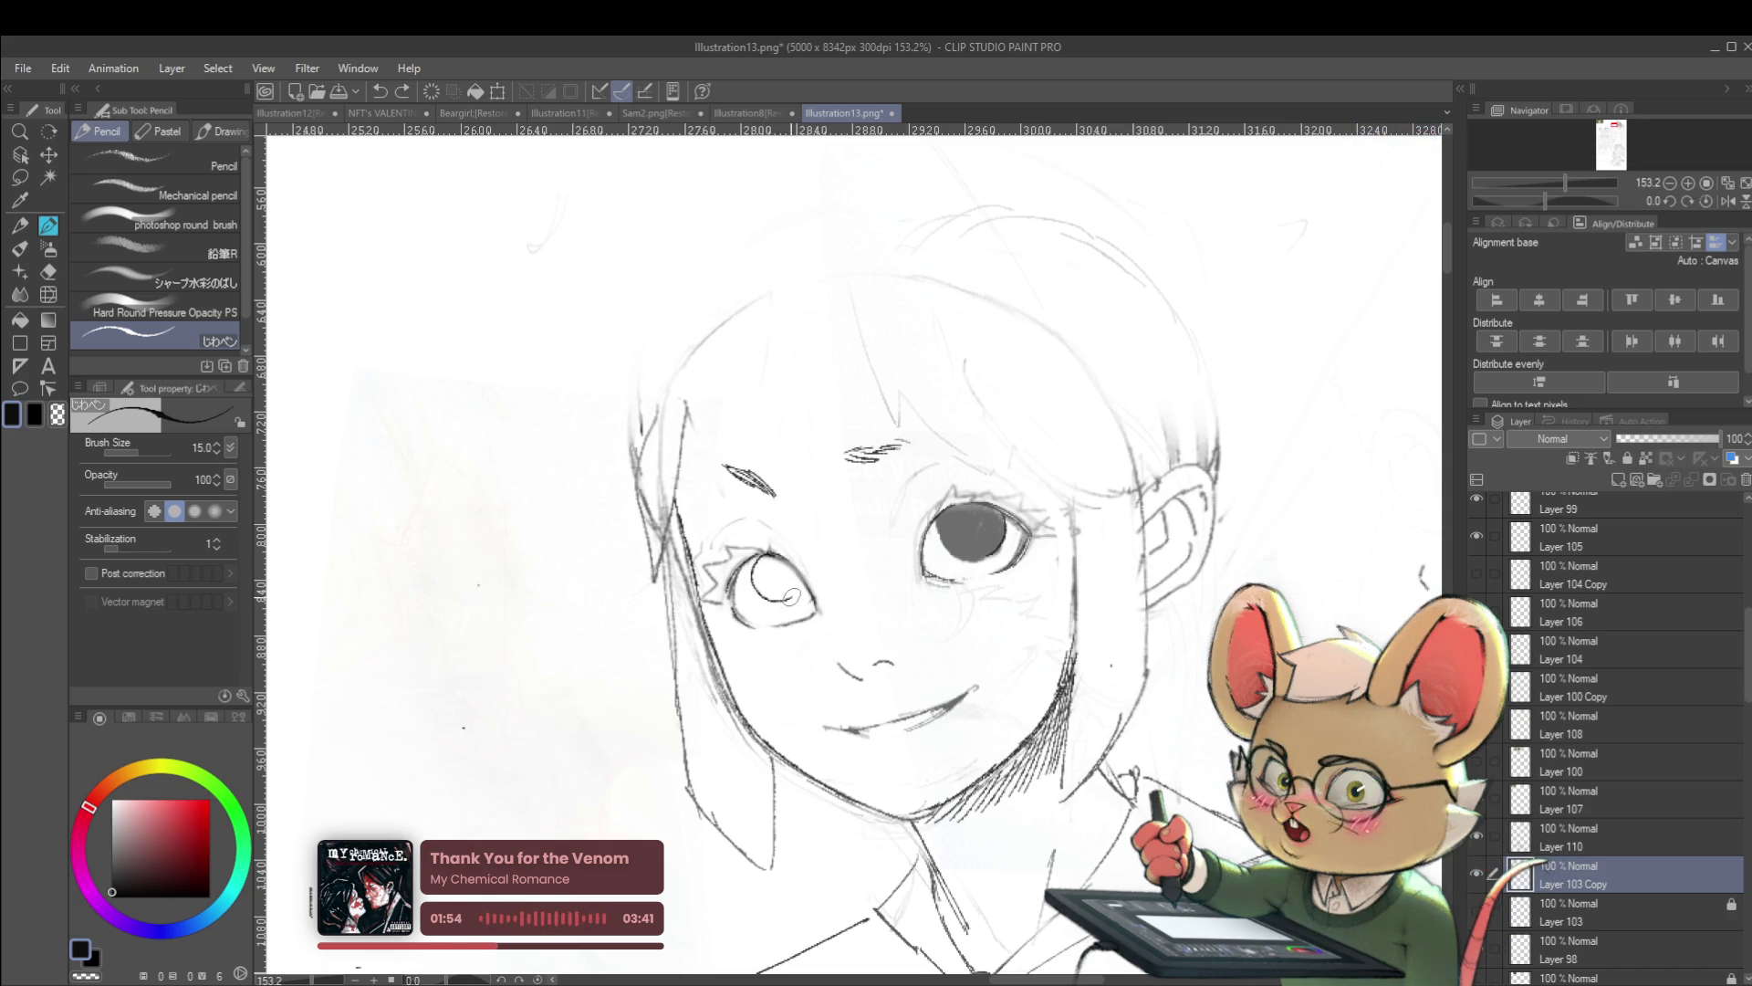
scroll(821, 548, "down", 5)
left_click_drag(984, 399, 942, 384)
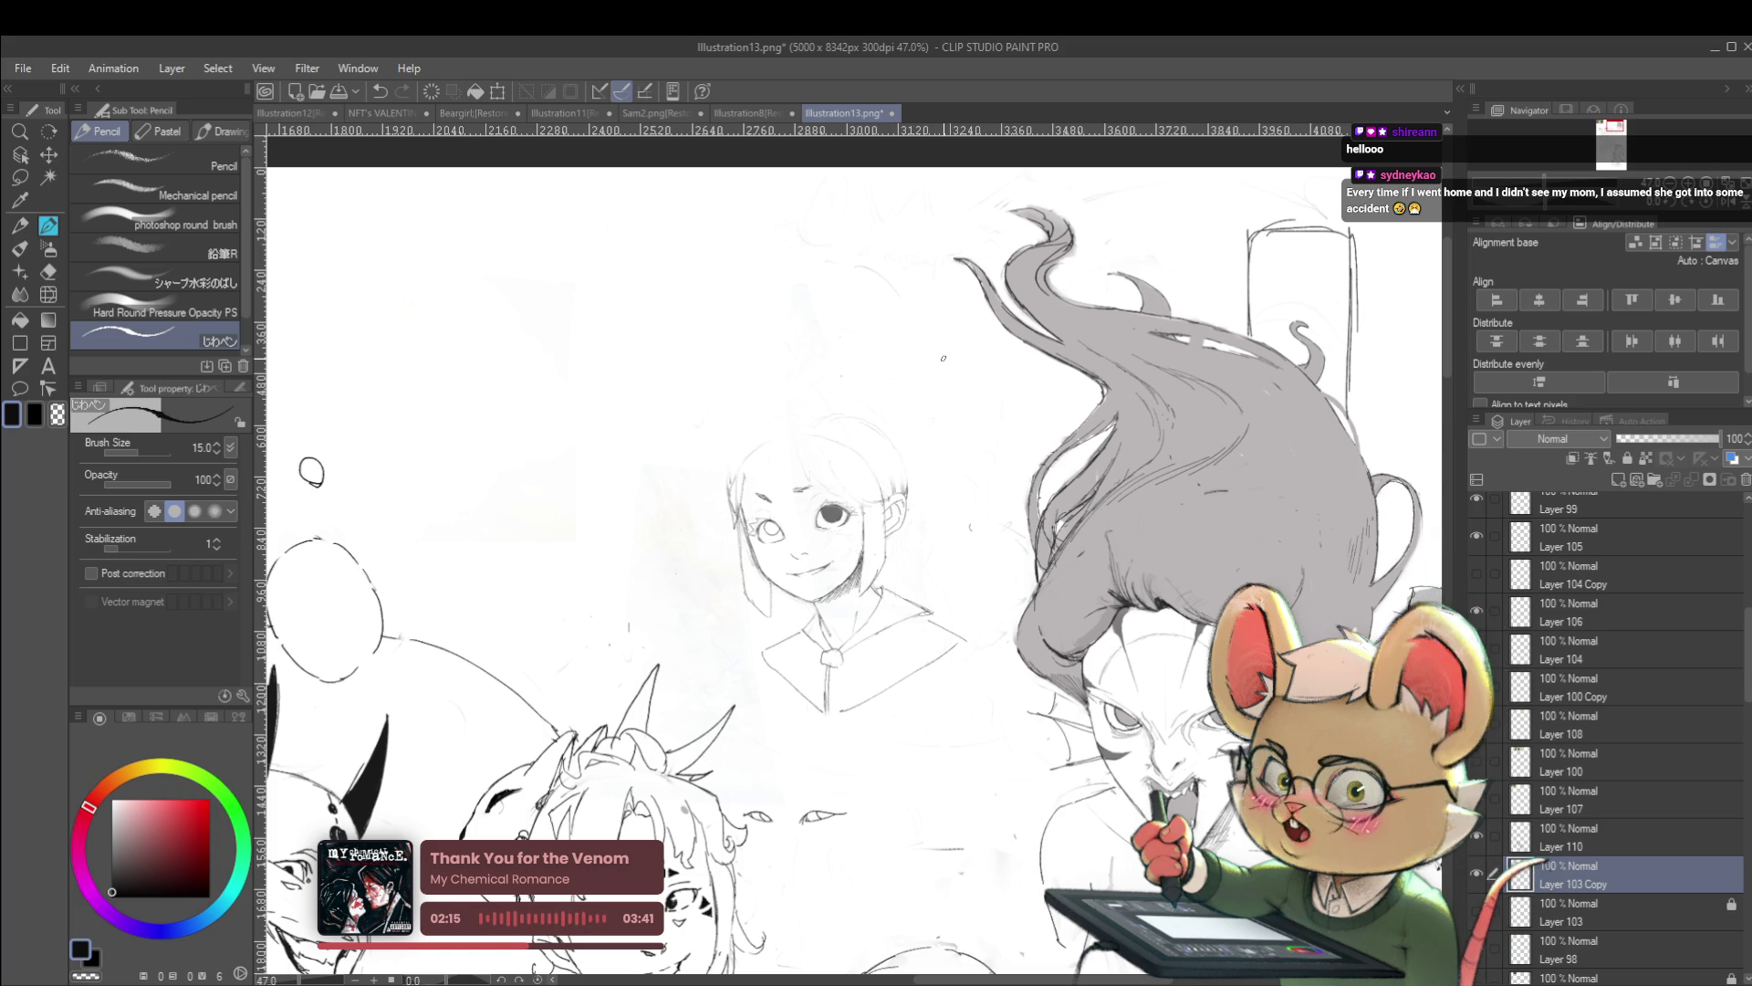
Lighten the grey fill in the girl's right eye and pencil a new iris curve inside it
scroll(858, 502, "up", 6)
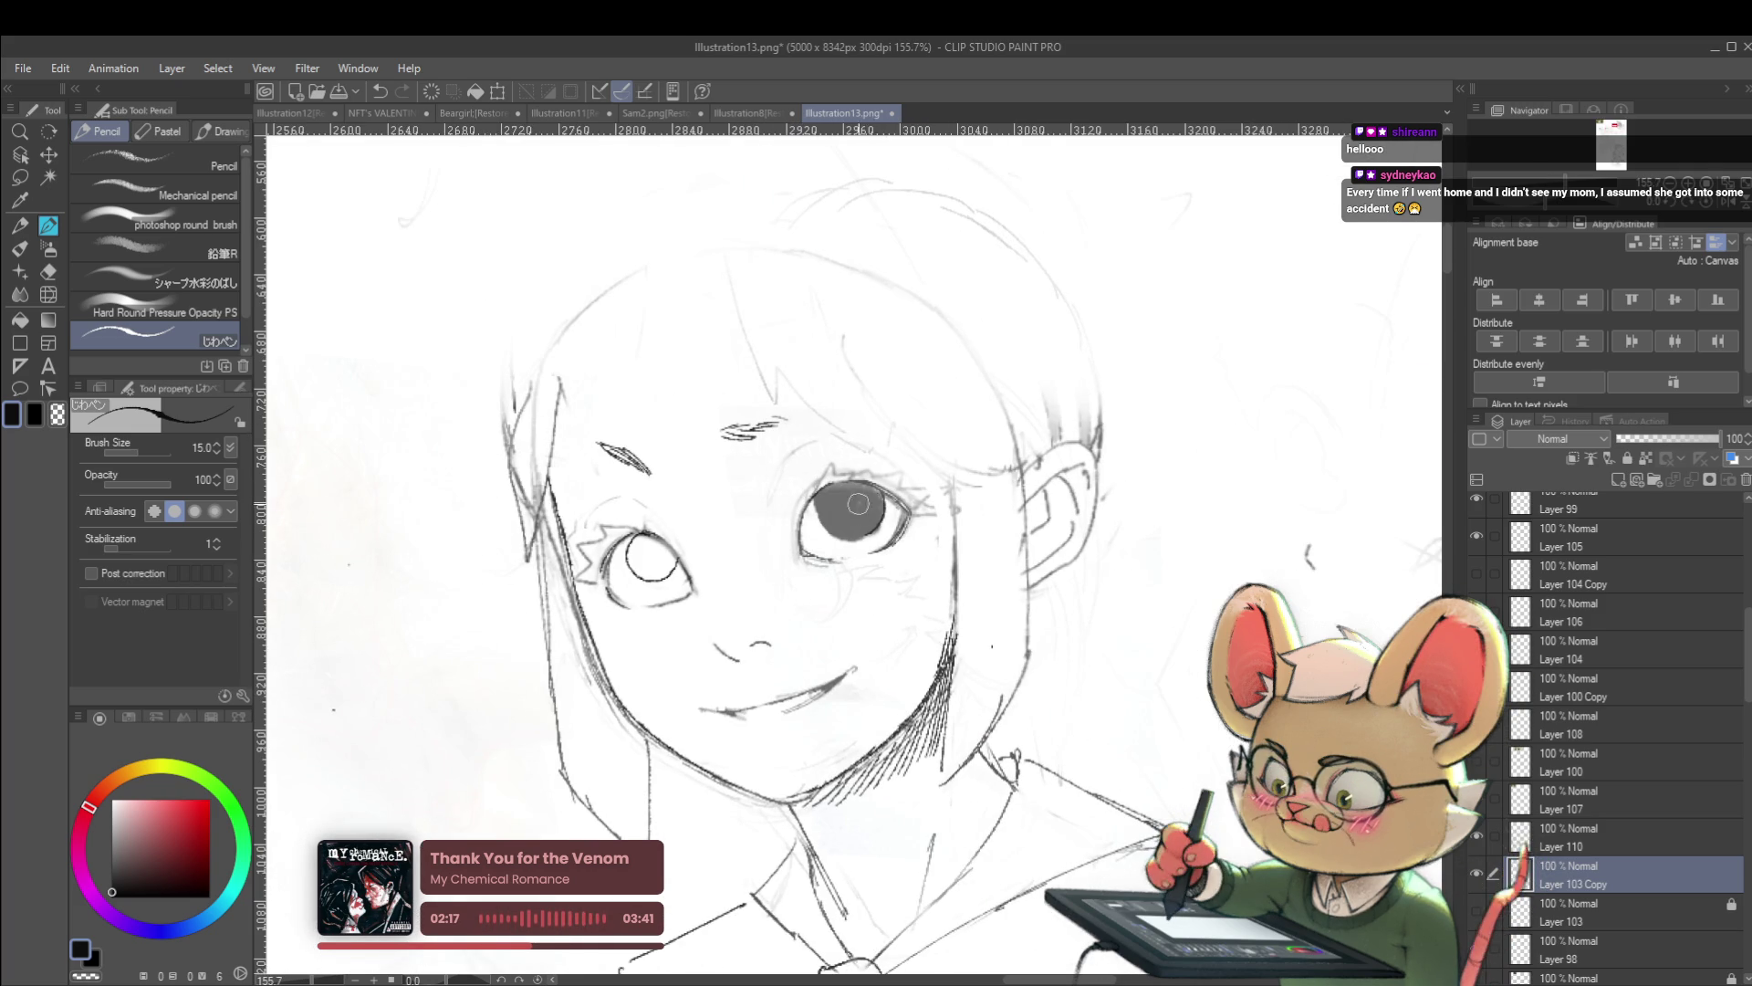
left_click_drag(849, 526, 839, 536)
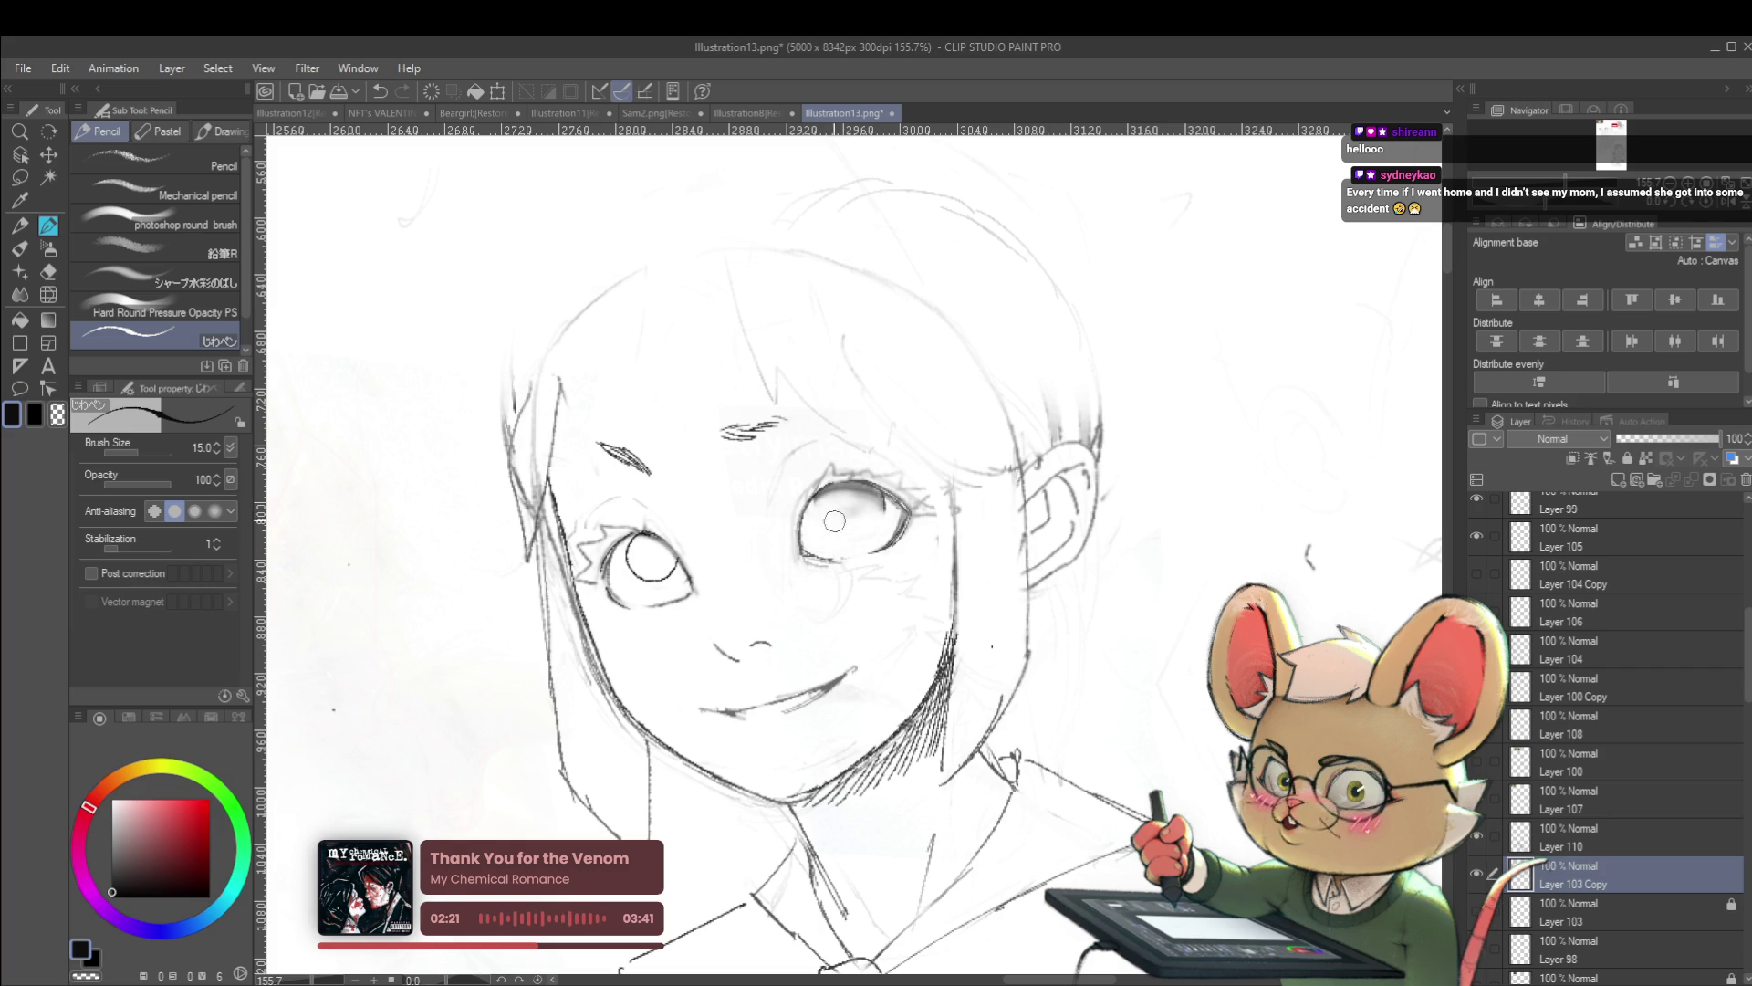
left_click_drag(858, 497, 835, 494)
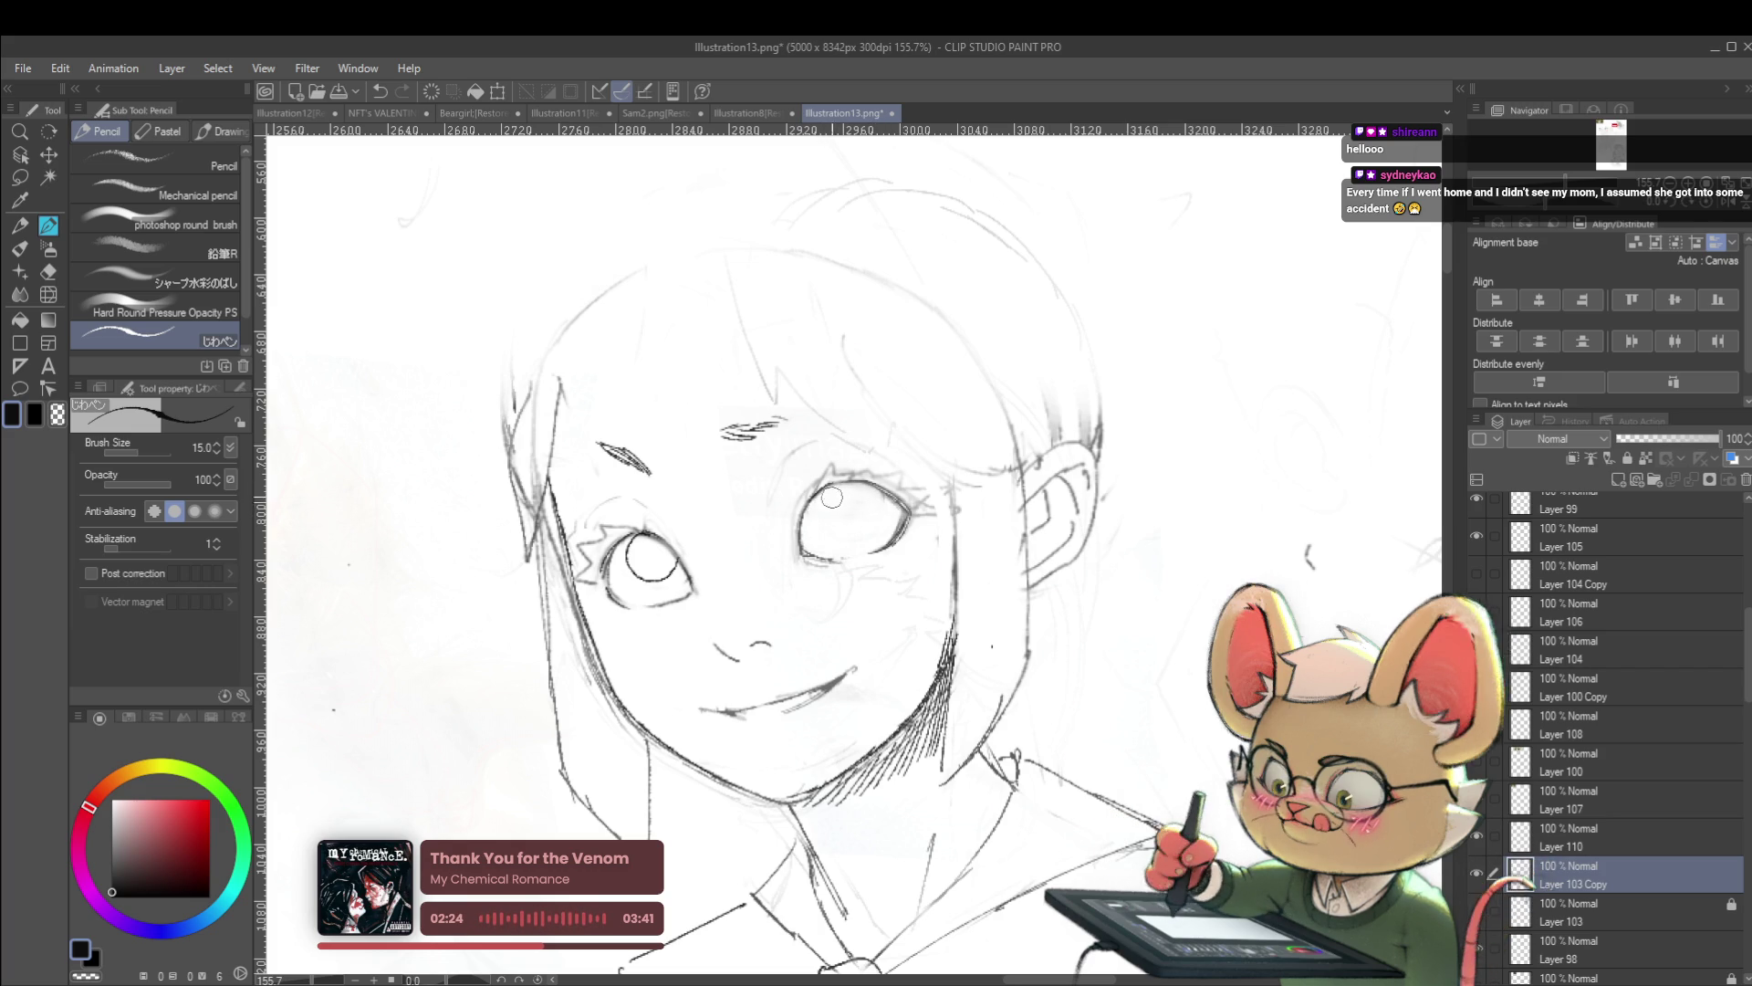
left_click_drag(830, 468, 851, 473)
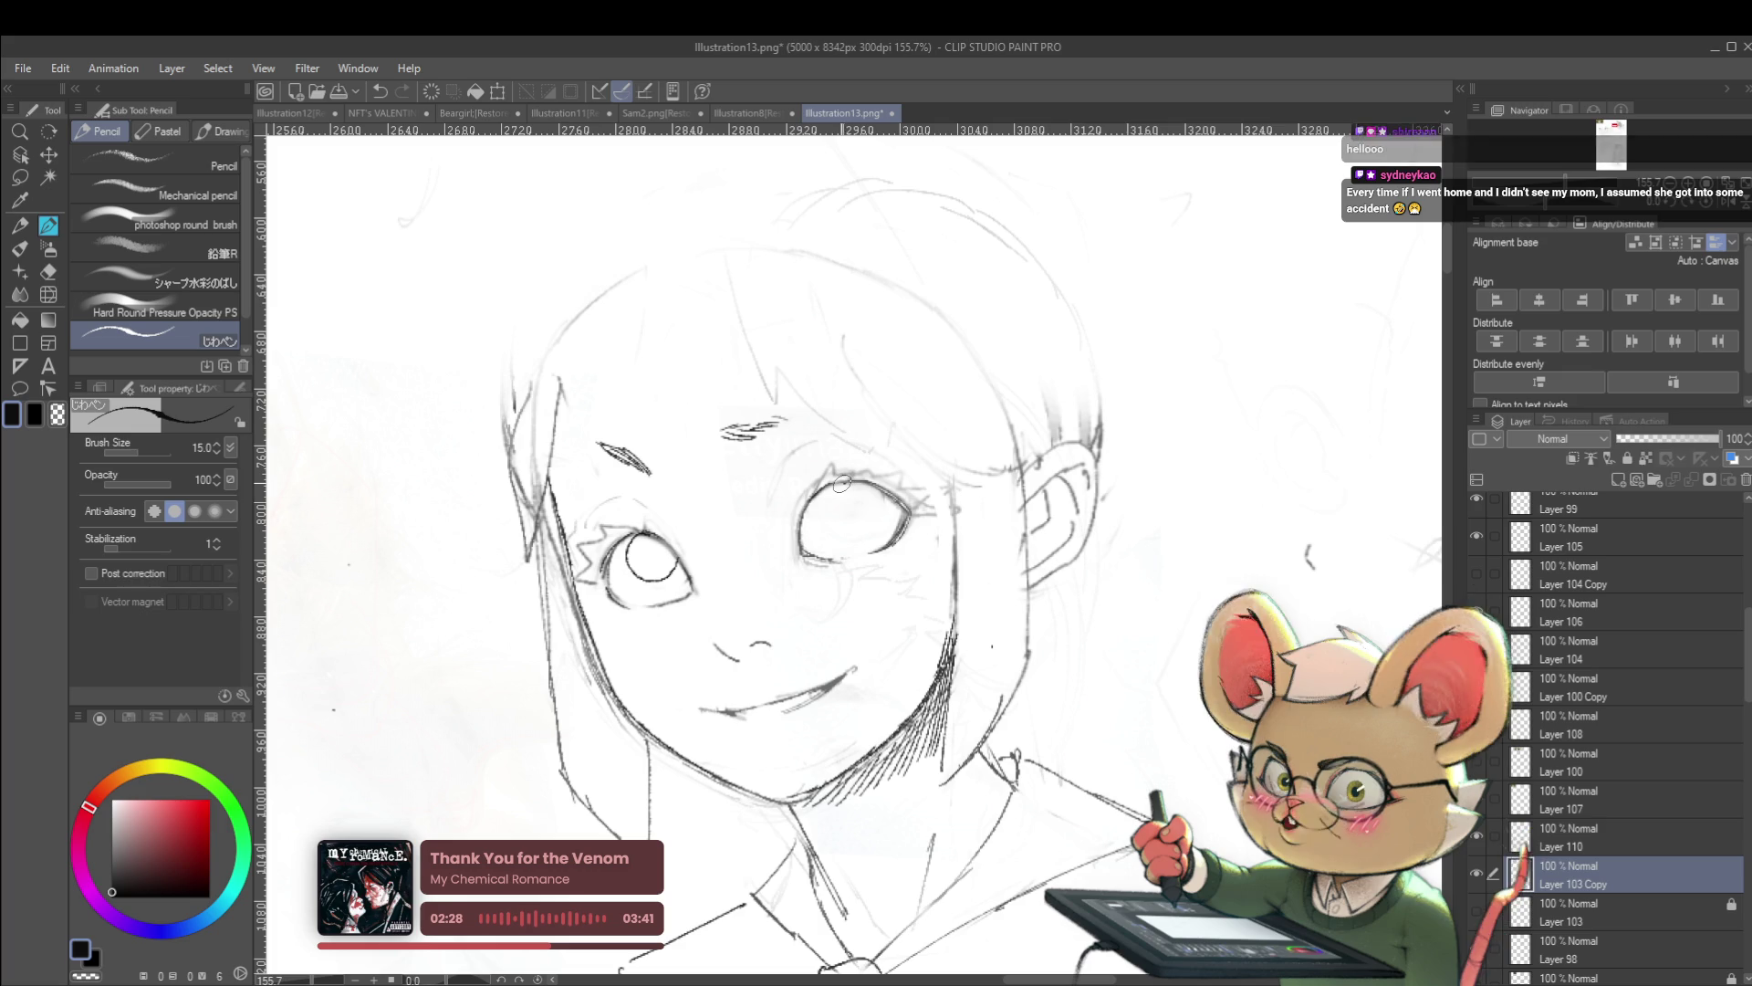
mouse_move(834, 487)
left_mouse_down()
mouse_move(839, 517)
mouse_move(880, 512)
left_mouse_up()
Check the face mirrored, erase the dark iris circle on the right eye, then unmirror
scroll(916, 469, "down", 5)
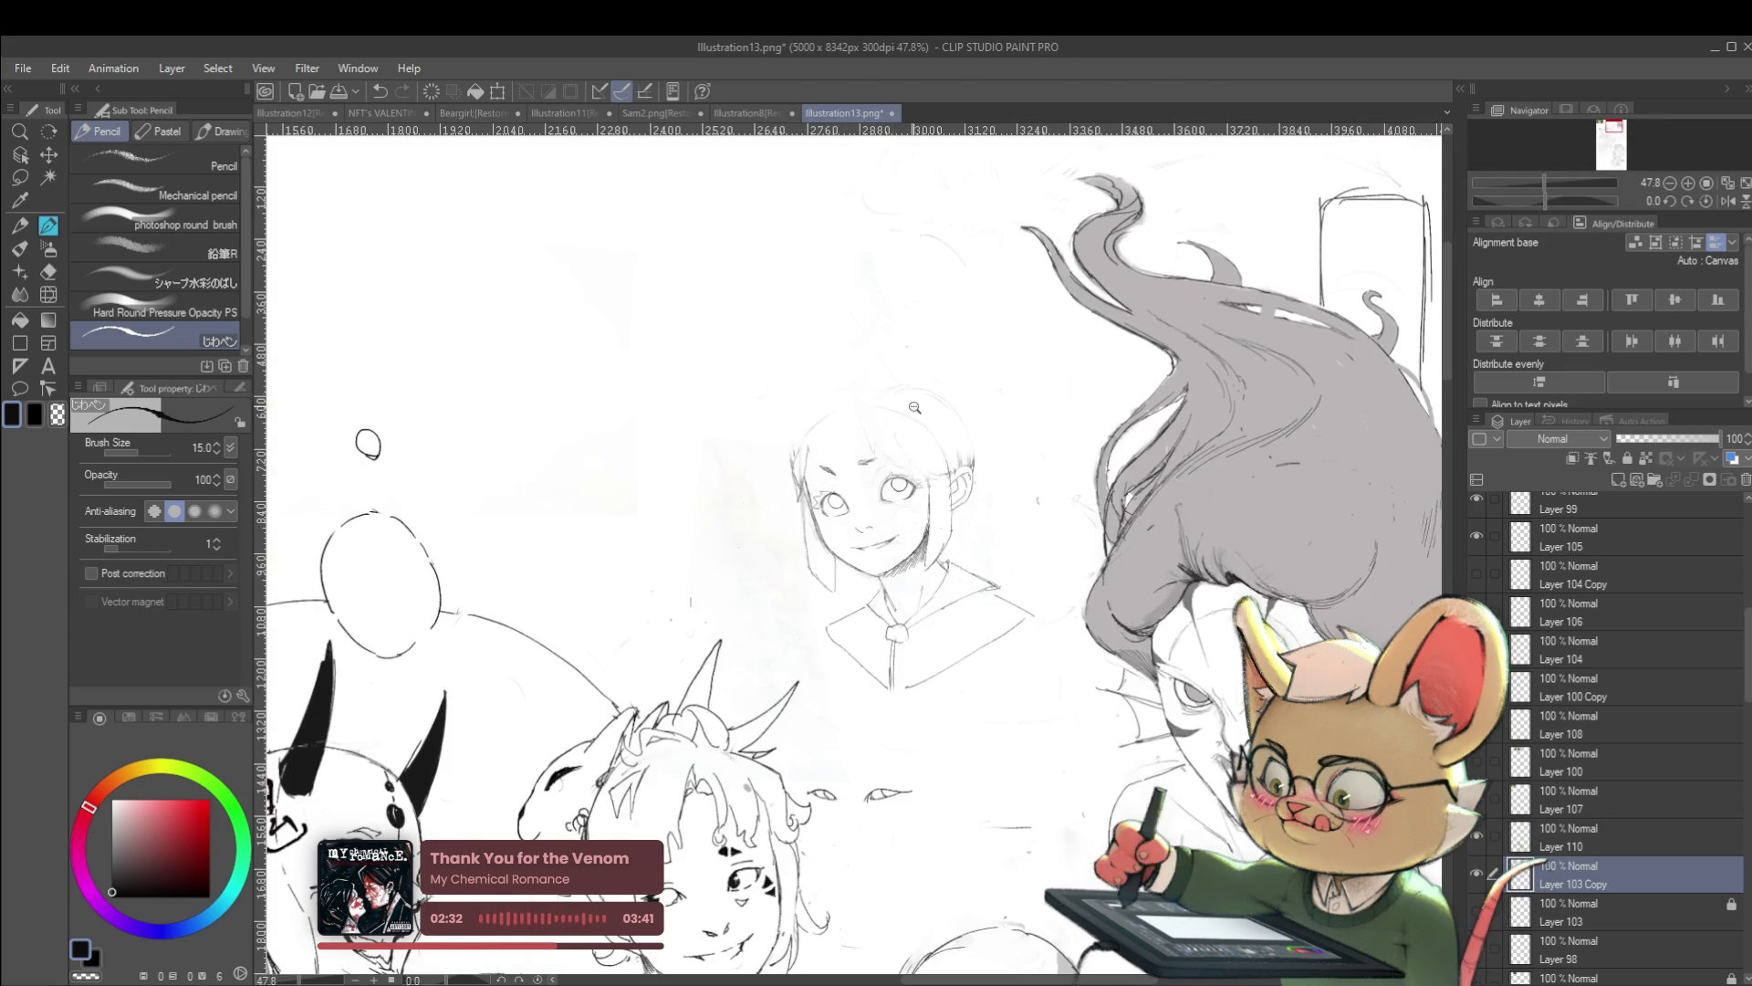
left_click(1728, 202)
scroll(719, 507, "up", 4)
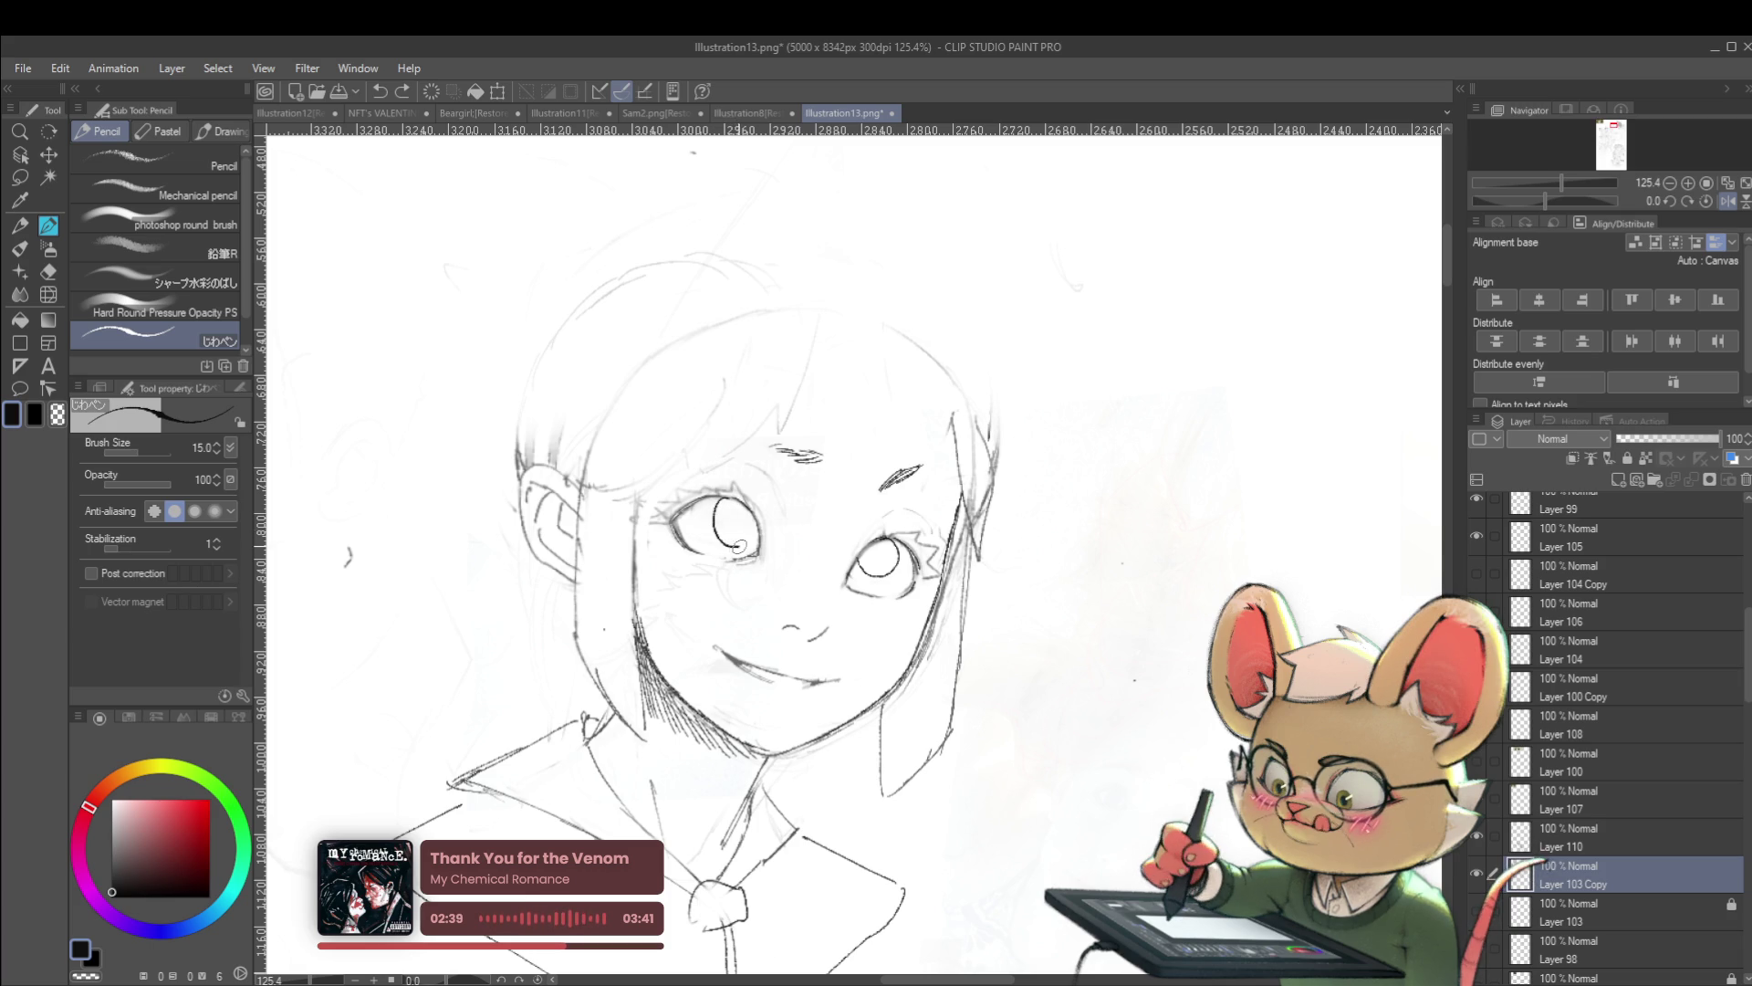
scroll(849, 464, "down", 4)
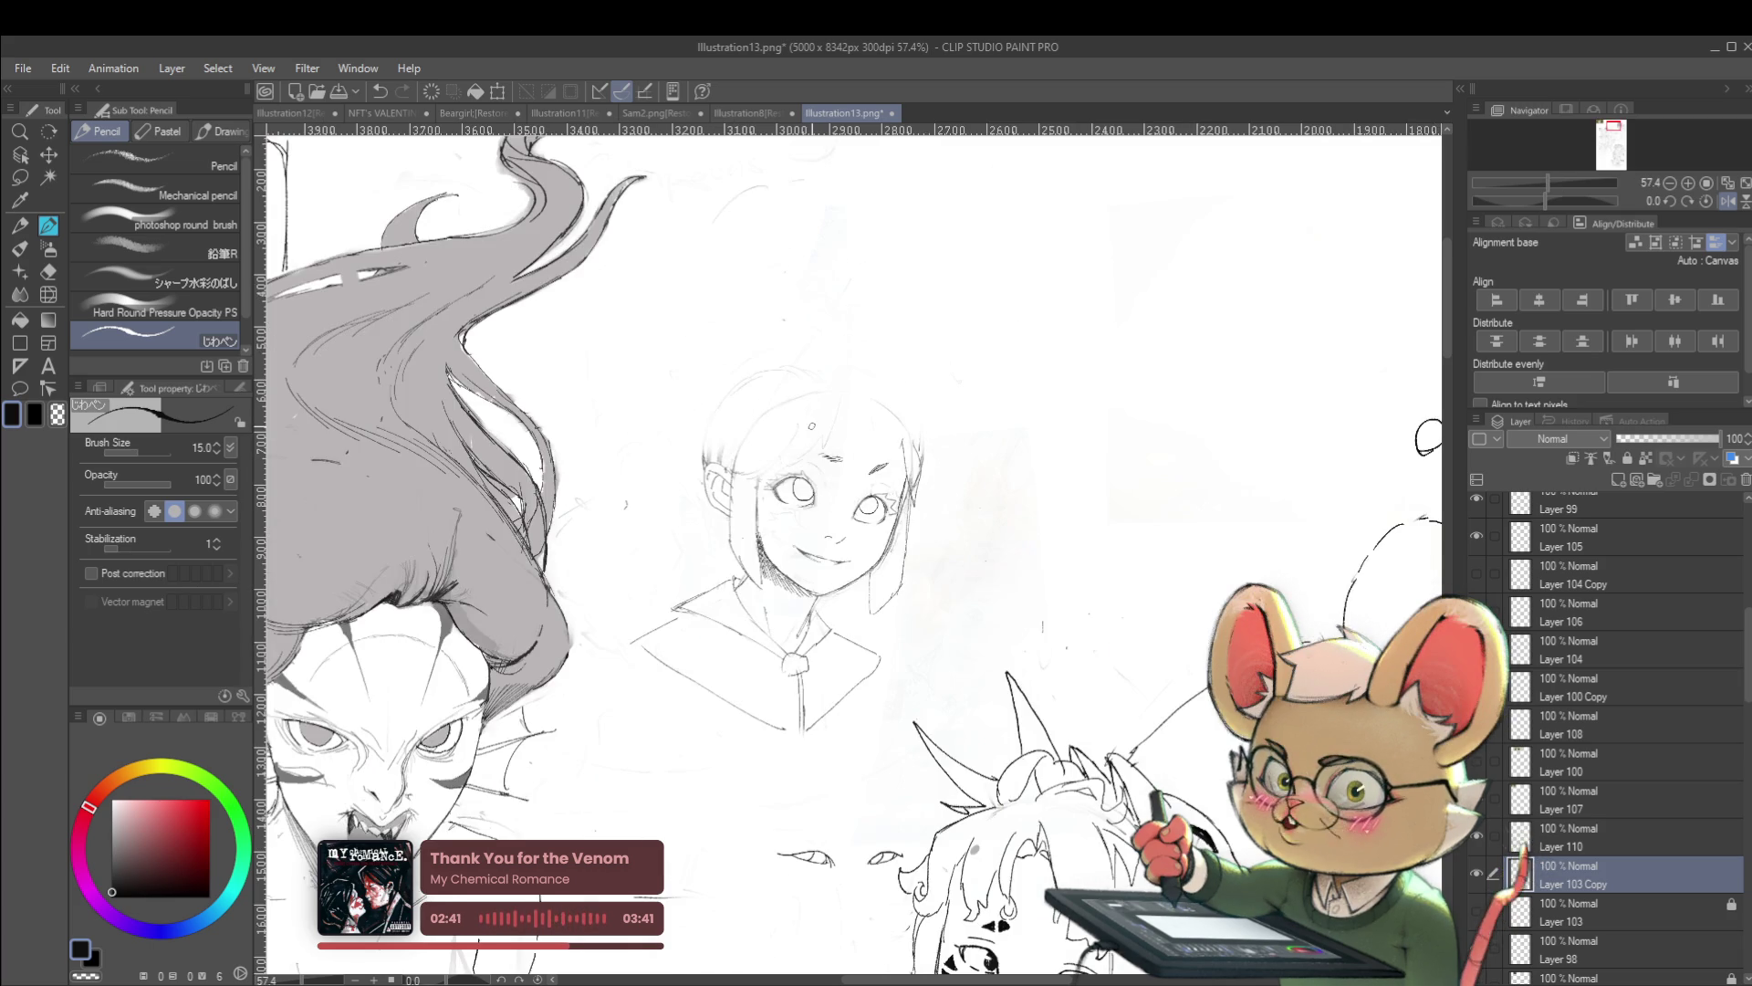
scroll(932, 434, "up", 6)
mouse_move(925, 619)
left_mouse_down()
mouse_move(869, 601)
mouse_move(889, 573)
left_mouse_up()
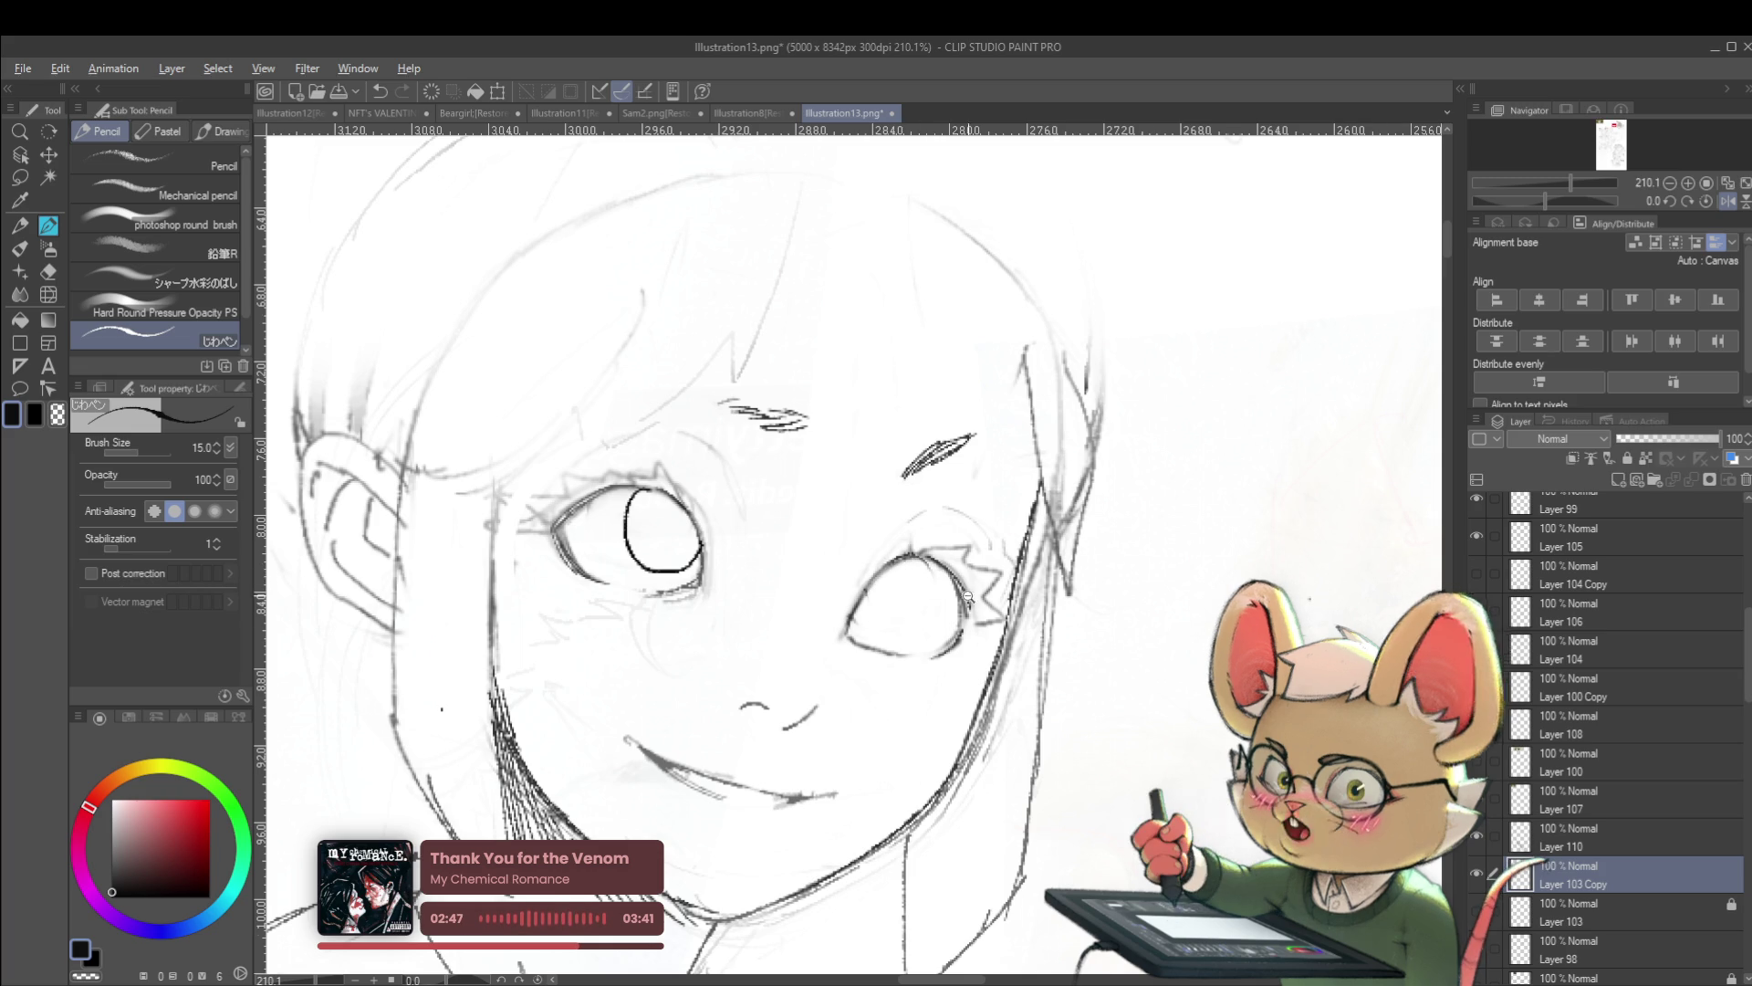
scroll(922, 587, "down", 4)
left_click(1728, 201)
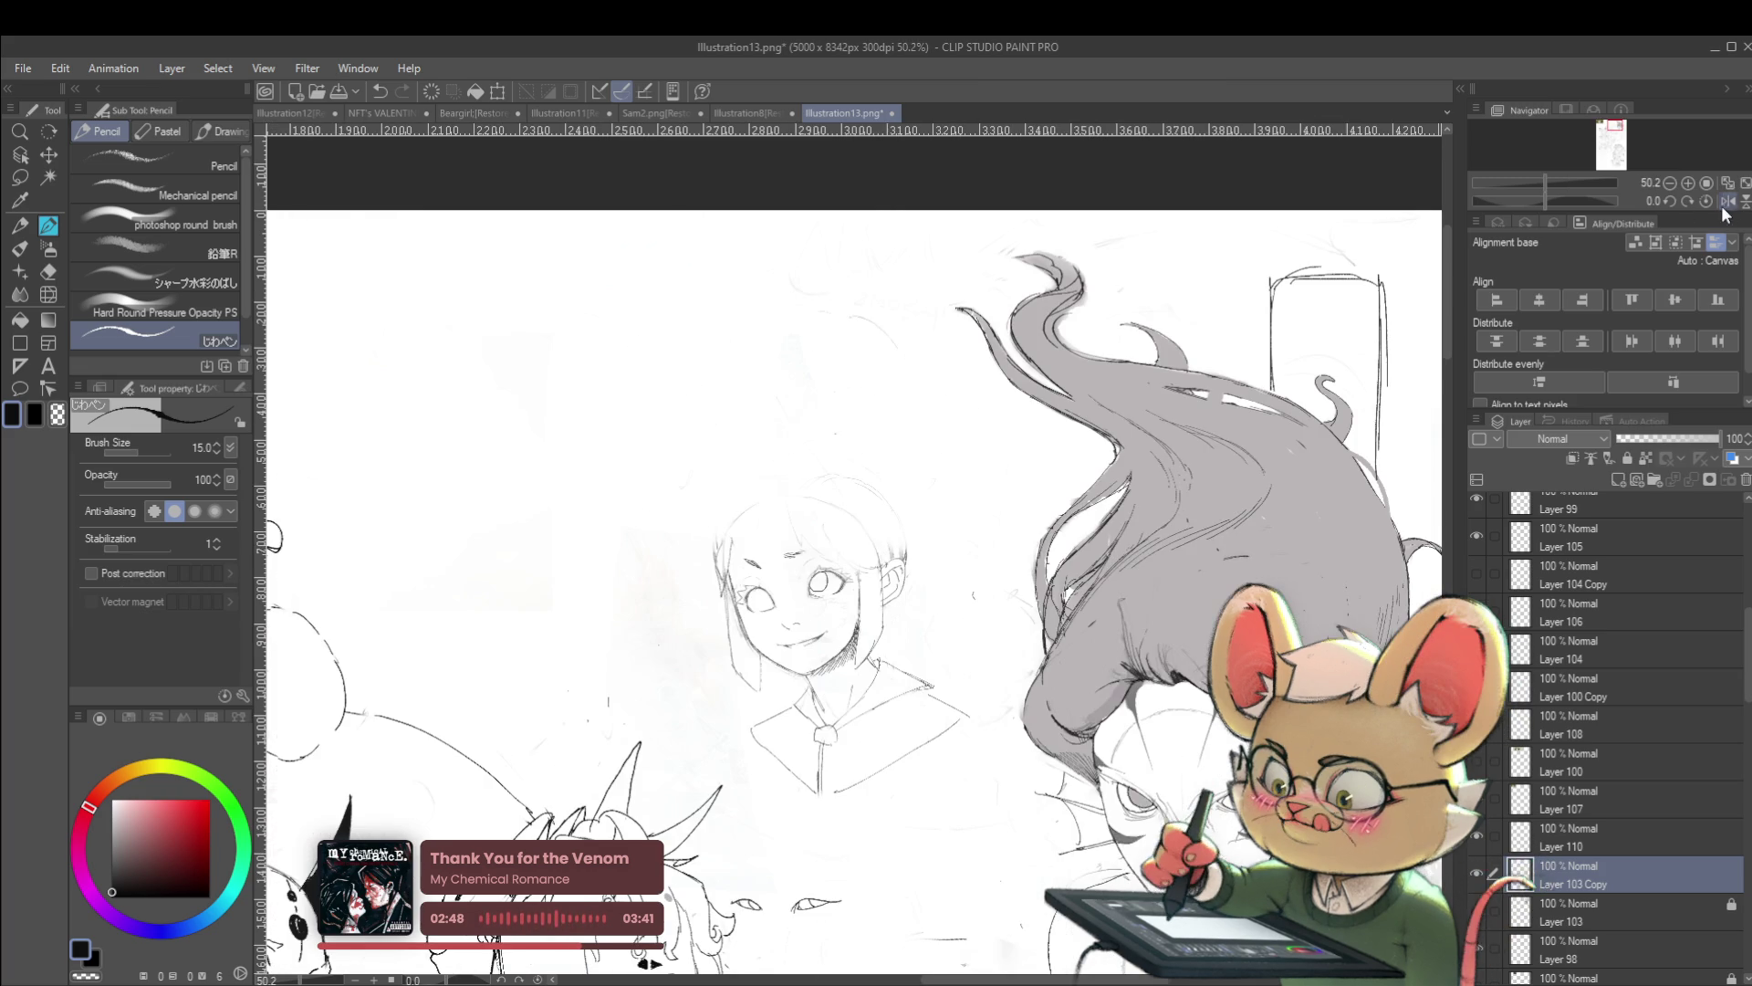
Darken the left eye's outline along its side and bottom
left_click_drag(1148, 654, 1094, 594)
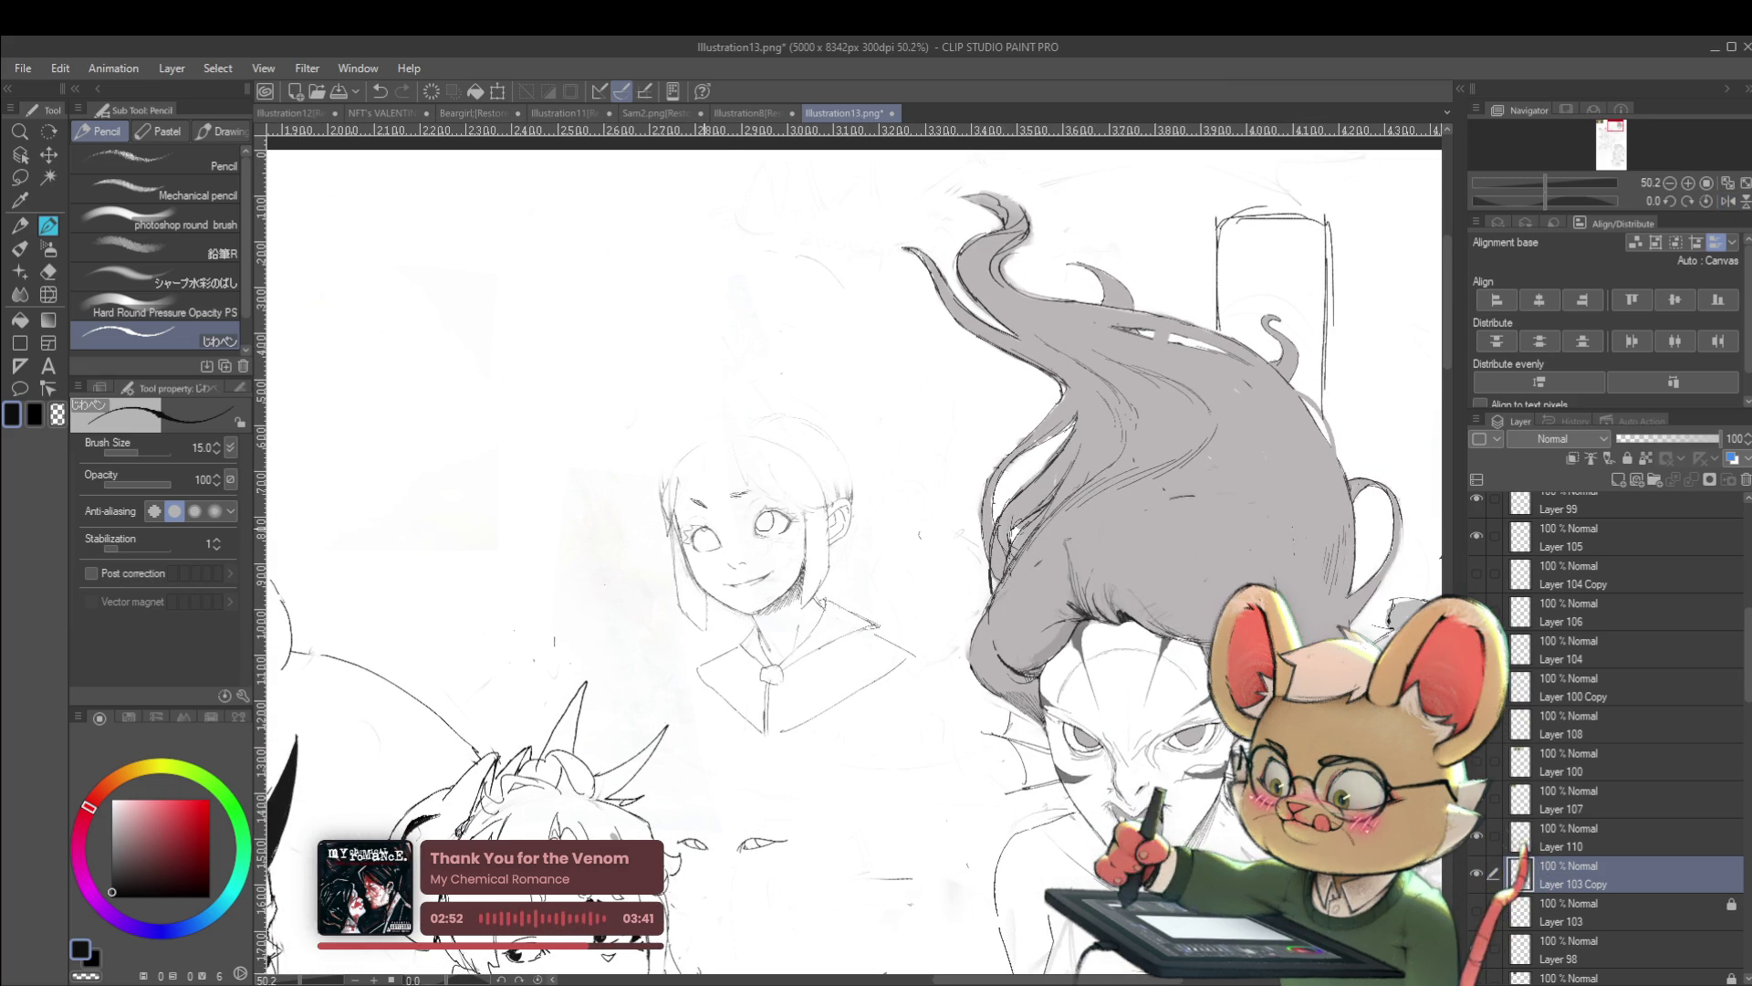
scroll(712, 522, "up", 4)
mouse_move(624, 518)
left_mouse_down()
mouse_move(615, 555)
mouse_move(663, 576)
left_mouse_up()
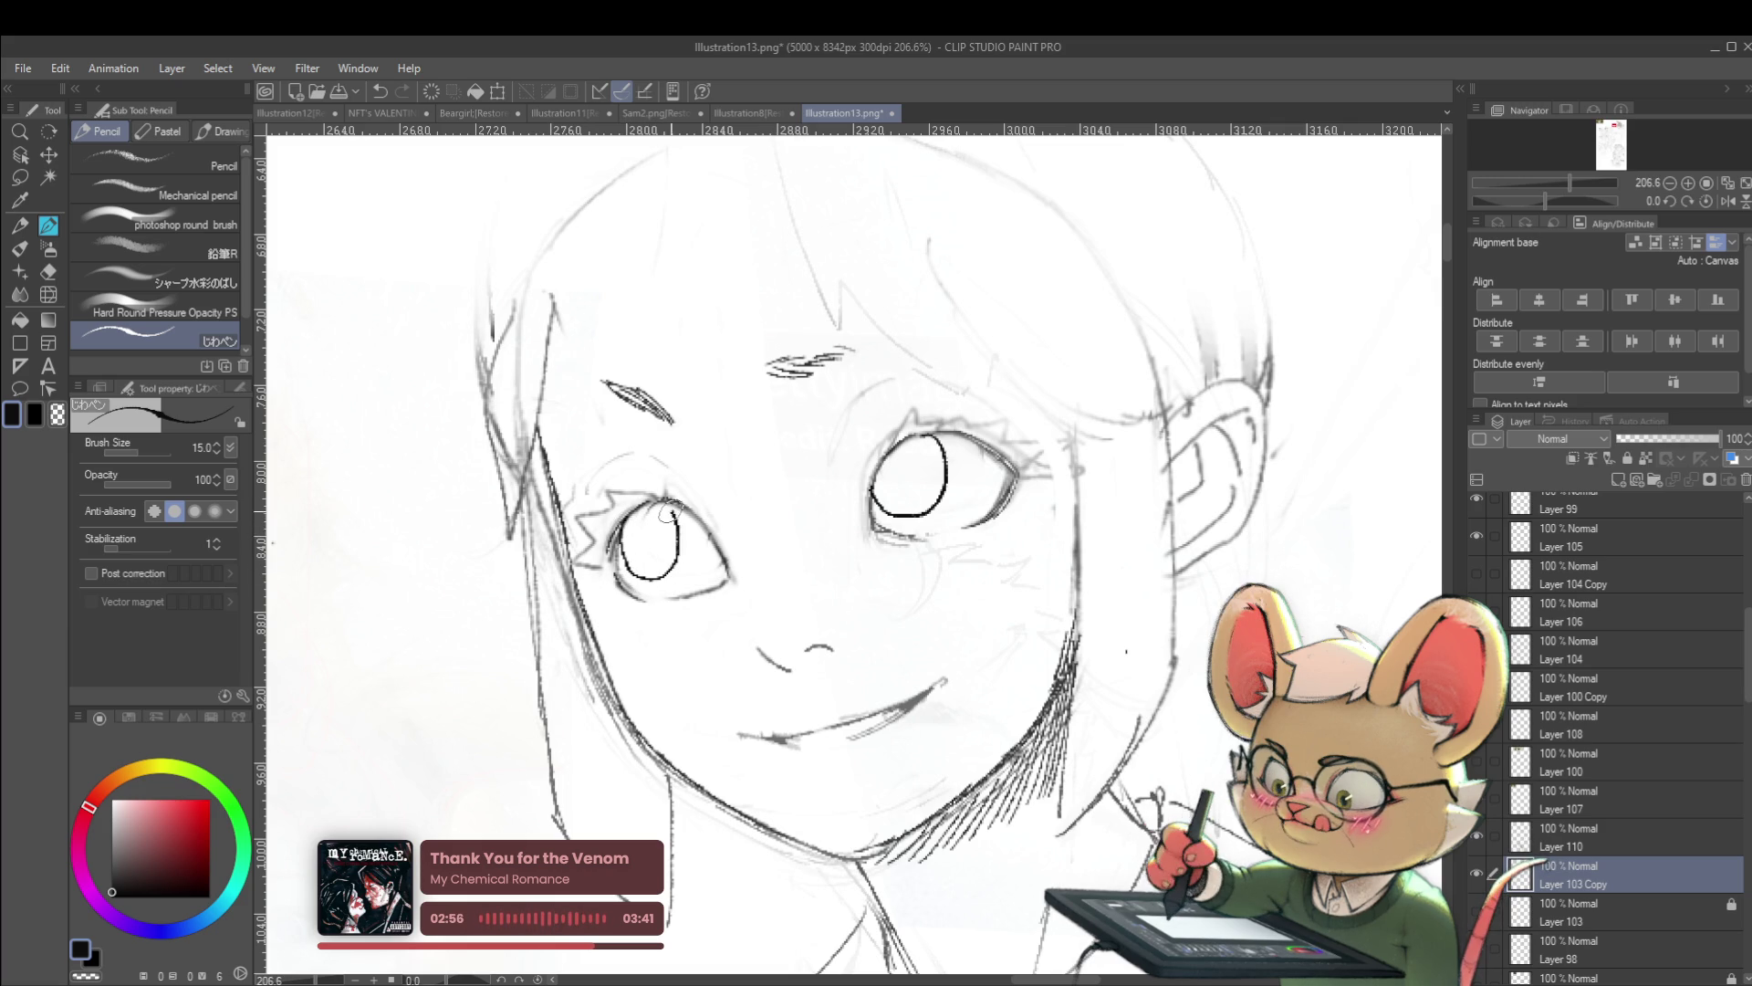
scroll(654, 429, "down", 8)
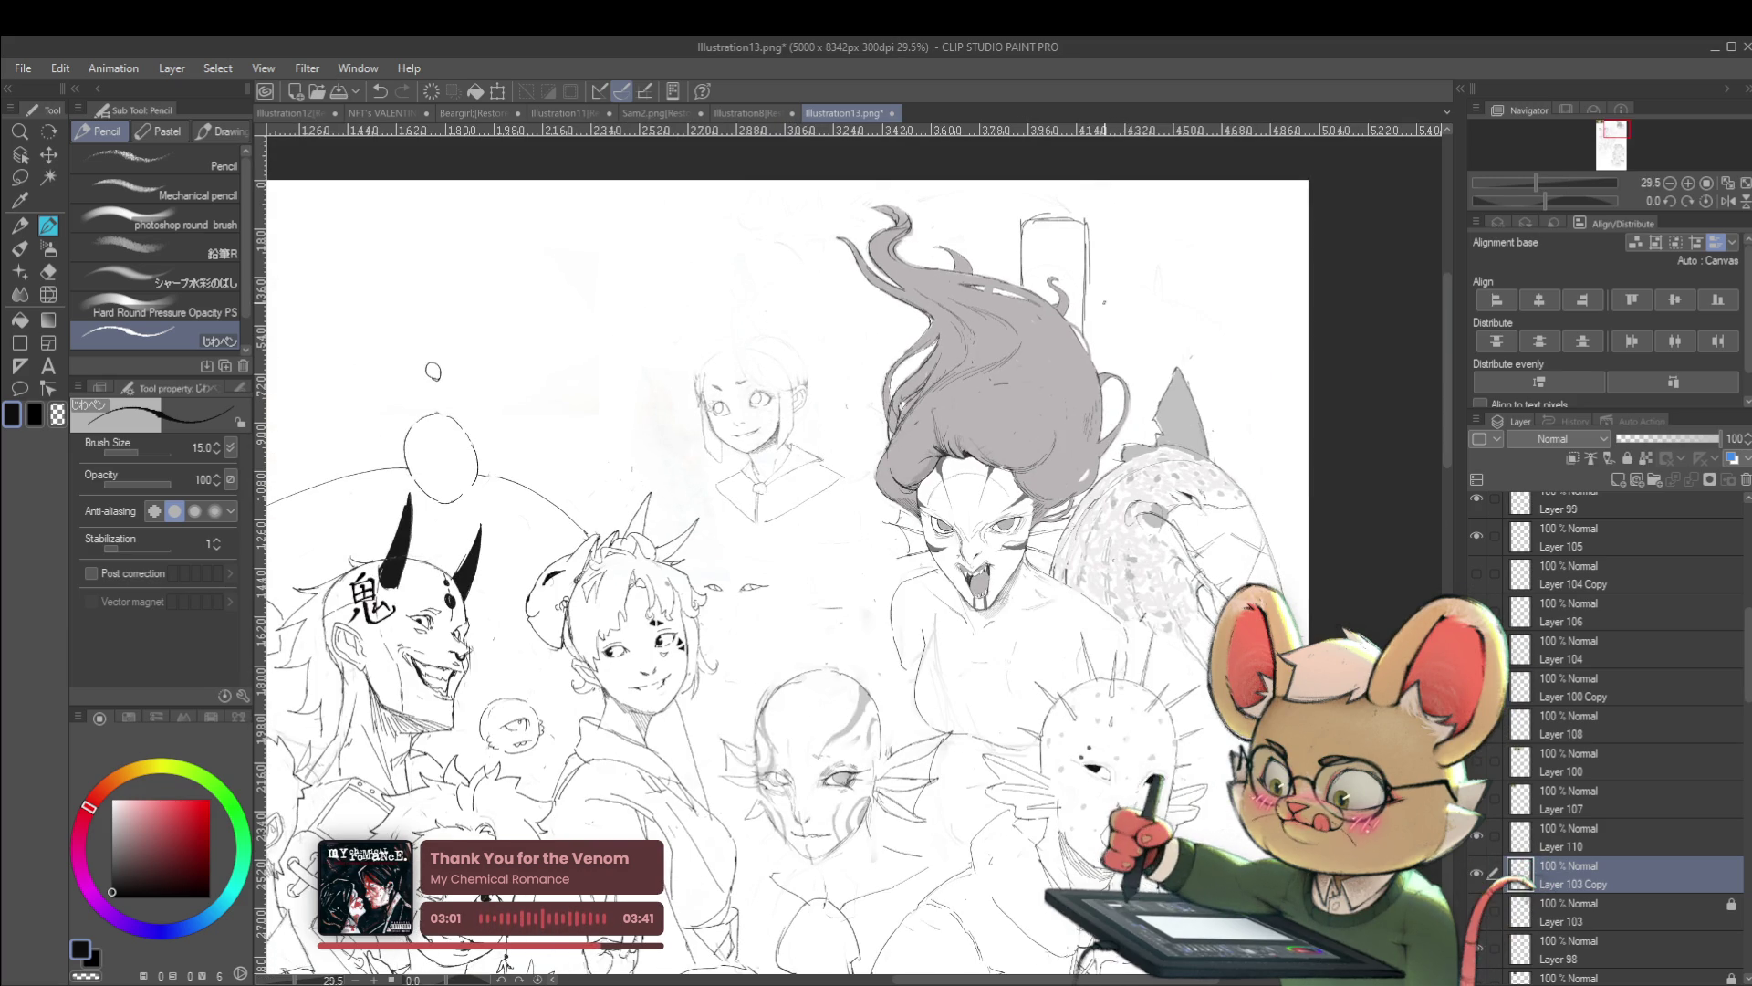
Zoom out, flip the canvas horizontally, and zoom back in on the girl's face
scroll(846, 394, "up", 3)
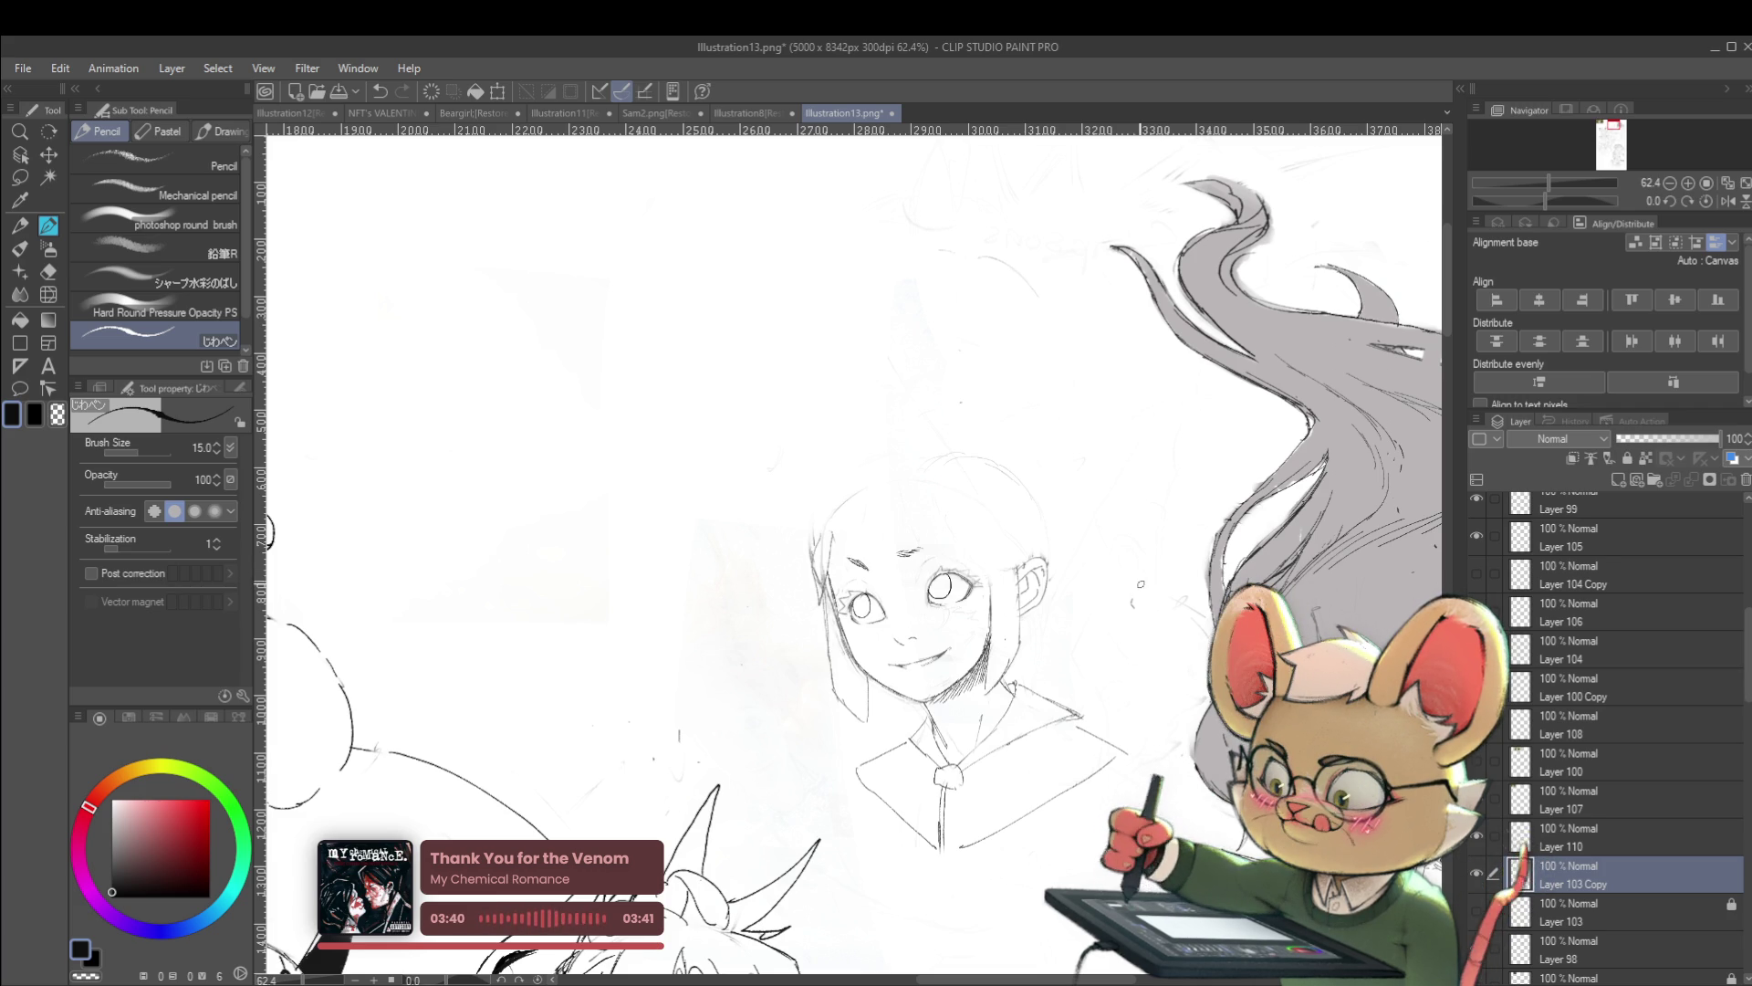
left_click_drag(1549, 183, 1536, 183)
left_click(1727, 200)
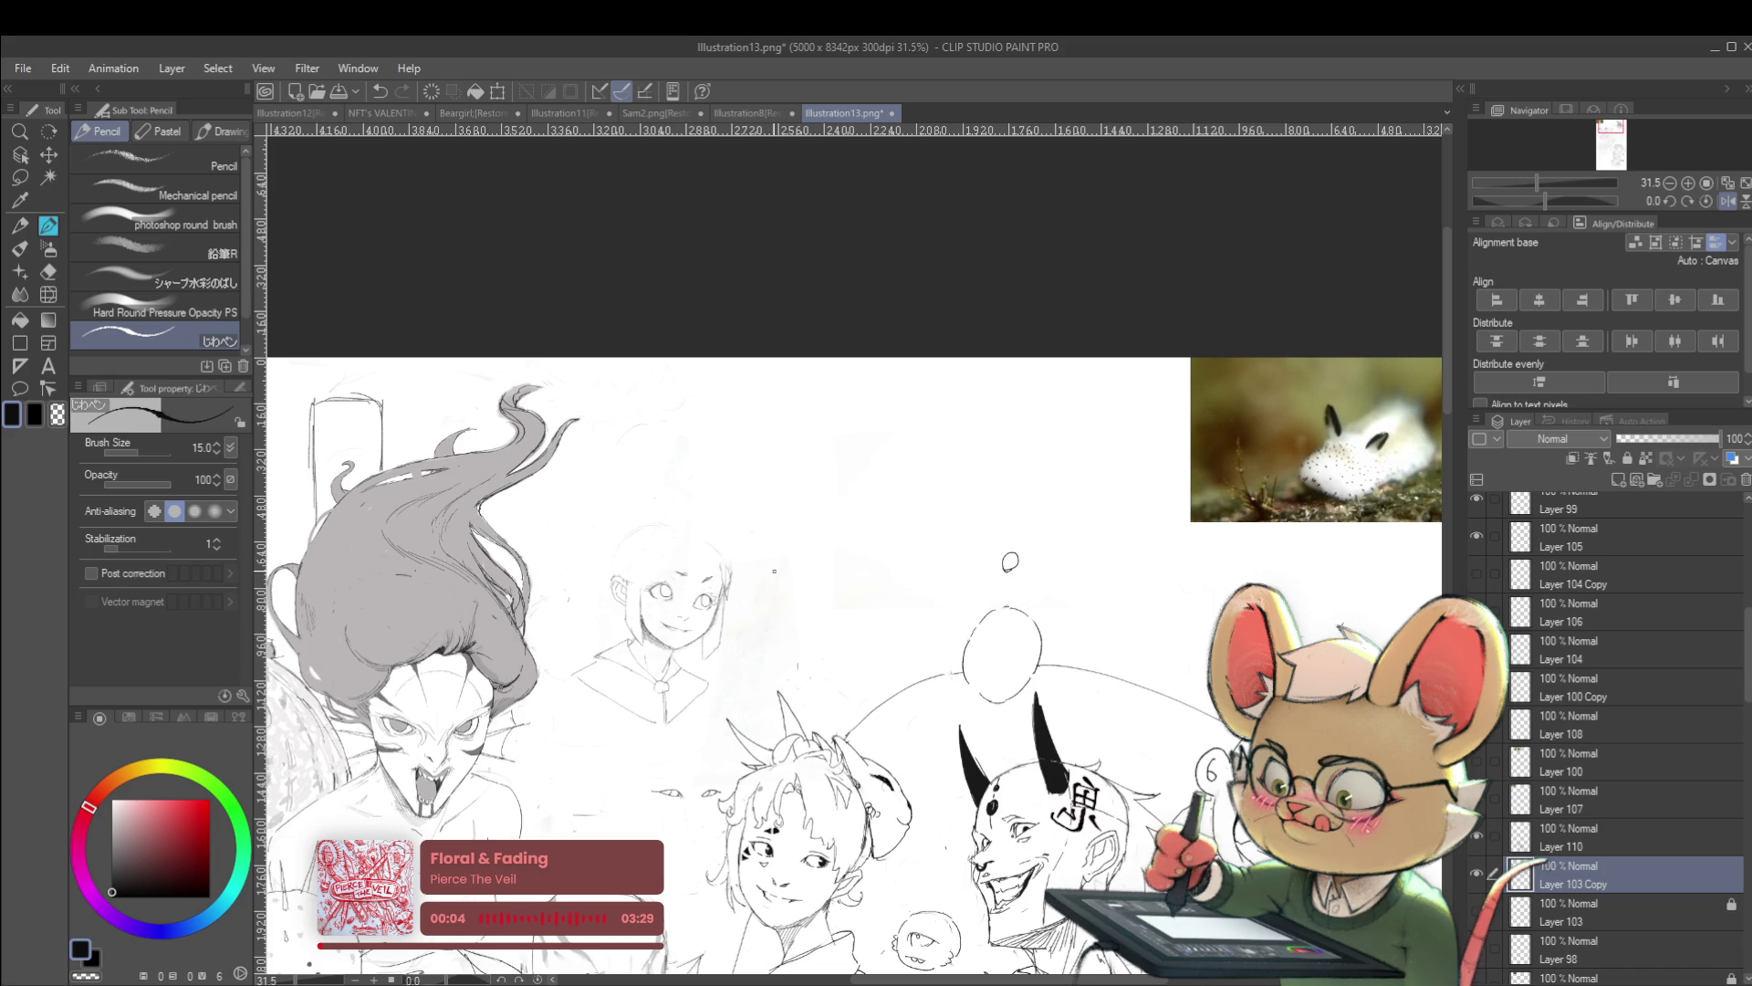
scroll(737, 624, "up", 5)
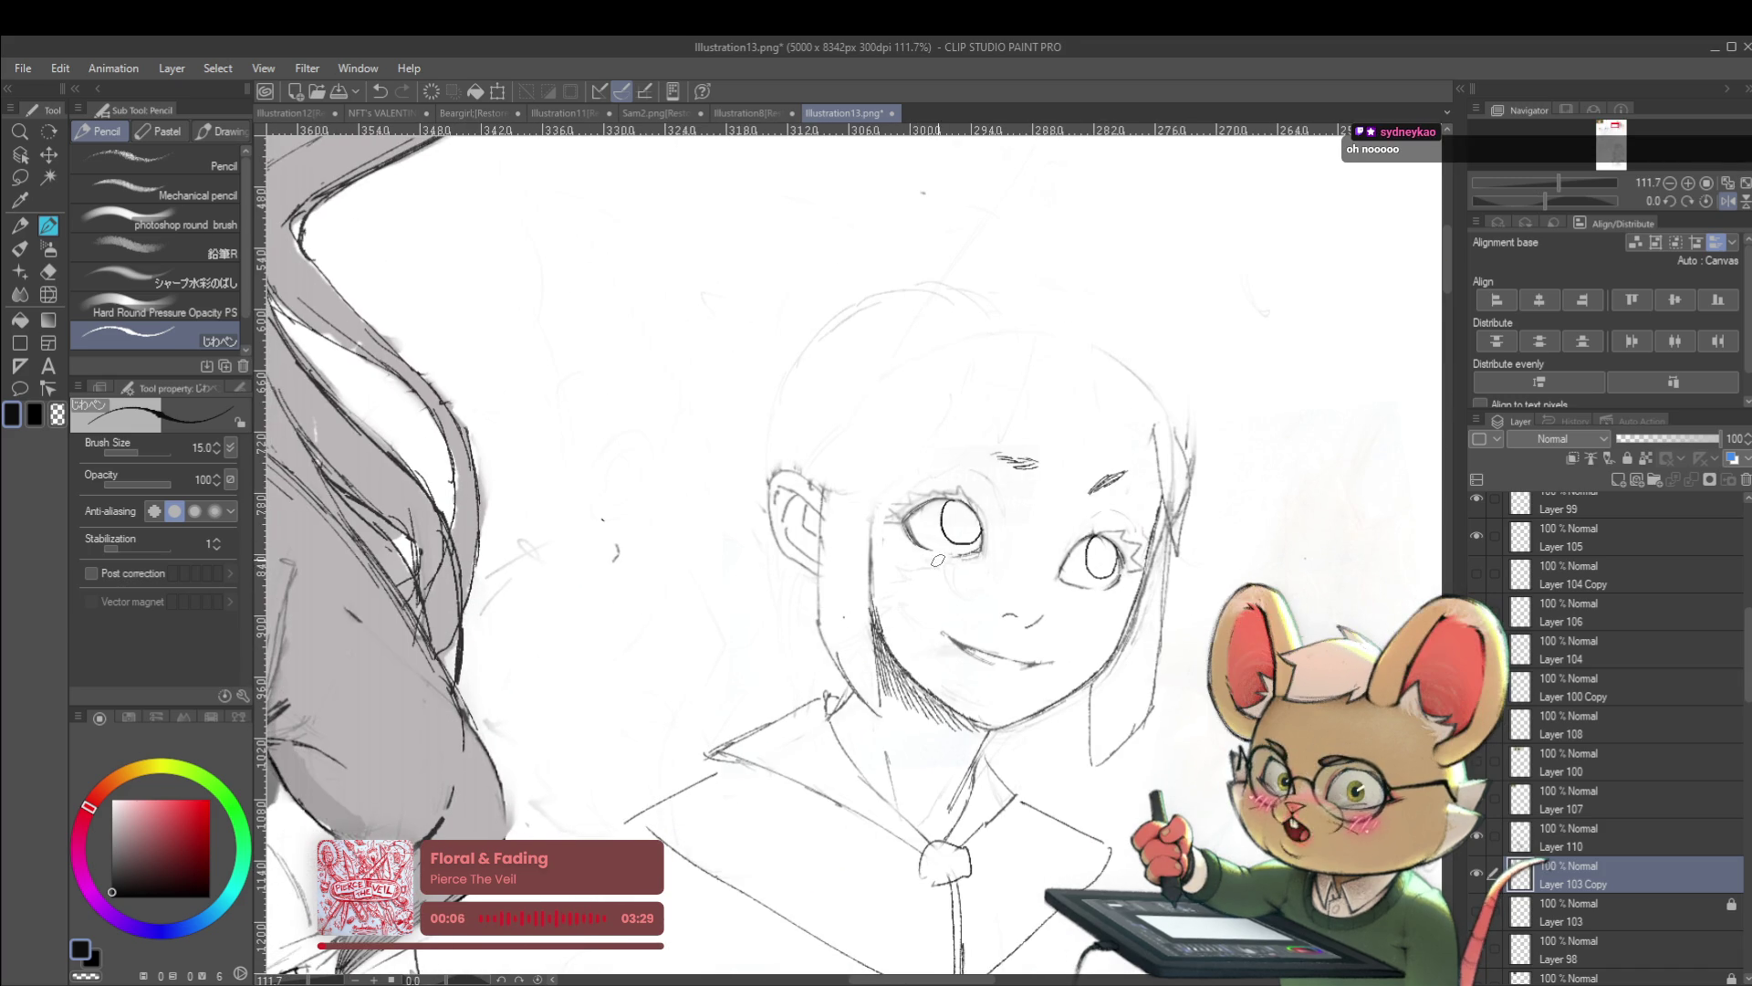
Lasso one of the girl's eyes and scale/rotate it into a better shape
key("m")
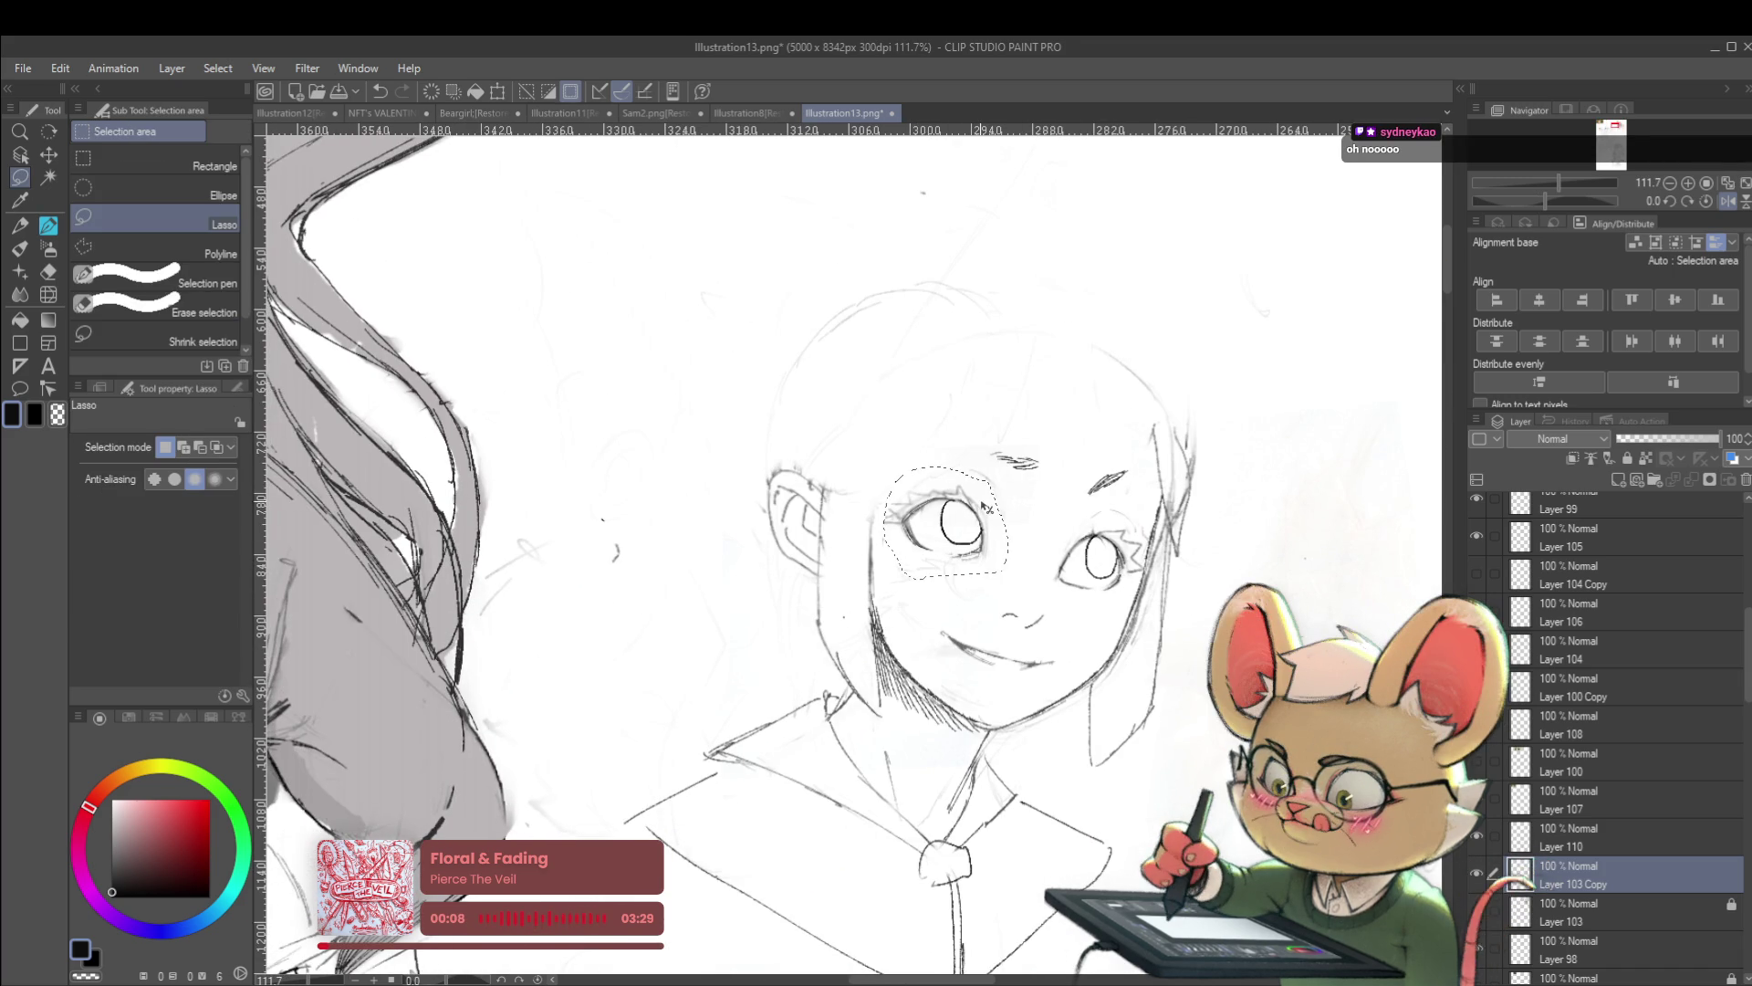
key("ctrl+t")
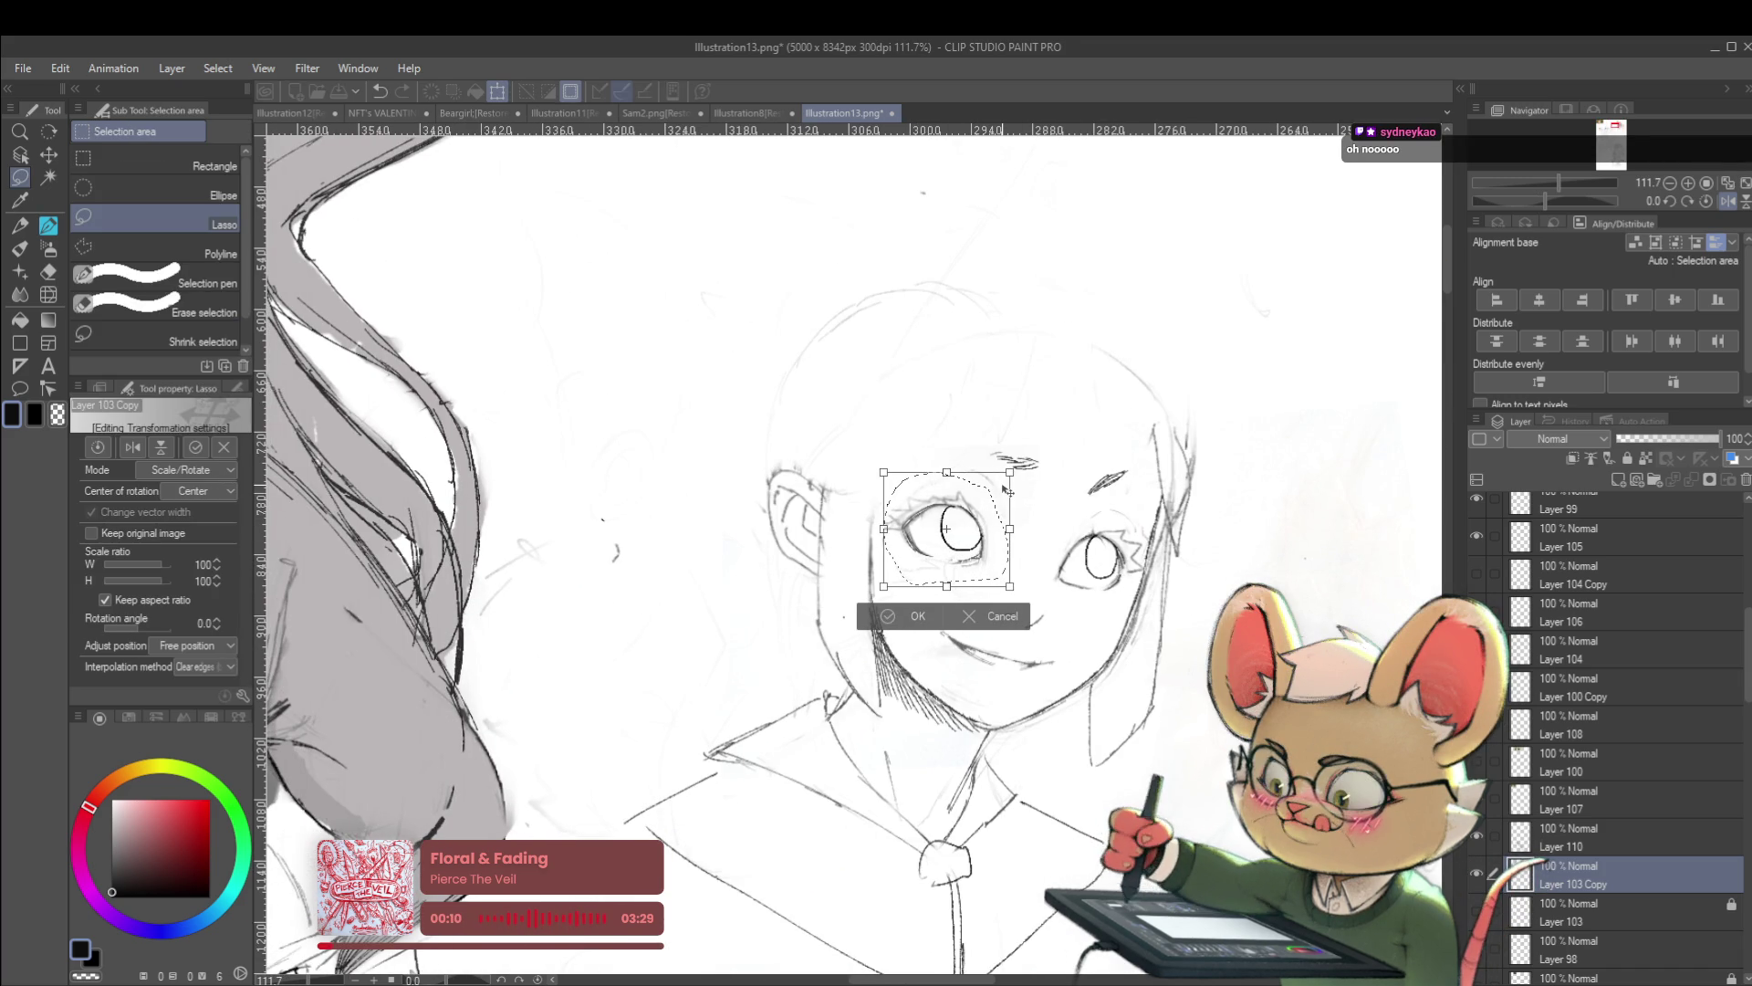
key("Return")
scroll(1088, 424, "down", 5)
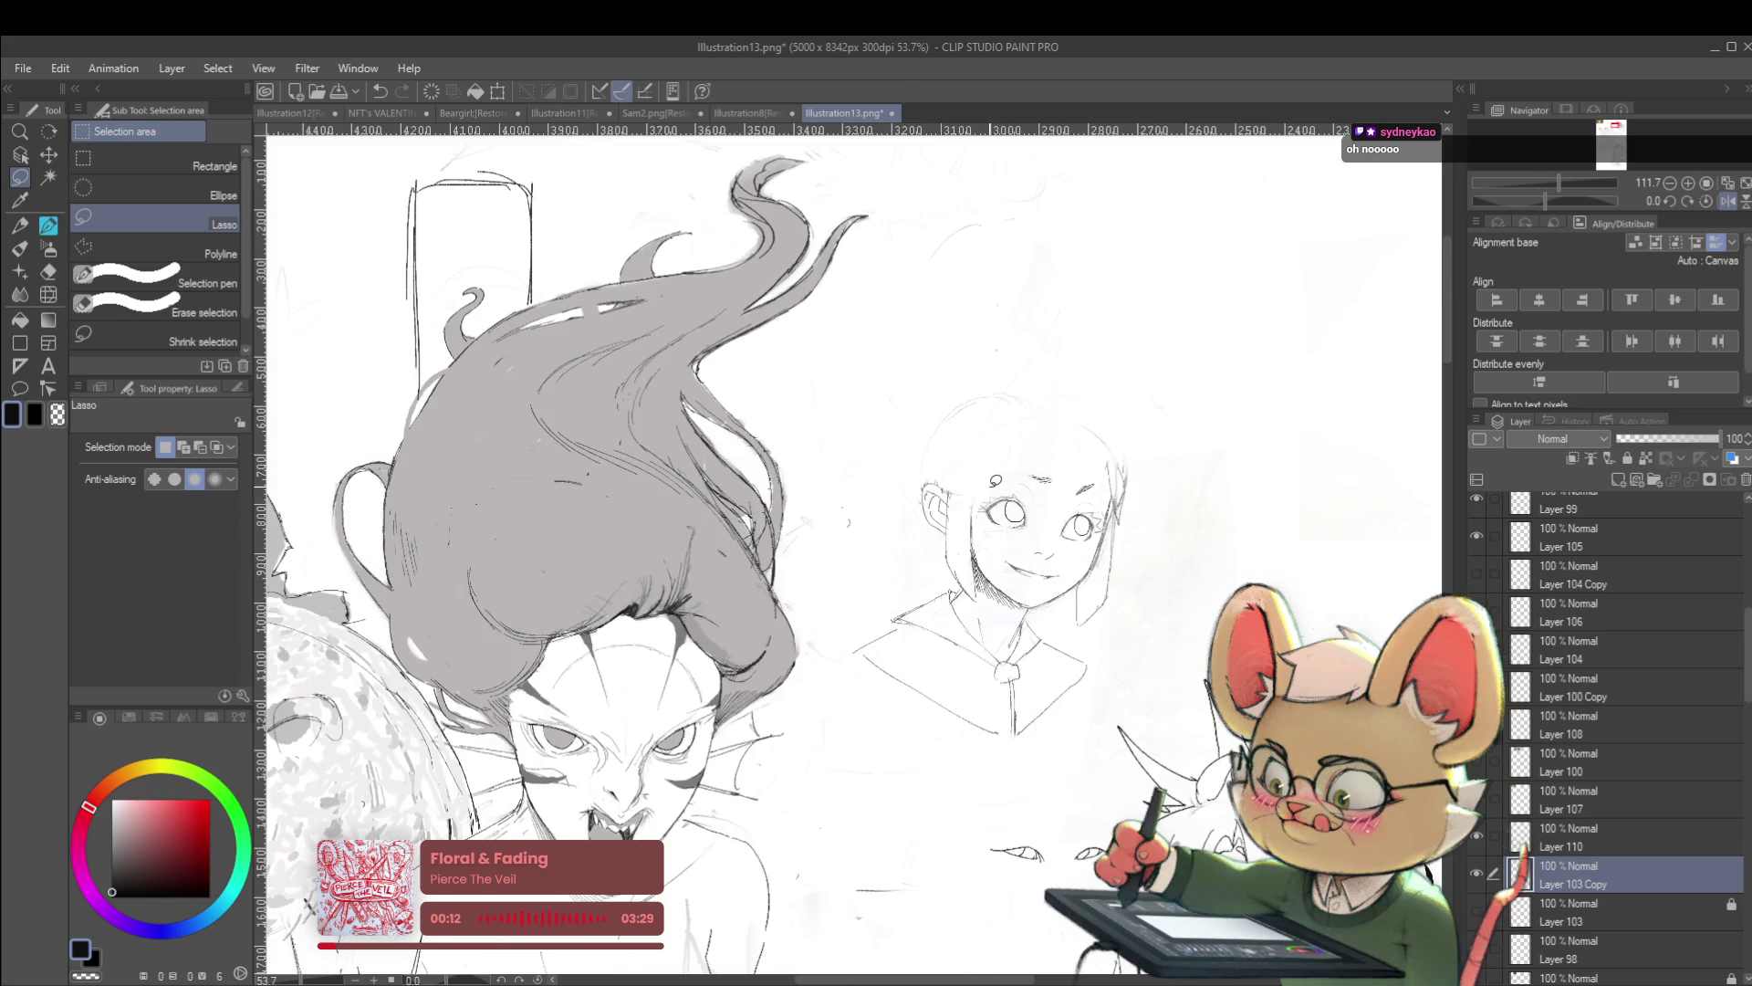
Compare the face in normal and mirrored views to recheck eye balance
left_click(1728, 200)
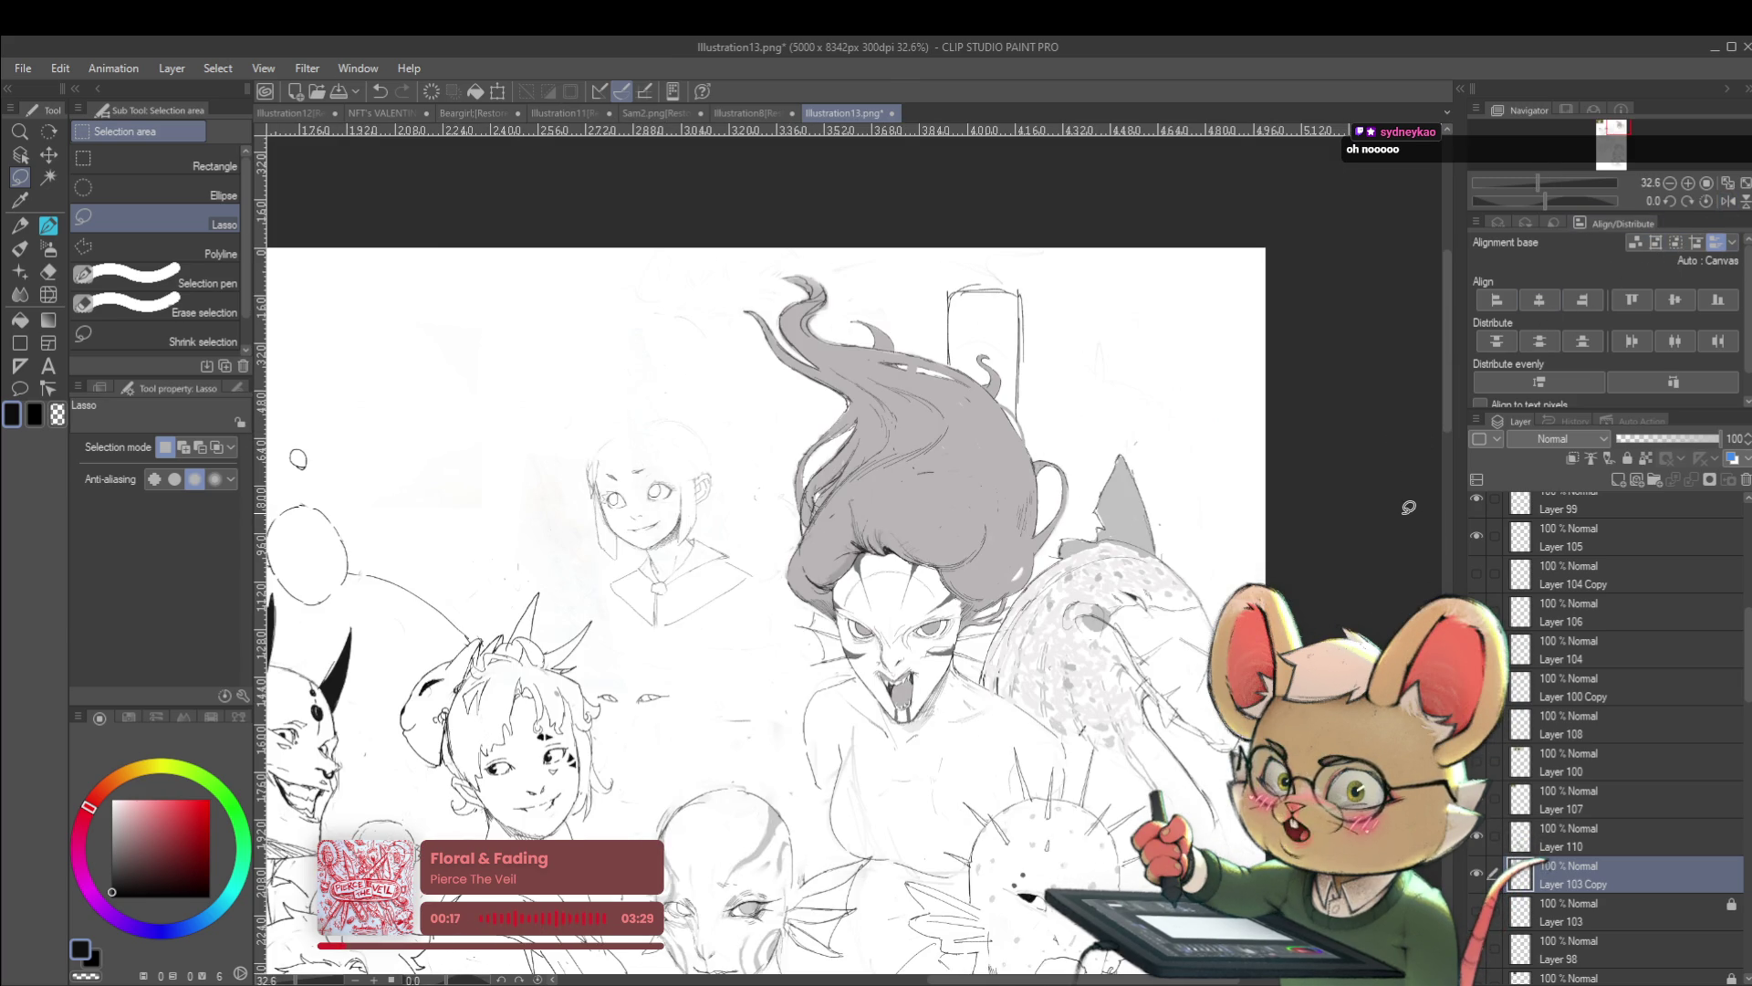
scroll(911, 422, "up", 5)
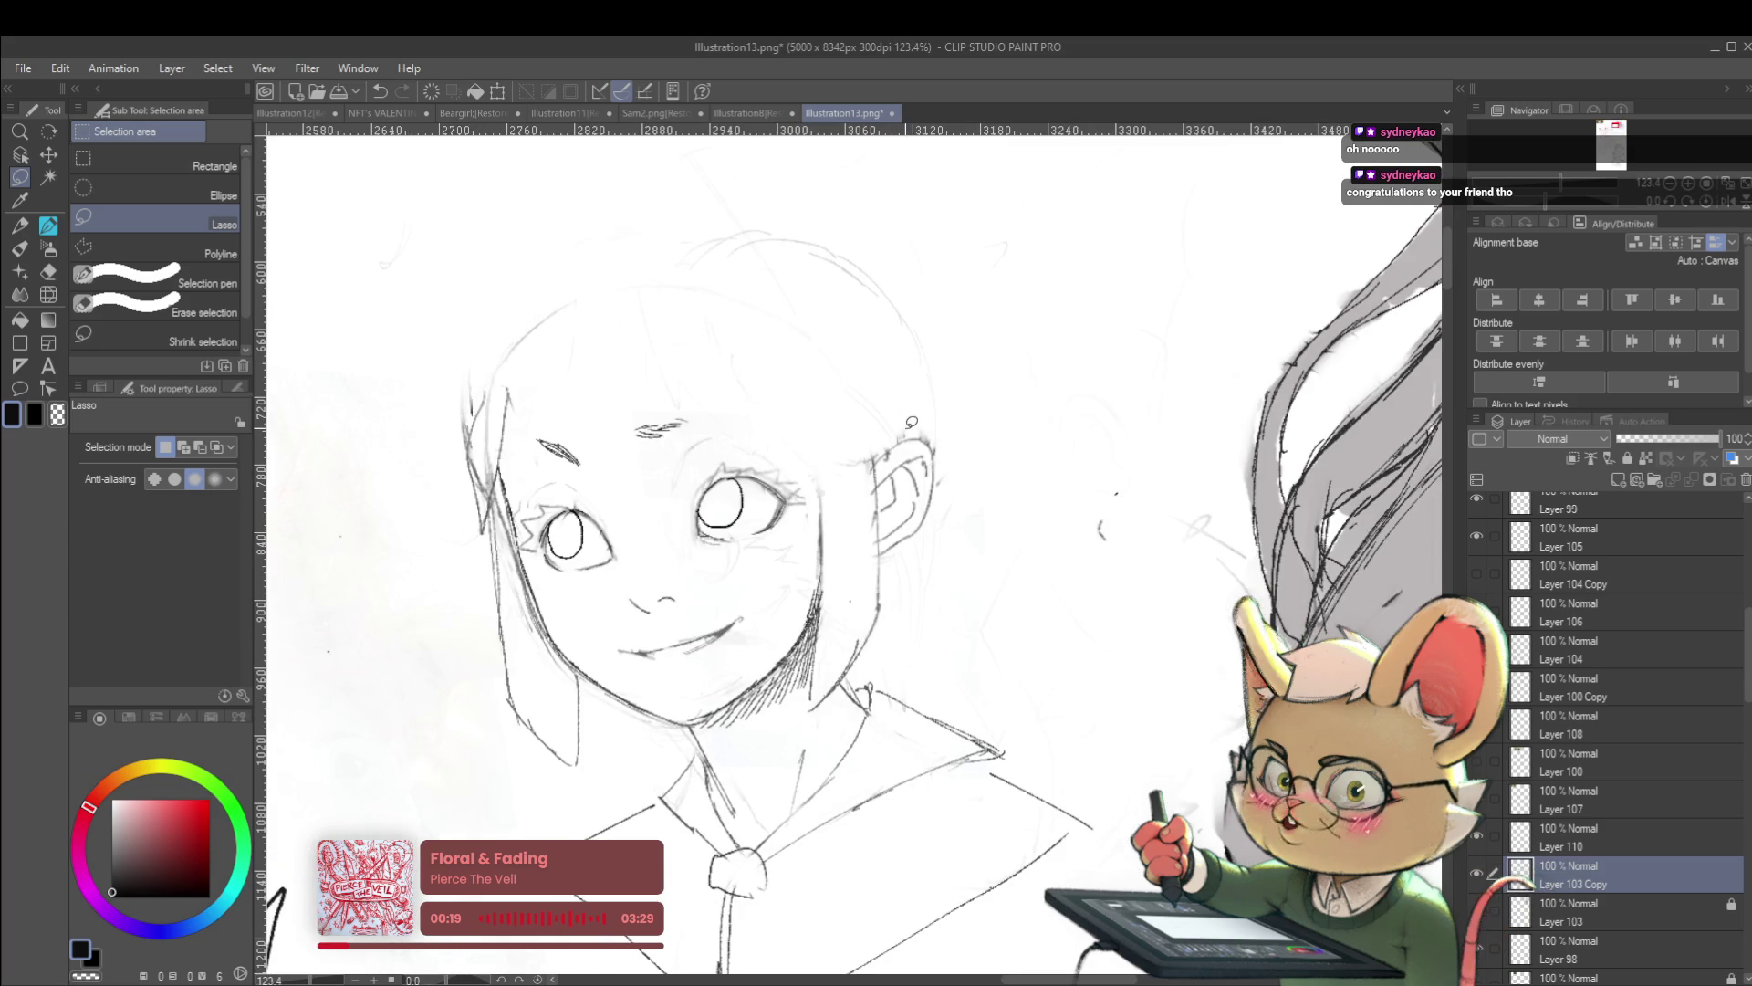
scroll(943, 374, "down", 2)
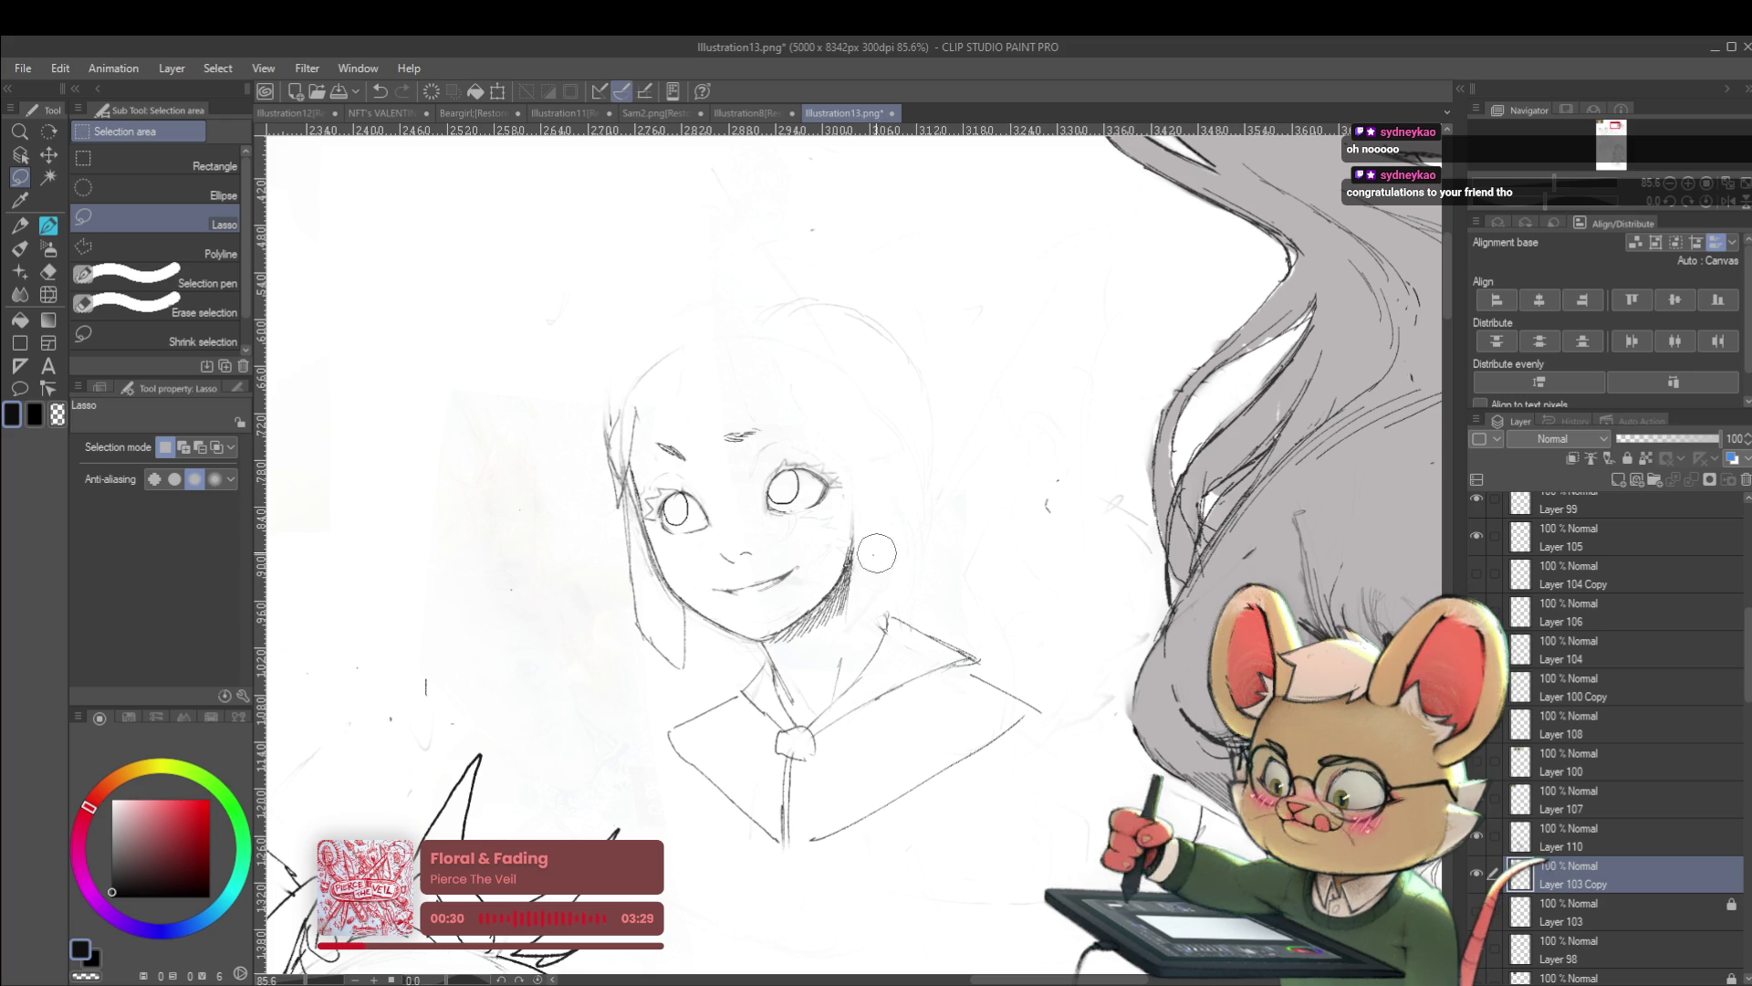
left_click(1714, 206)
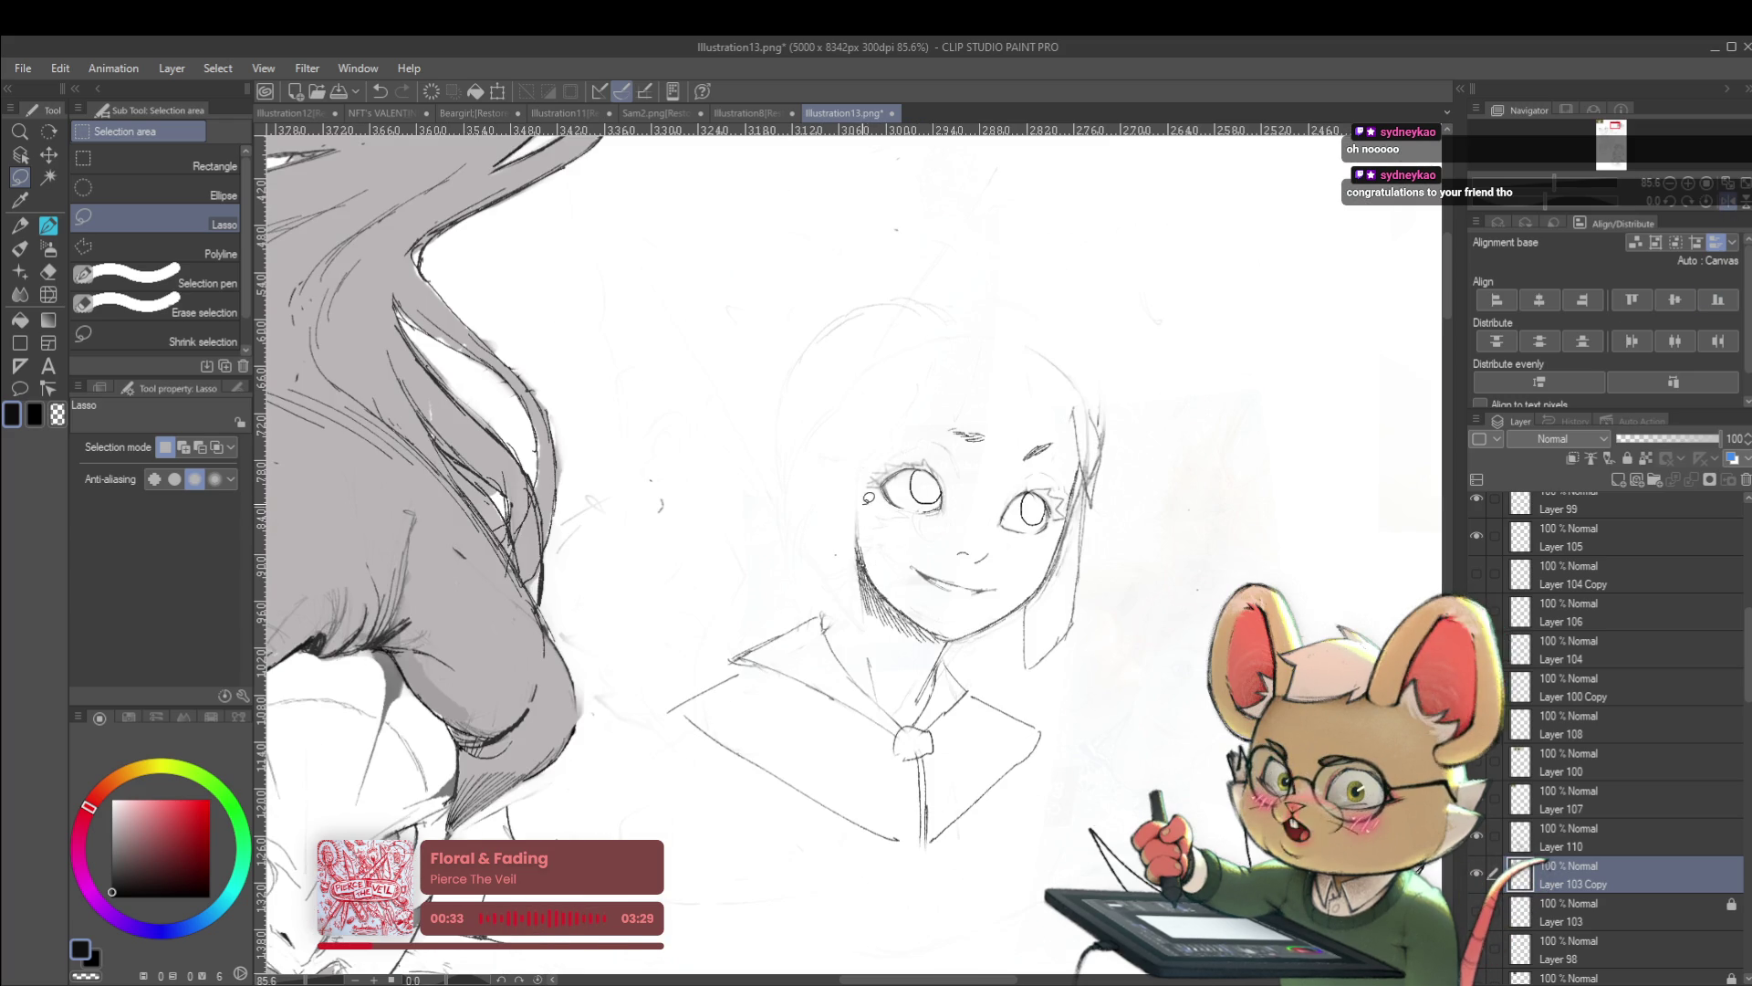
key("p")
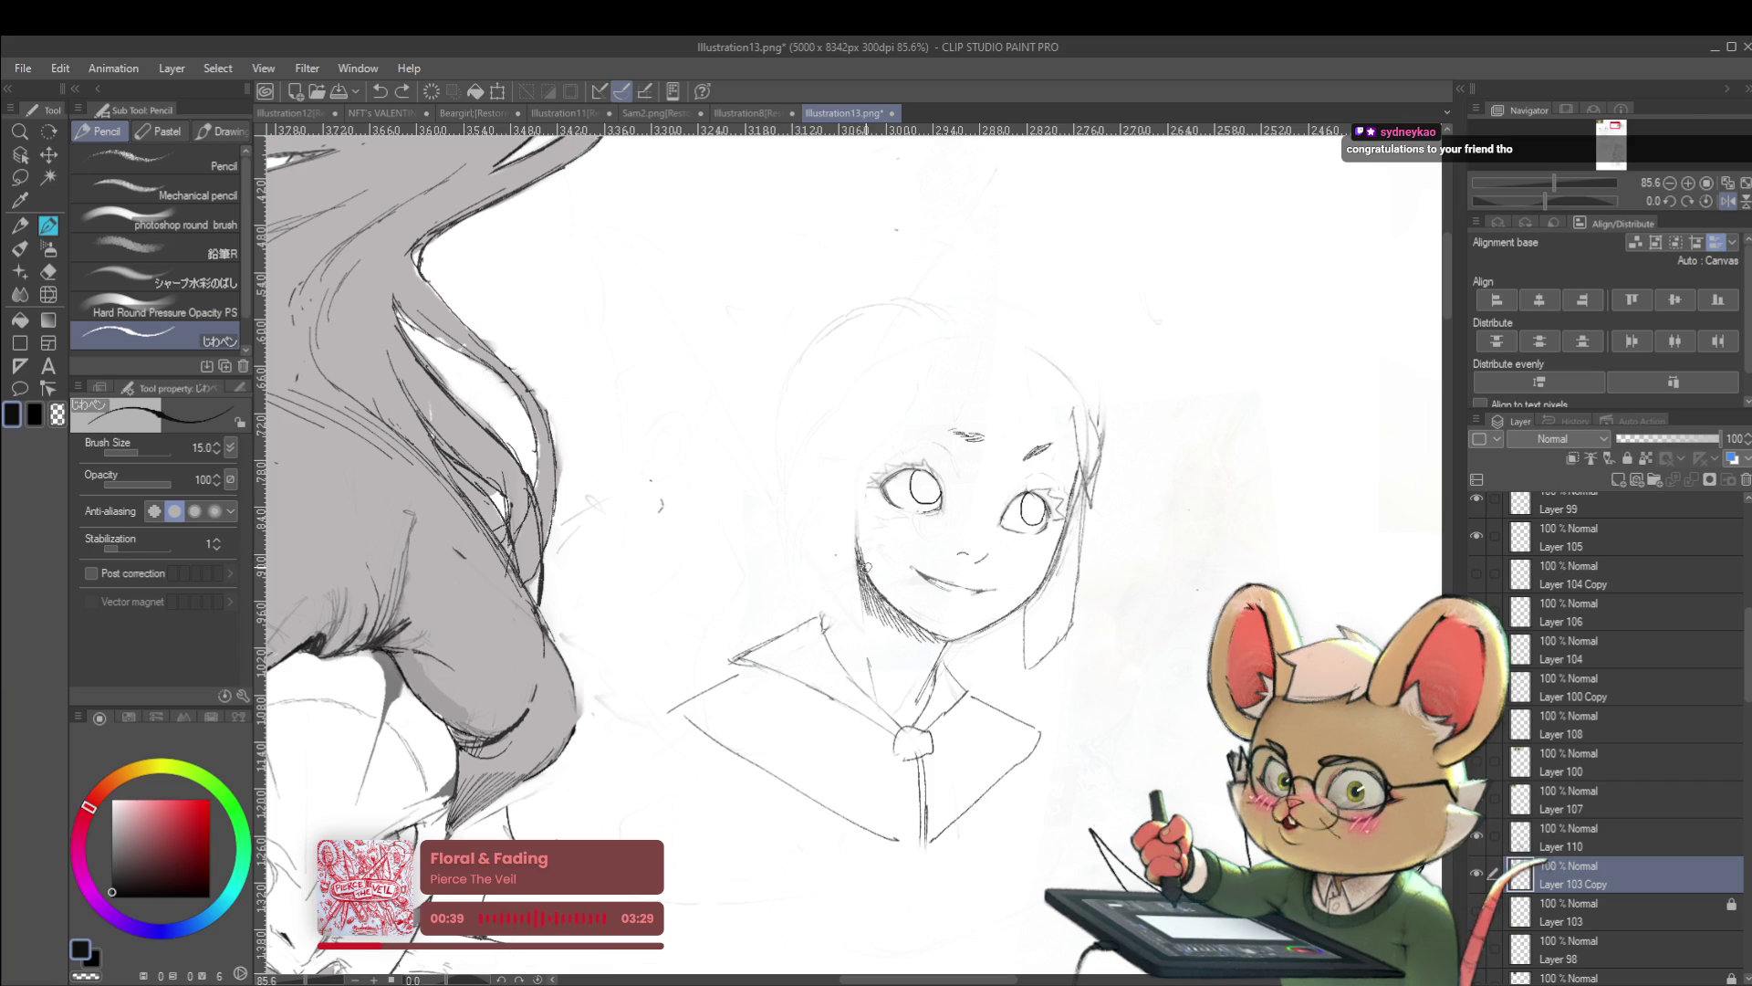
scroll(863, 565, "down", 5)
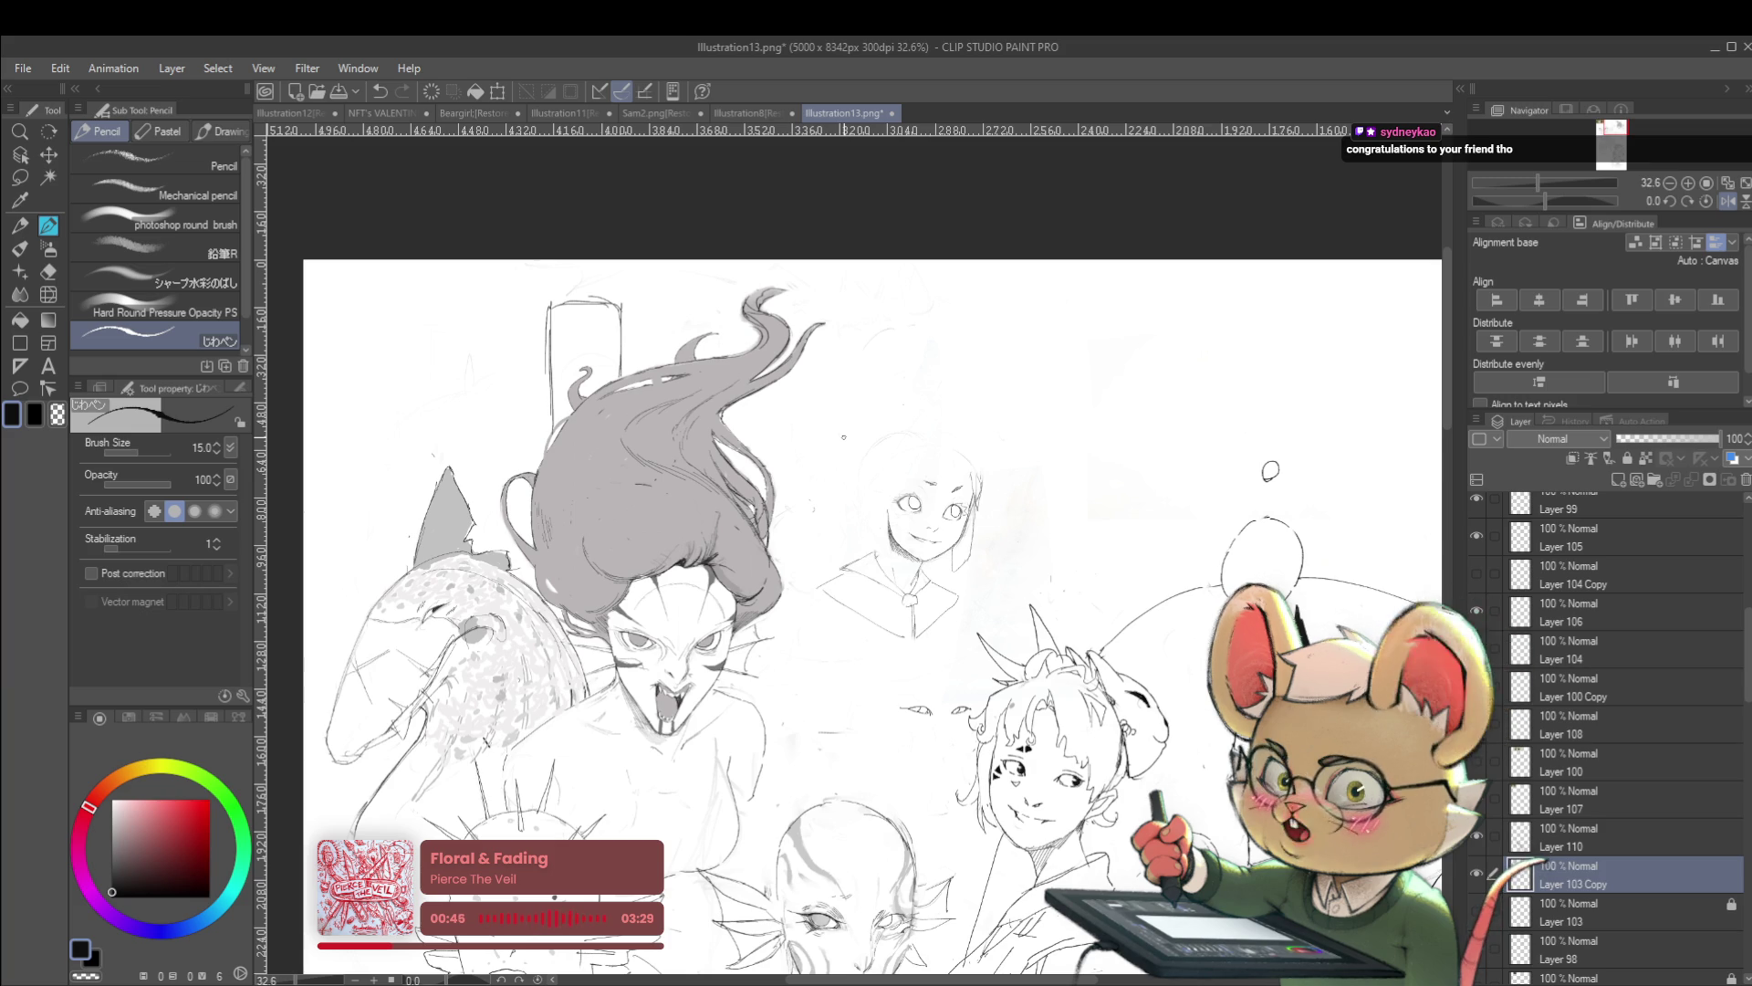
Unflip, mirror again with H, and pan over the lower and upper figures before adding Layer 115
left_click(1723, 203)
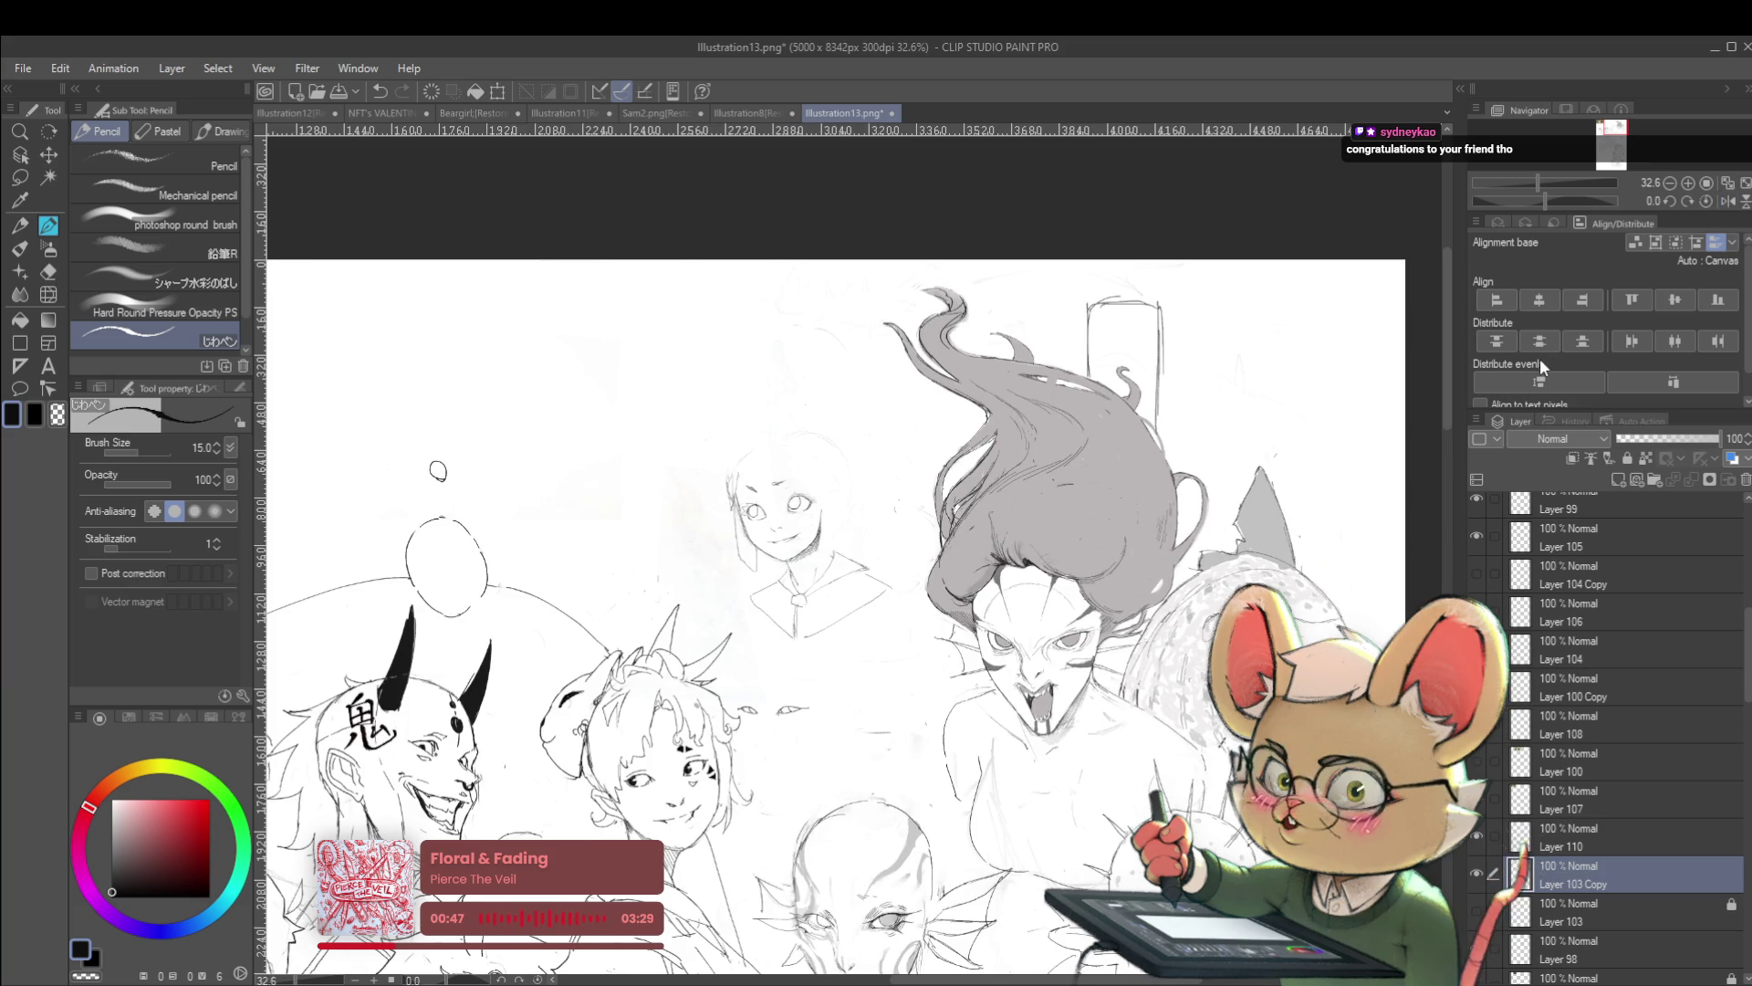
scroll(794, 548, "up", 5)
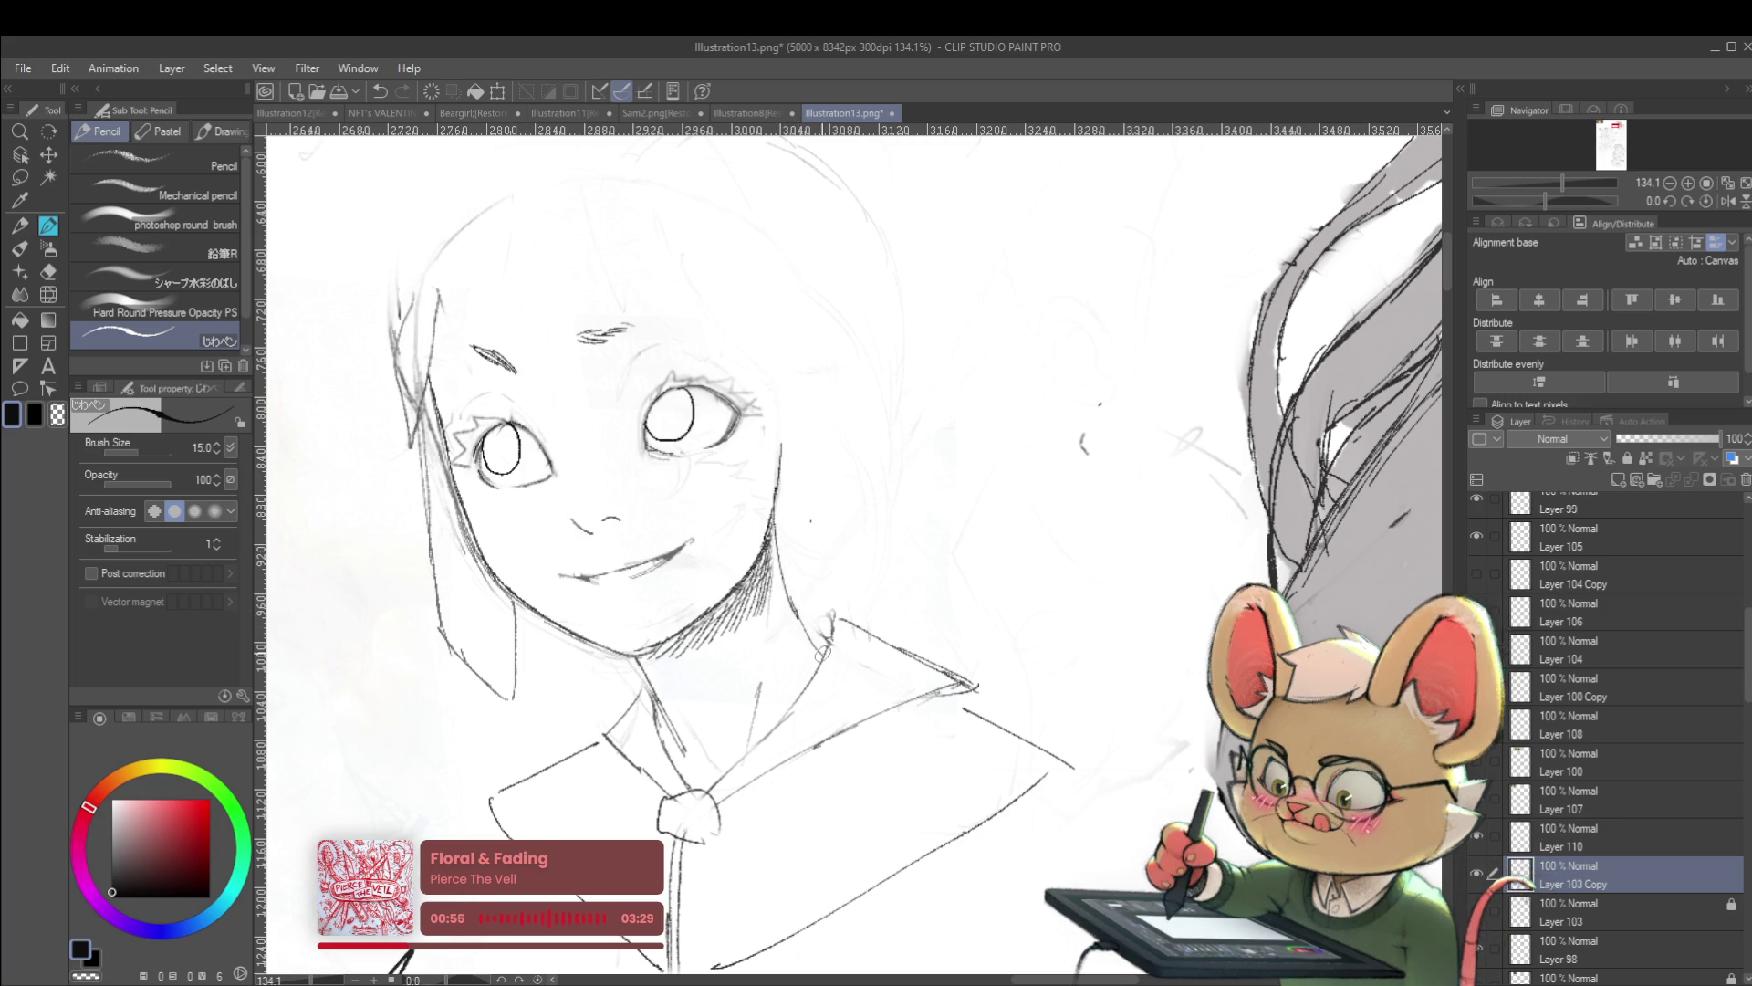
scroll(790, 588, "down", 5)
scroll(836, 639, "up", 3)
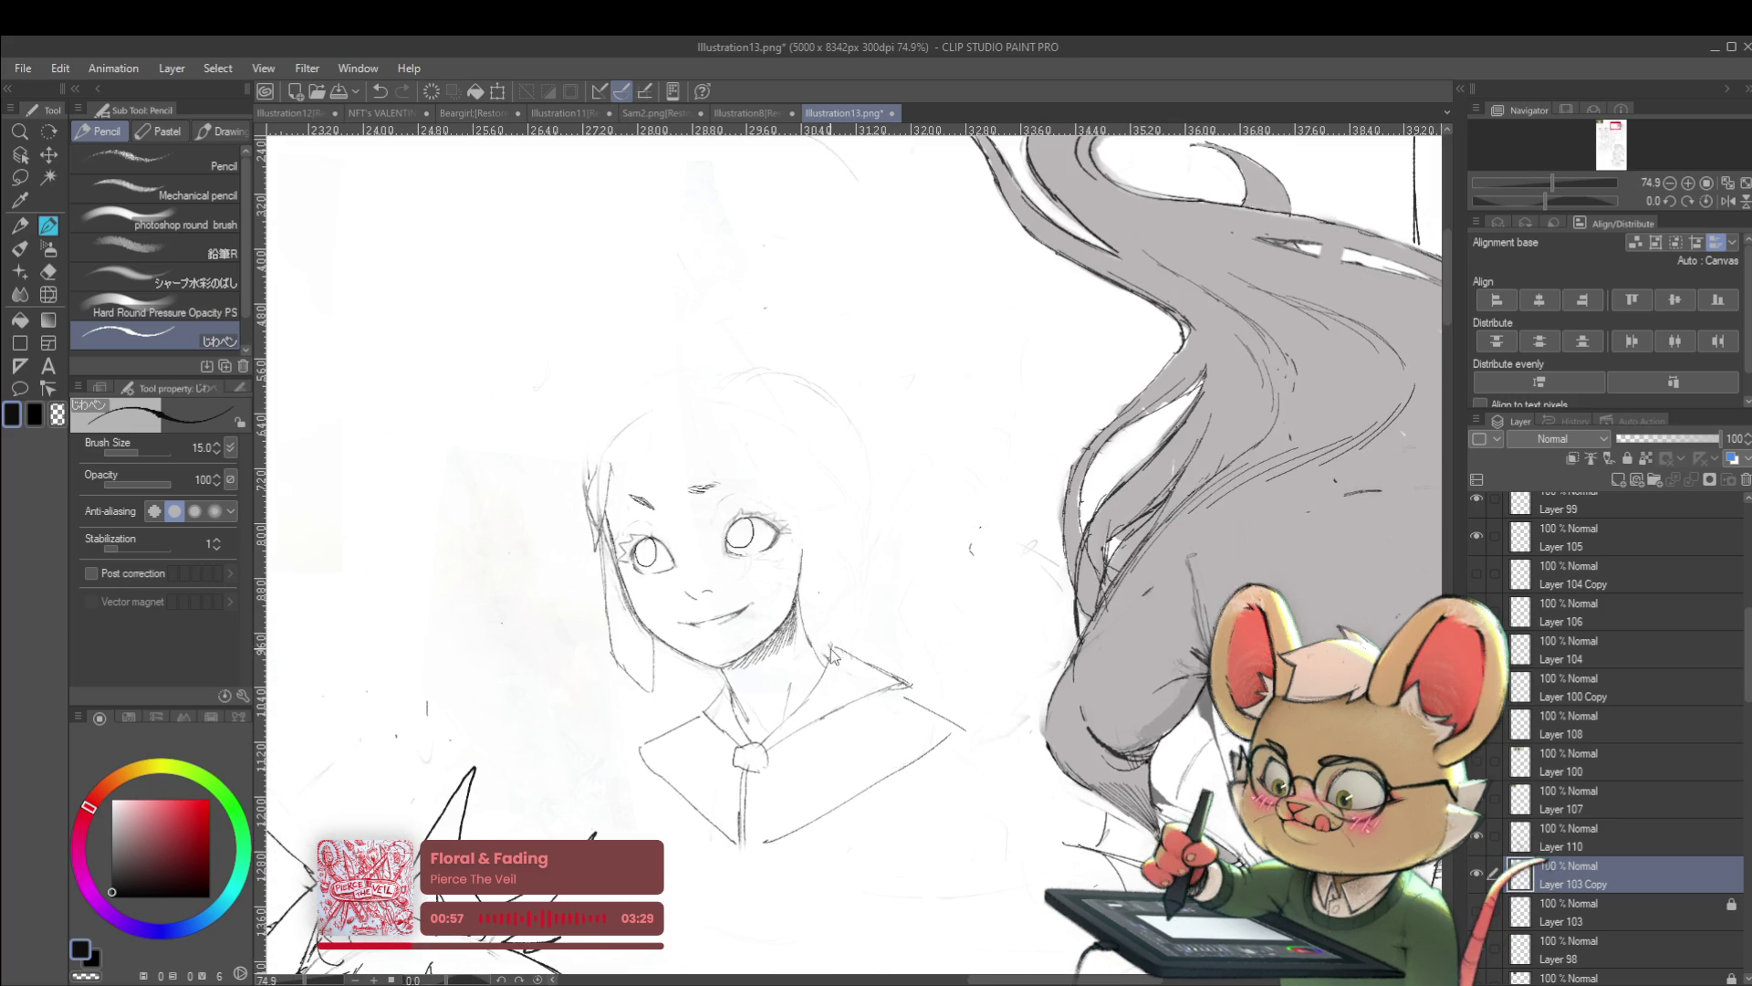
scroll(835, 659, "down", 2)
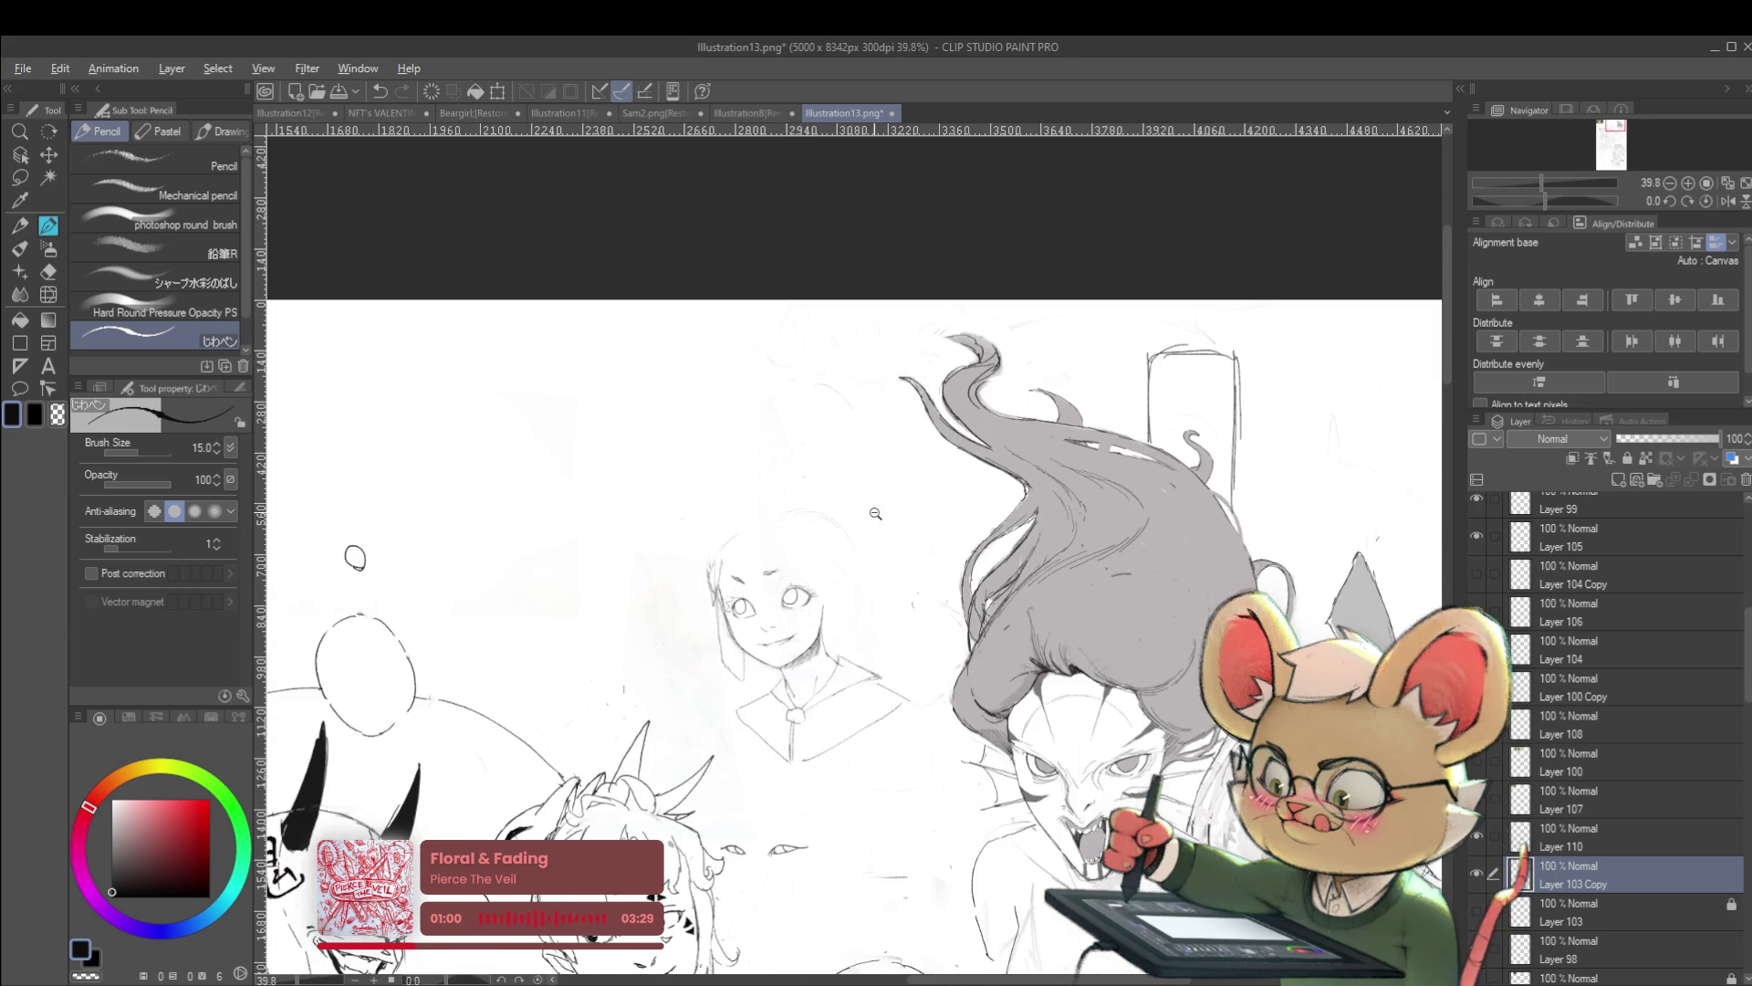
scroll(848, 336, "down", 2)
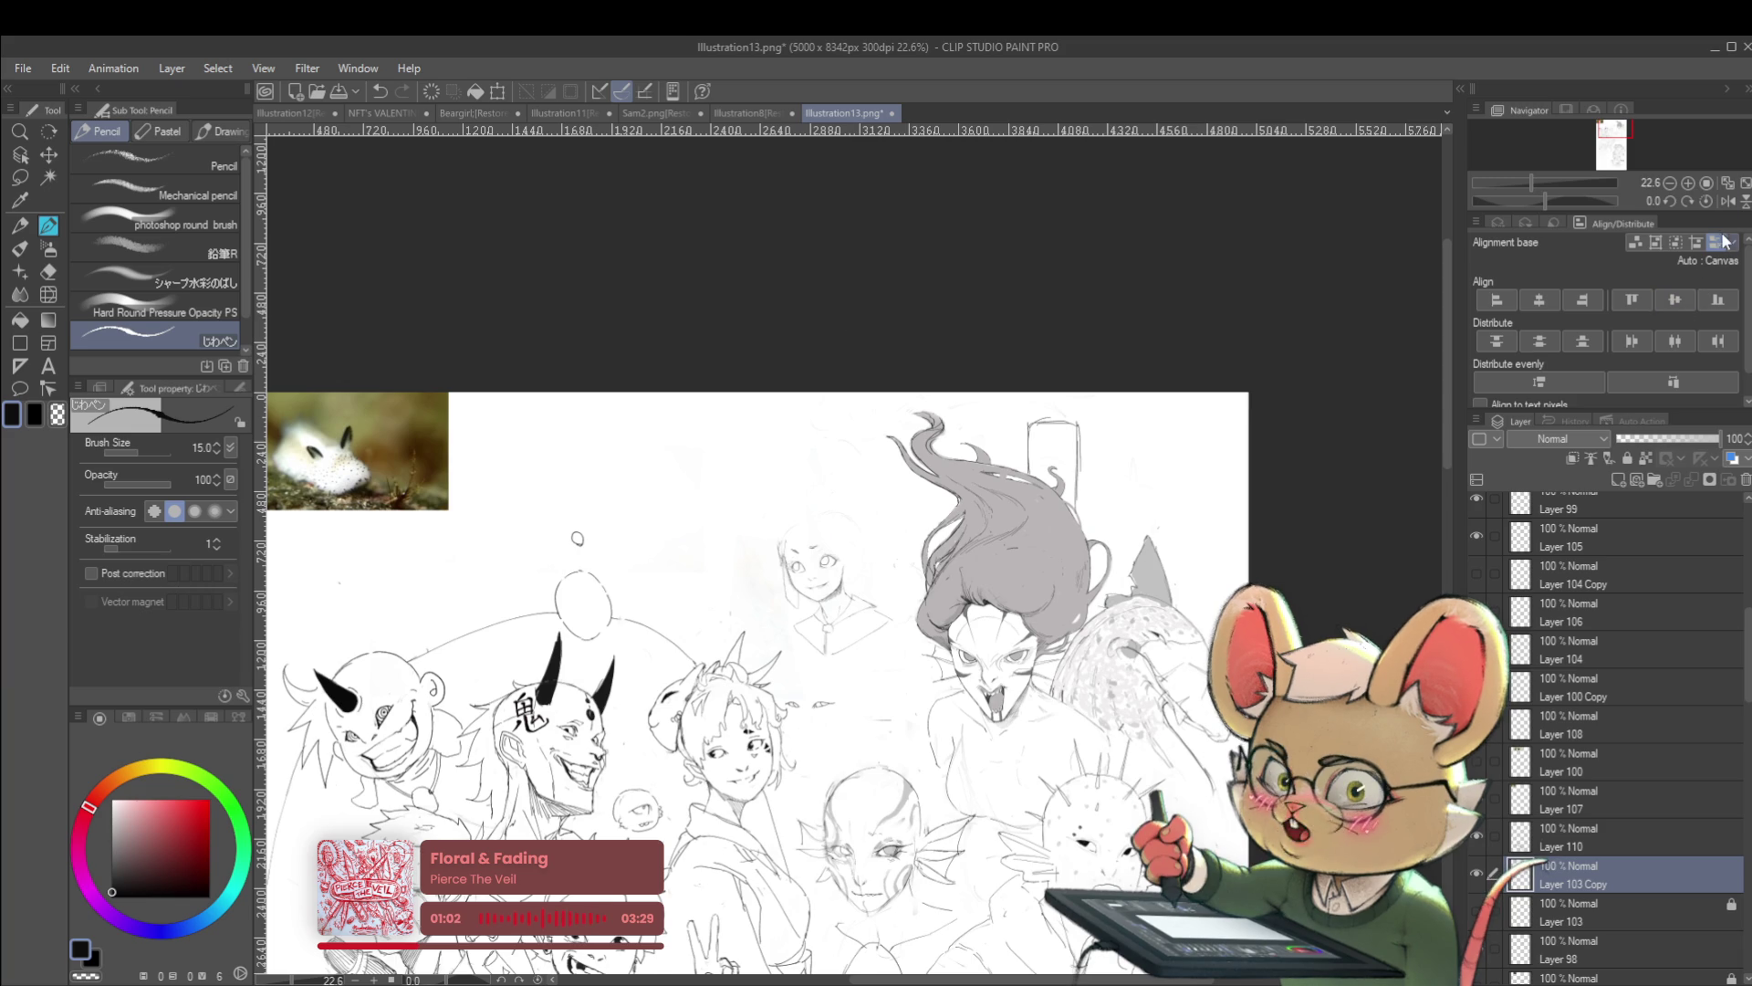
key("h")
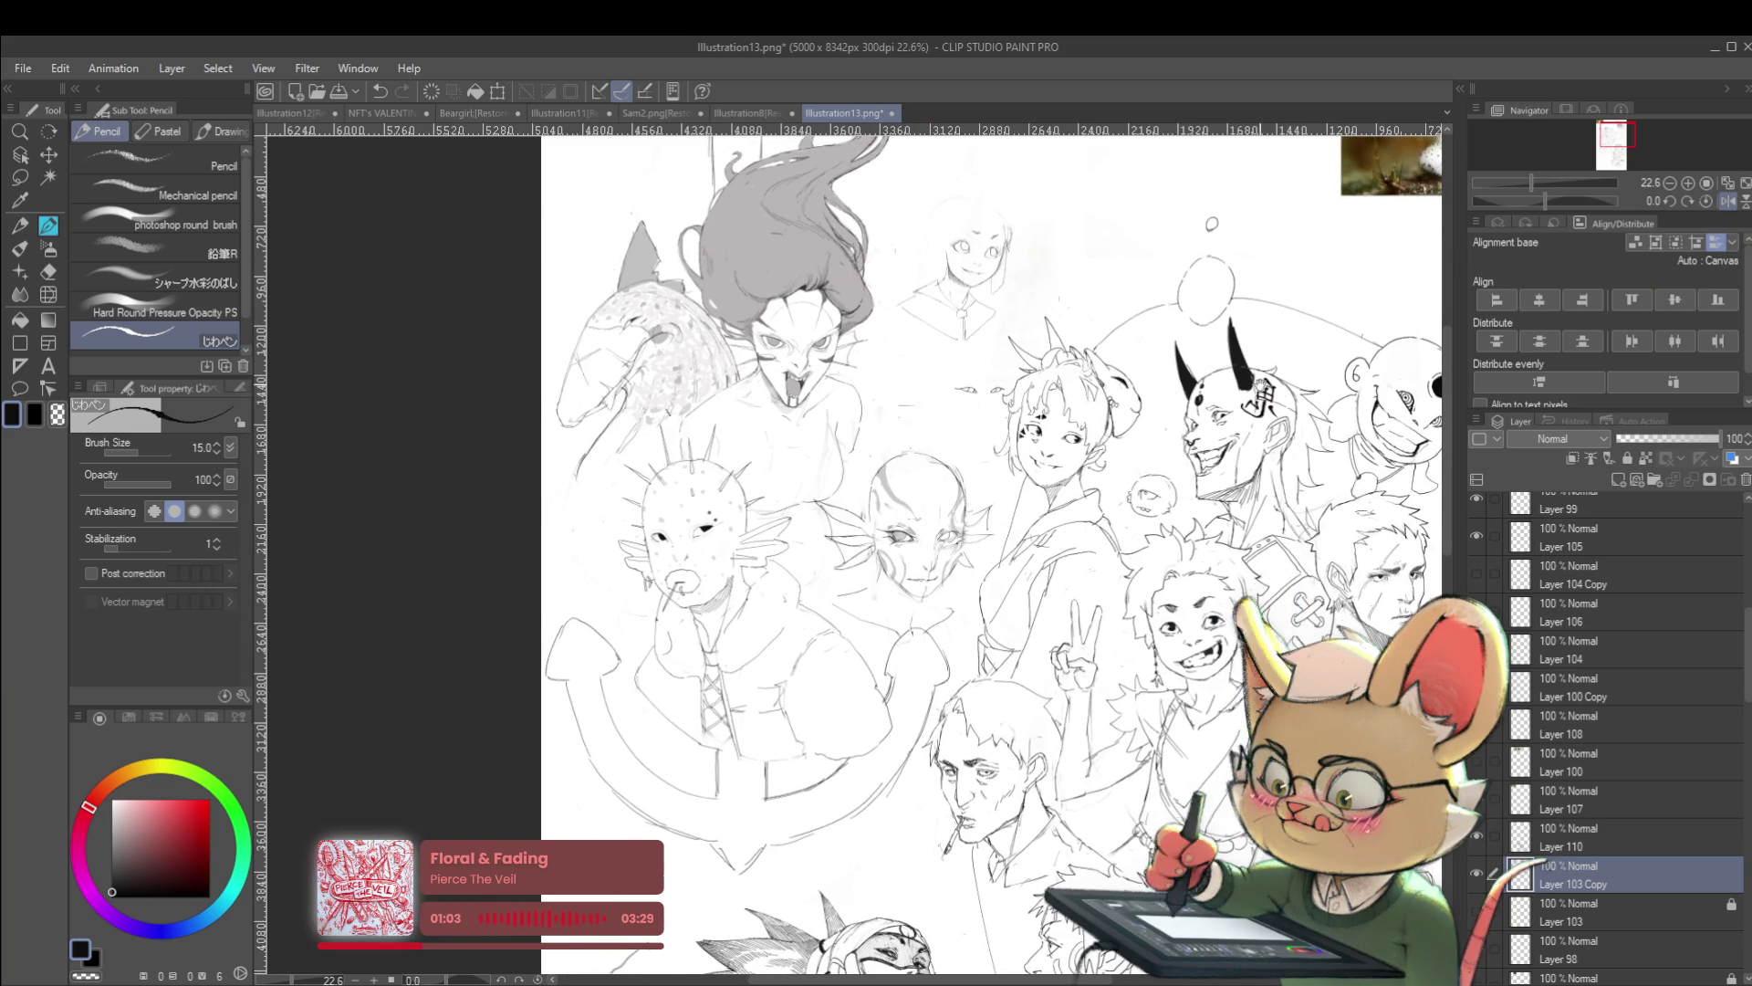
left_click_drag(1170, 479, 1207, 424)
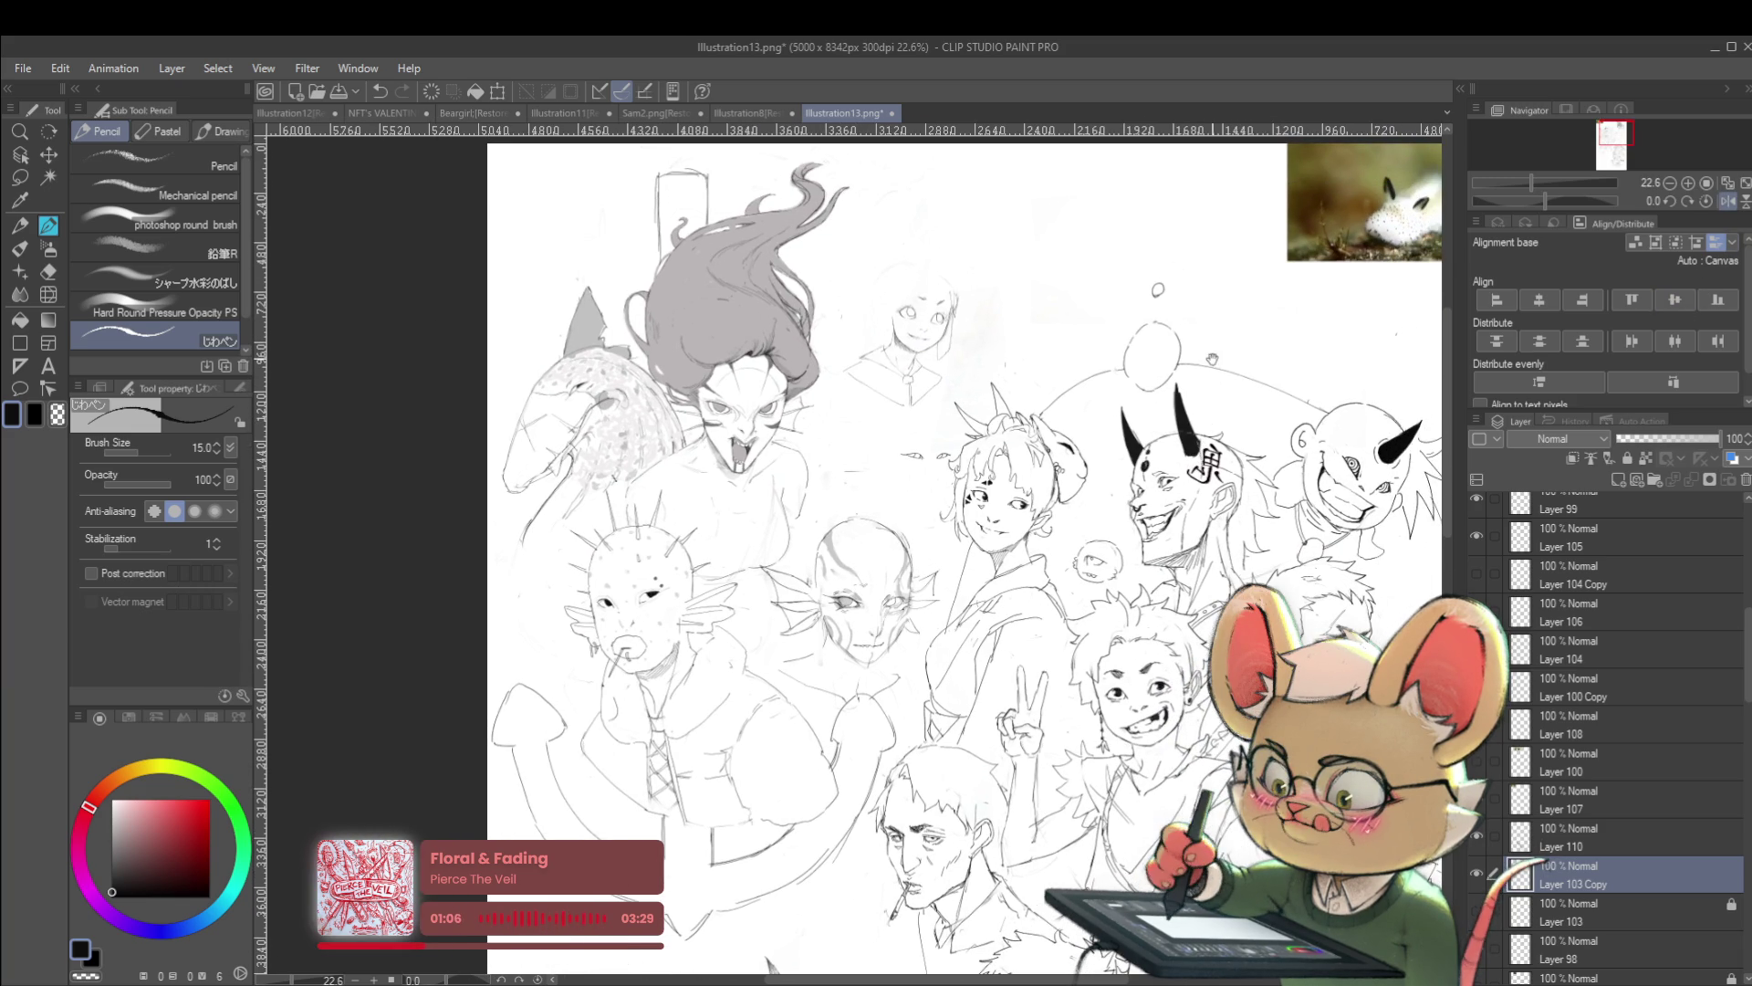
left_click_drag(1212, 358, 1225, 449)
scroll(949, 470, "up", 3)
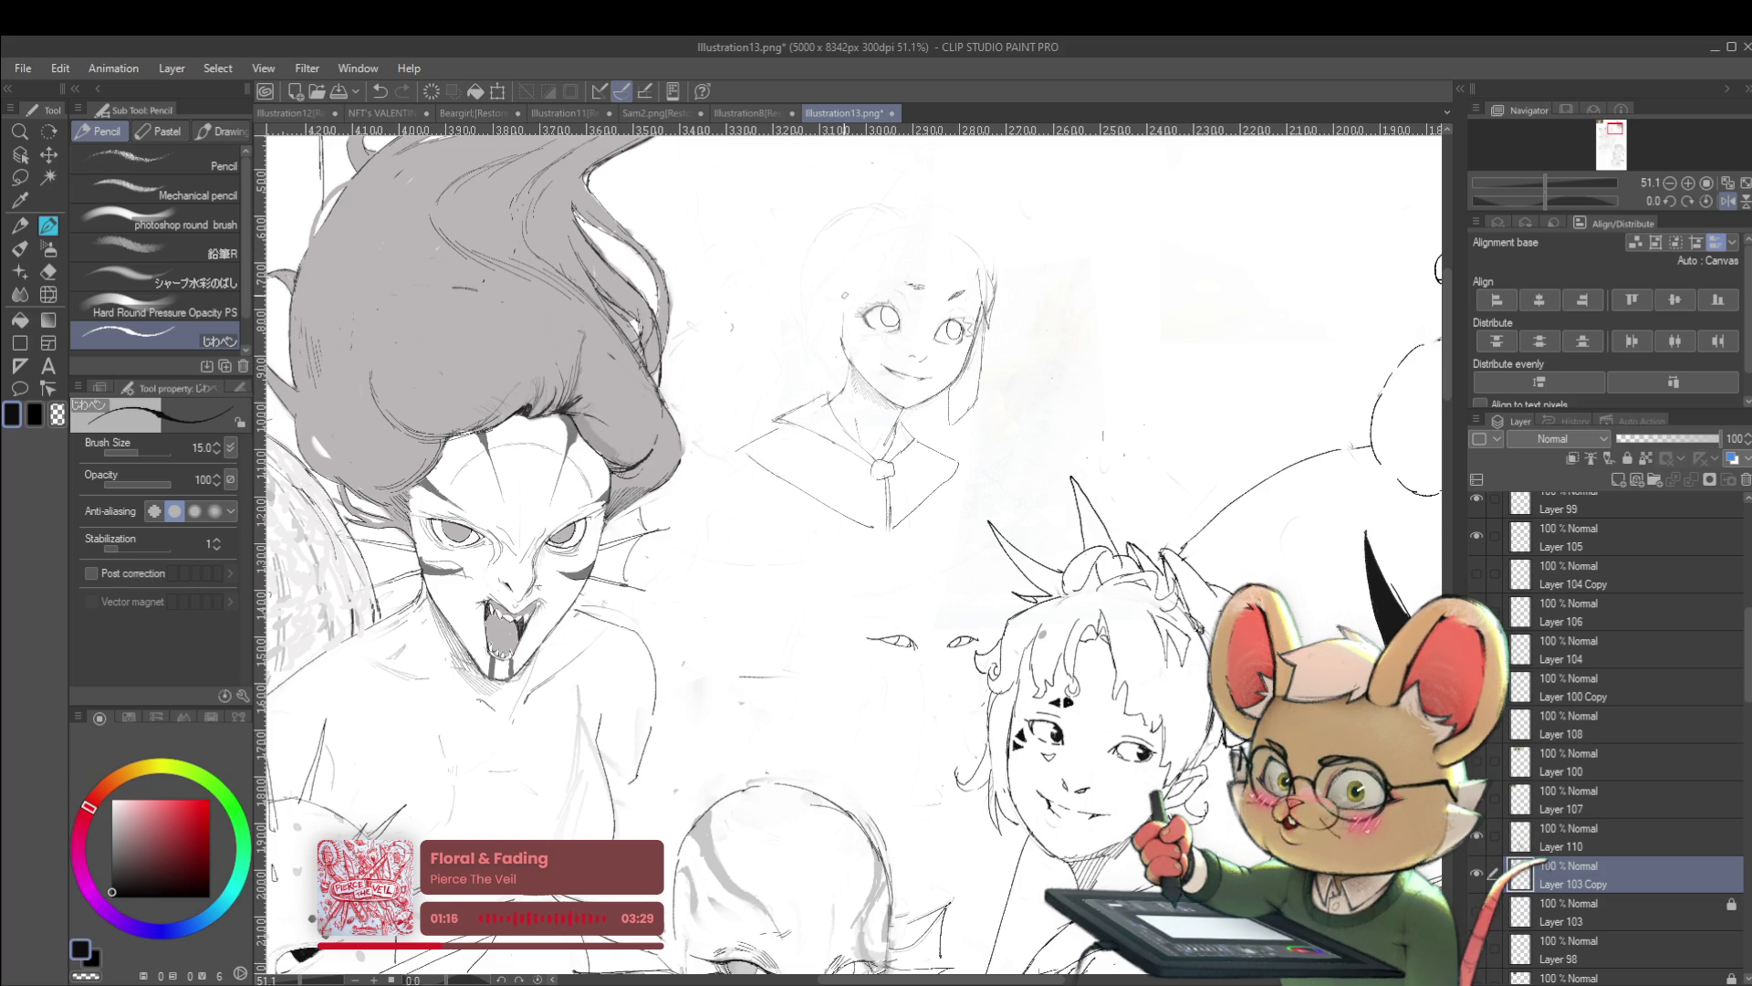
scroll(882, 184, "up", 3)
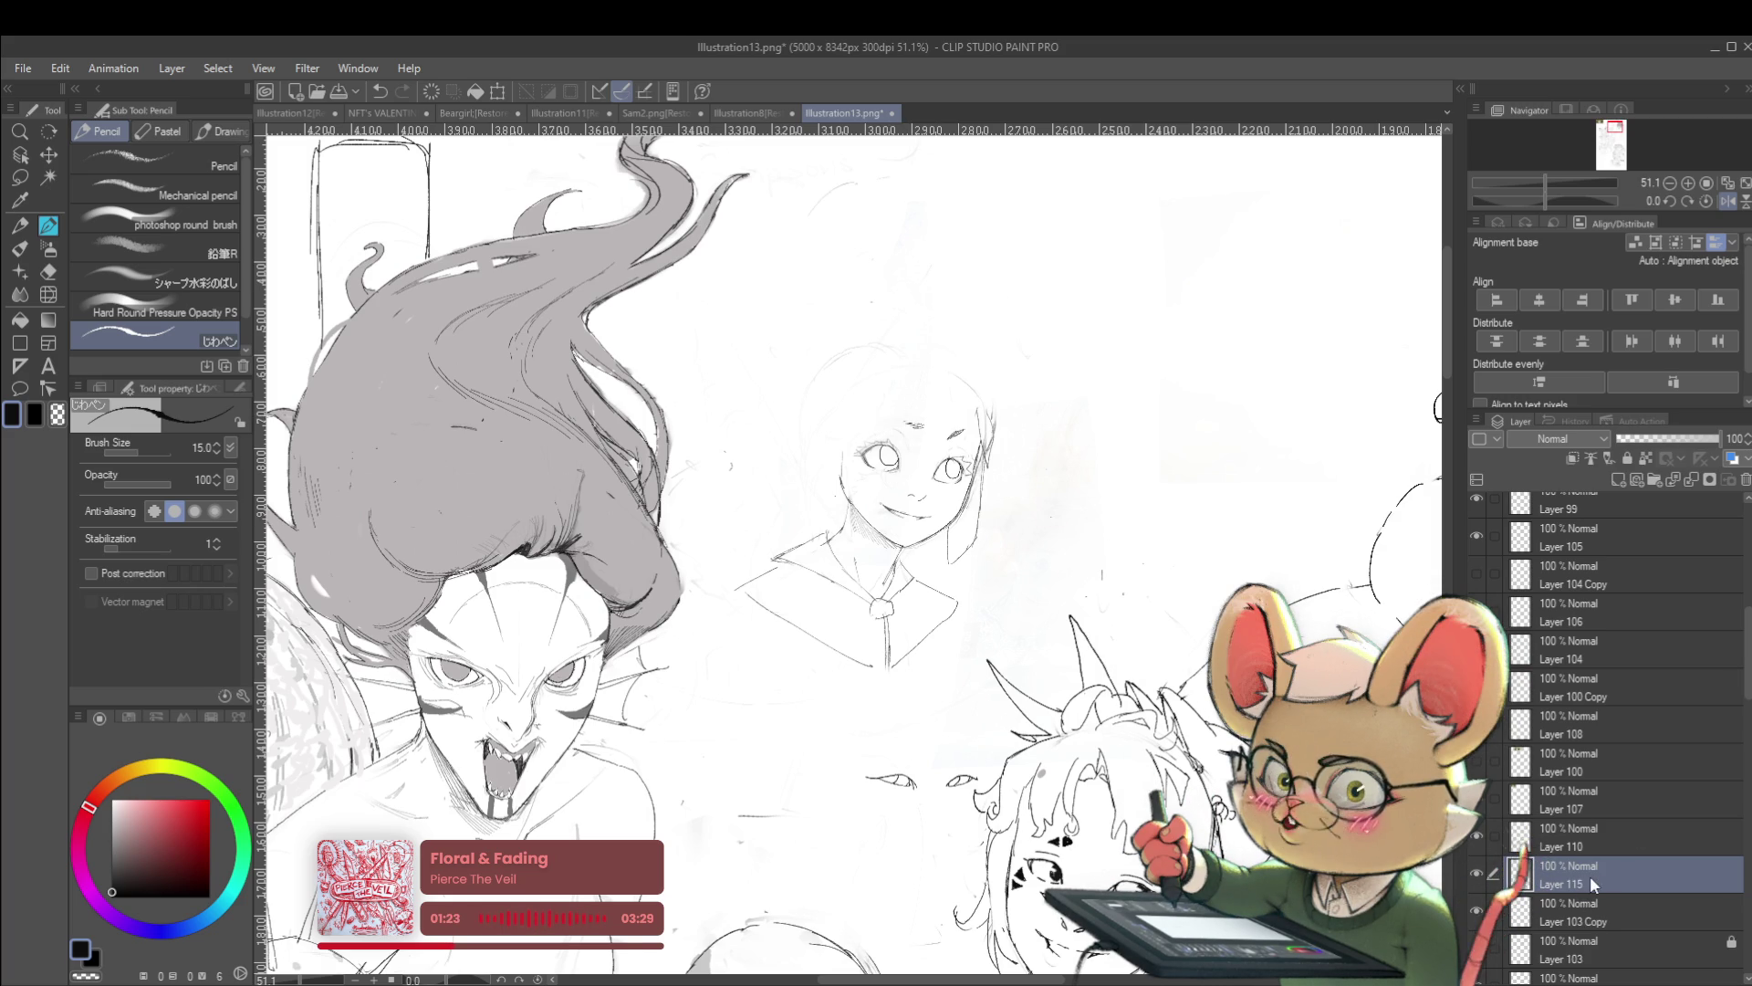
left_click(1729, 207)
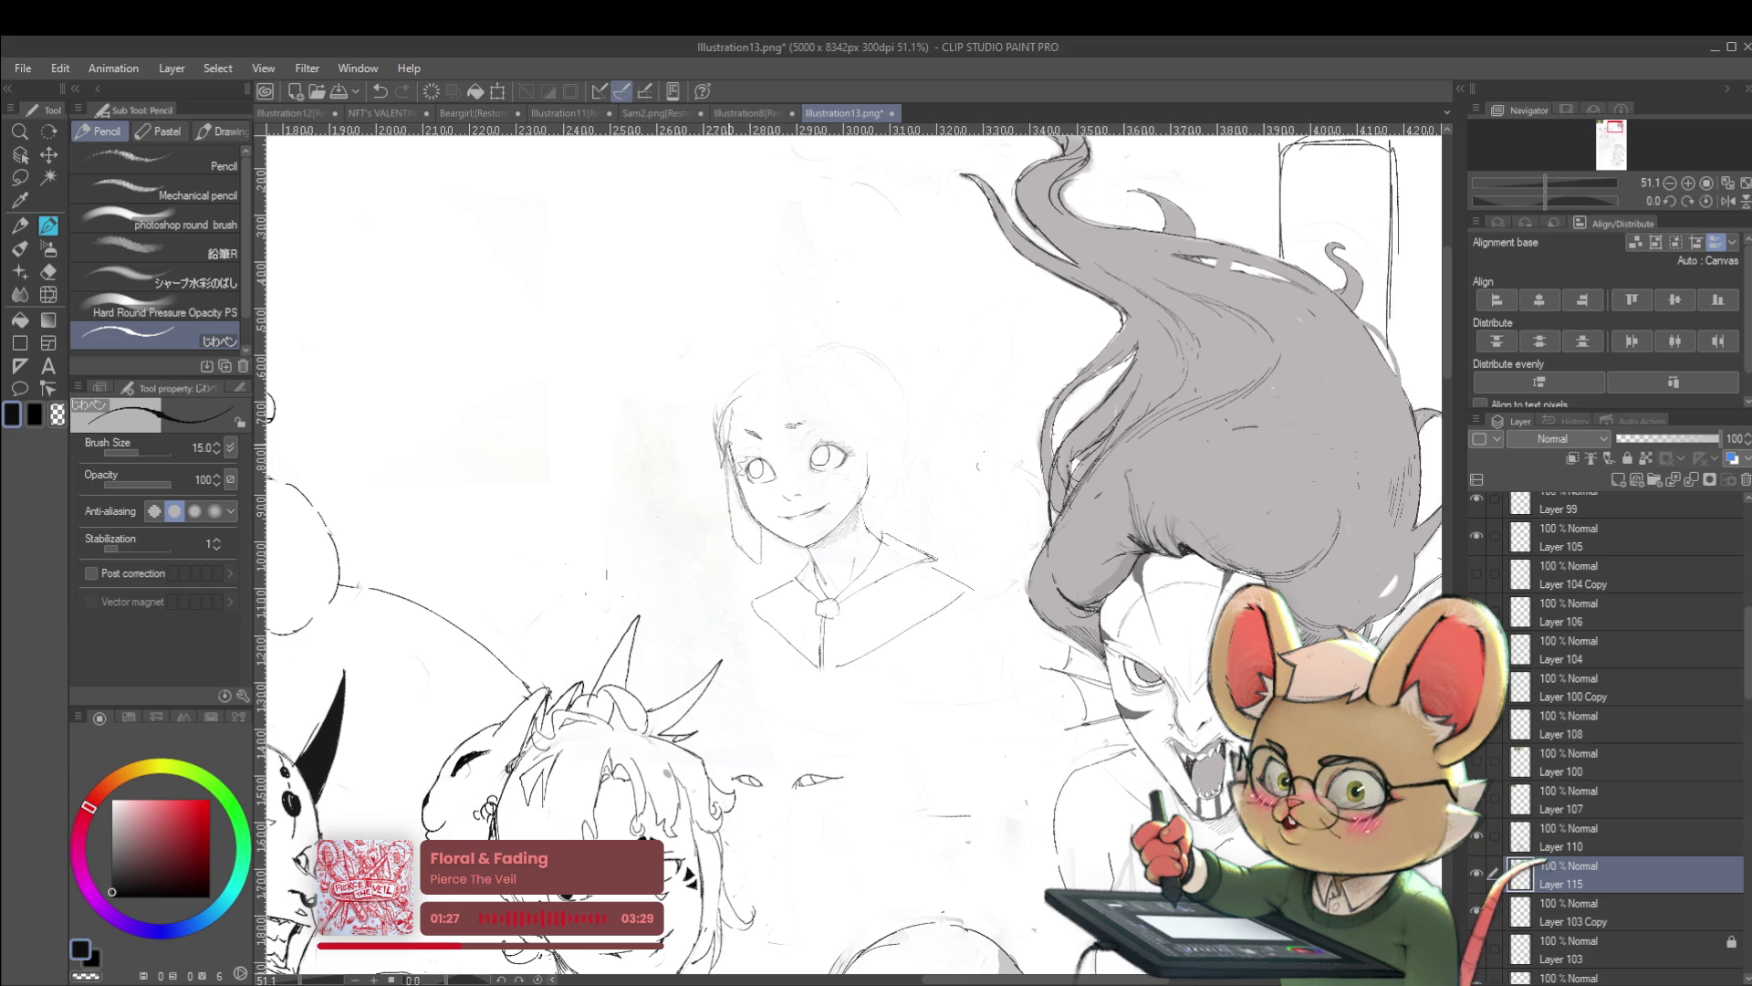
left_click_drag(791, 385, 841, 398)
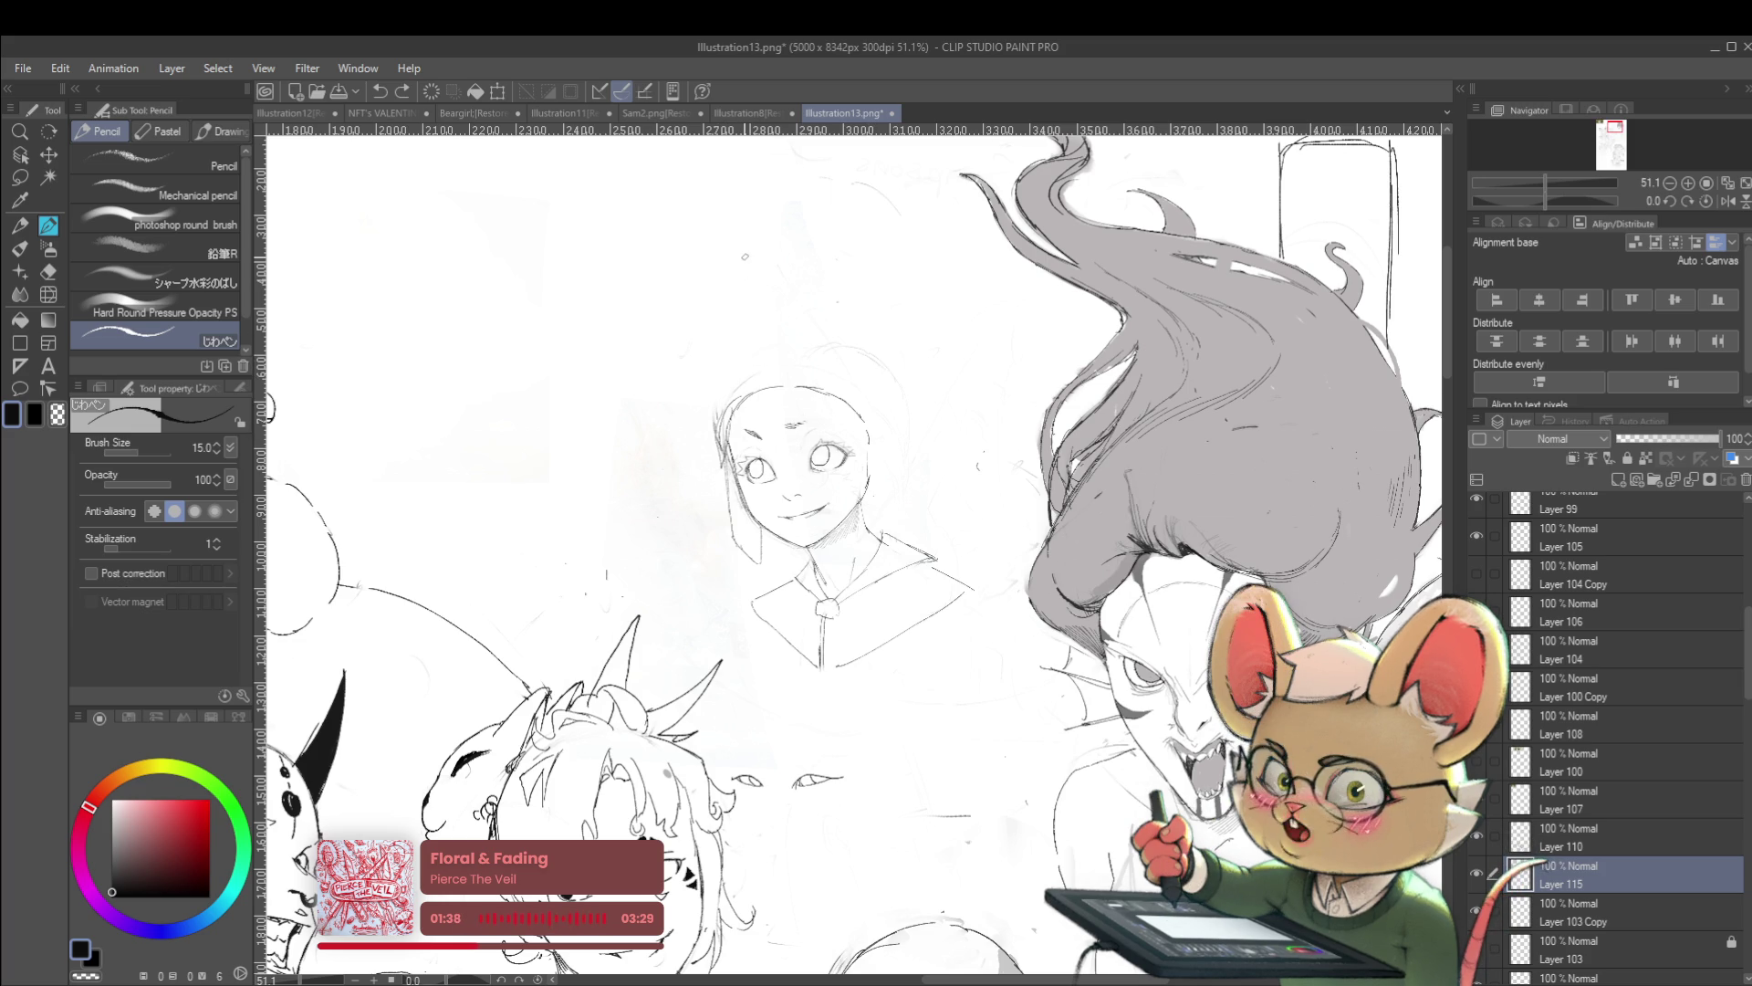
key("alt+bracketleft")
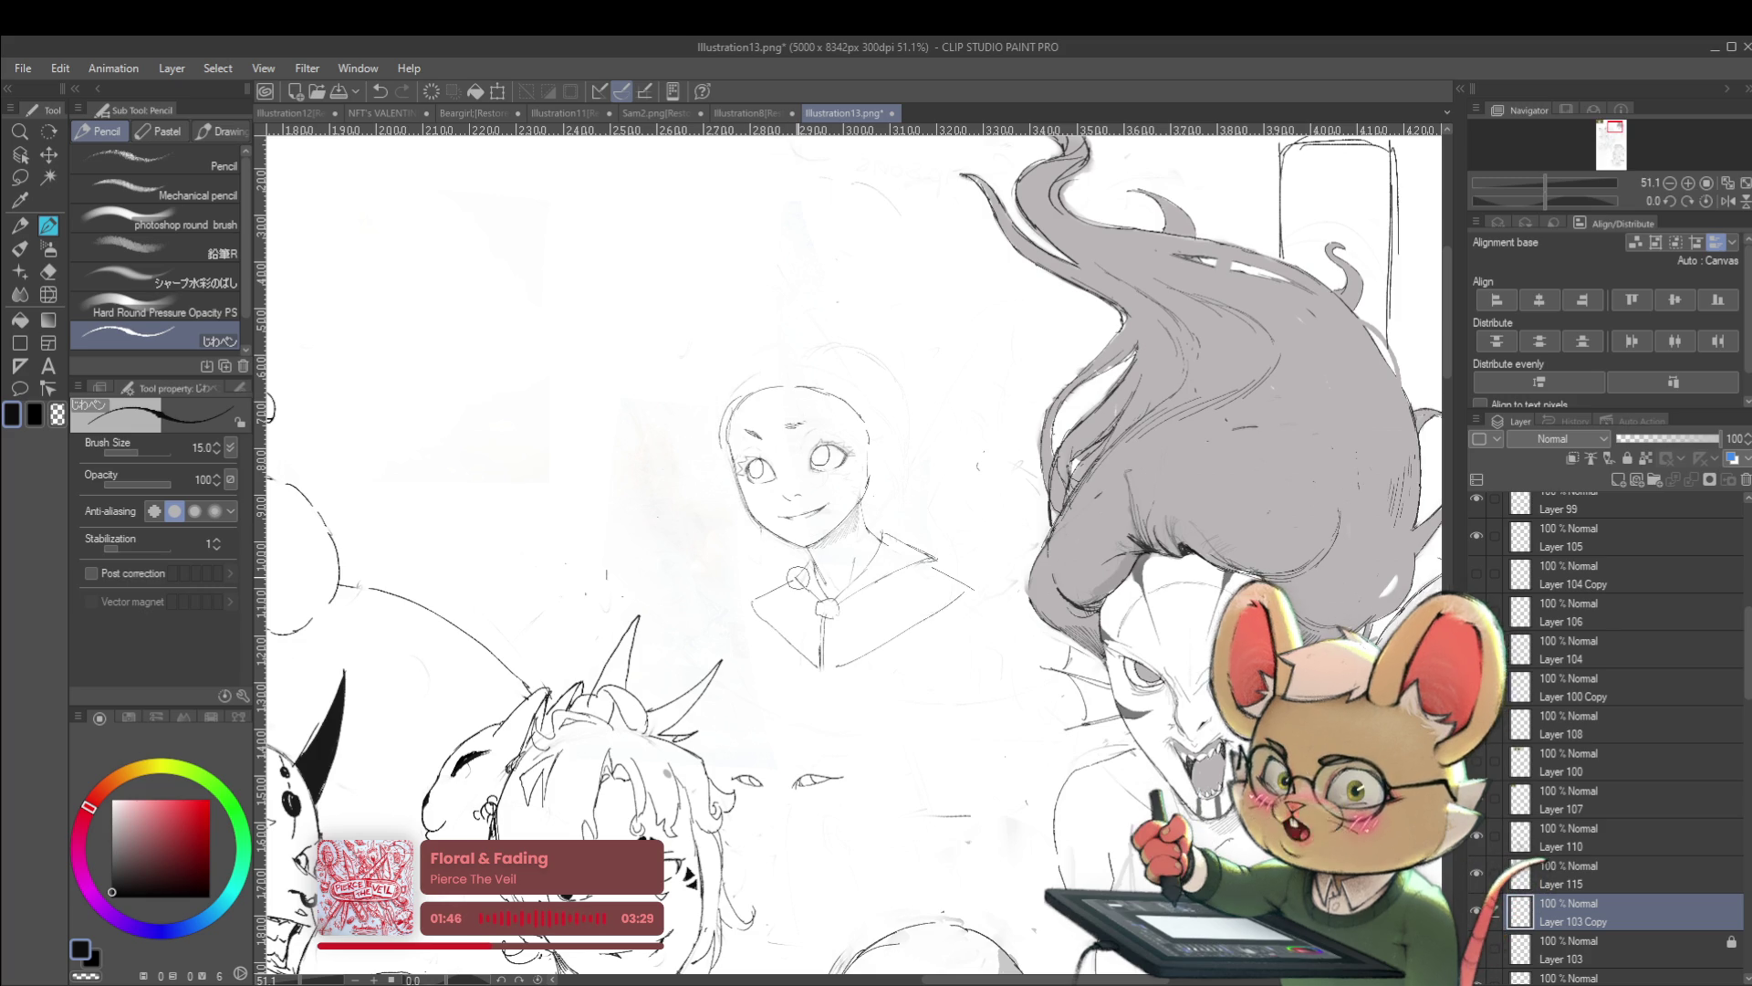
left_click(1552, 882)
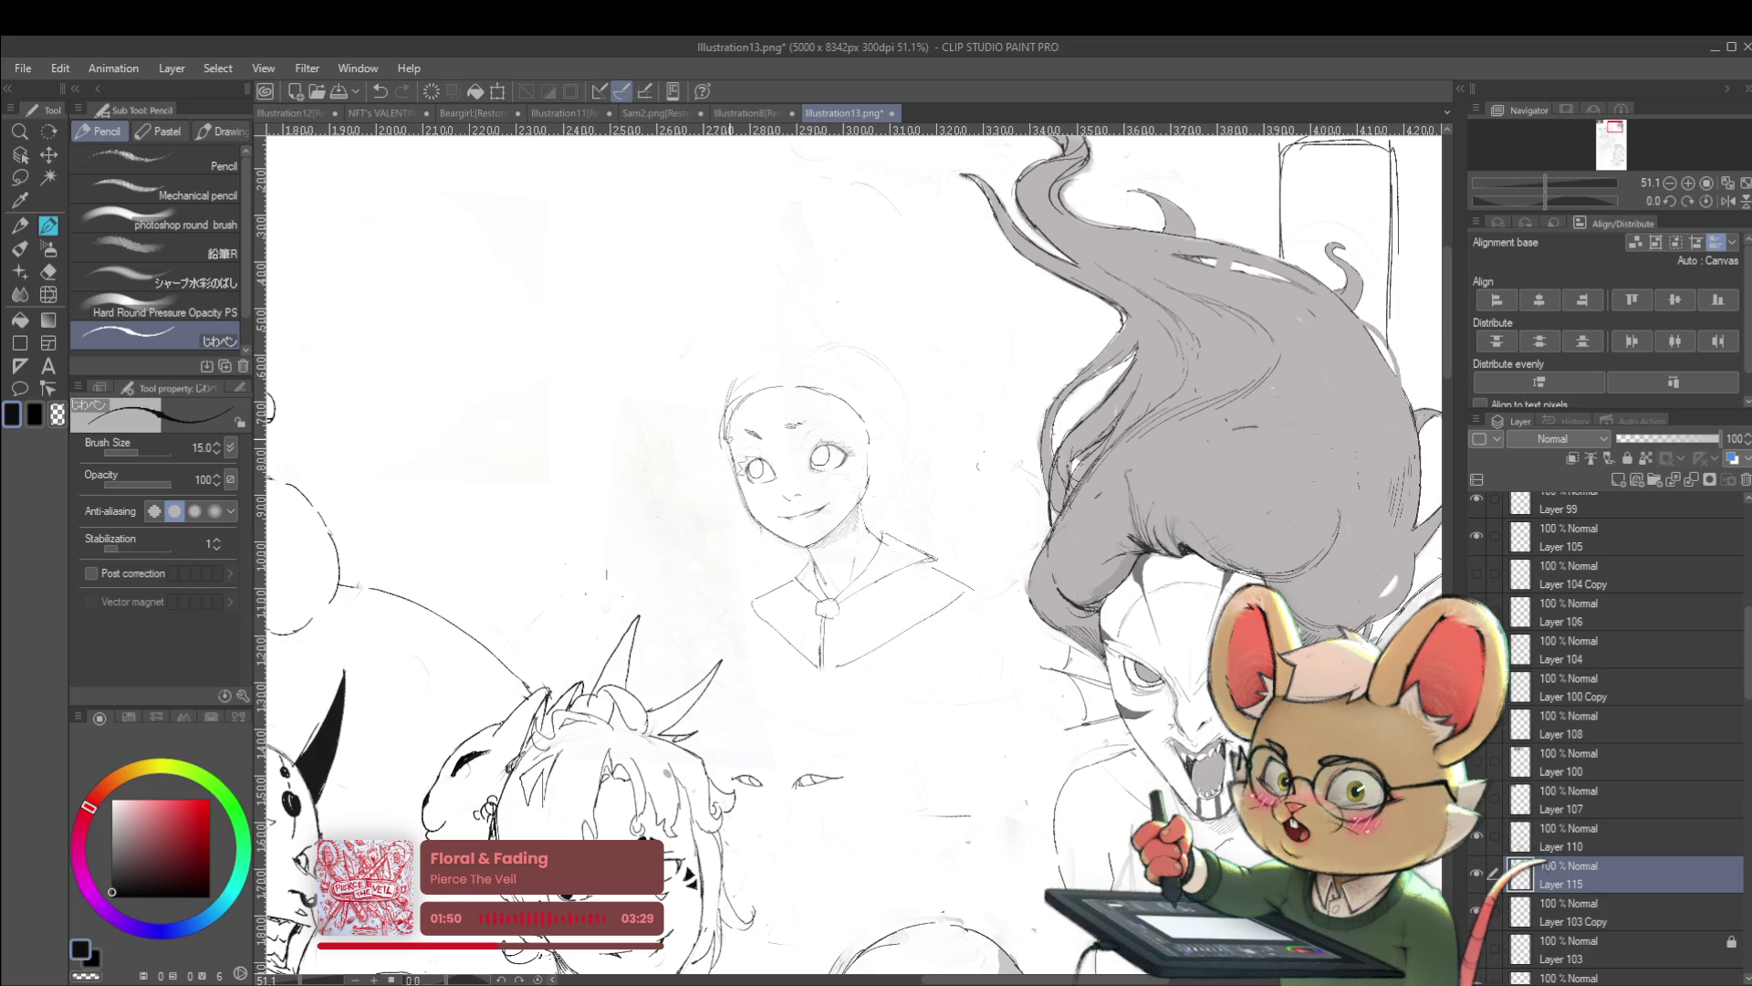
mouse_move(832, 348)
left_mouse_down()
mouse_move(881, 311)
mouse_move(879, 351)
left_mouse_up()
left_click_drag(725, 337, 753, 365)
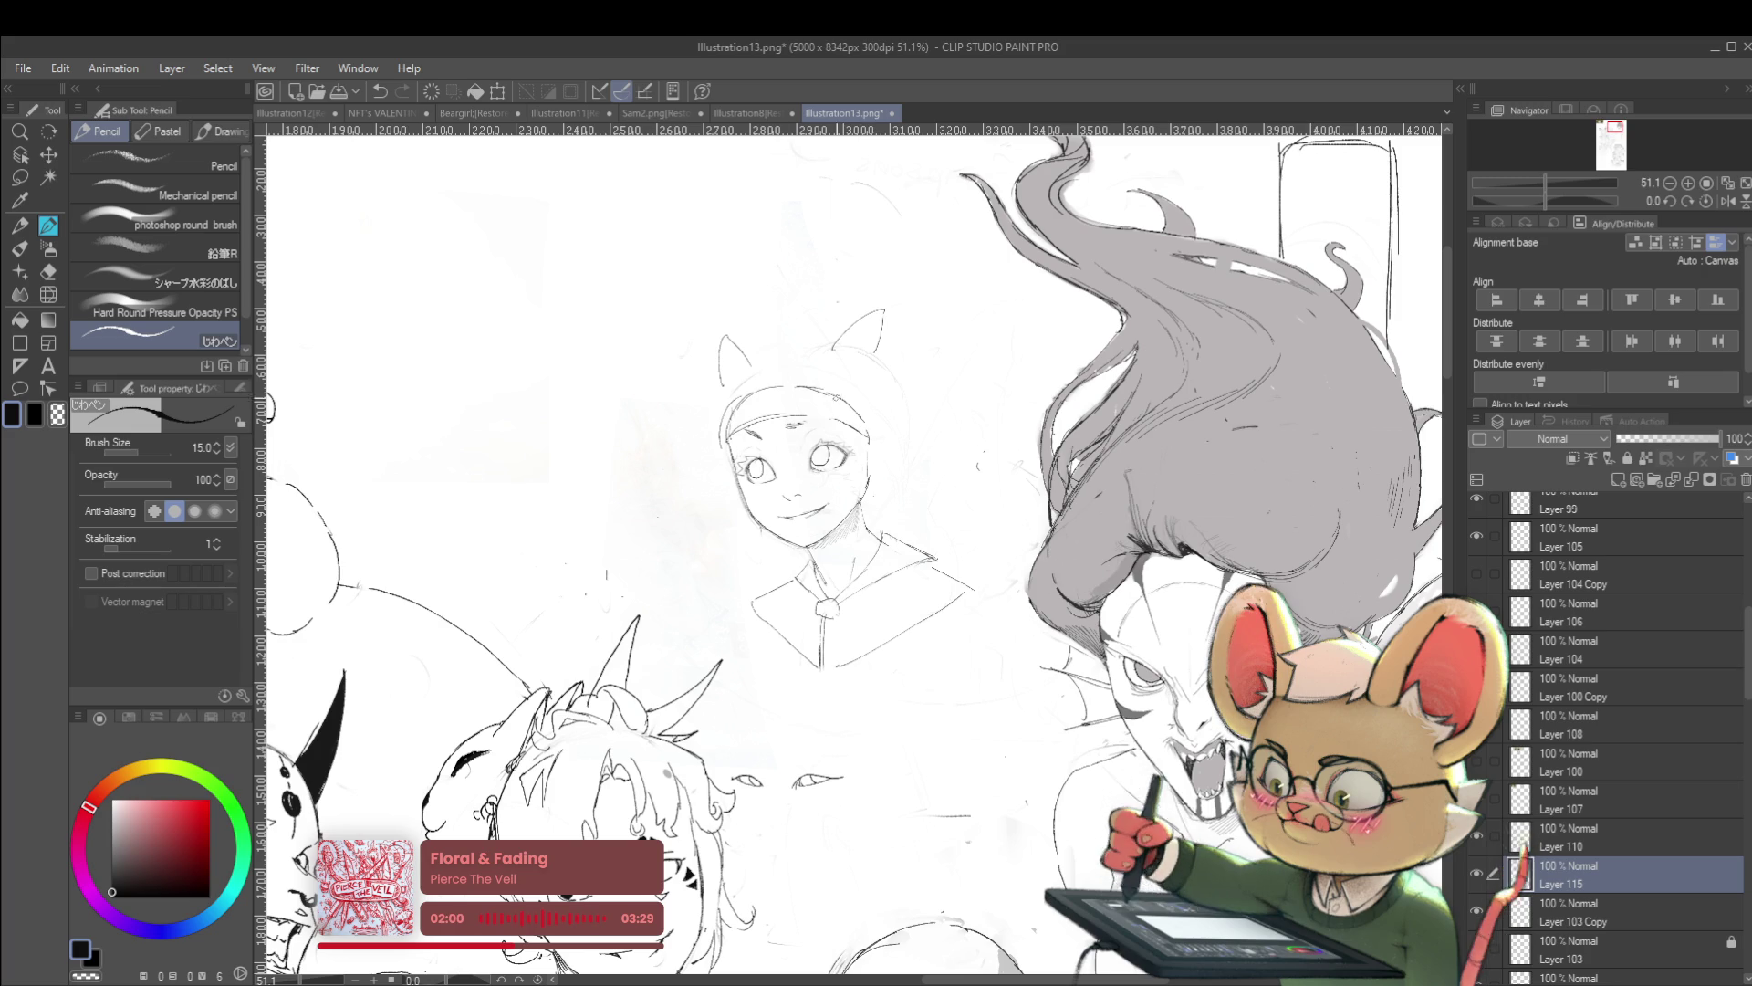
left_click(1476, 609)
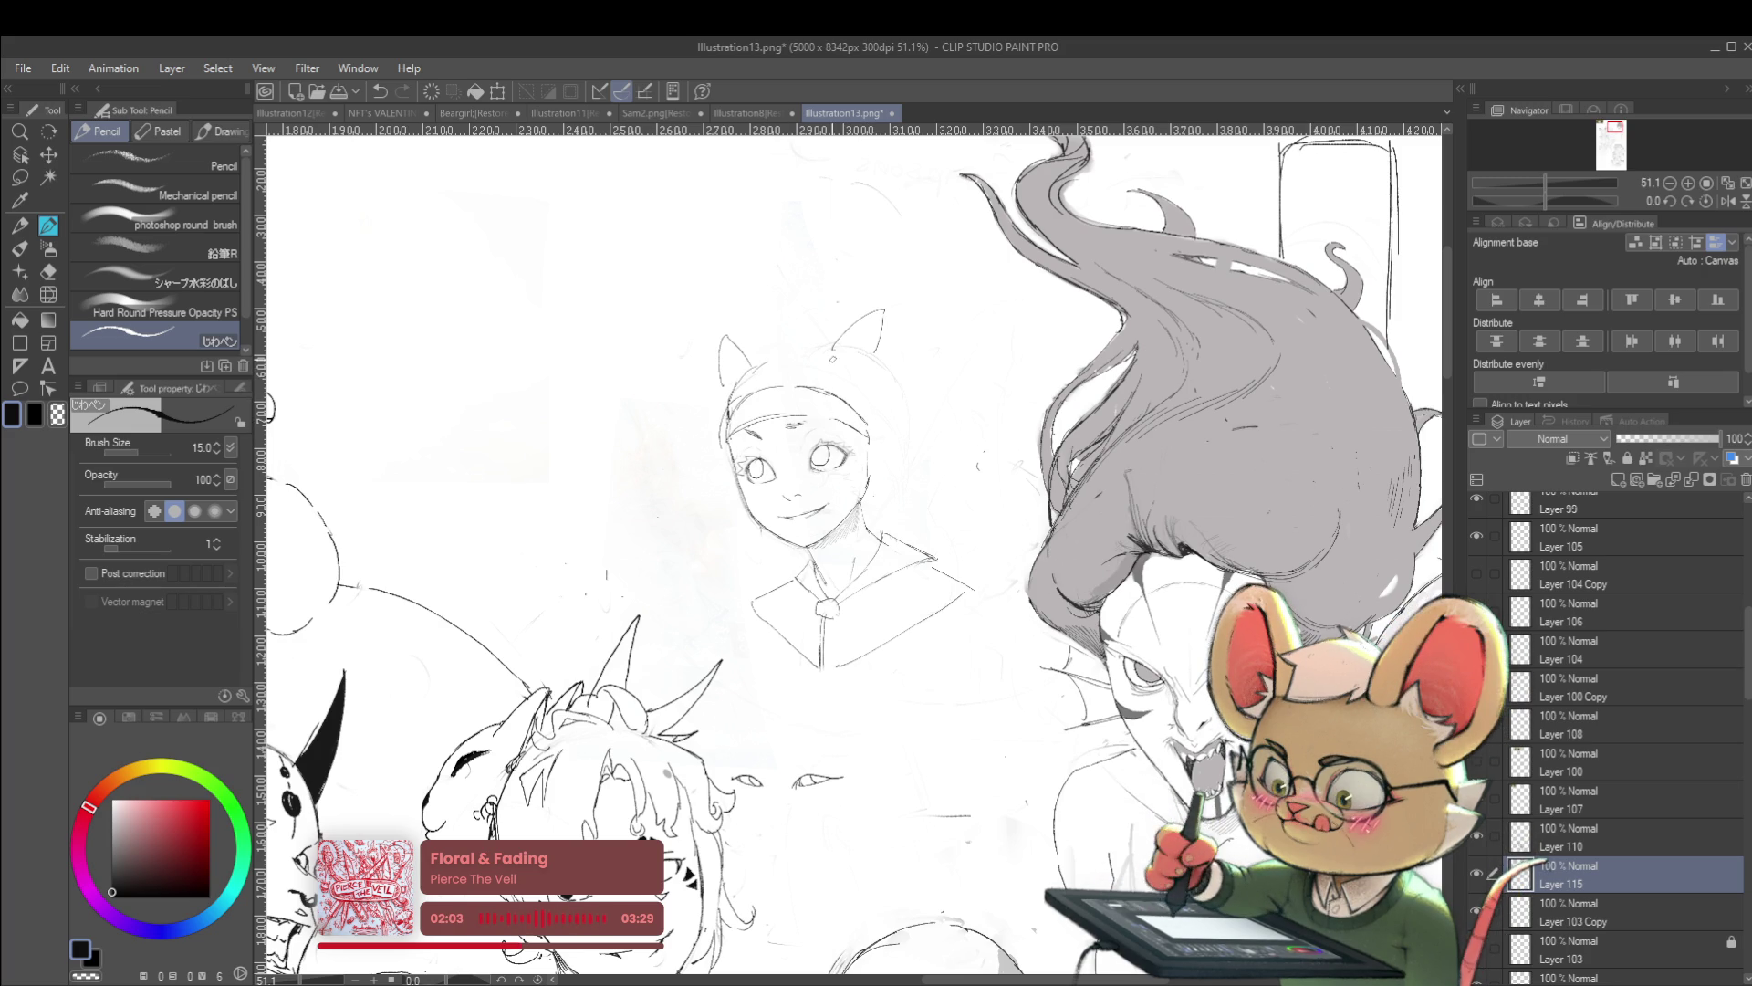
scroll(894, 390, "down", 3)
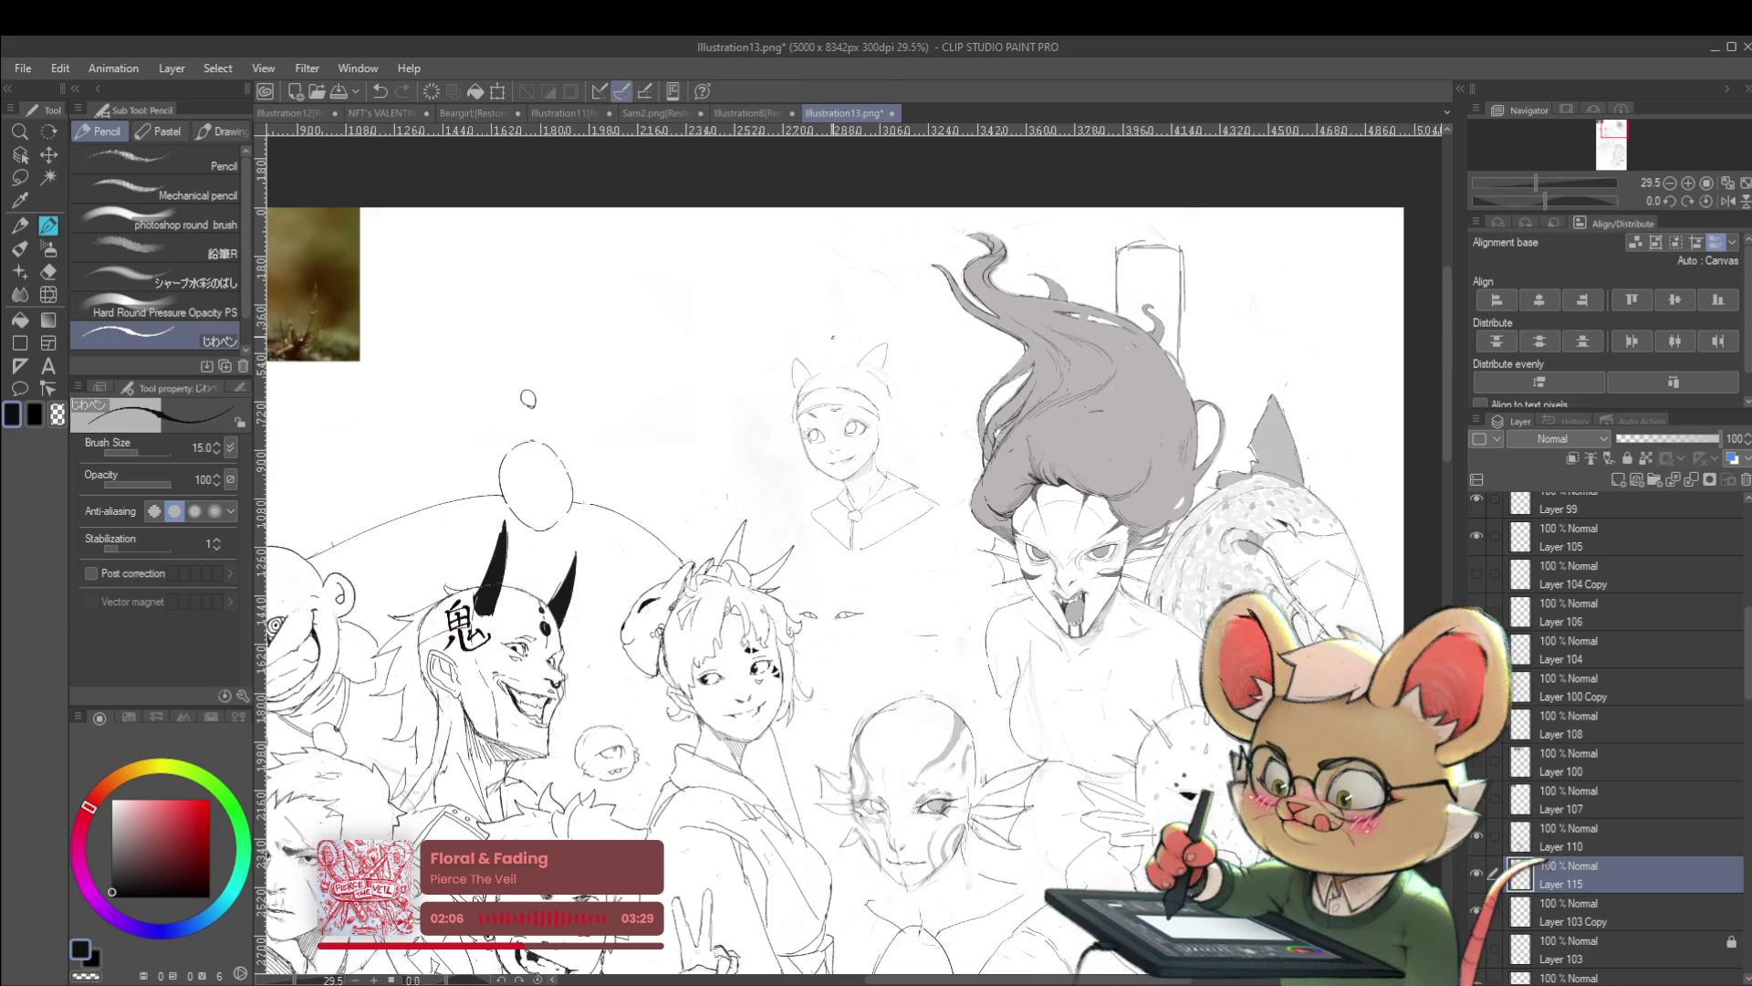
left_click(1727, 201)
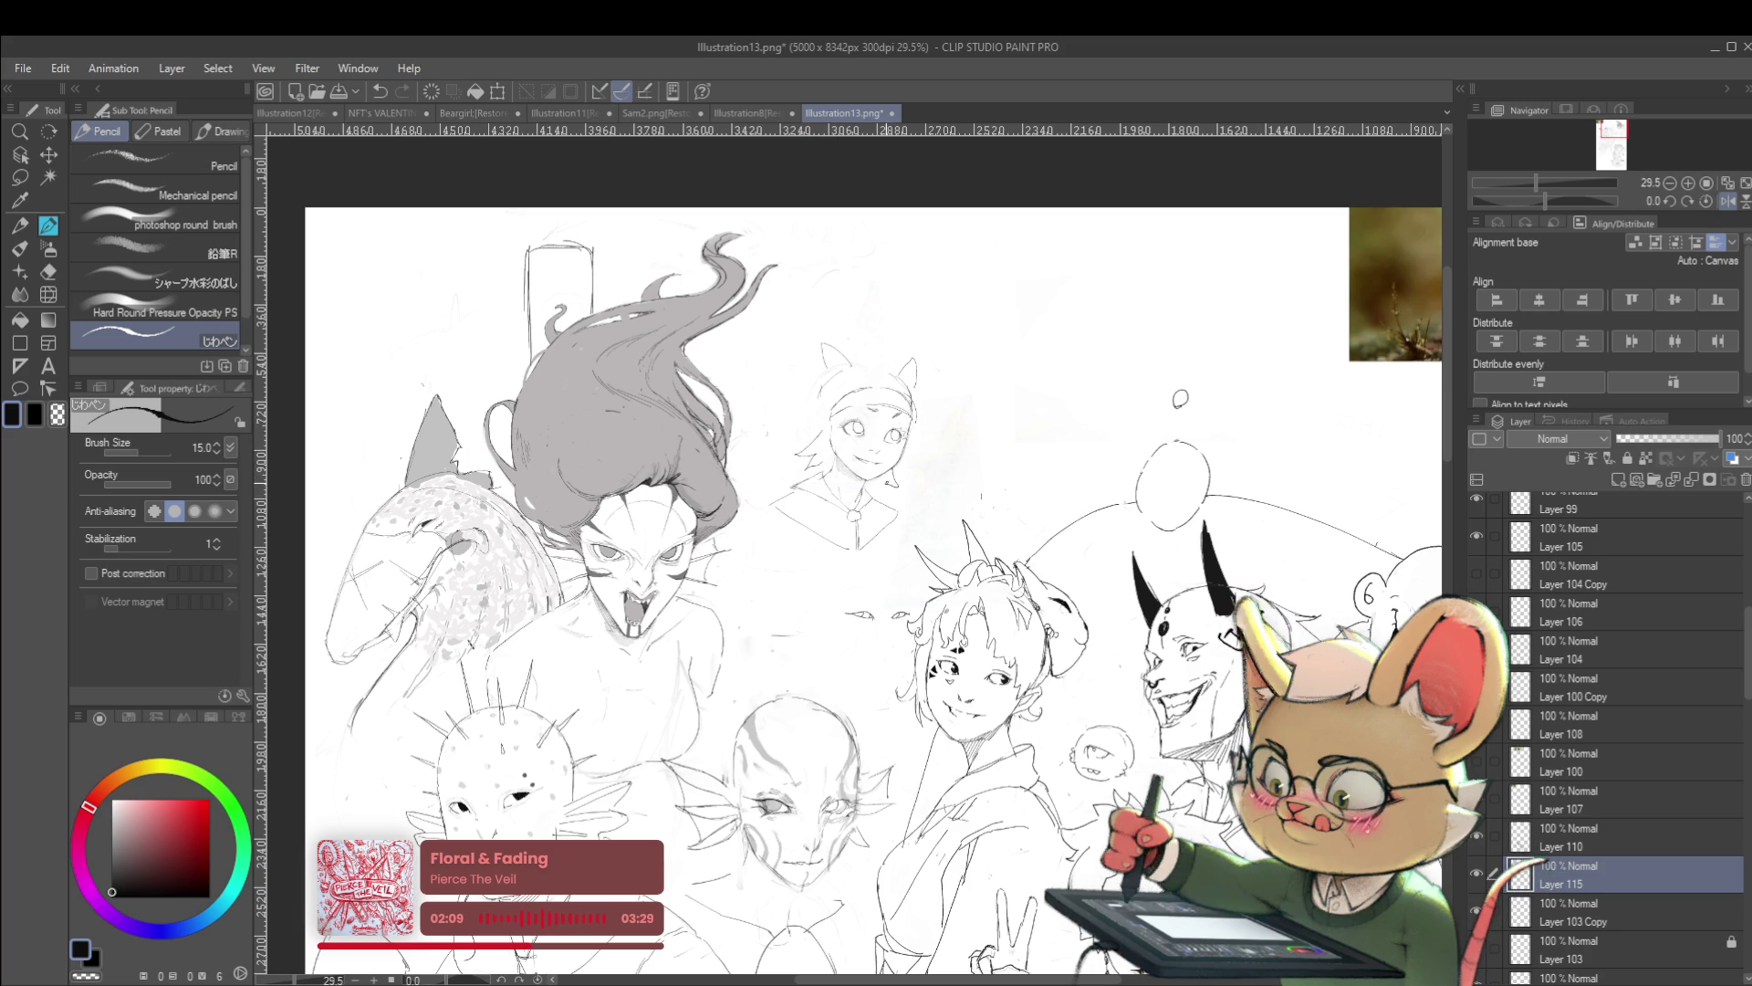
scroll(921, 470, "down", 2)
mouse_move(876, 447)
left_mouse_down()
mouse_move(937, 455)
mouse_move(955, 480)
left_mouse_up()
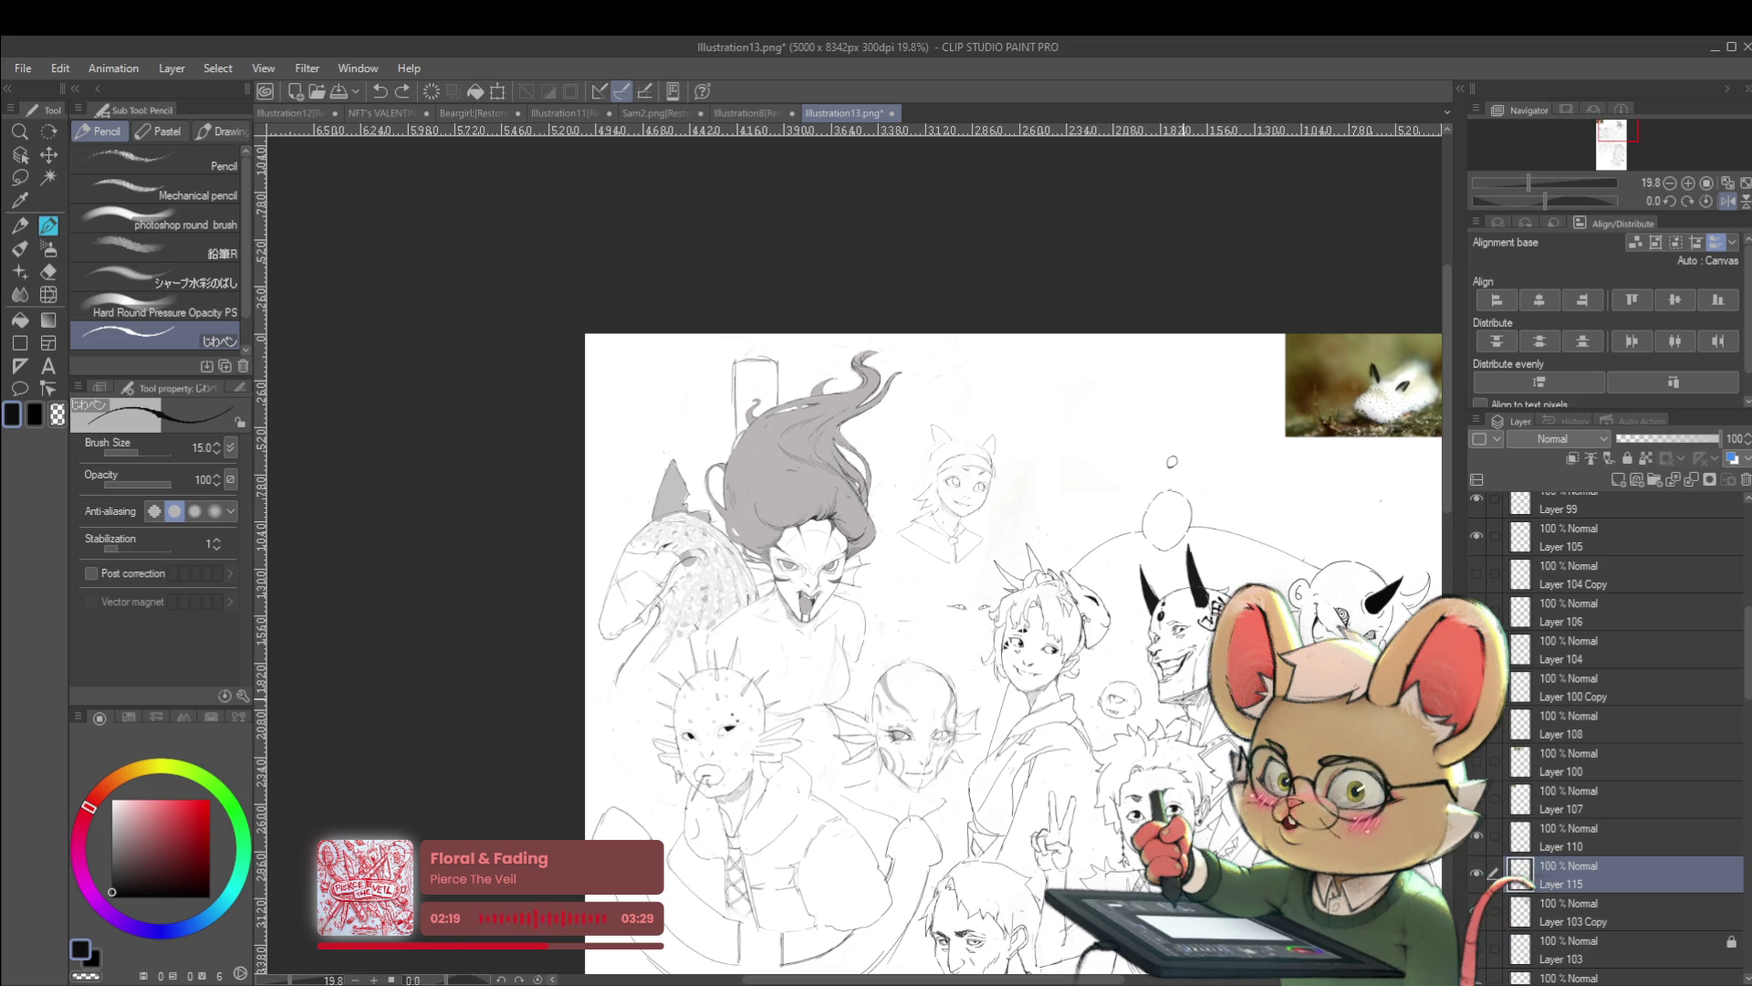
On Layer 103 Copy, hatch a shadow on the neck under the cat-eared girl's chin
left_click(1727, 202)
scroll(910, 405, "up", 4)
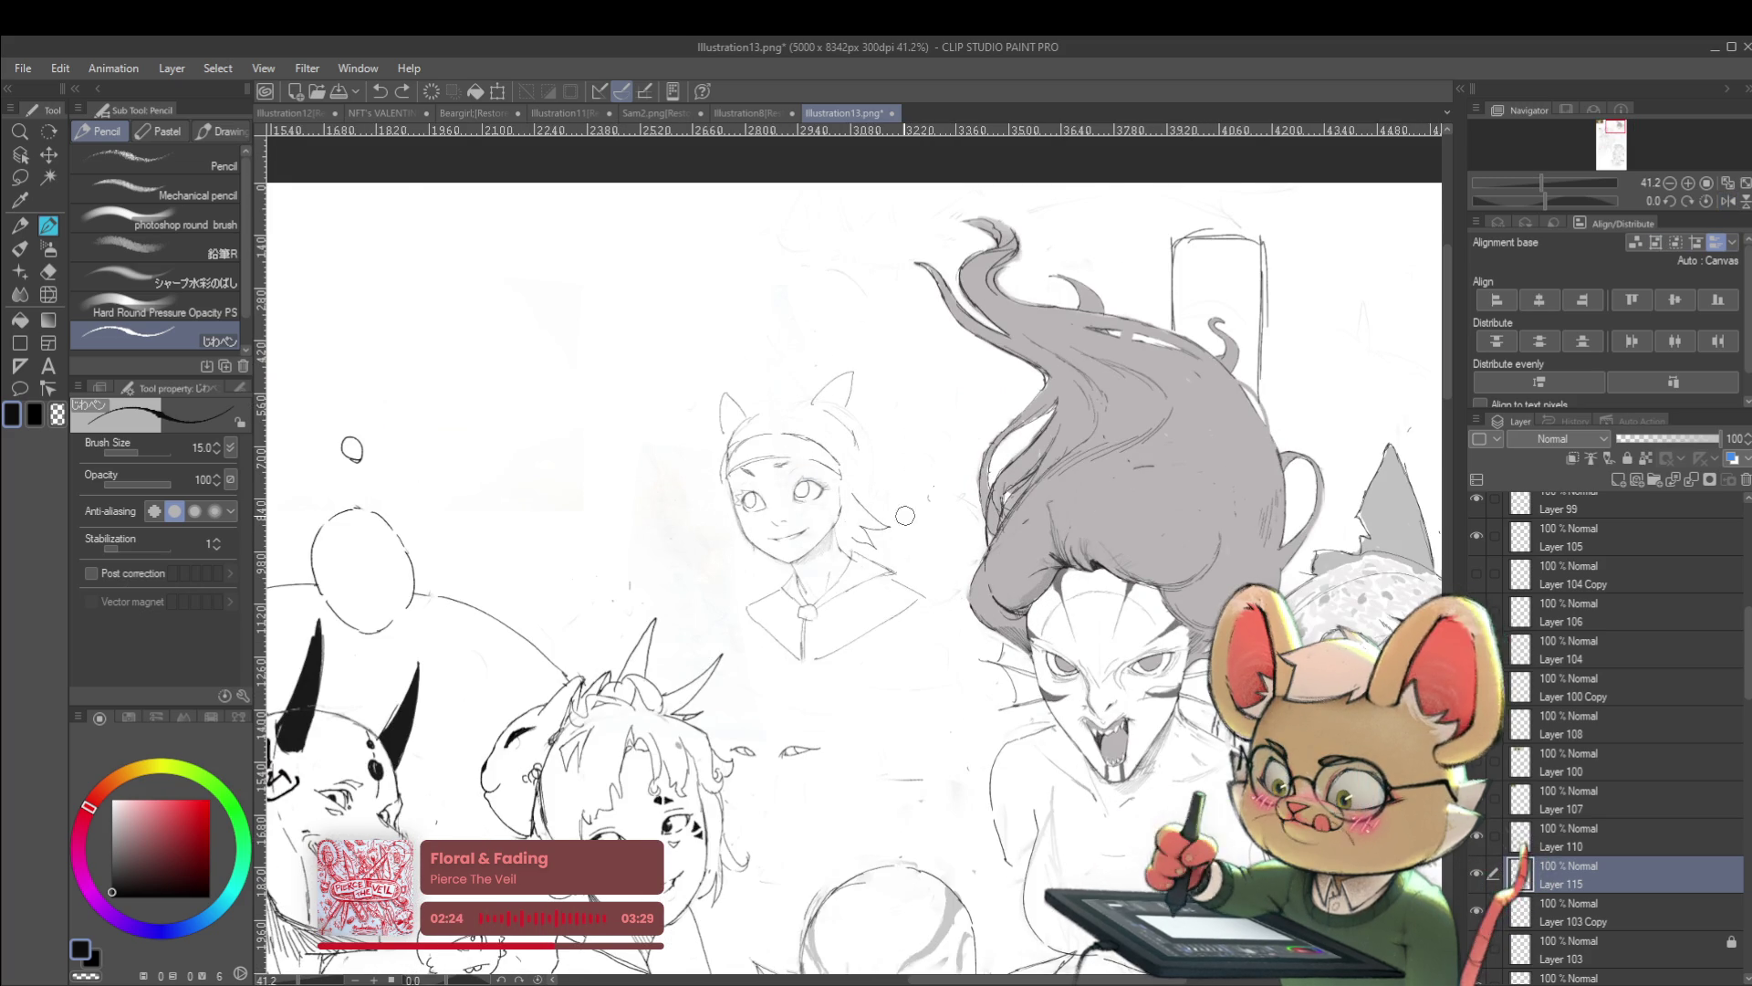
scroll(903, 515, "up", 2)
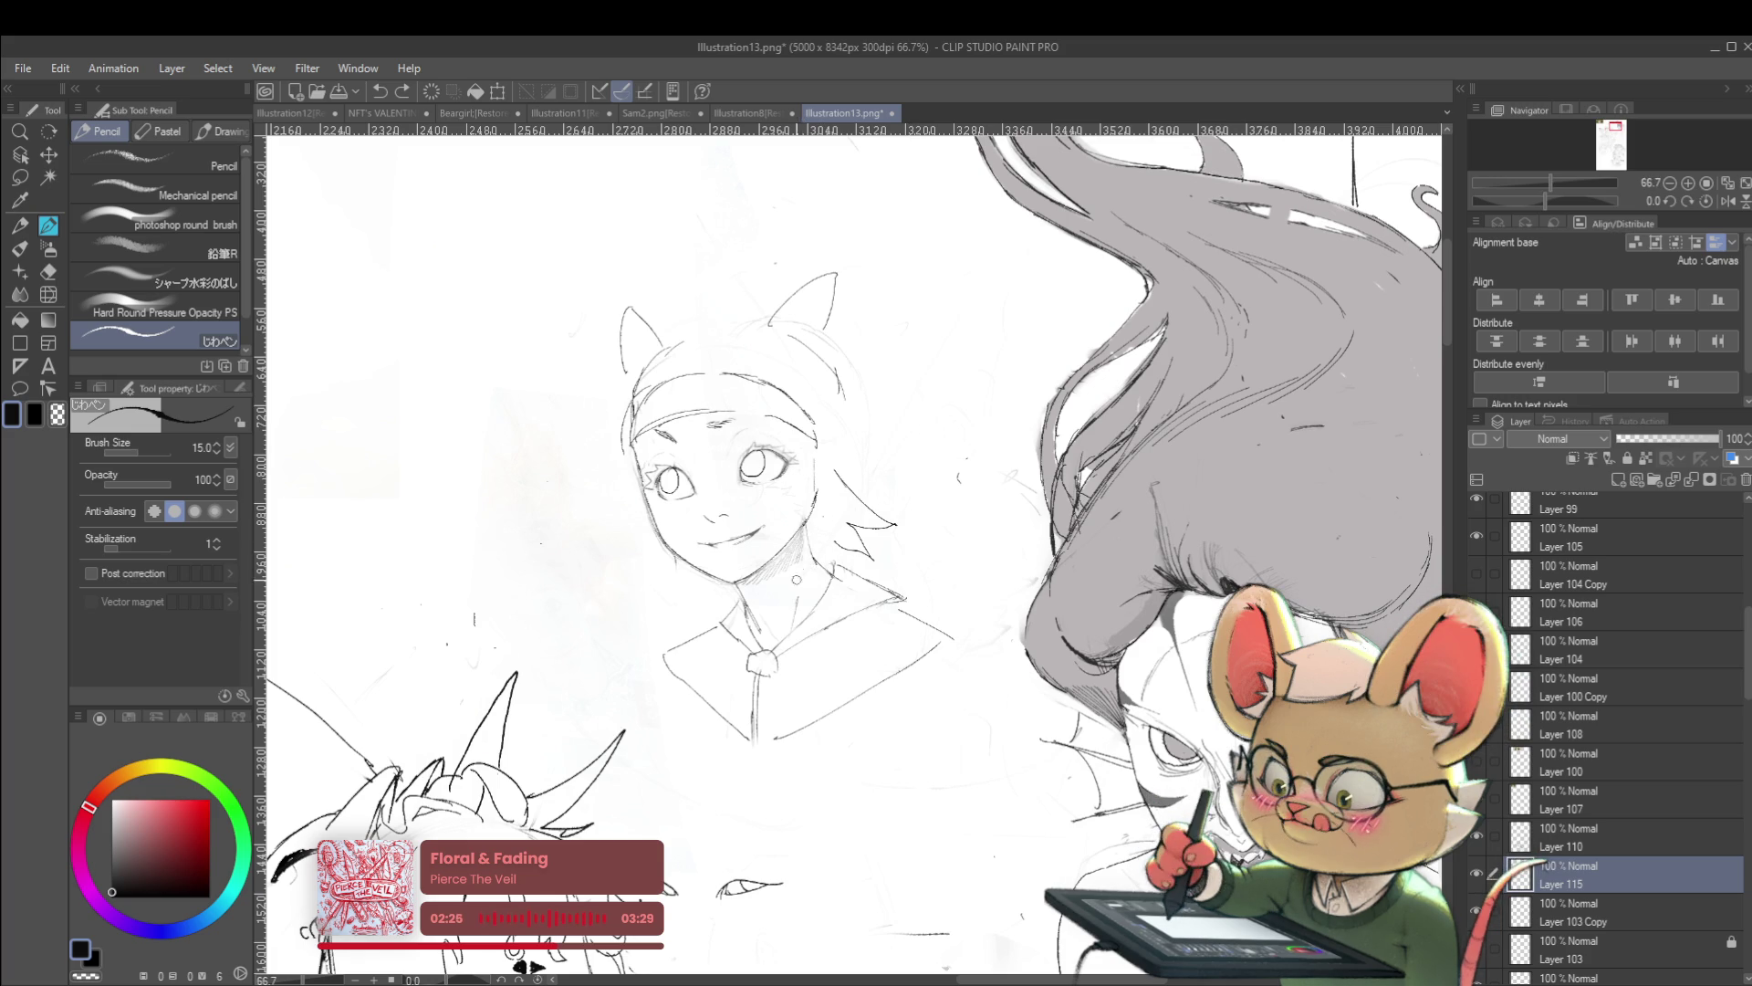
key("alt+bracketleft")
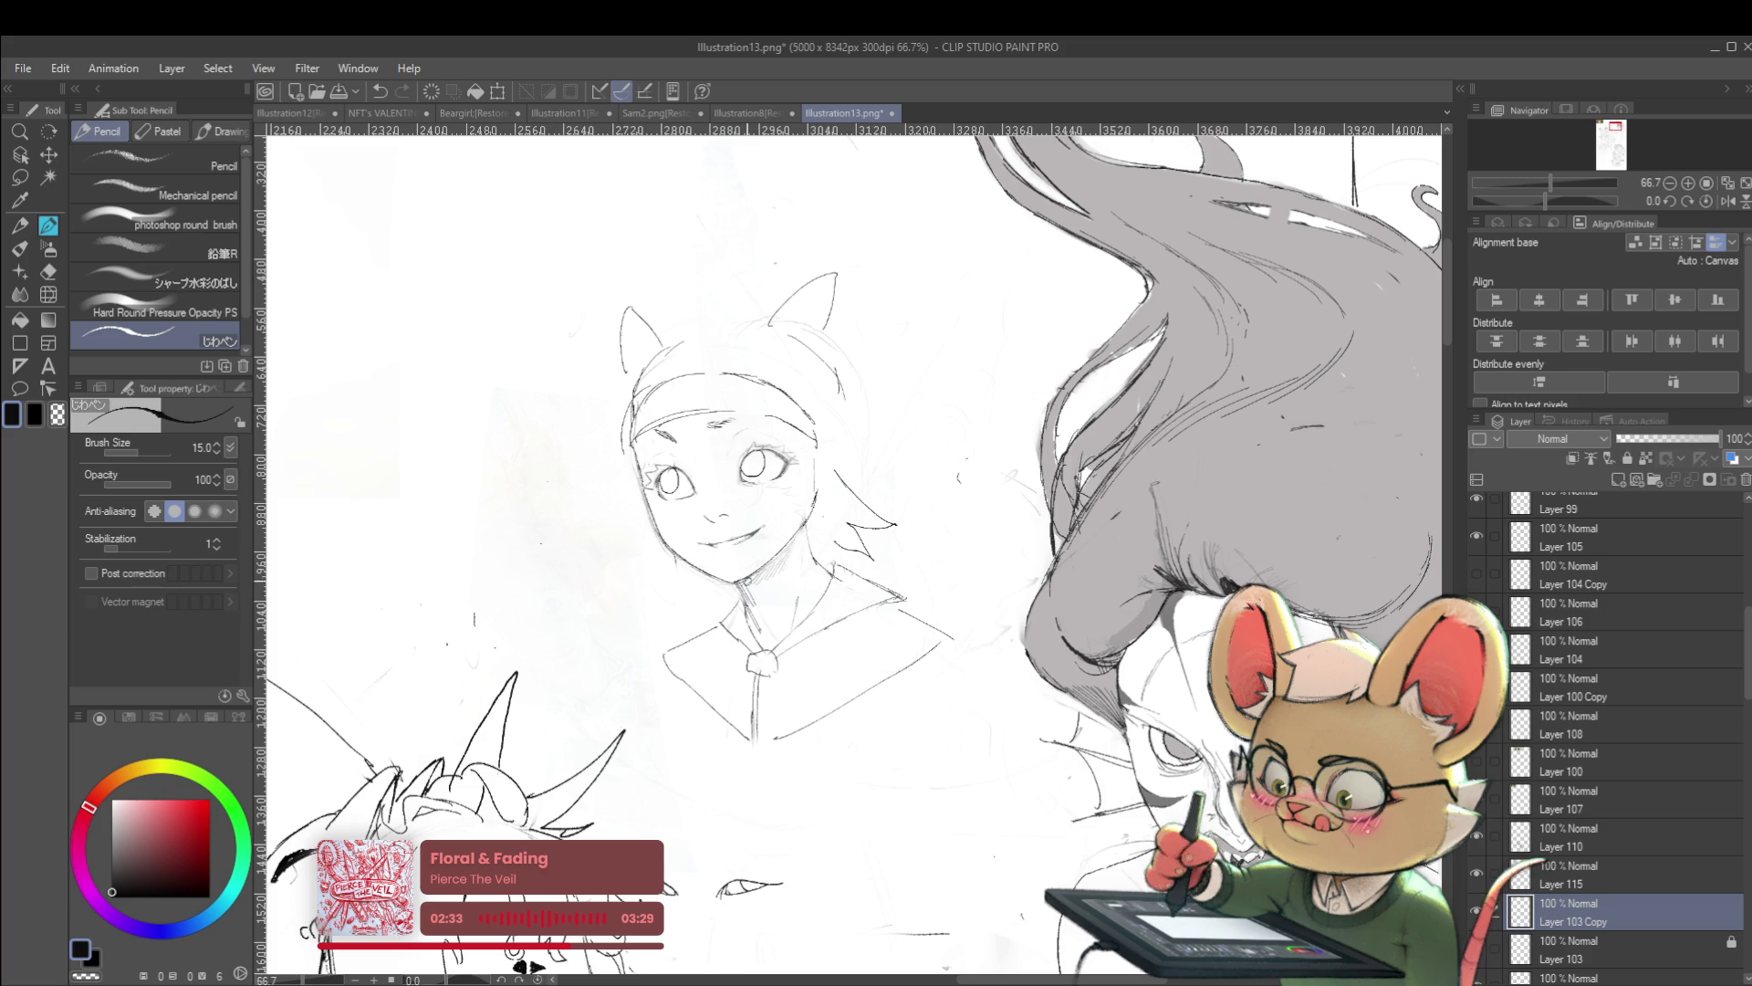
mouse_move(750, 584)
left_mouse_down()
mouse_move(765, 575)
mouse_move(769, 594)
mouse_move(781, 548)
left_mouse_up()
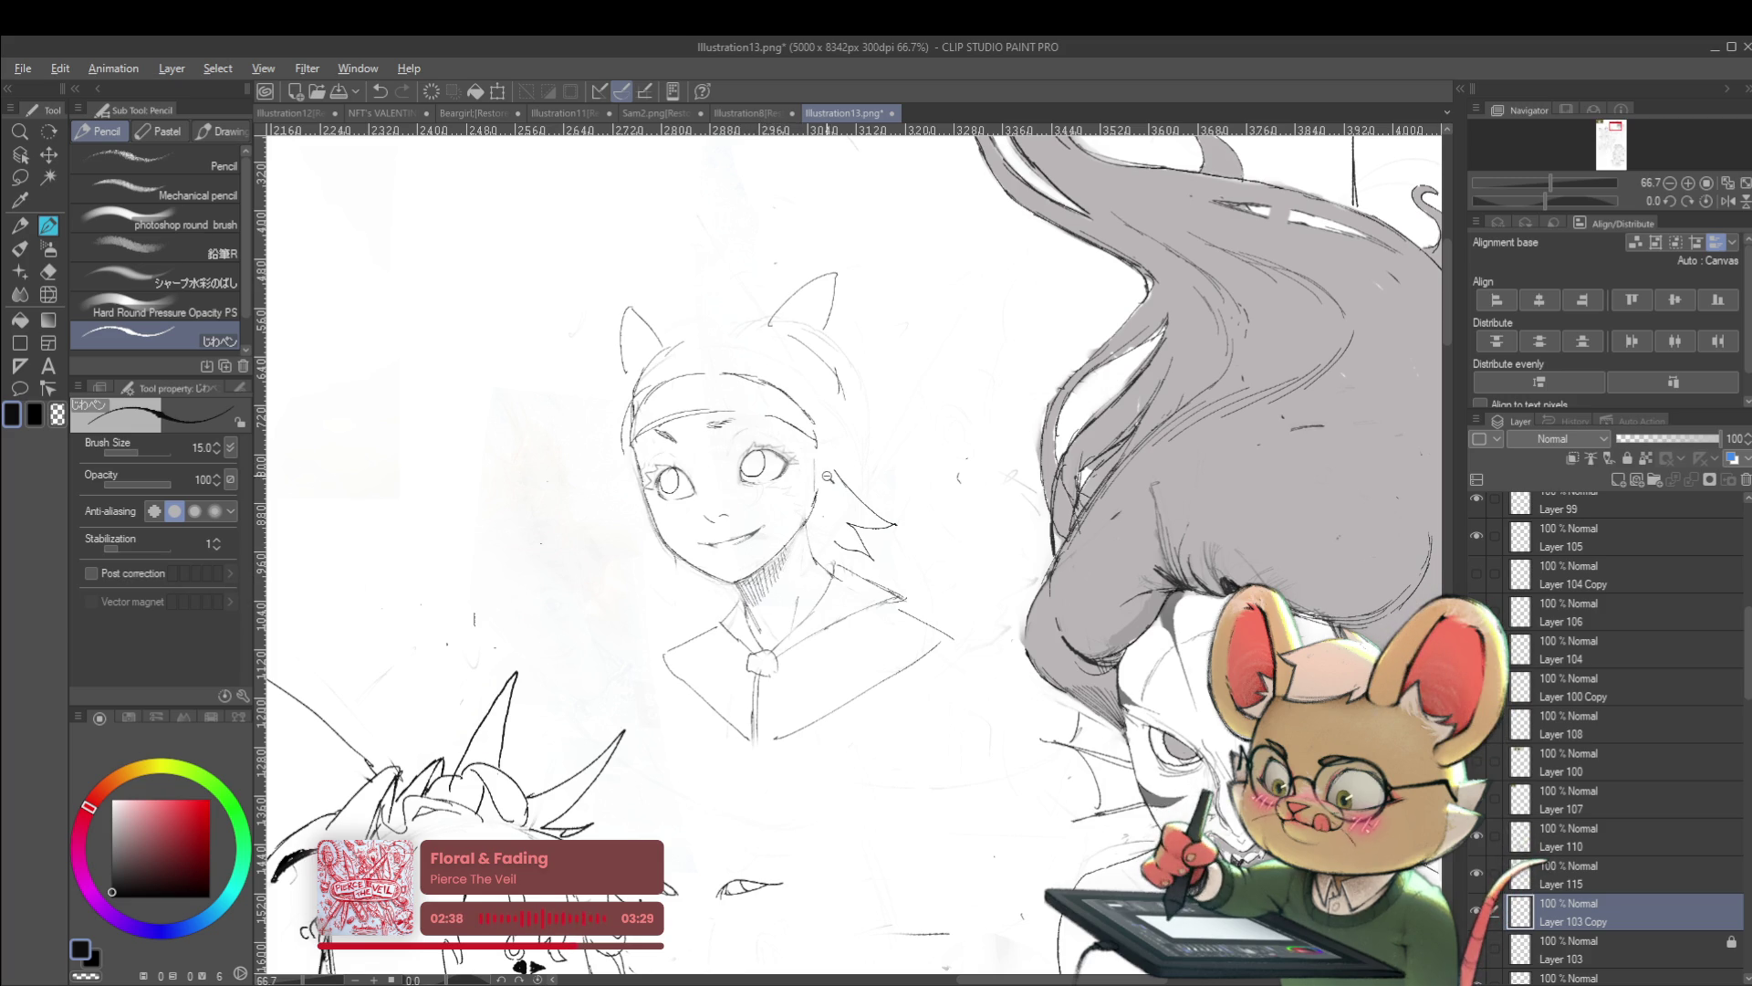
Mirror and recentre the canvas to check the neck shading's proportions
scroll(827, 470, "down", 4)
left_click(1727, 201)
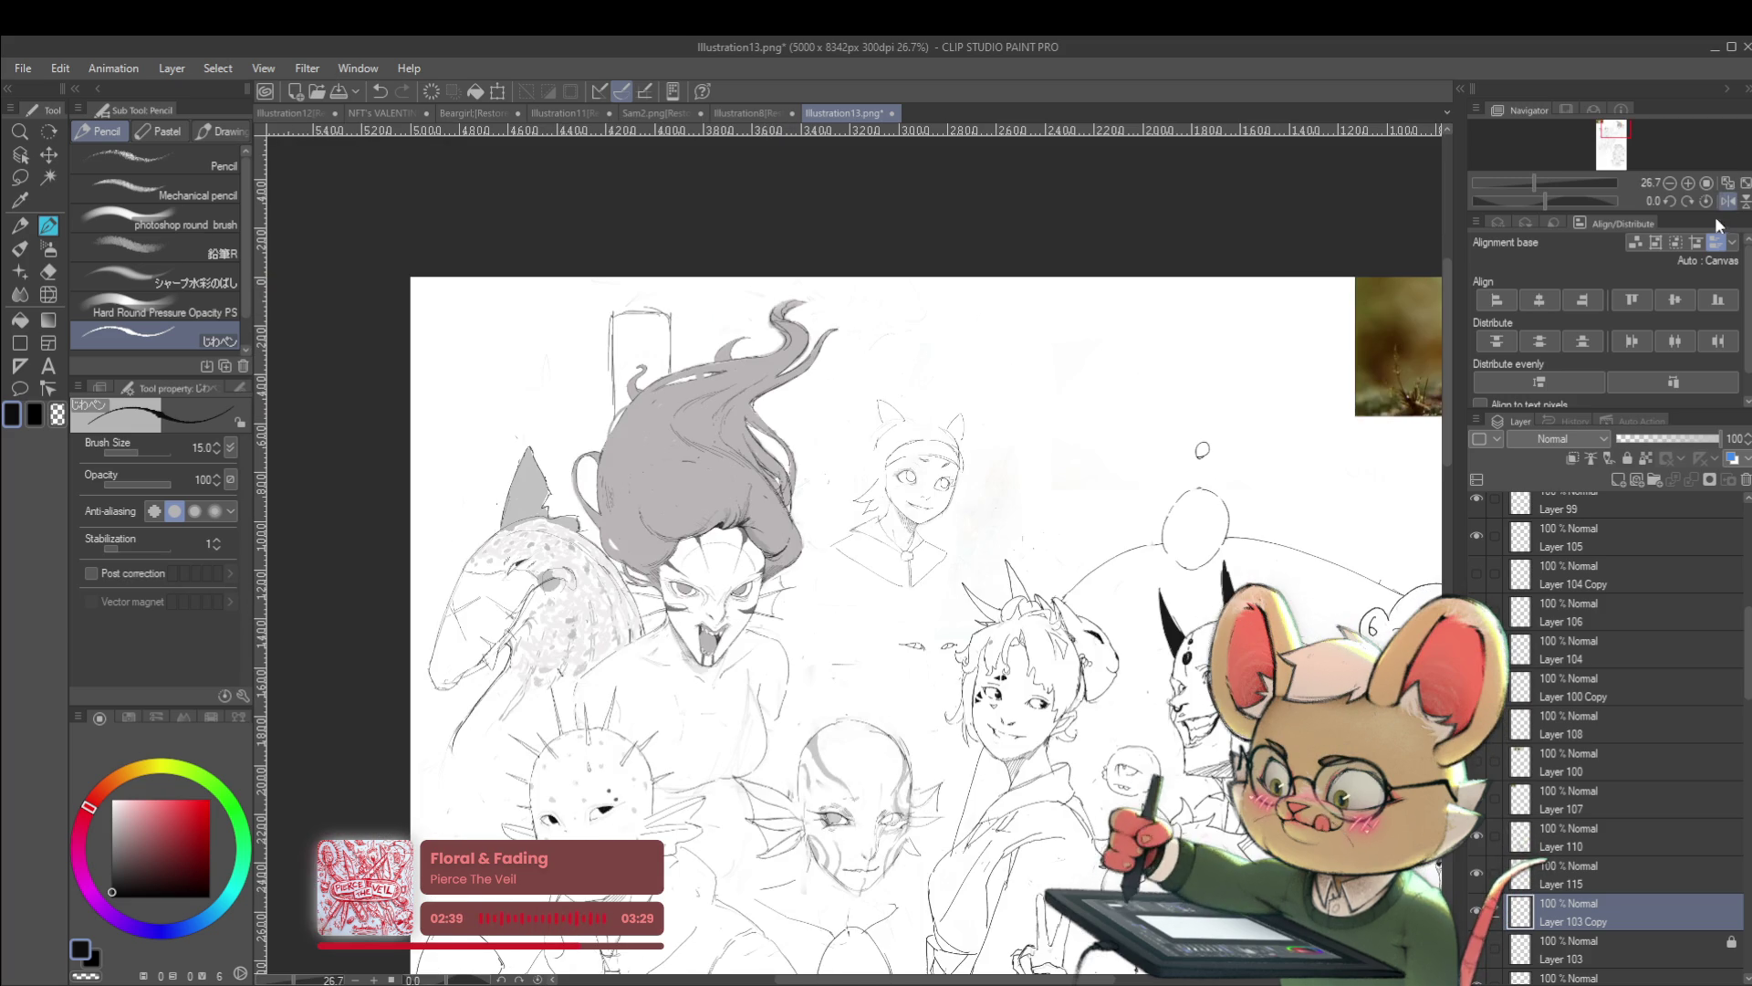
left_click_drag(1184, 671, 1228, 506)
scroll(946, 348, "down", 3)
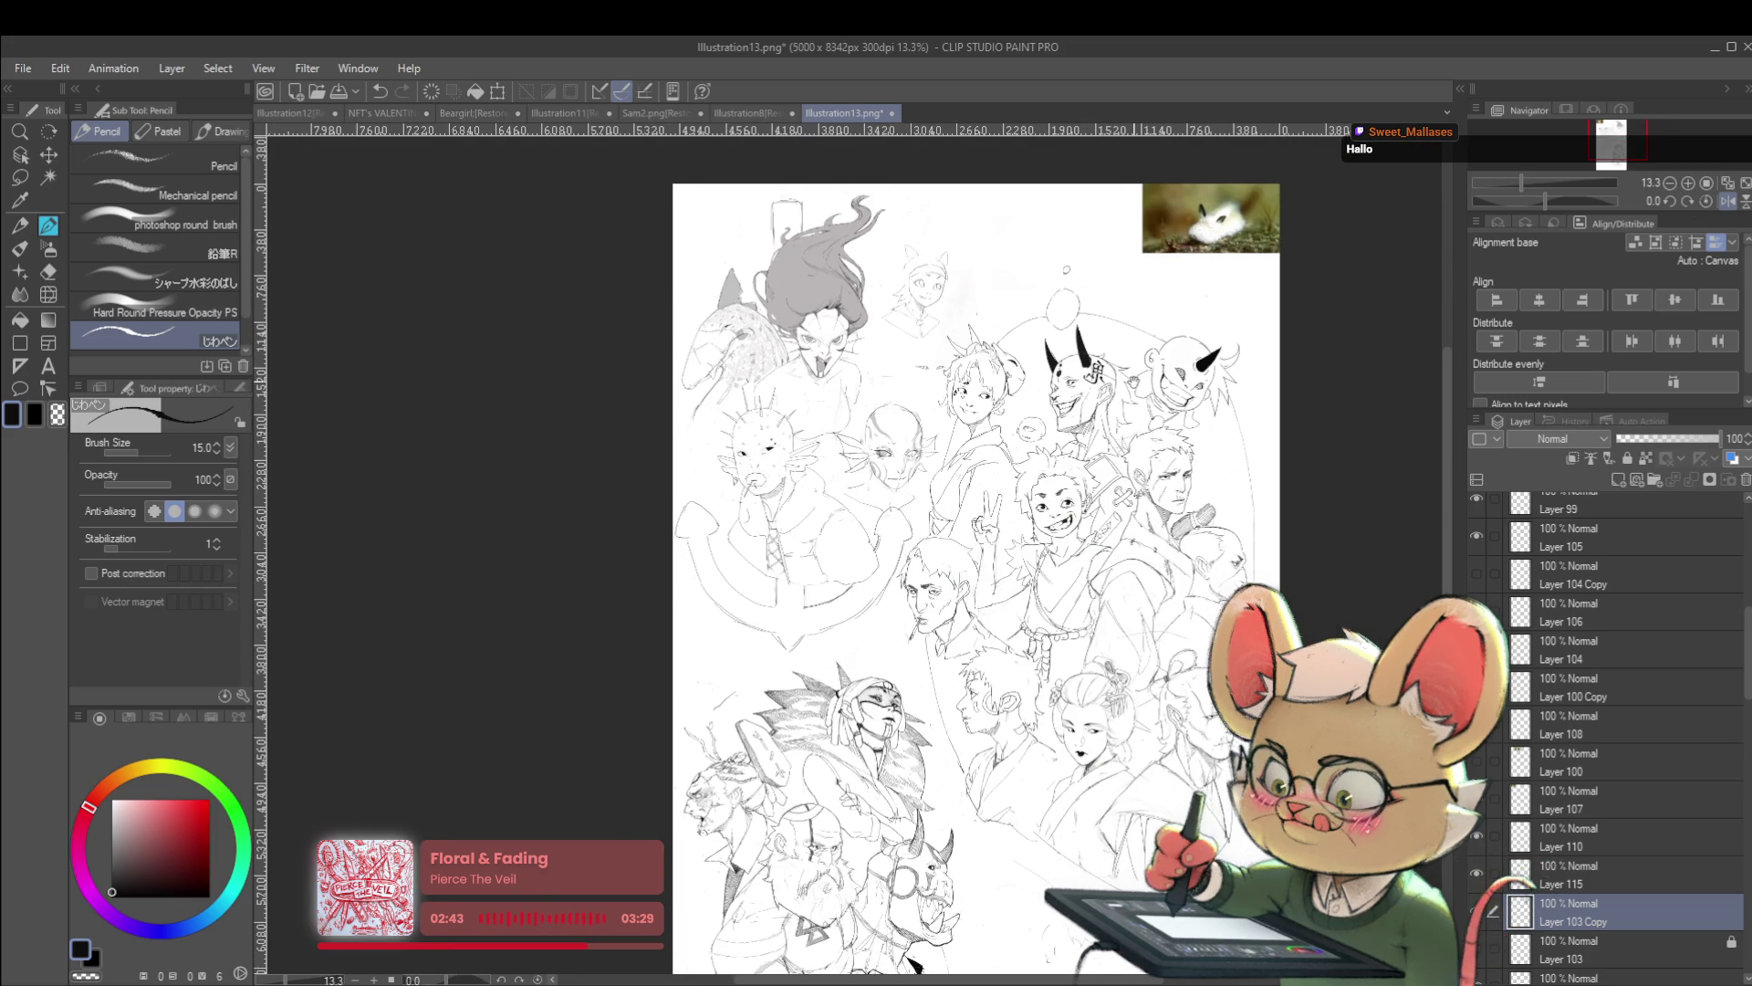
scroll(946, 348, "up", 3)
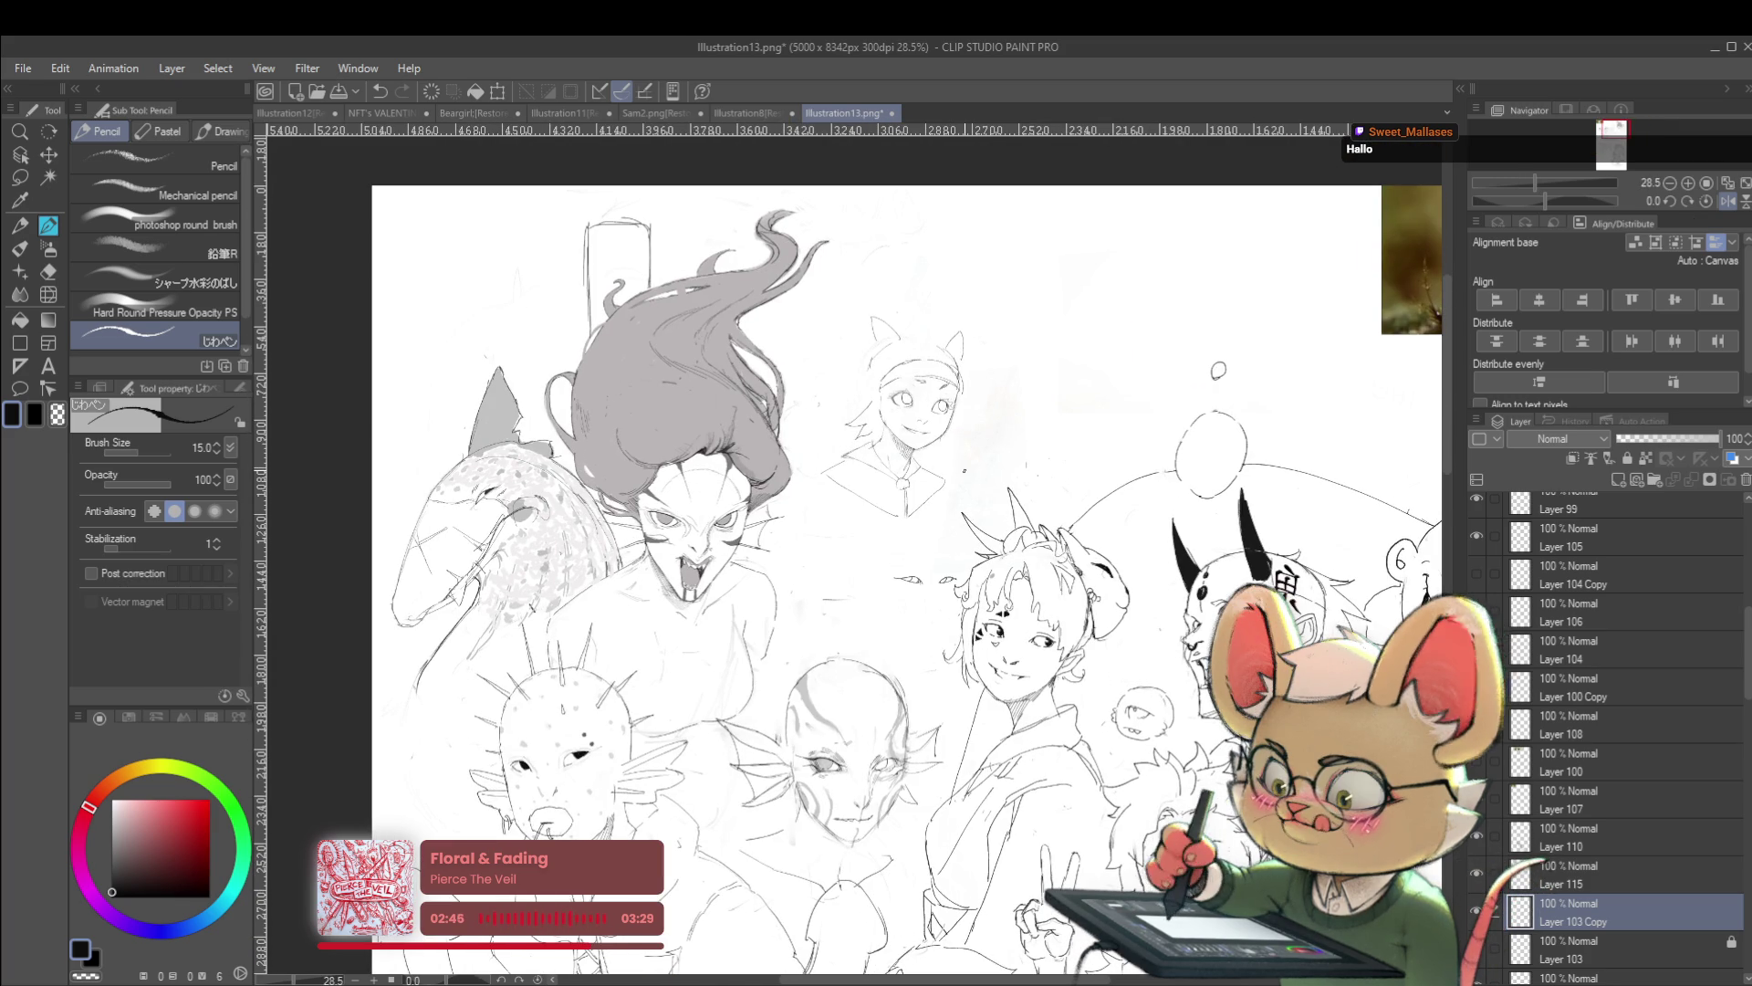
key("m")
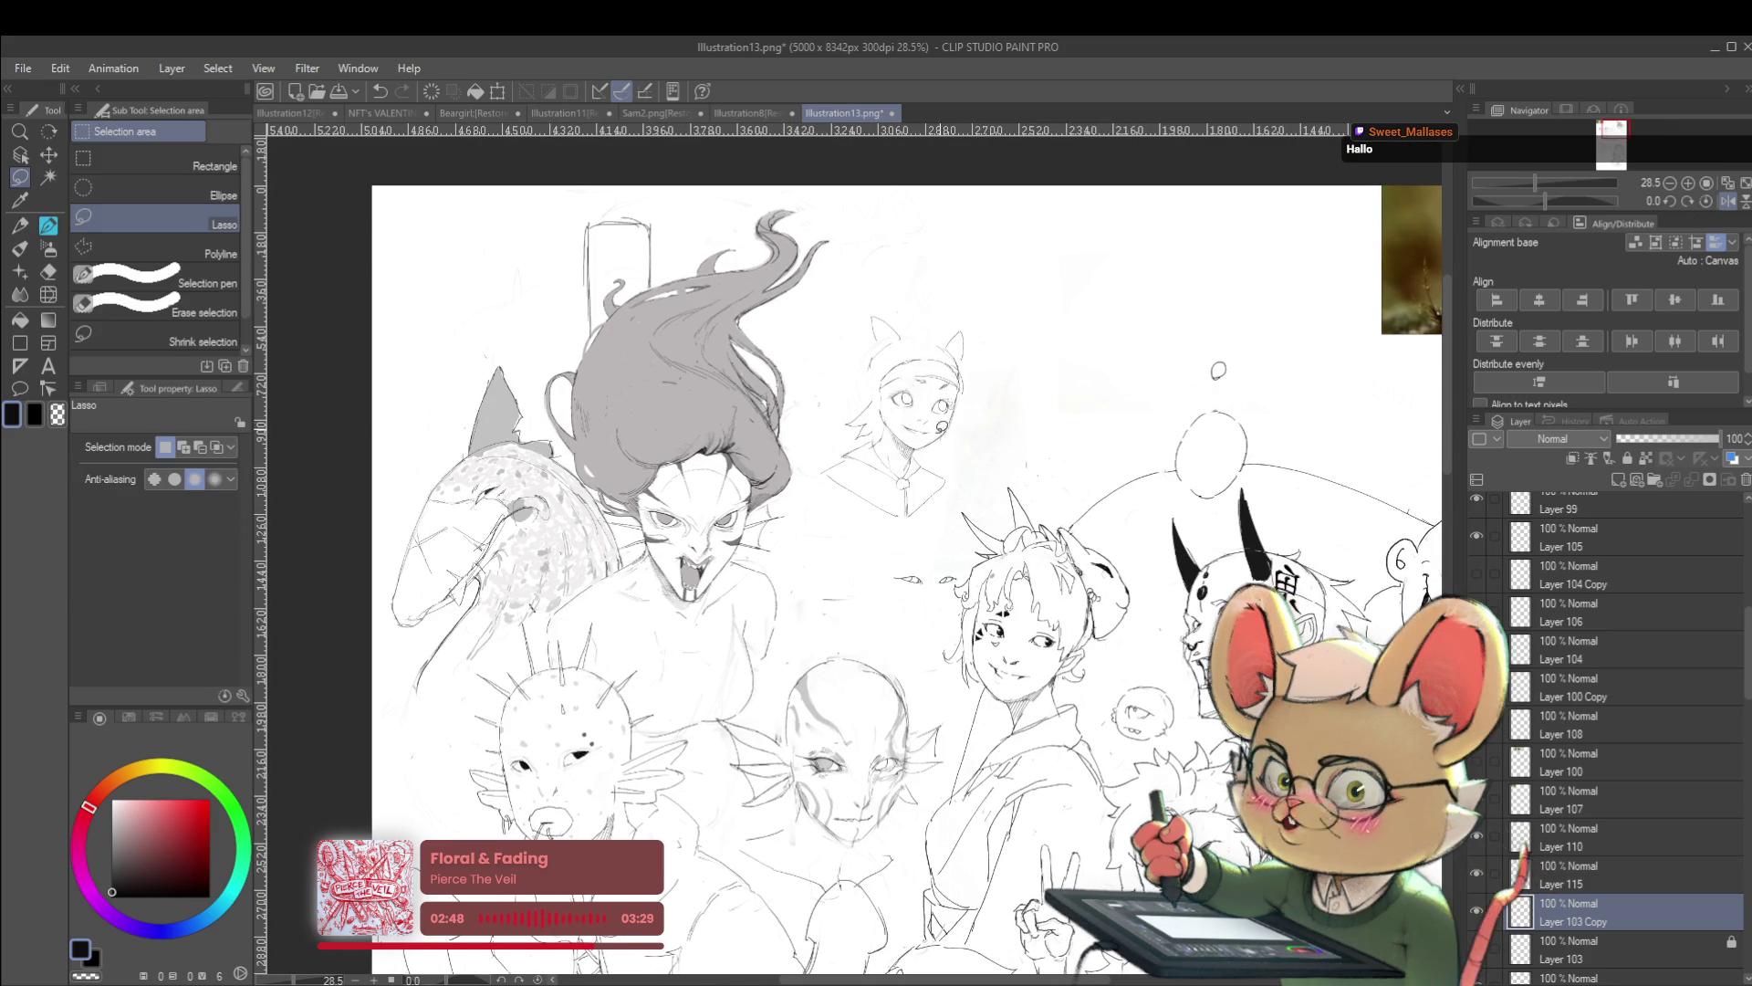
Lasso the cat-eared girl's head on Layers 103 Copy and 115, scale to 134%, shift up-right
left_click_drag(876, 550, 898, 537)
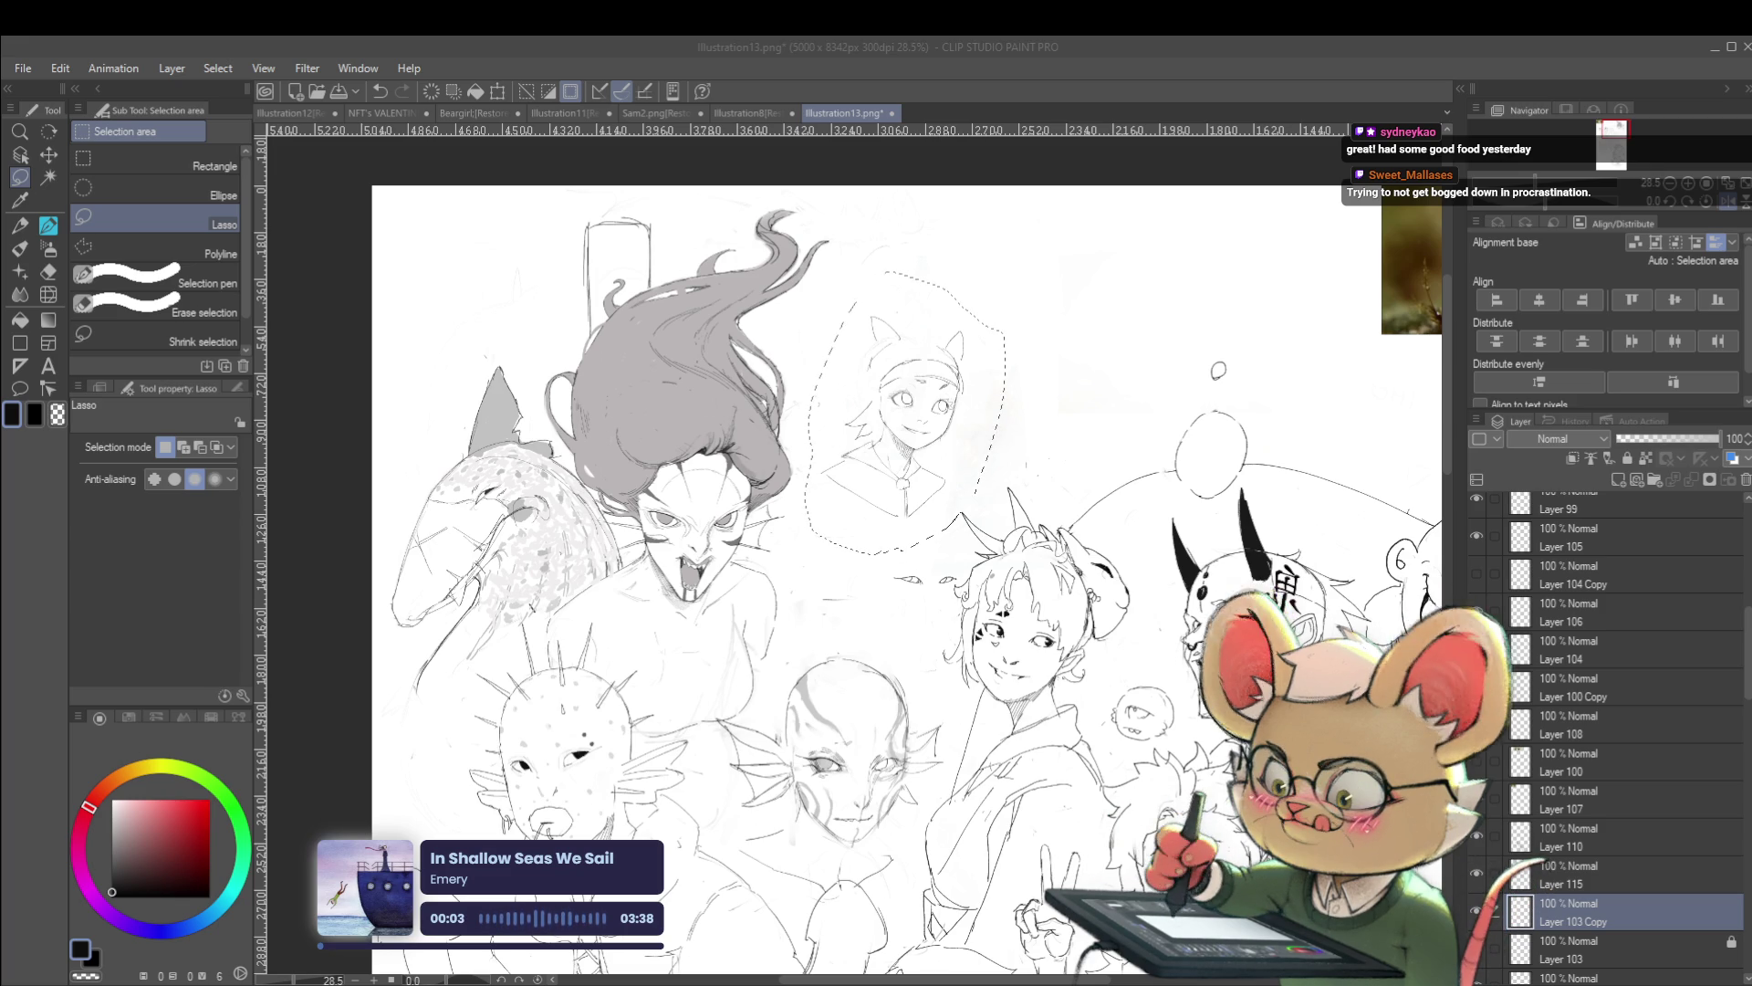
left_click(1583, 903)
left_click(1590, 879, "ctrl")
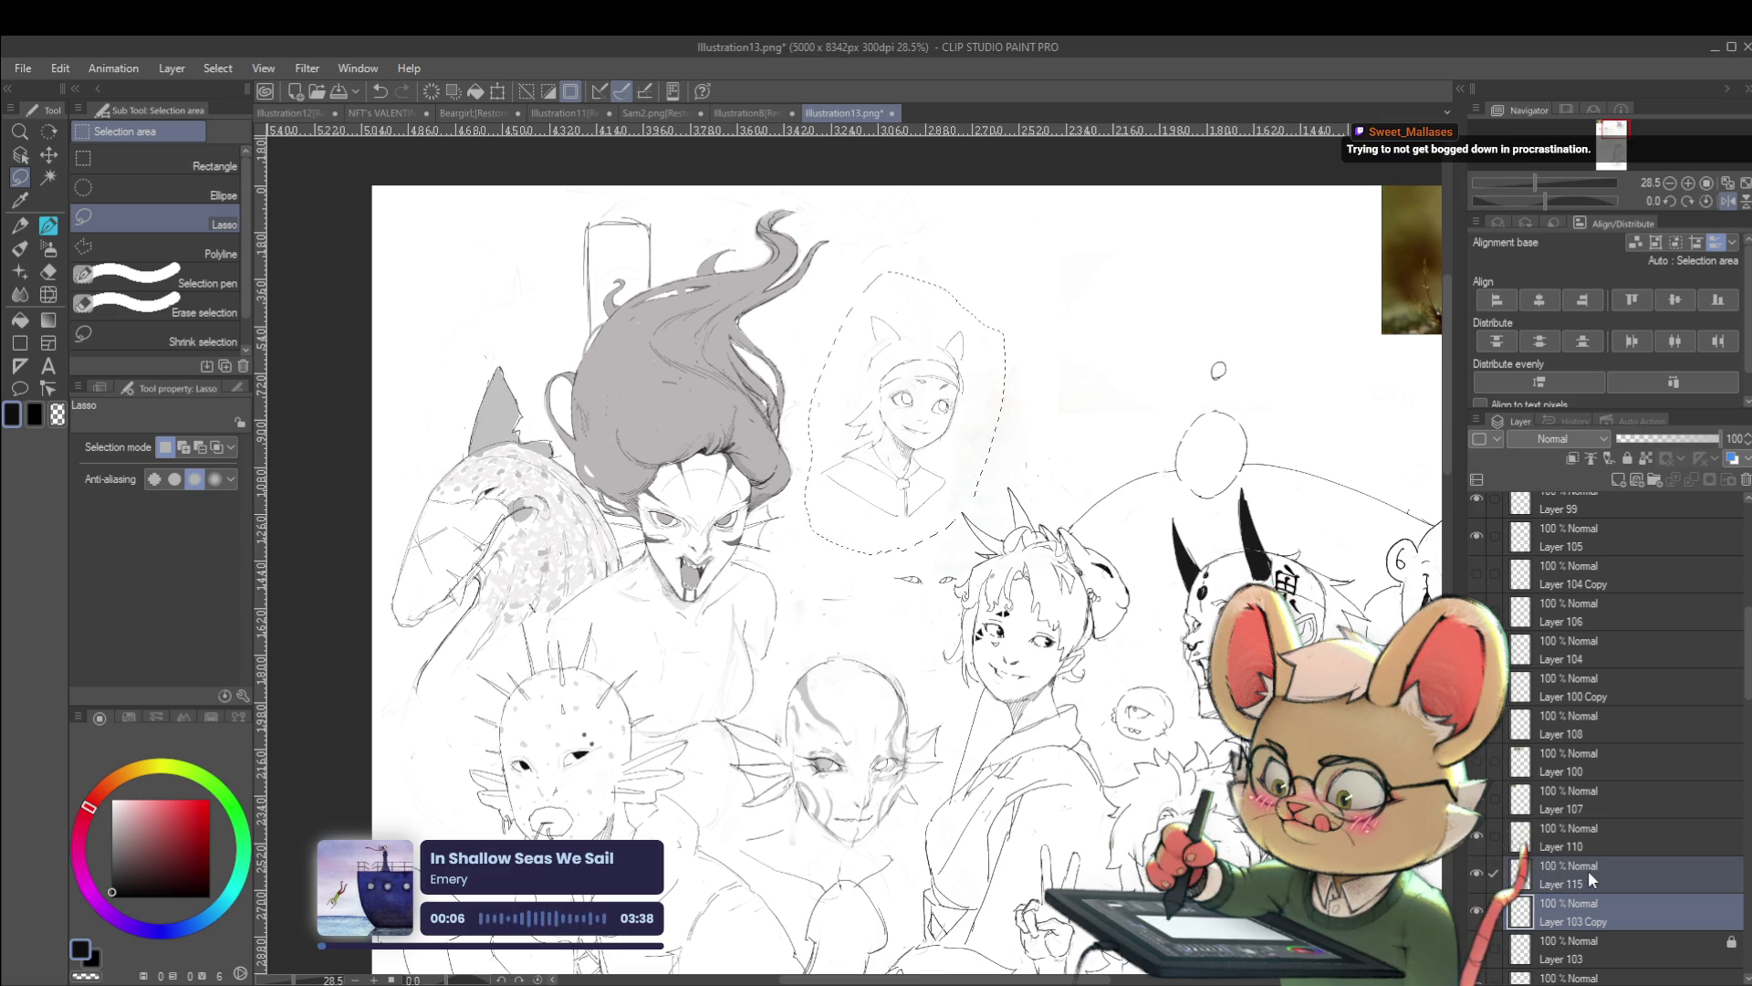
key("ctrl+t")
left_click_drag(1007, 271, 1043, 219)
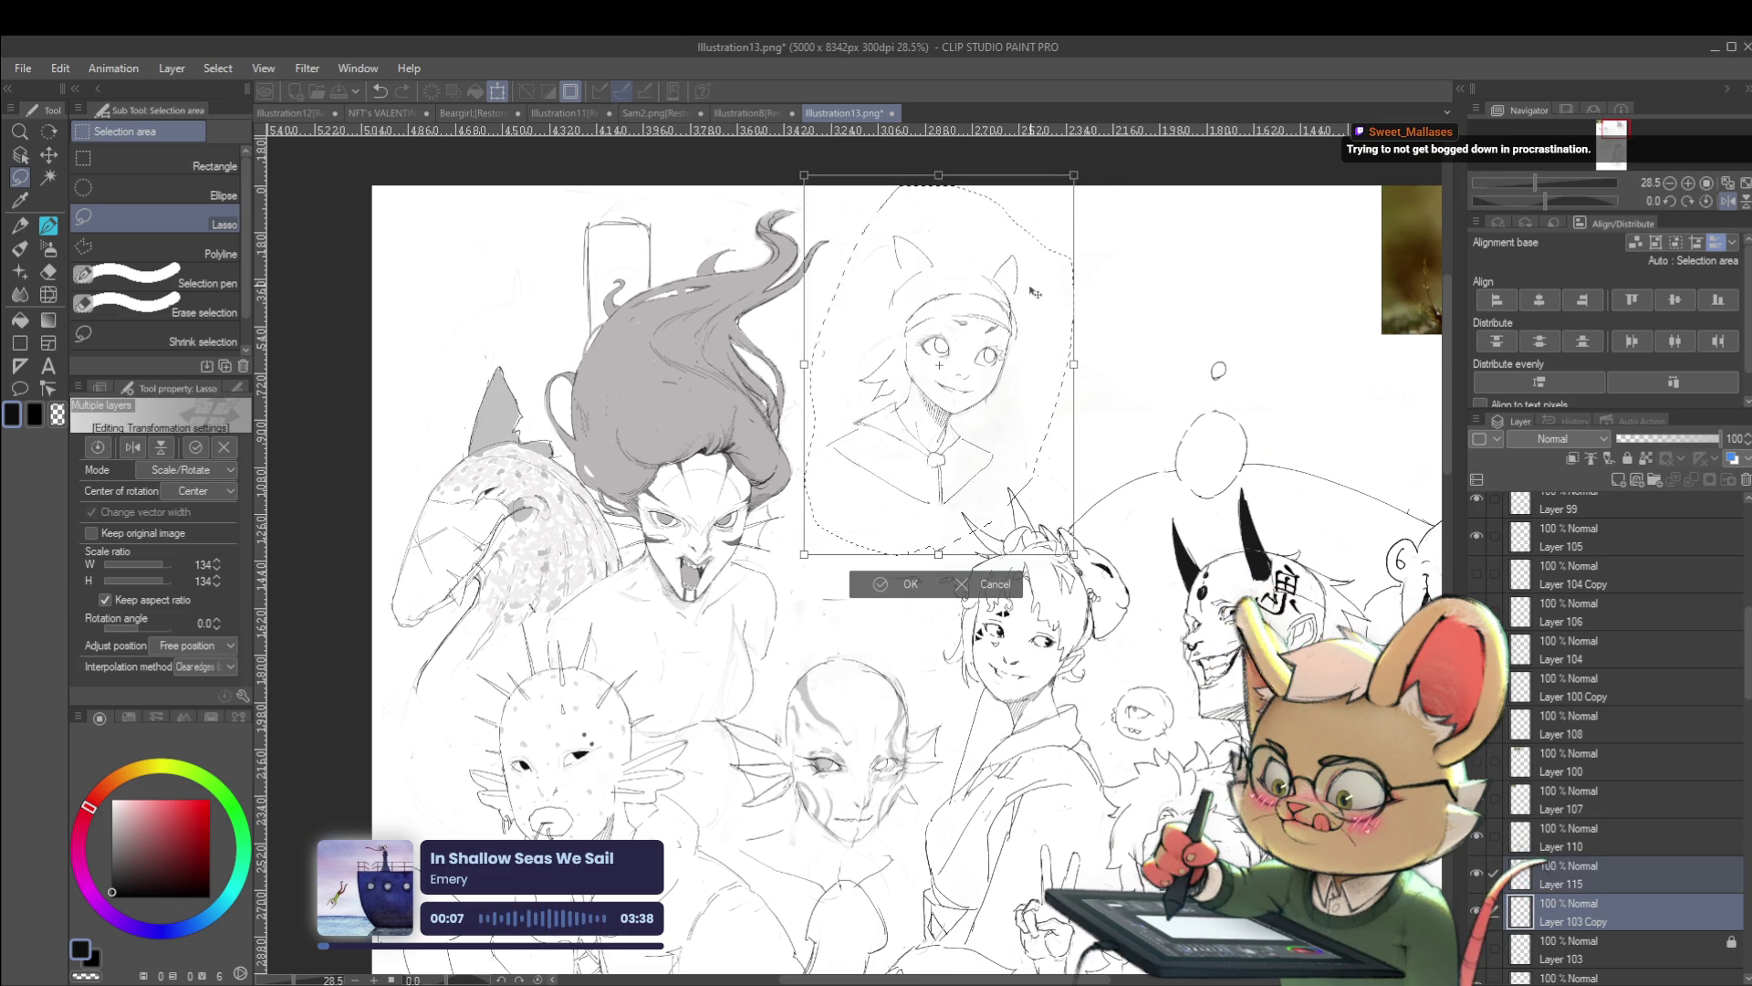
left_click_drag(975, 358, 985, 343)
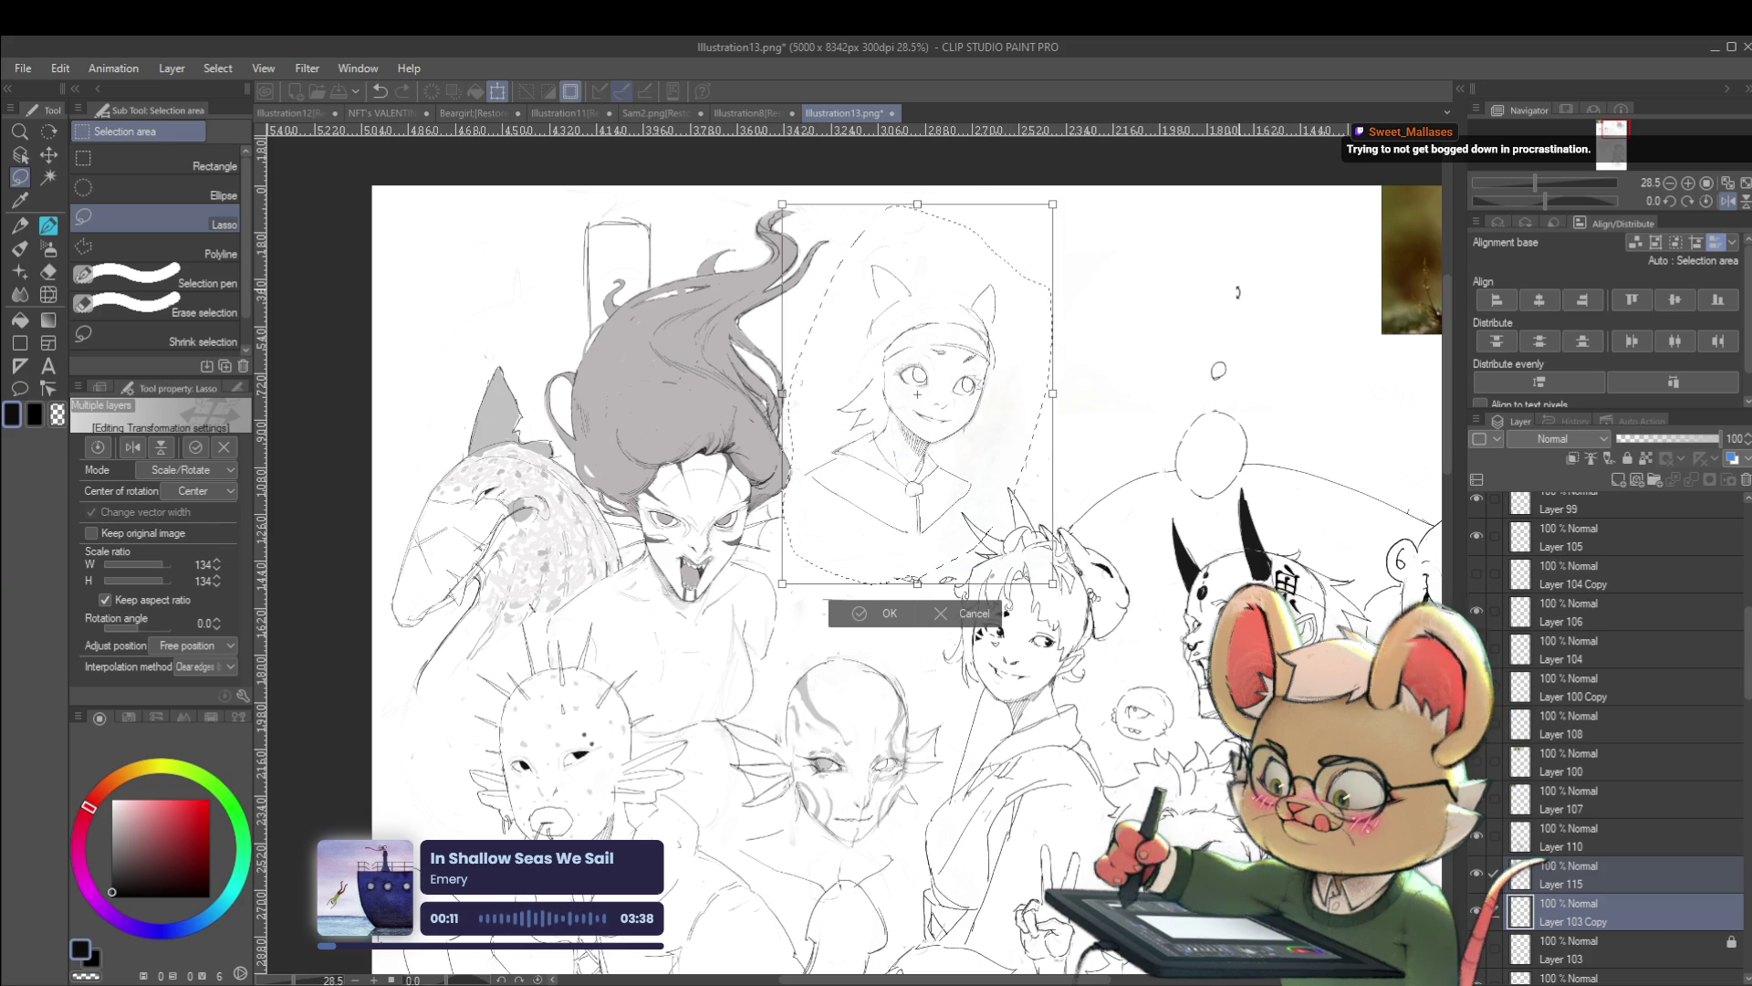
key("Return")
key("ctrl+d")
left_click(1718, 202)
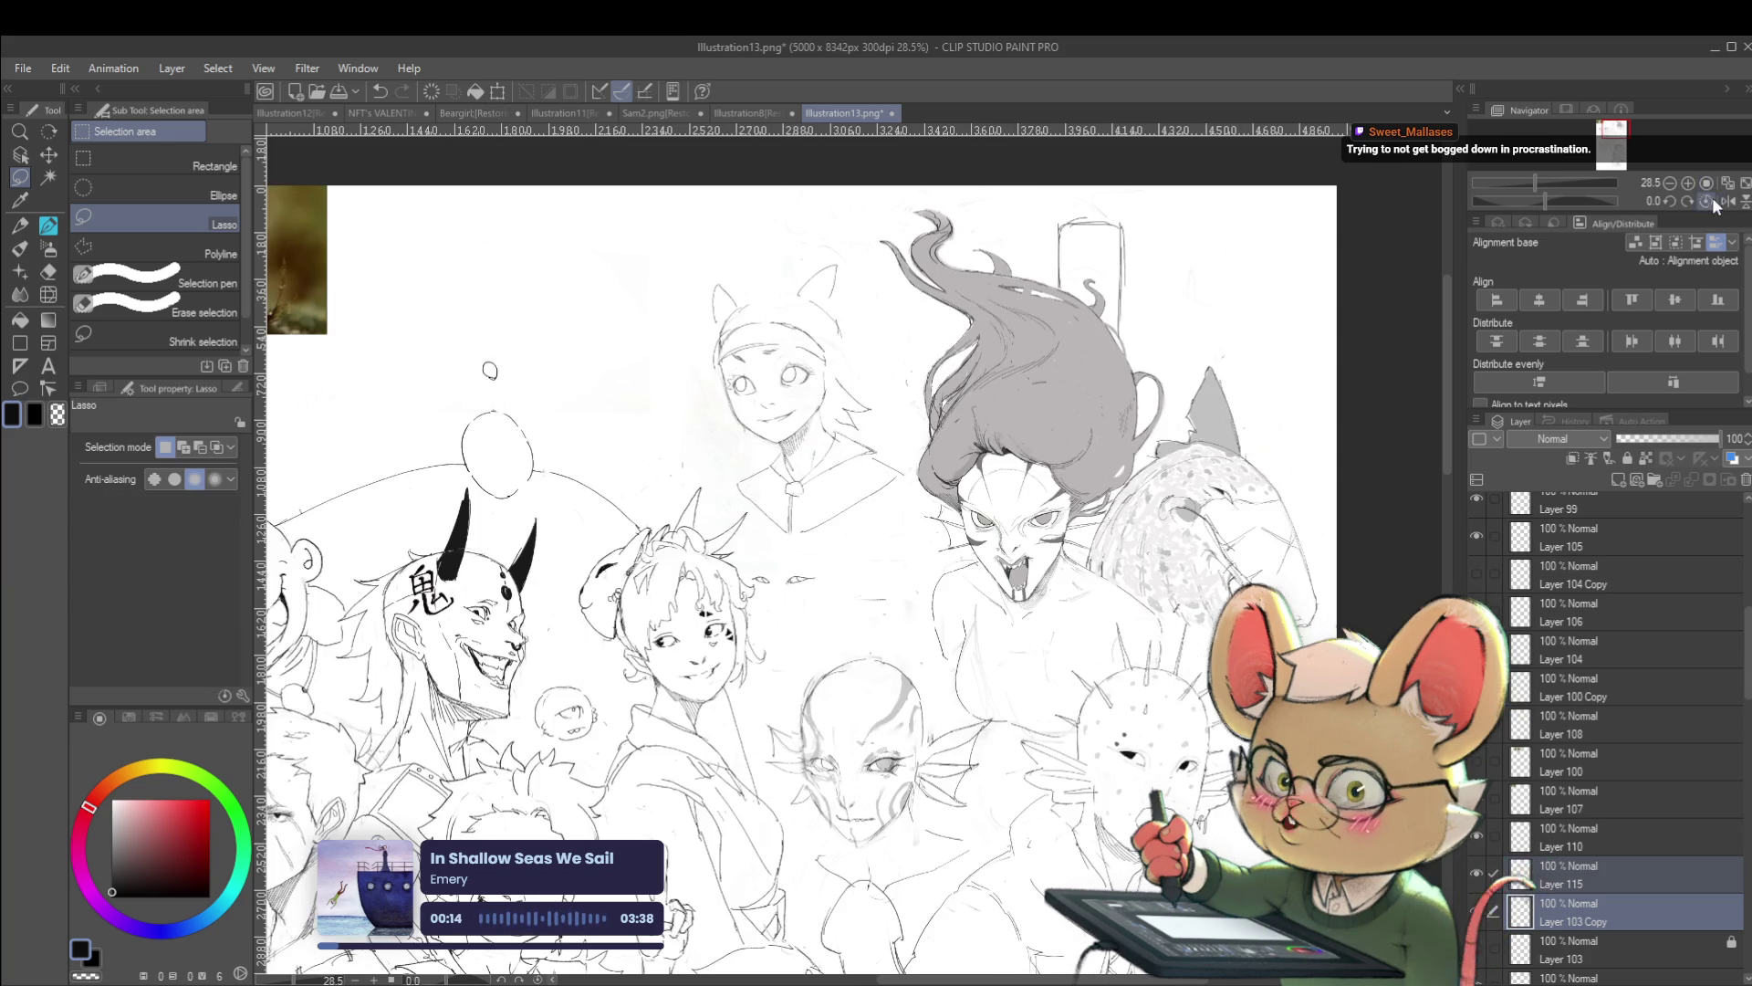
Shrink the cat-eared girl's right eye to 88%
scroll(911, 369, "up", 3)
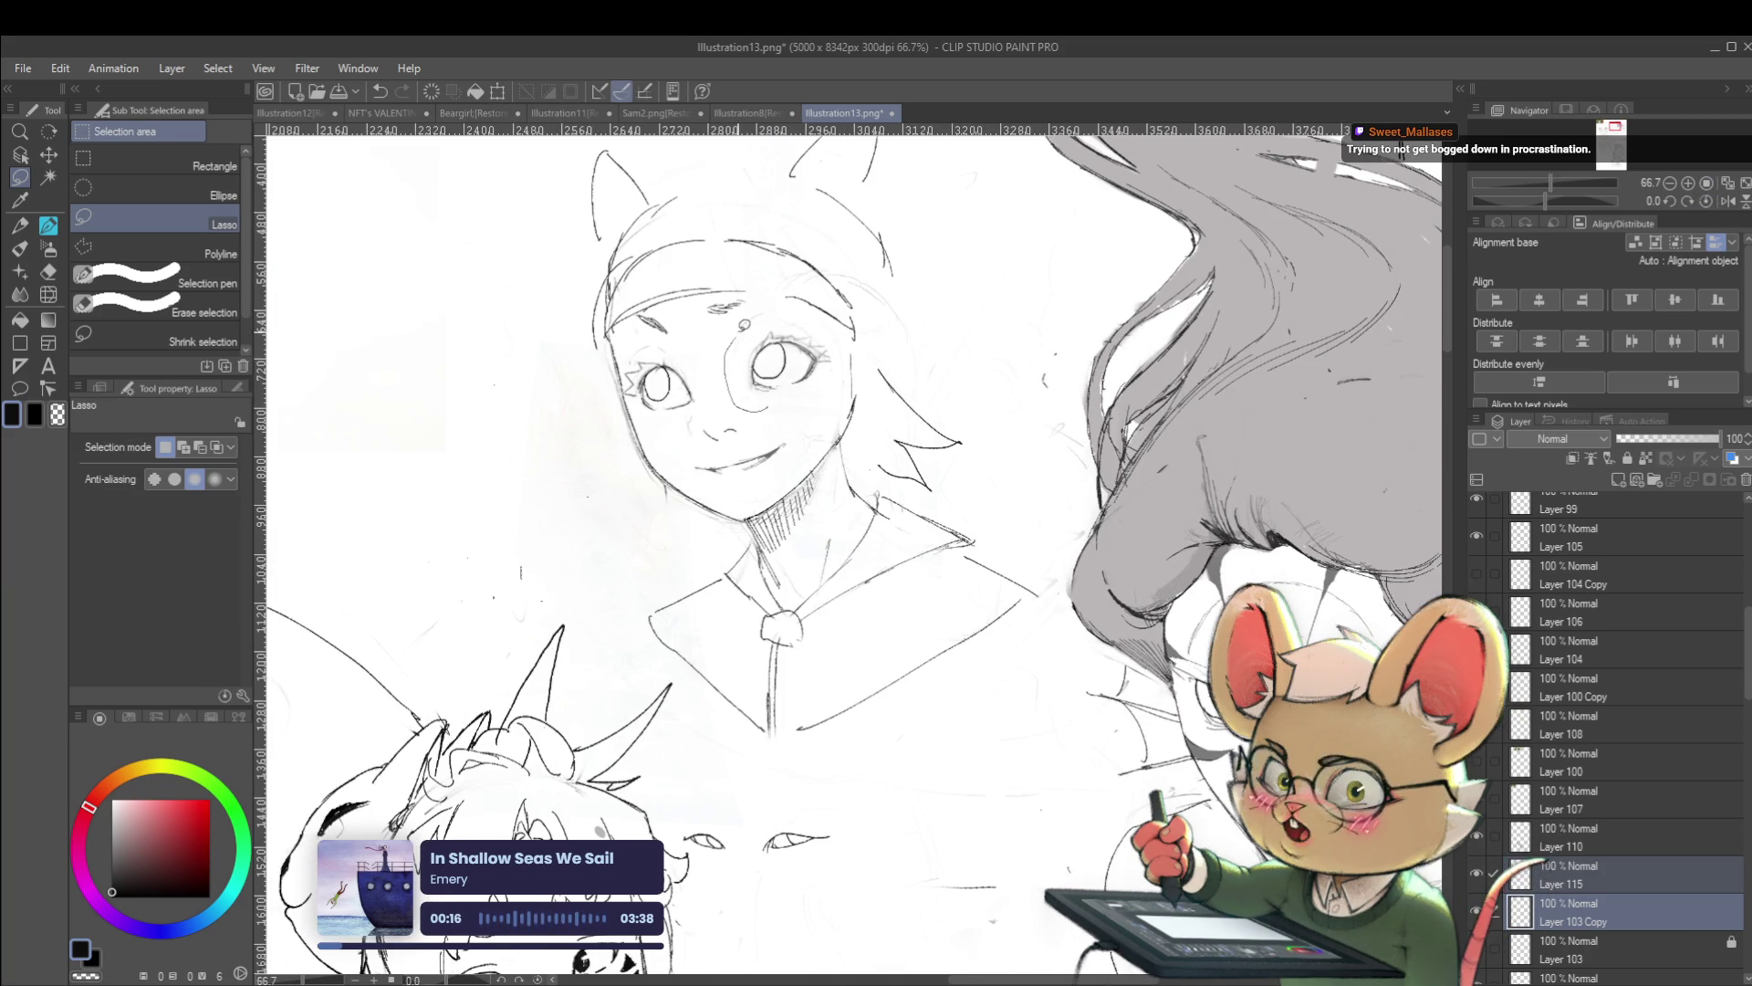
key("ctrl+t")
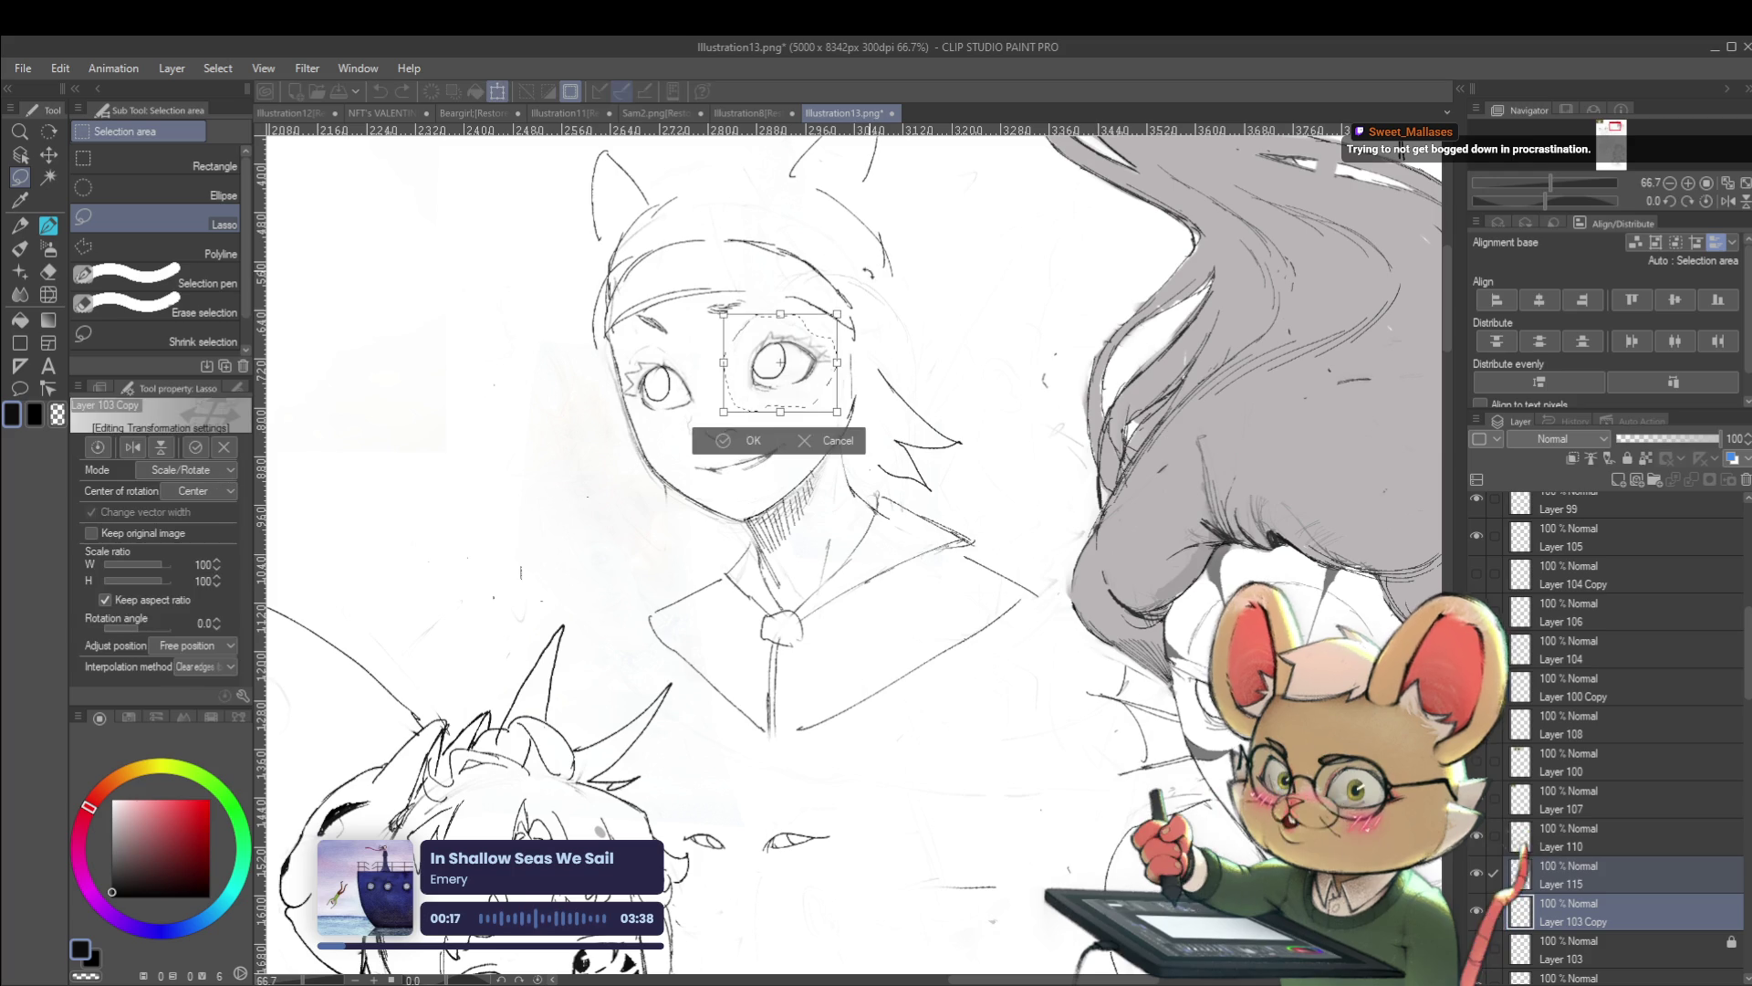
left_click_drag(825, 339, 800, 364)
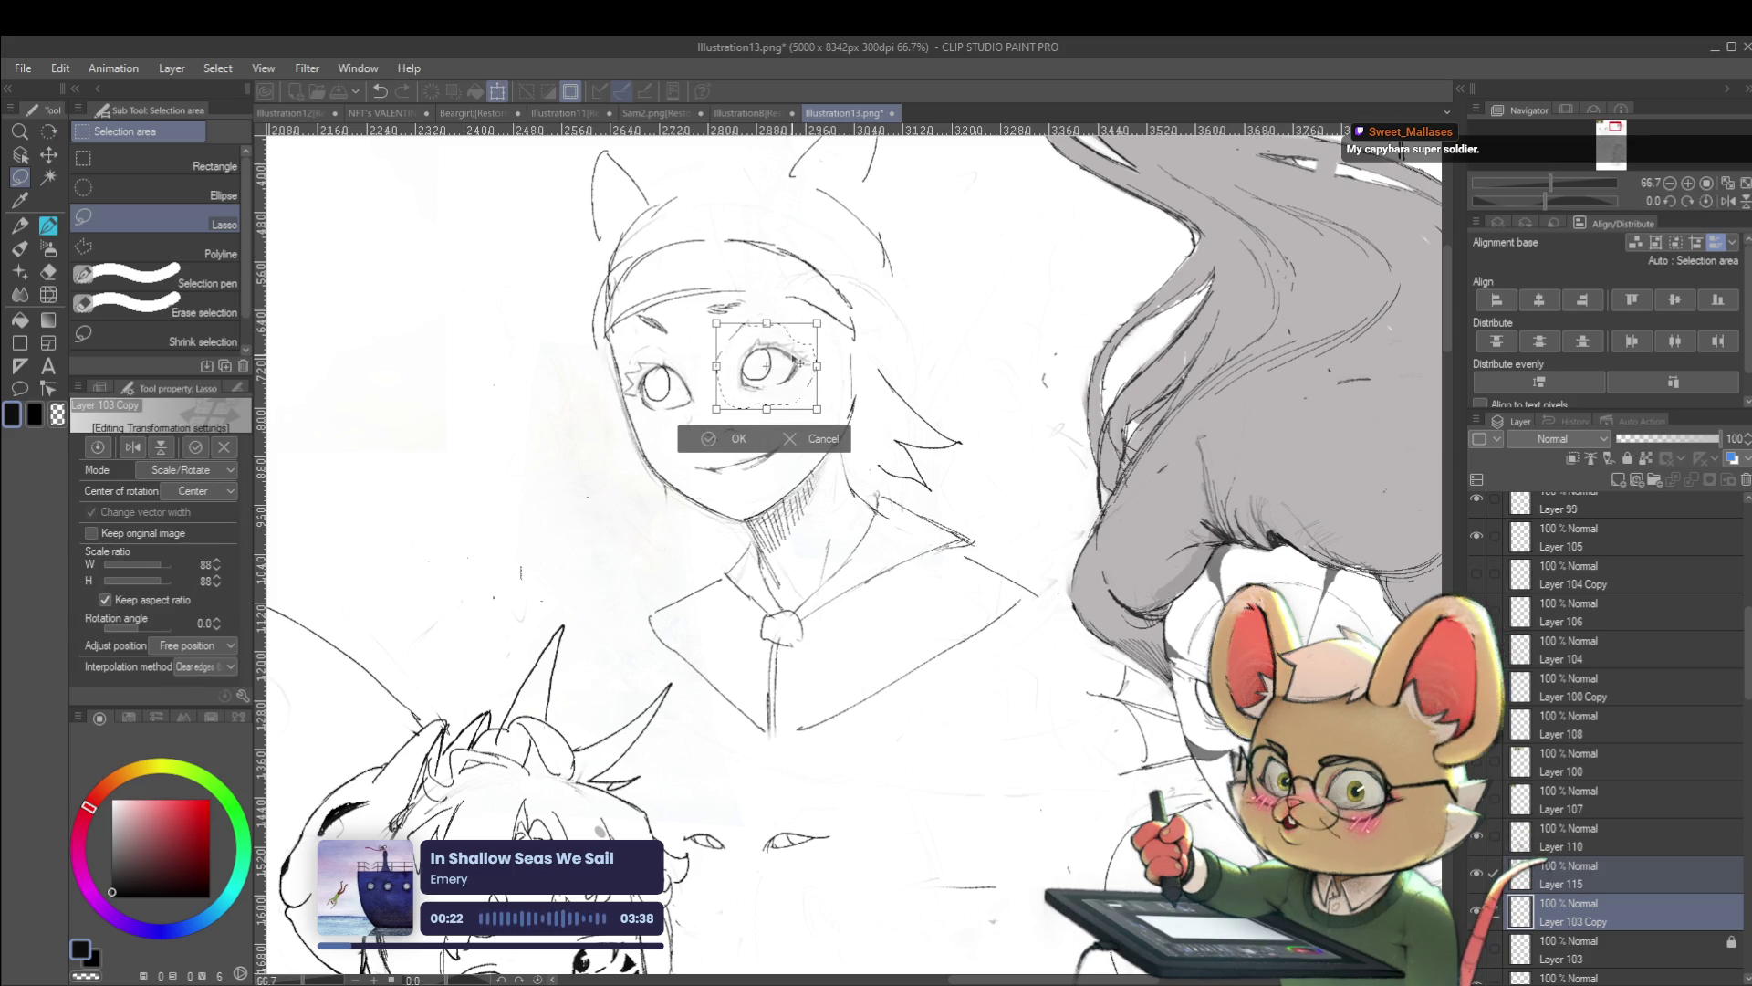
key("Return")
Lasso the left eye, shrink it to 89% and nudge it slightly up and right
mouse_move(705, 383)
left_mouse_down()
mouse_move(662, 419)
mouse_move(630, 391)
mouse_move(676, 344)
left_mouse_up()
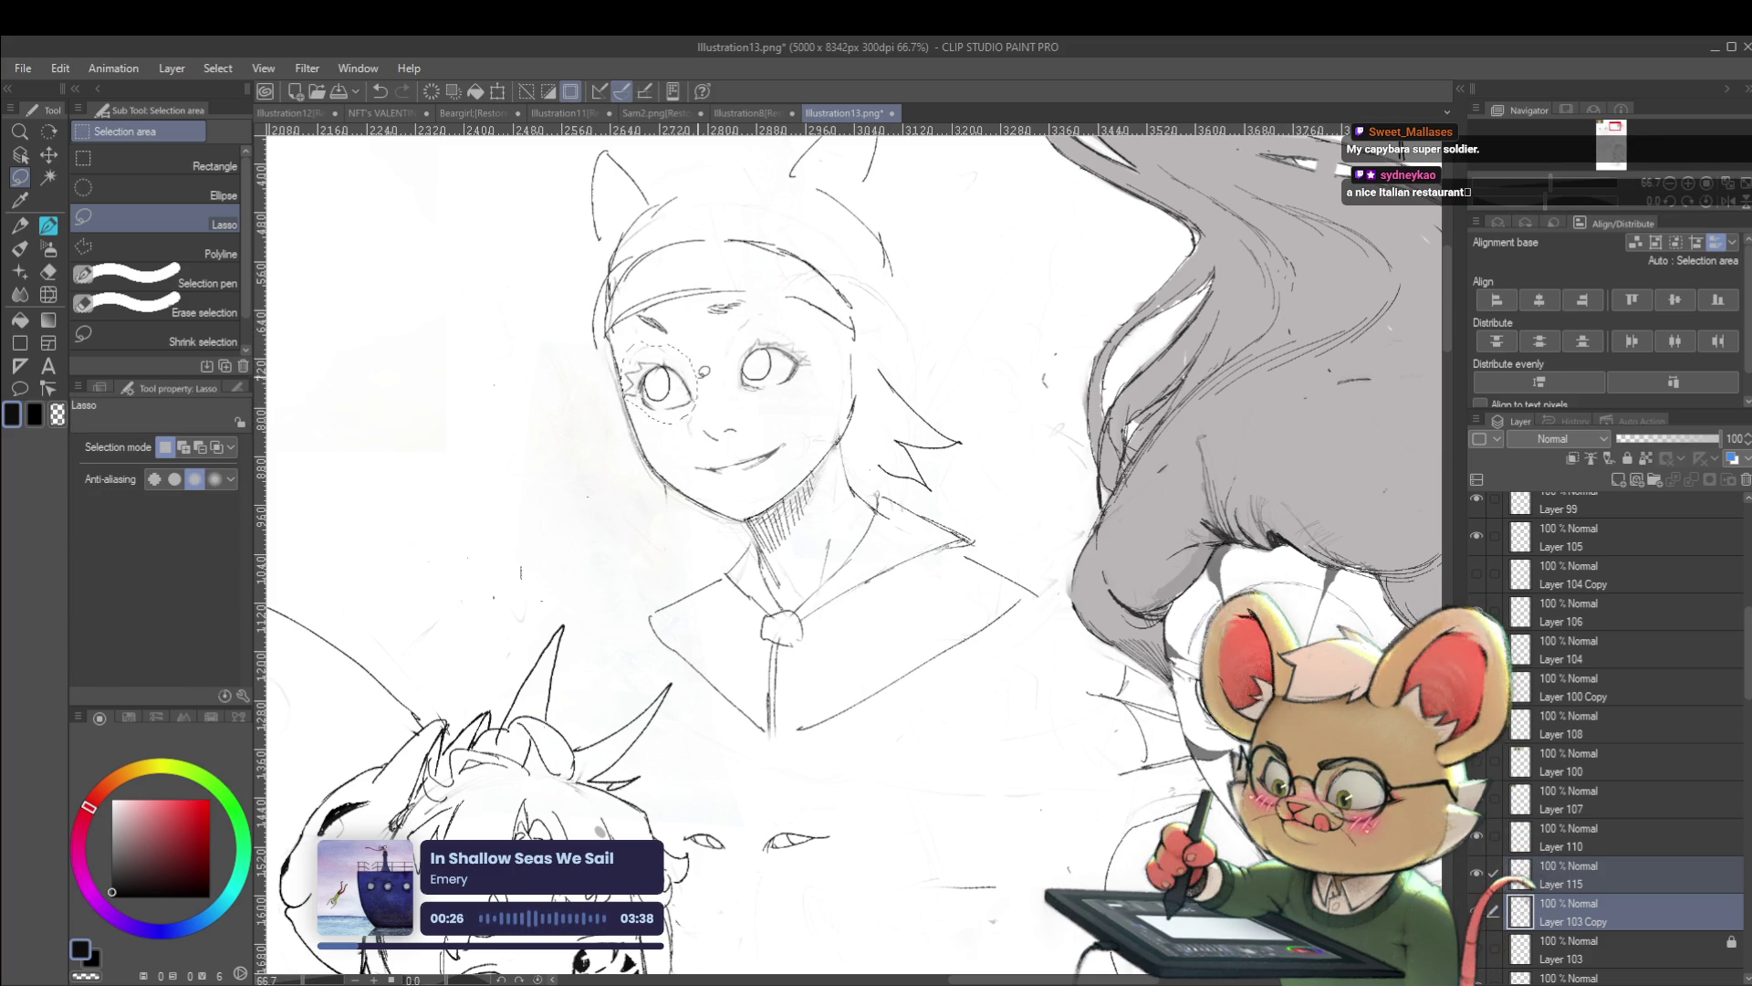
key("ctrl+shift+t")
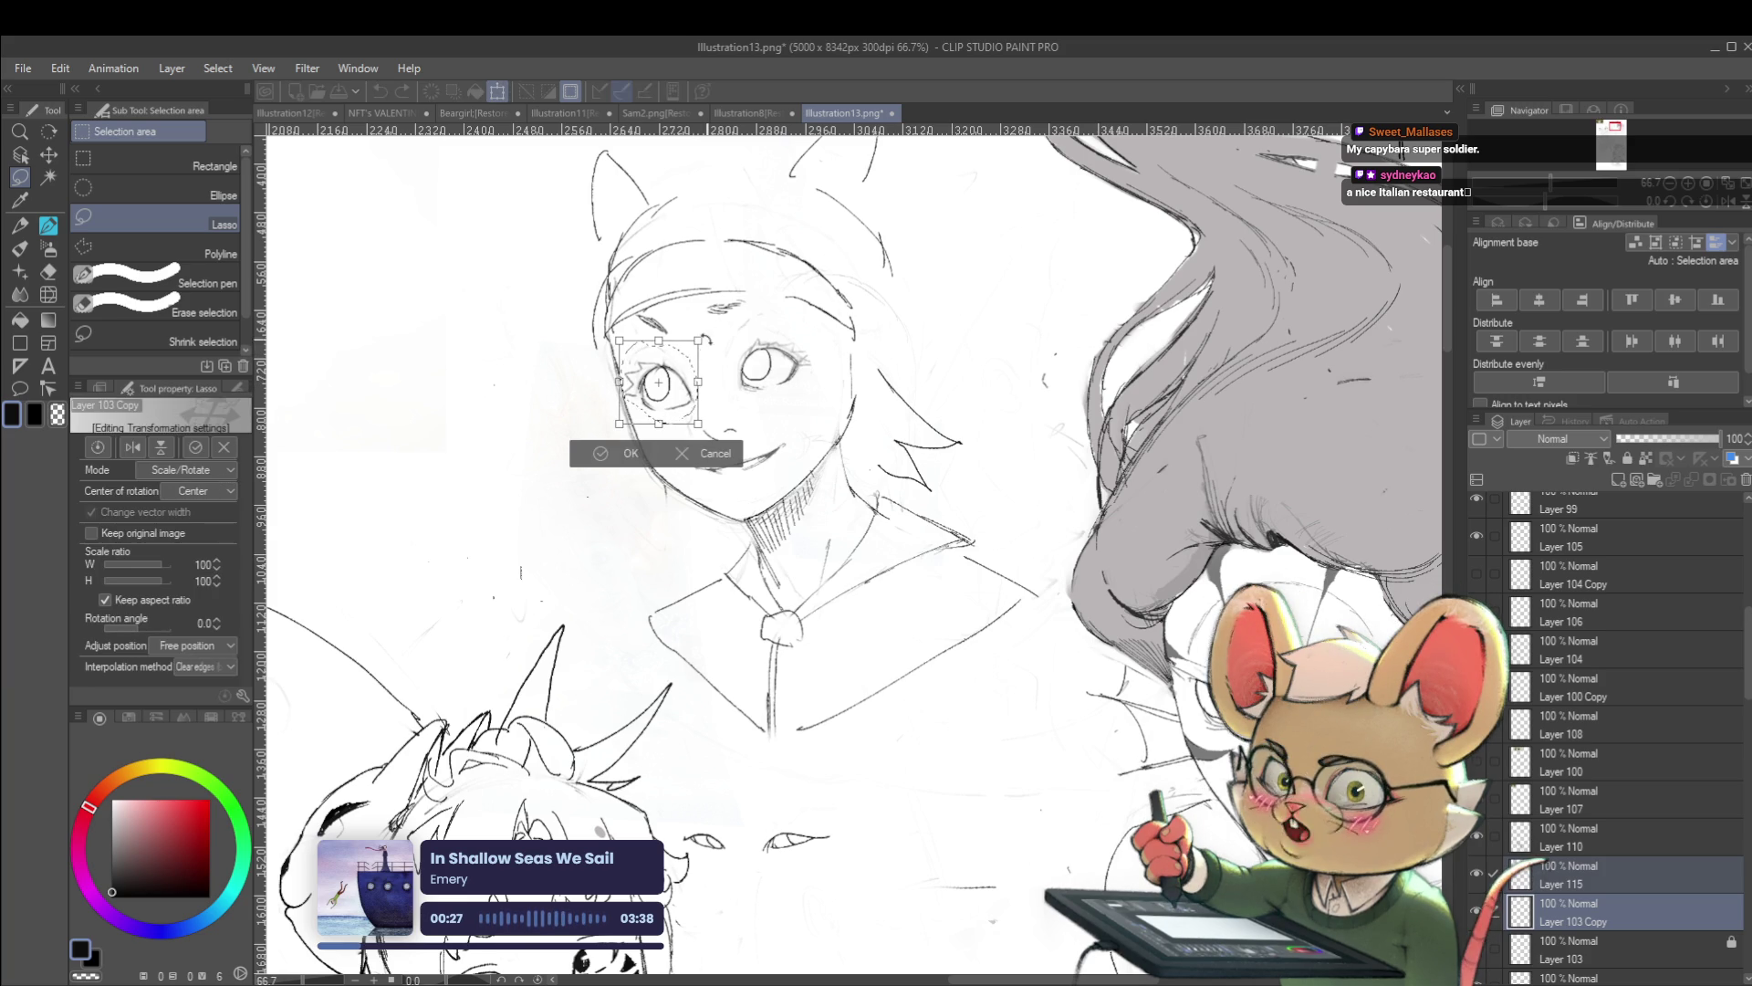
left_click_drag(683, 371, 688, 365)
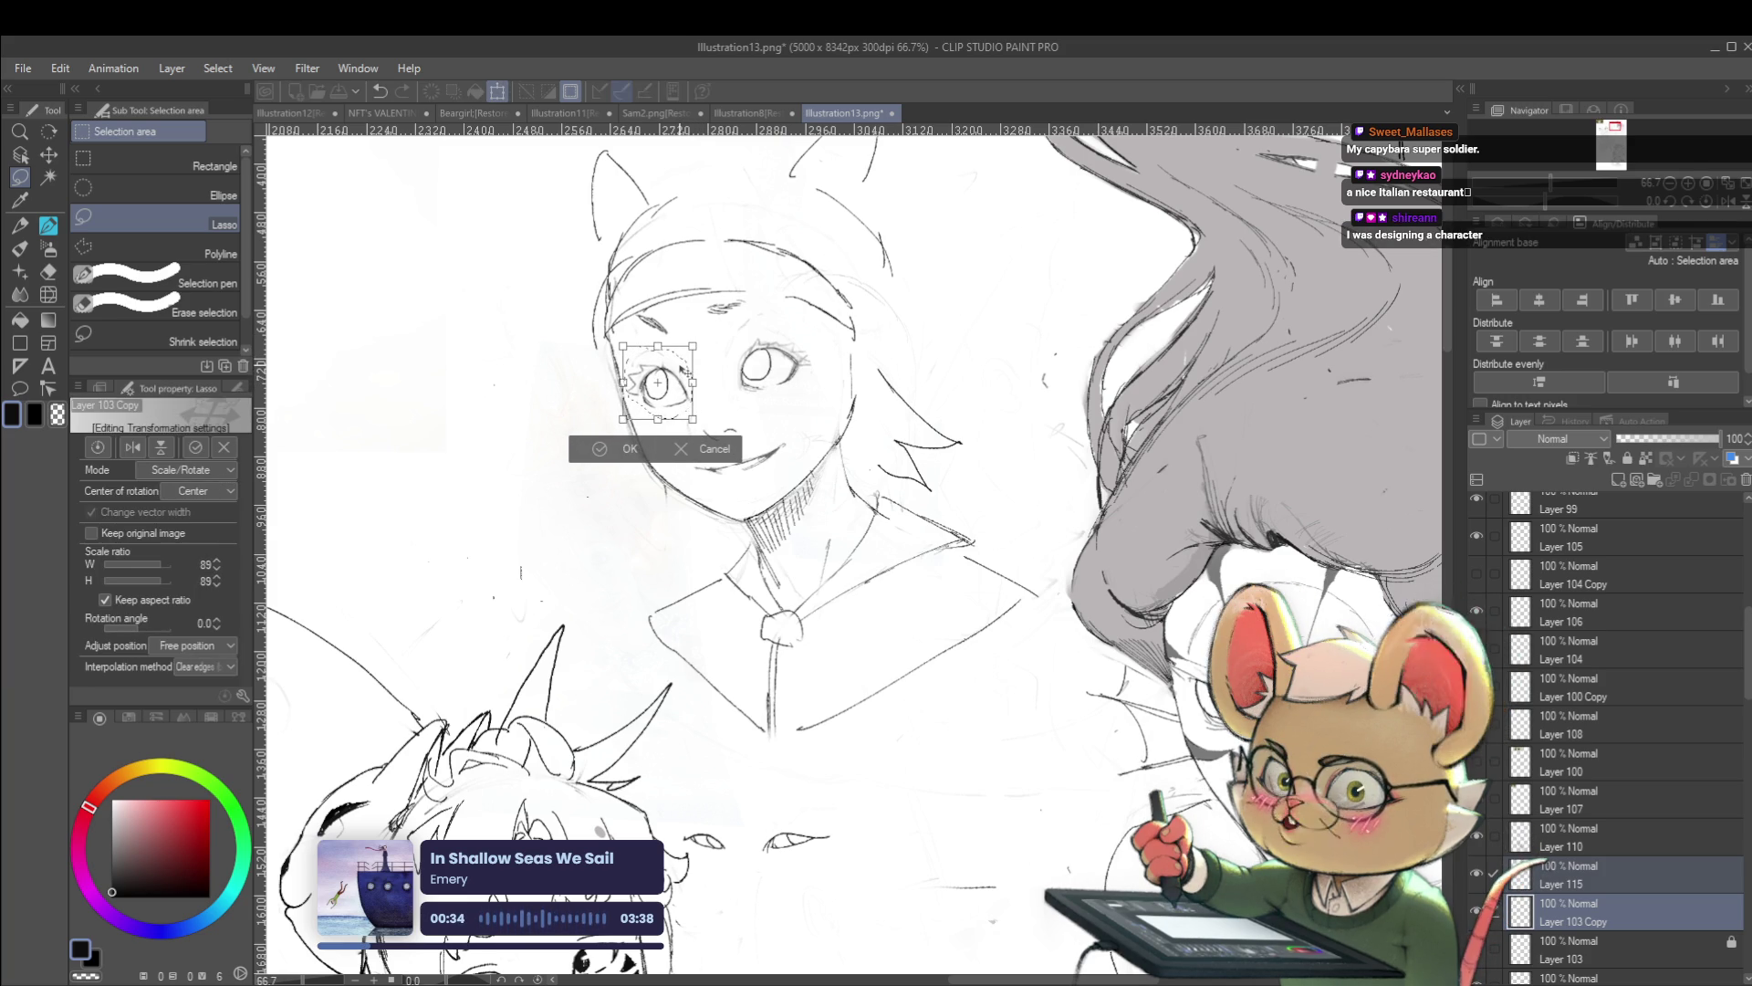
key("Return")
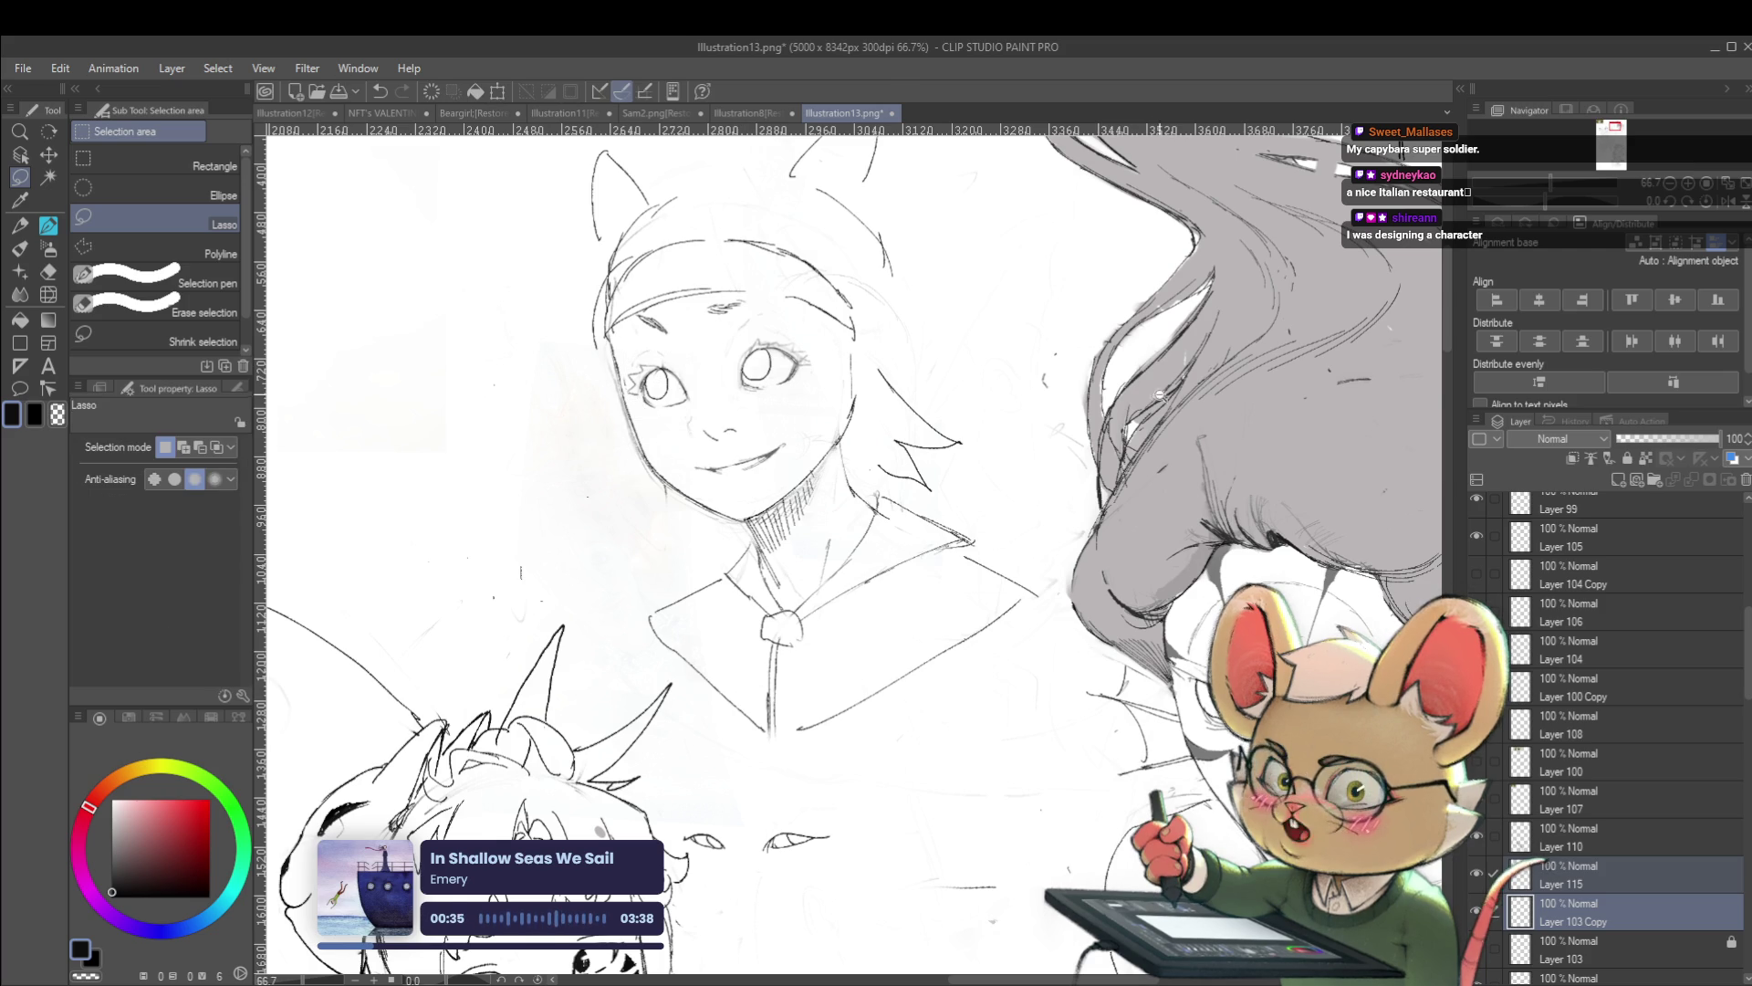
scroll(744, 651, "down", 5)
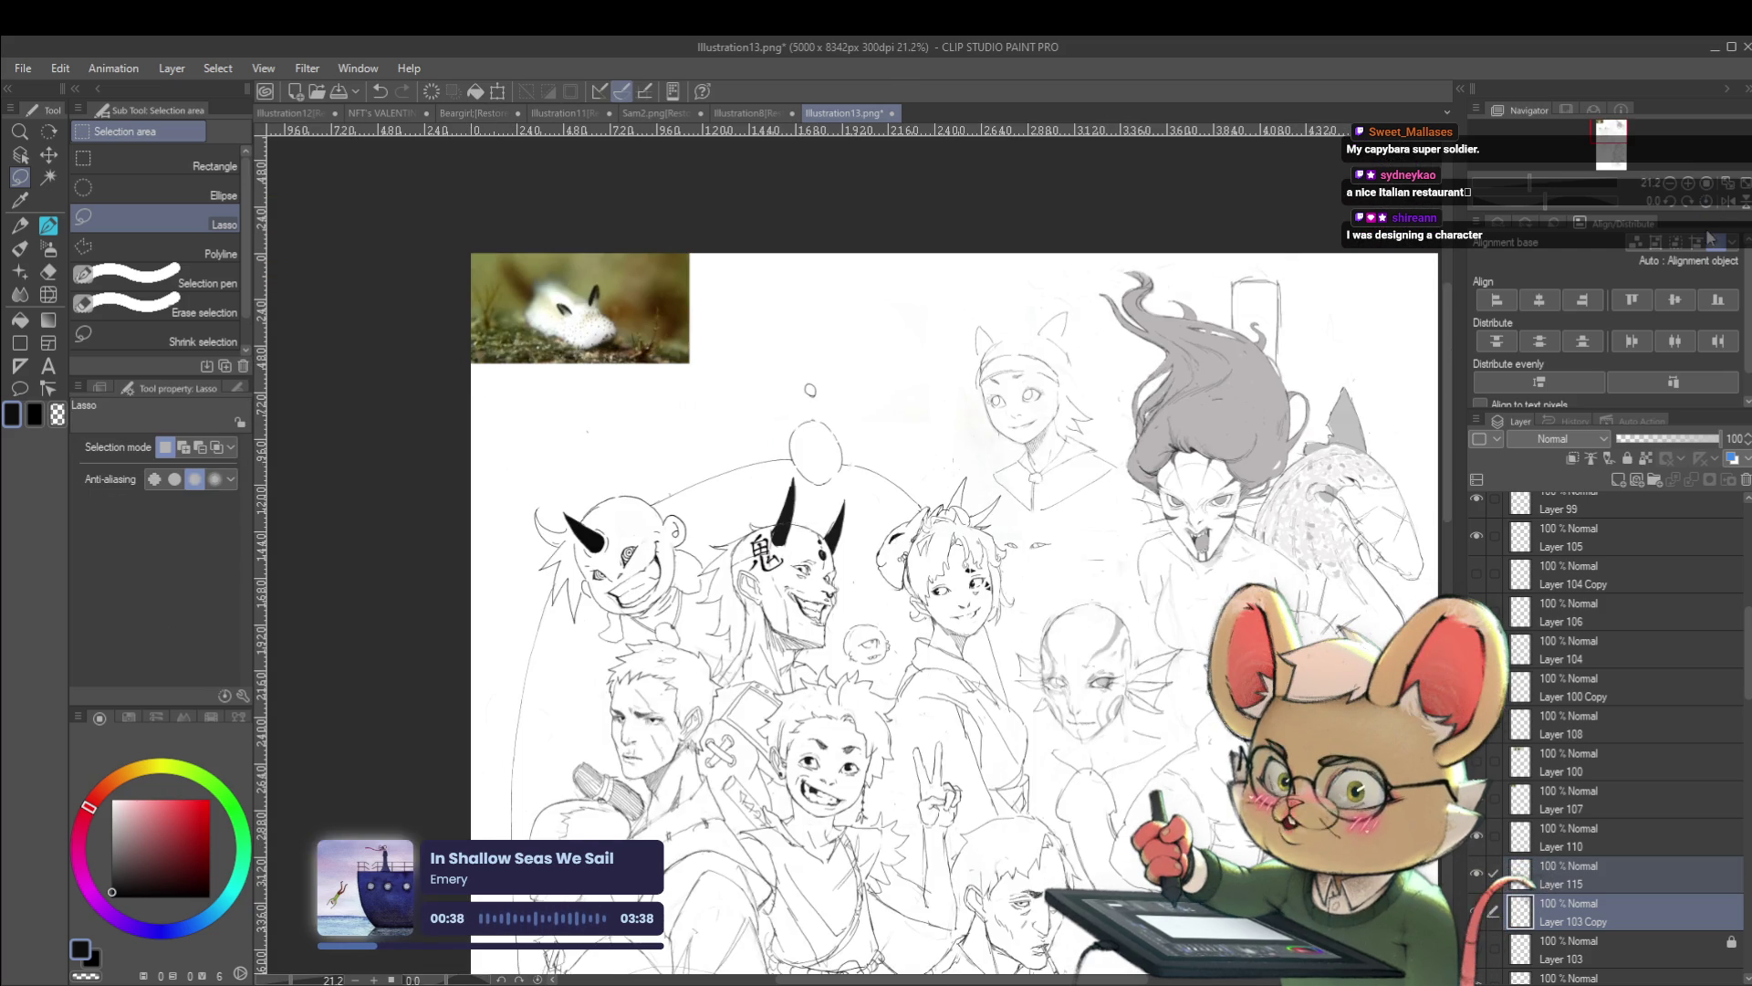
Mirror the canvas view horizontally to check the face, then return to the pencil
left_click(1721, 205)
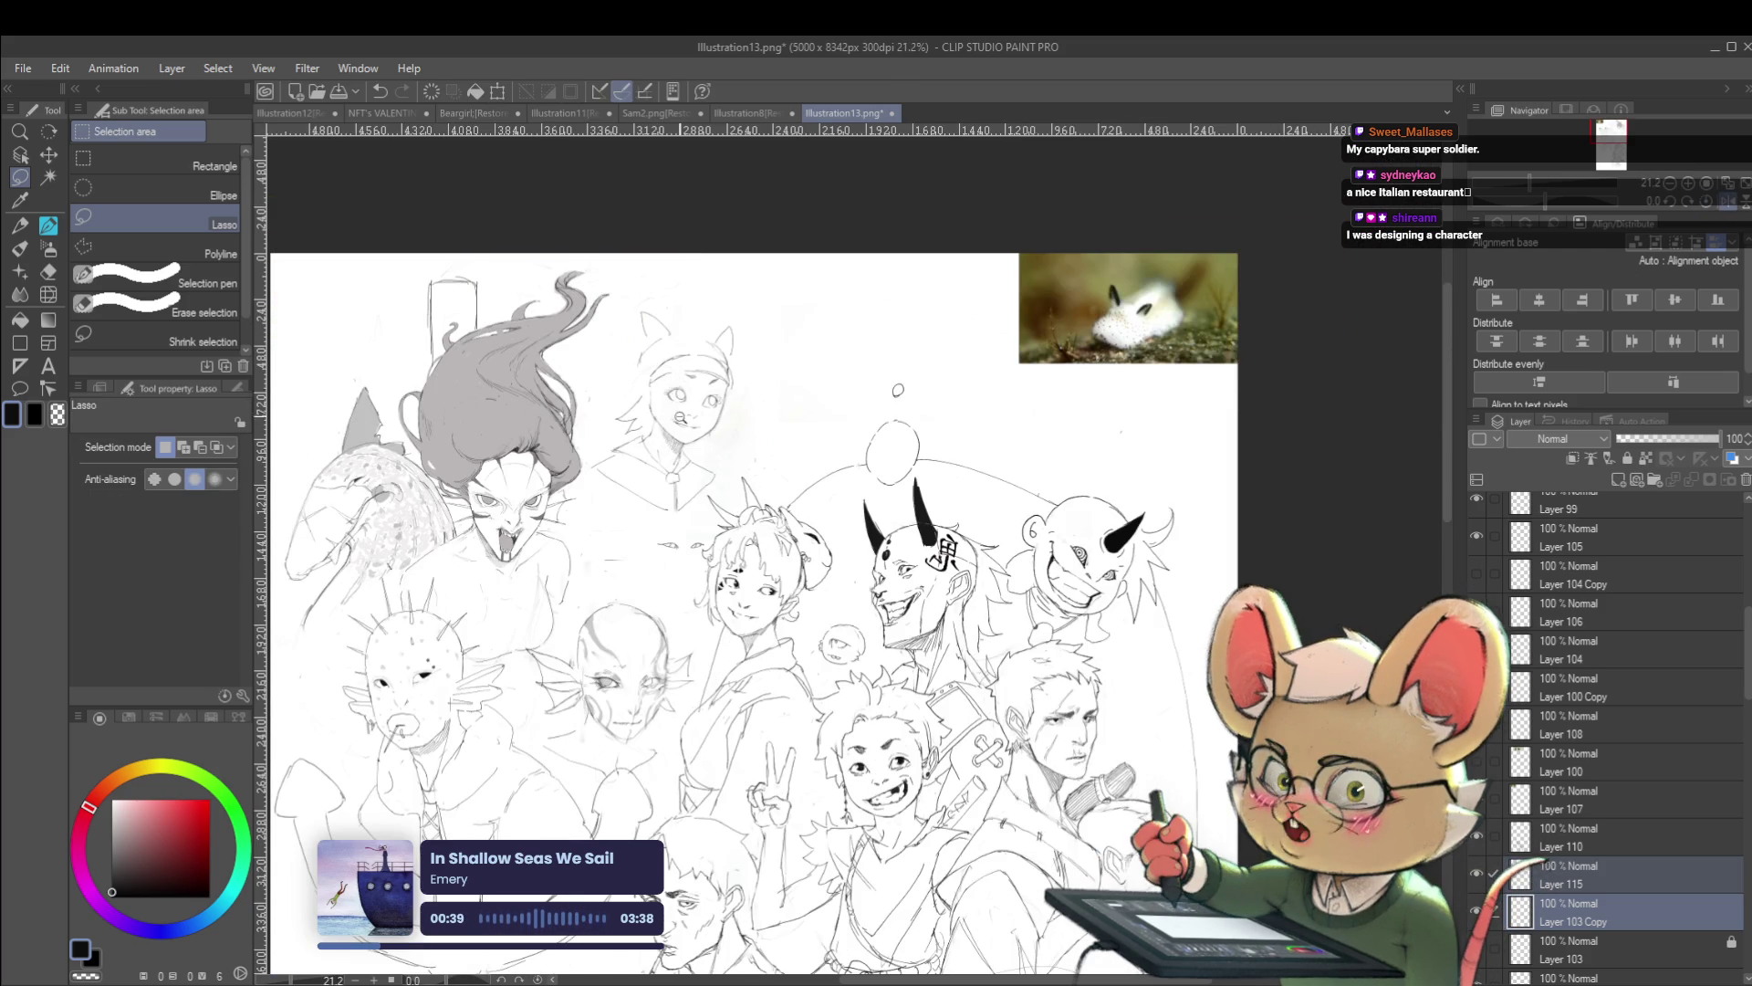
scroll(669, 404, "up", 5)
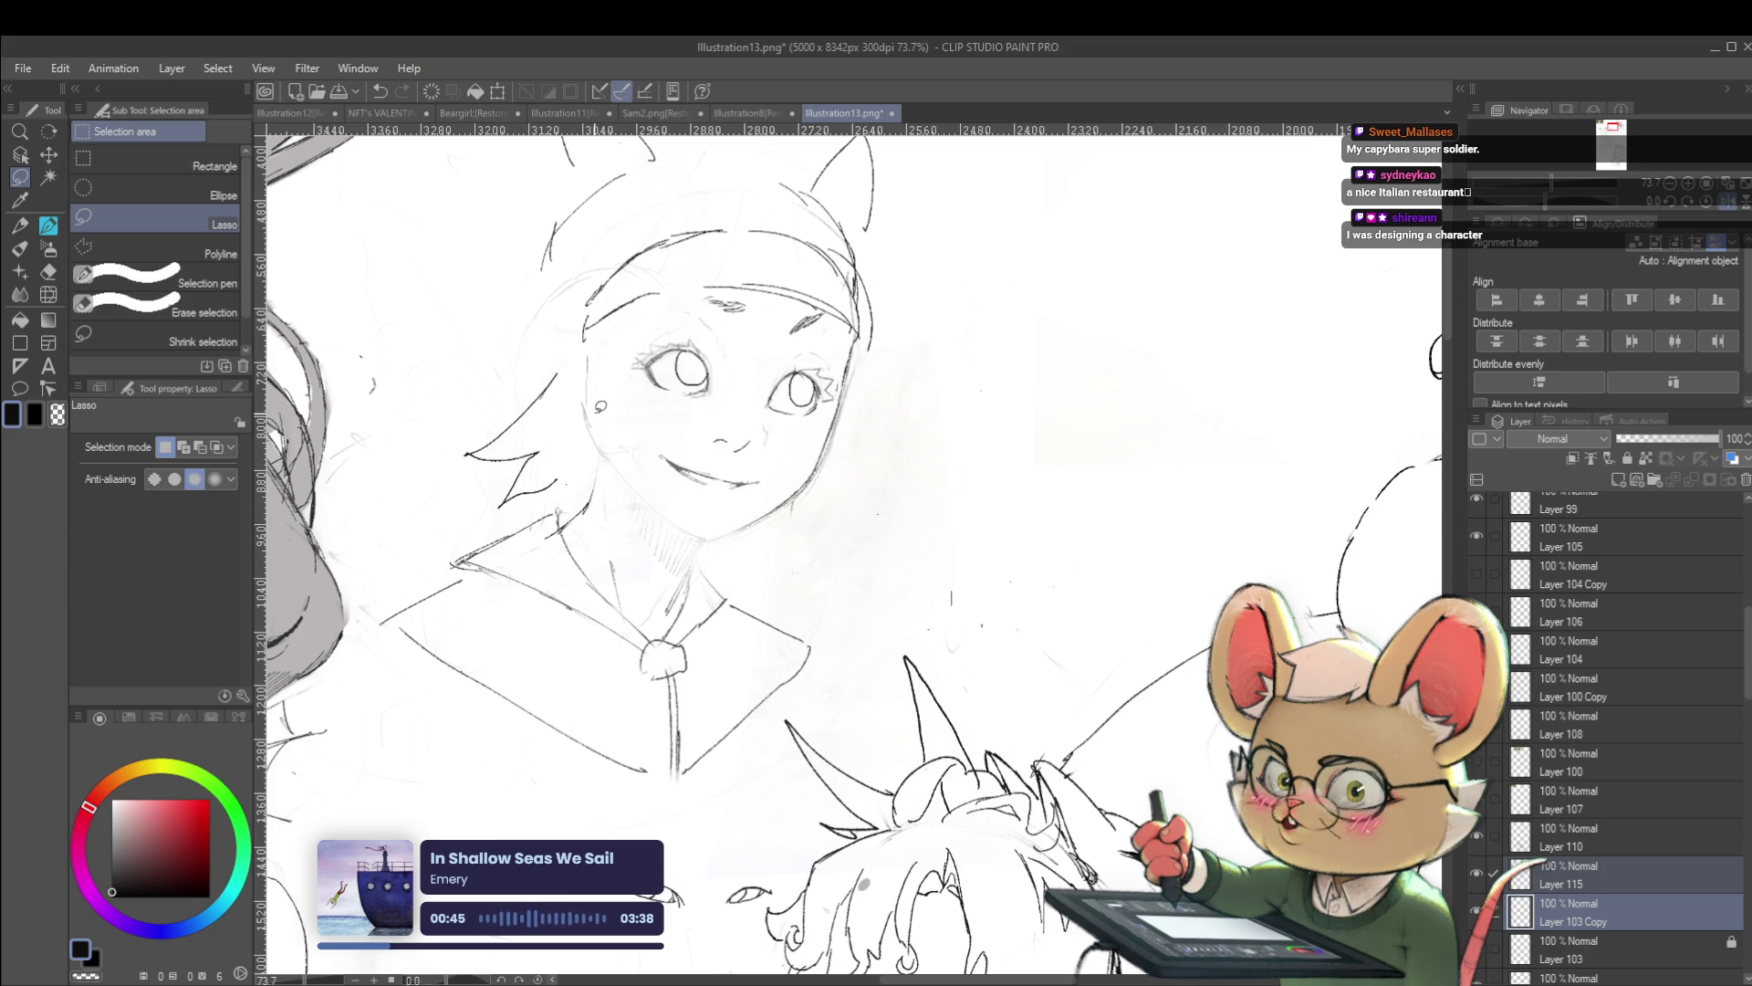
key("p")
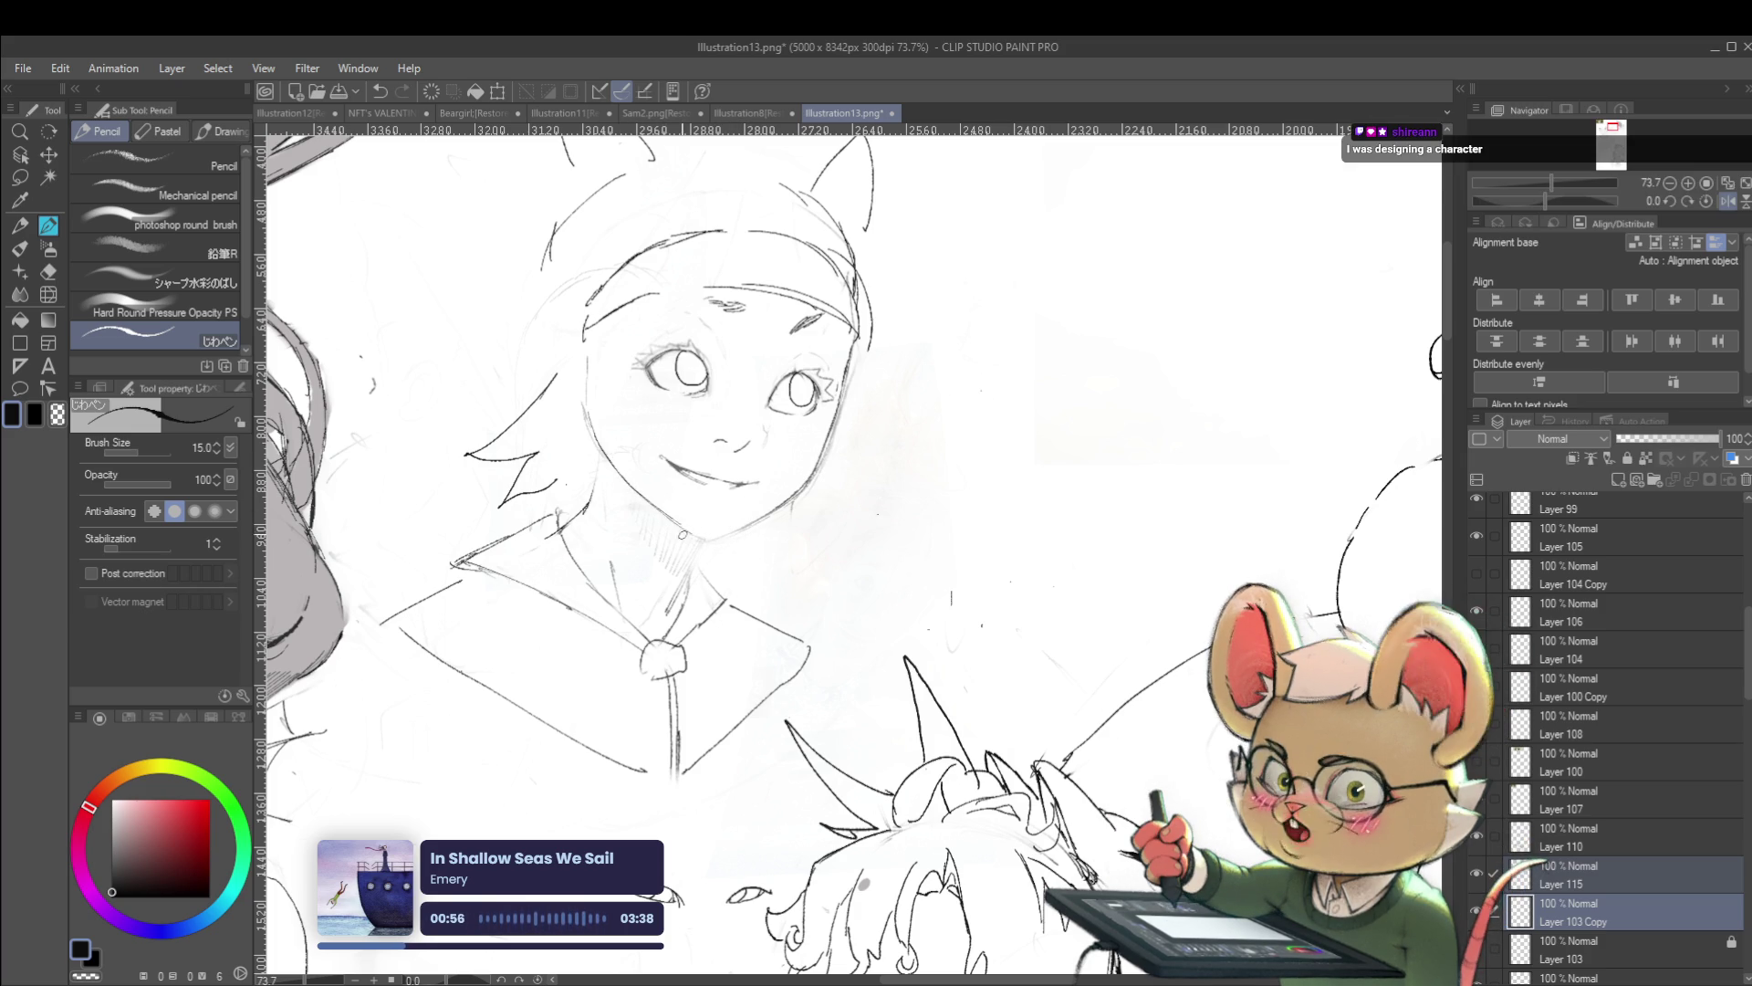
left_click_drag(683, 535, 657, 507)
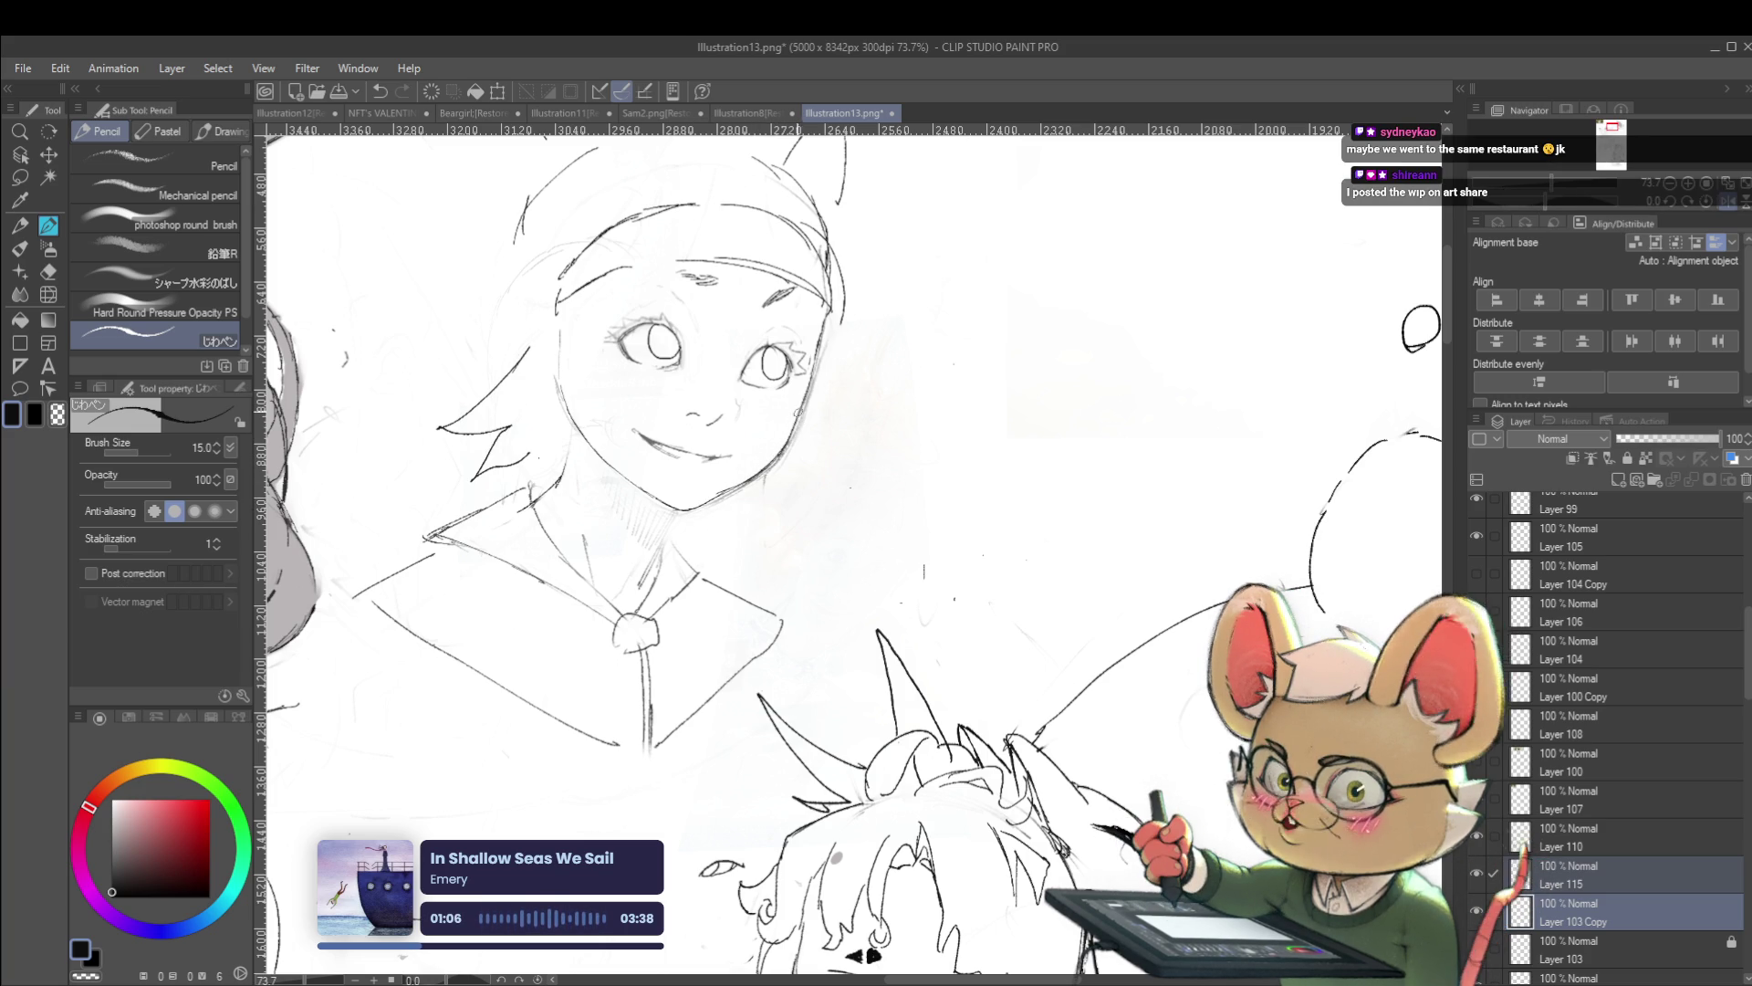
Add pencil strokes along the girl's cheek line and mirror the view again to check it
left_click_drag(803, 388, 822, 321)
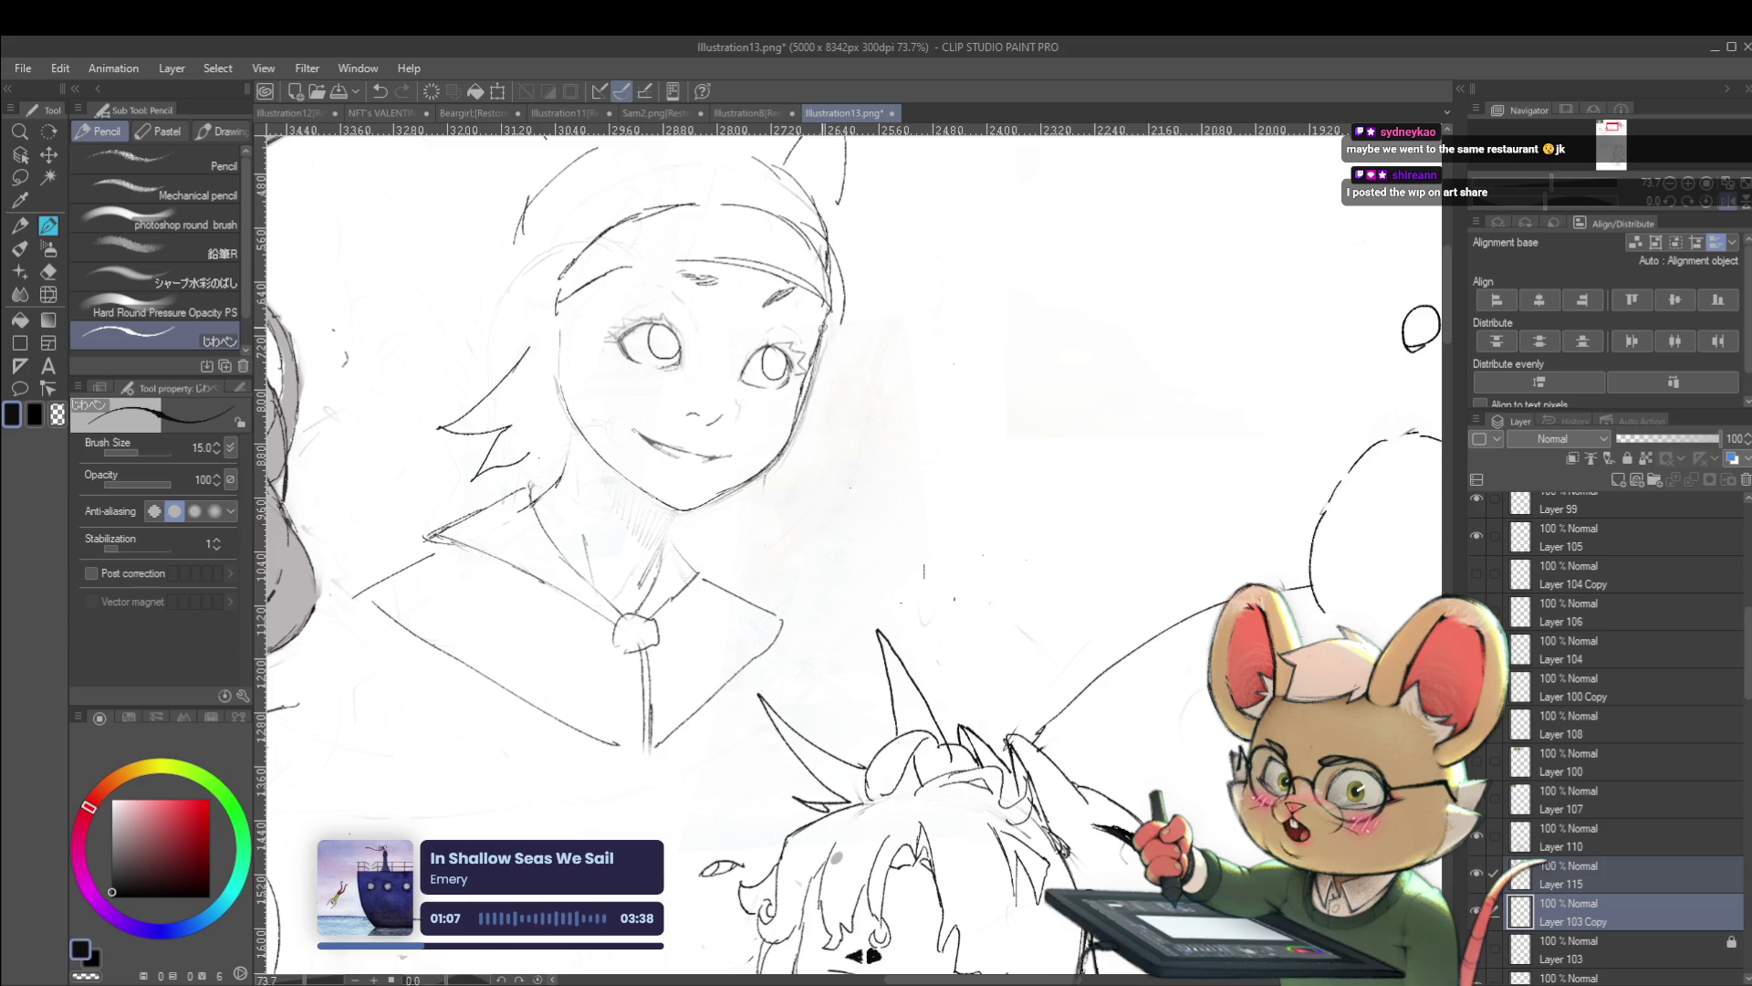
scroll(831, 323, "down", 6)
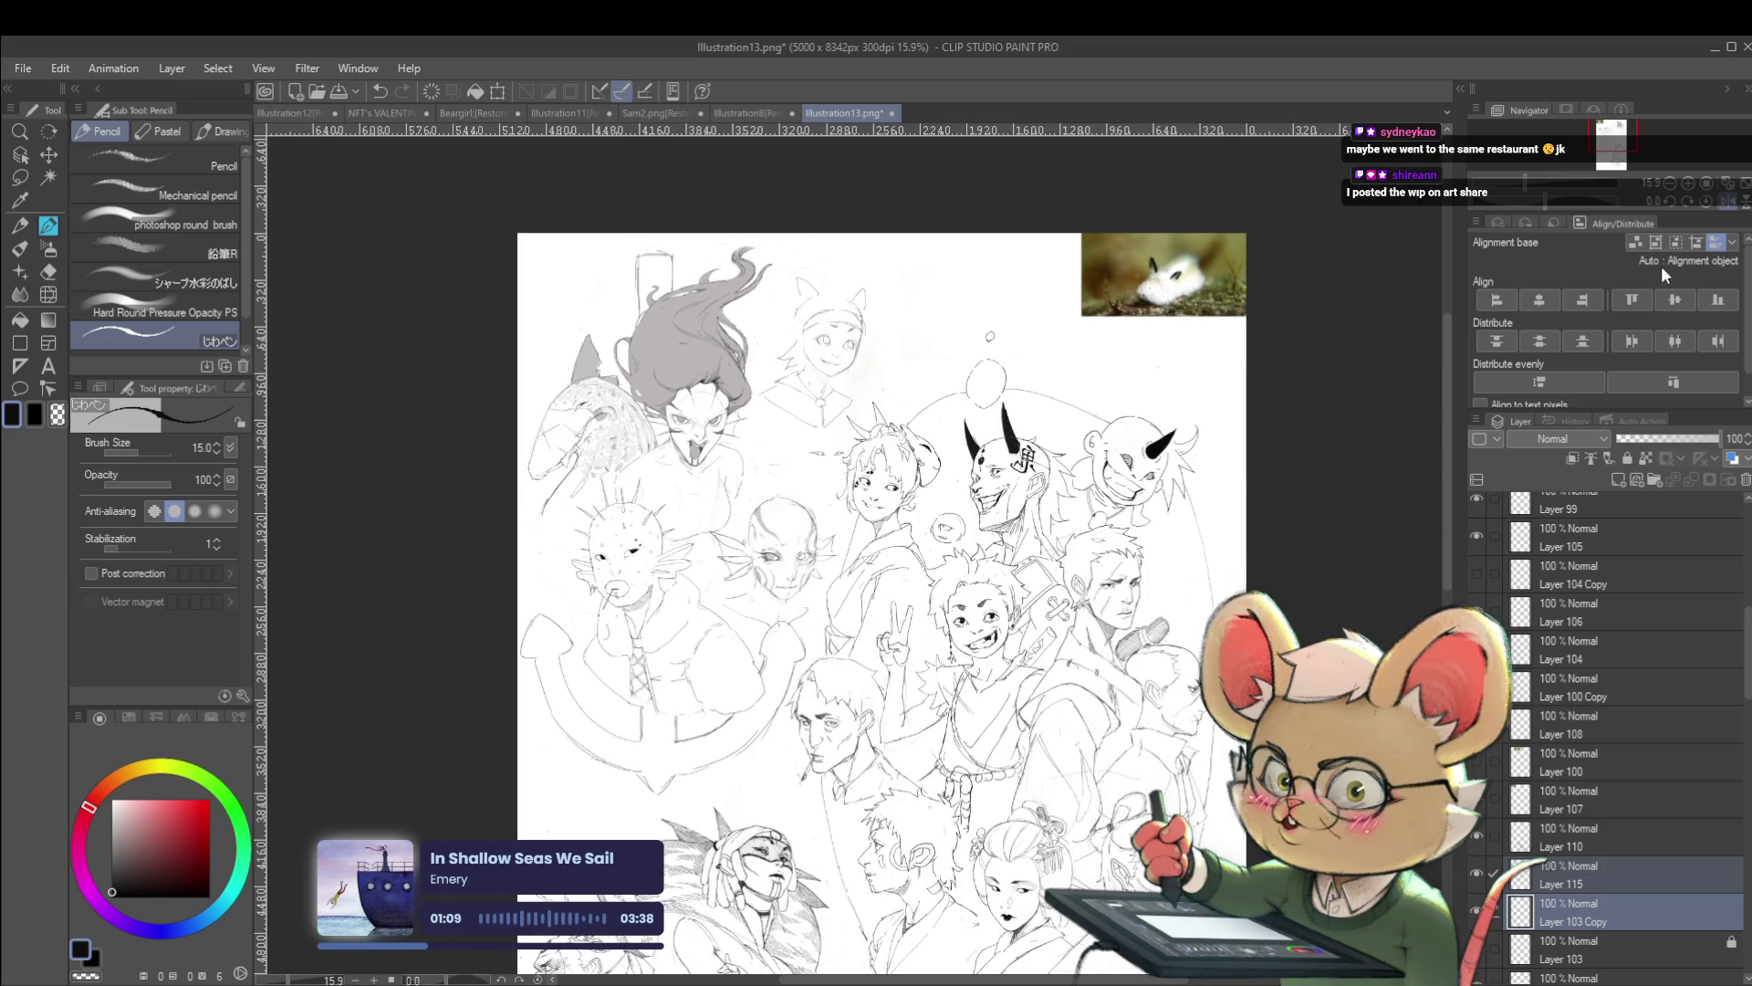
key("h")
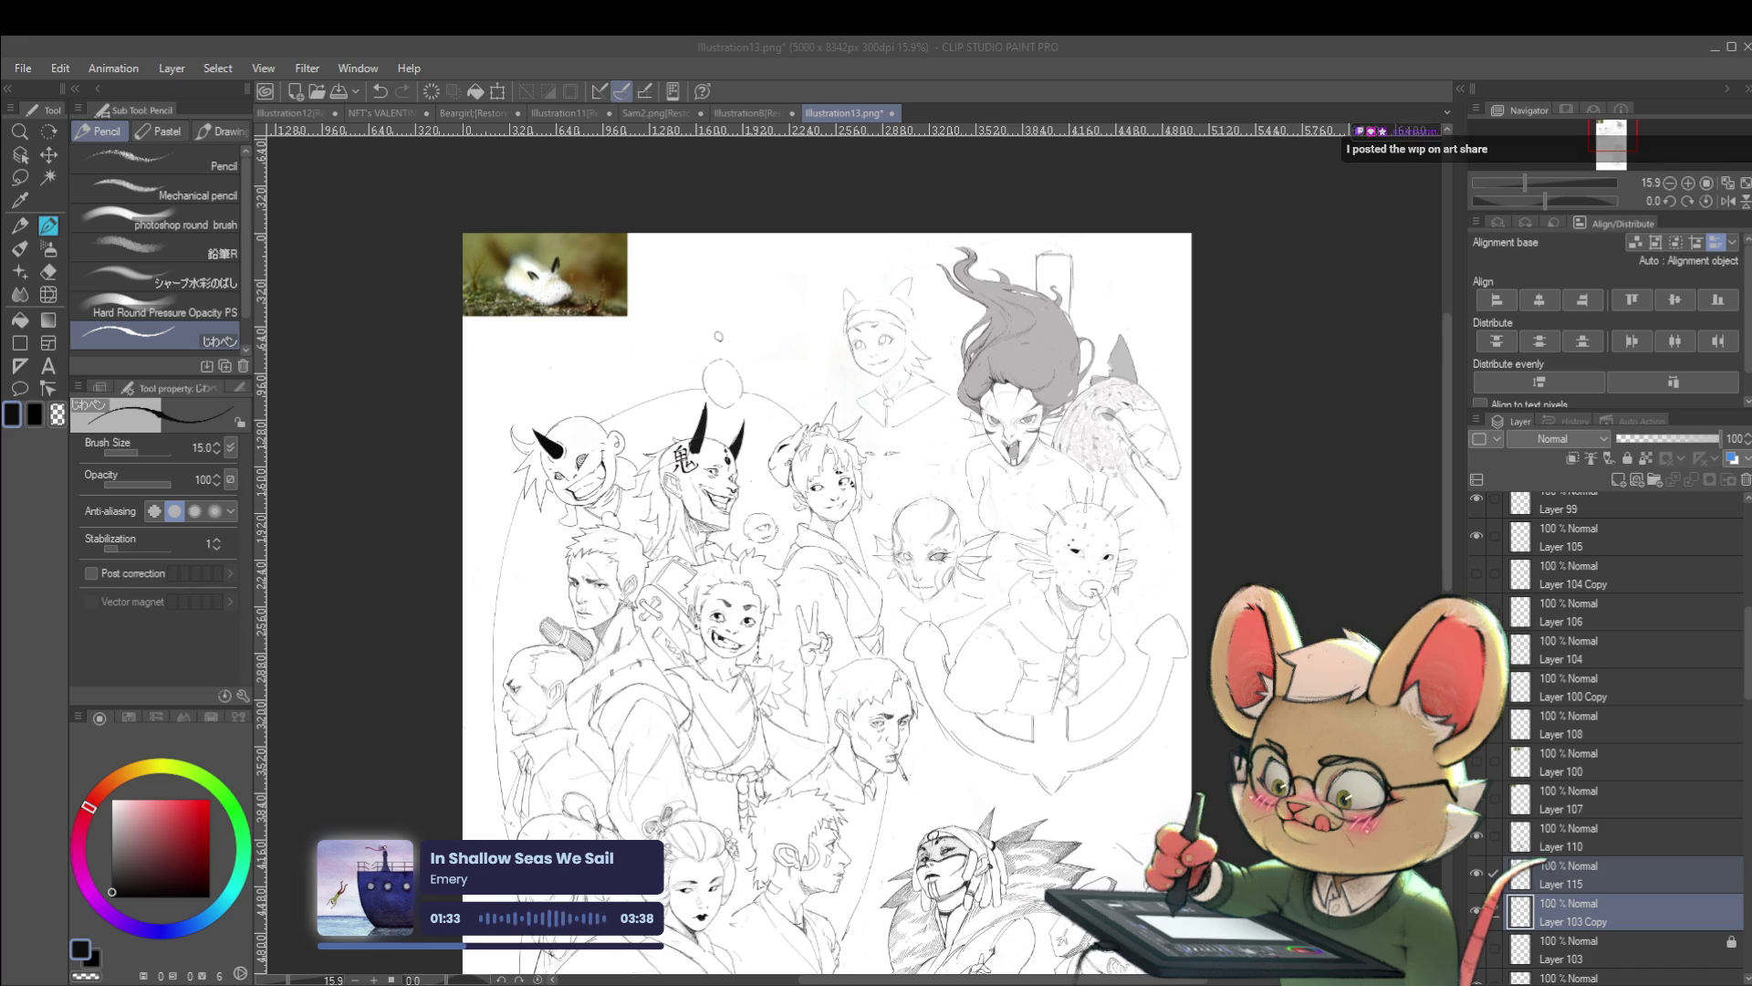
left_click(855, 303)
scroll(855, 303, "up", 5)
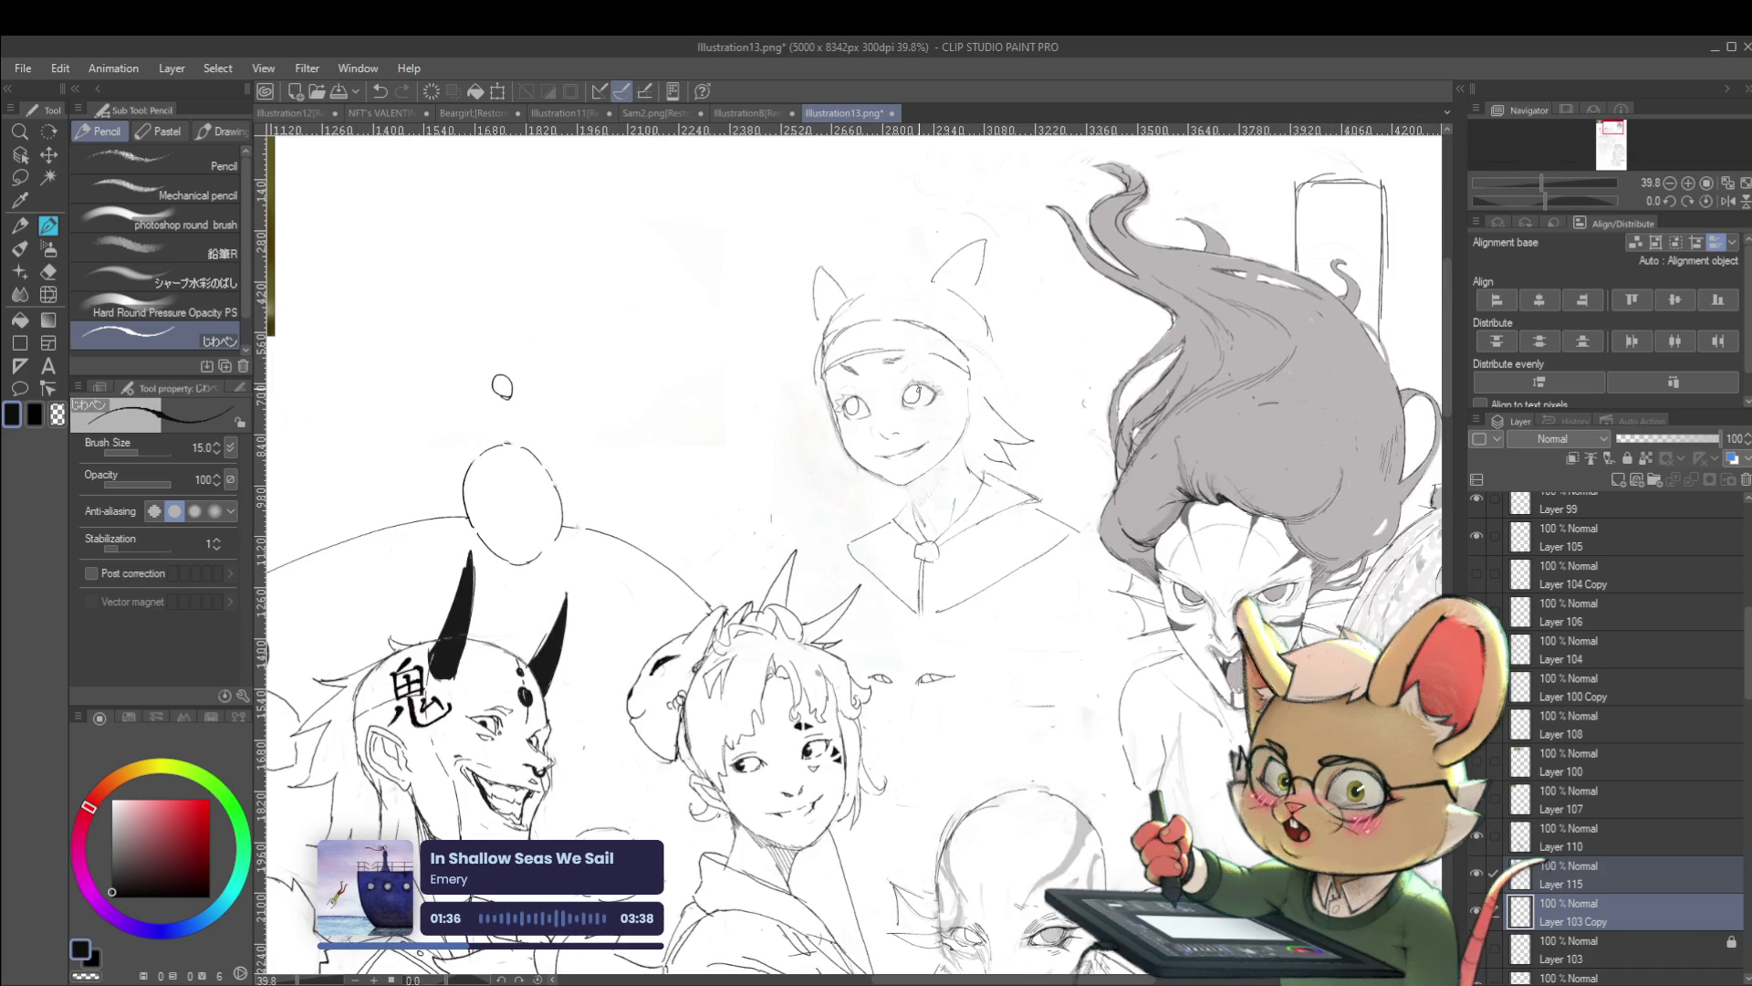
Switch drawing to Layer 103 Copy
scroll(881, 362, "up", 3)
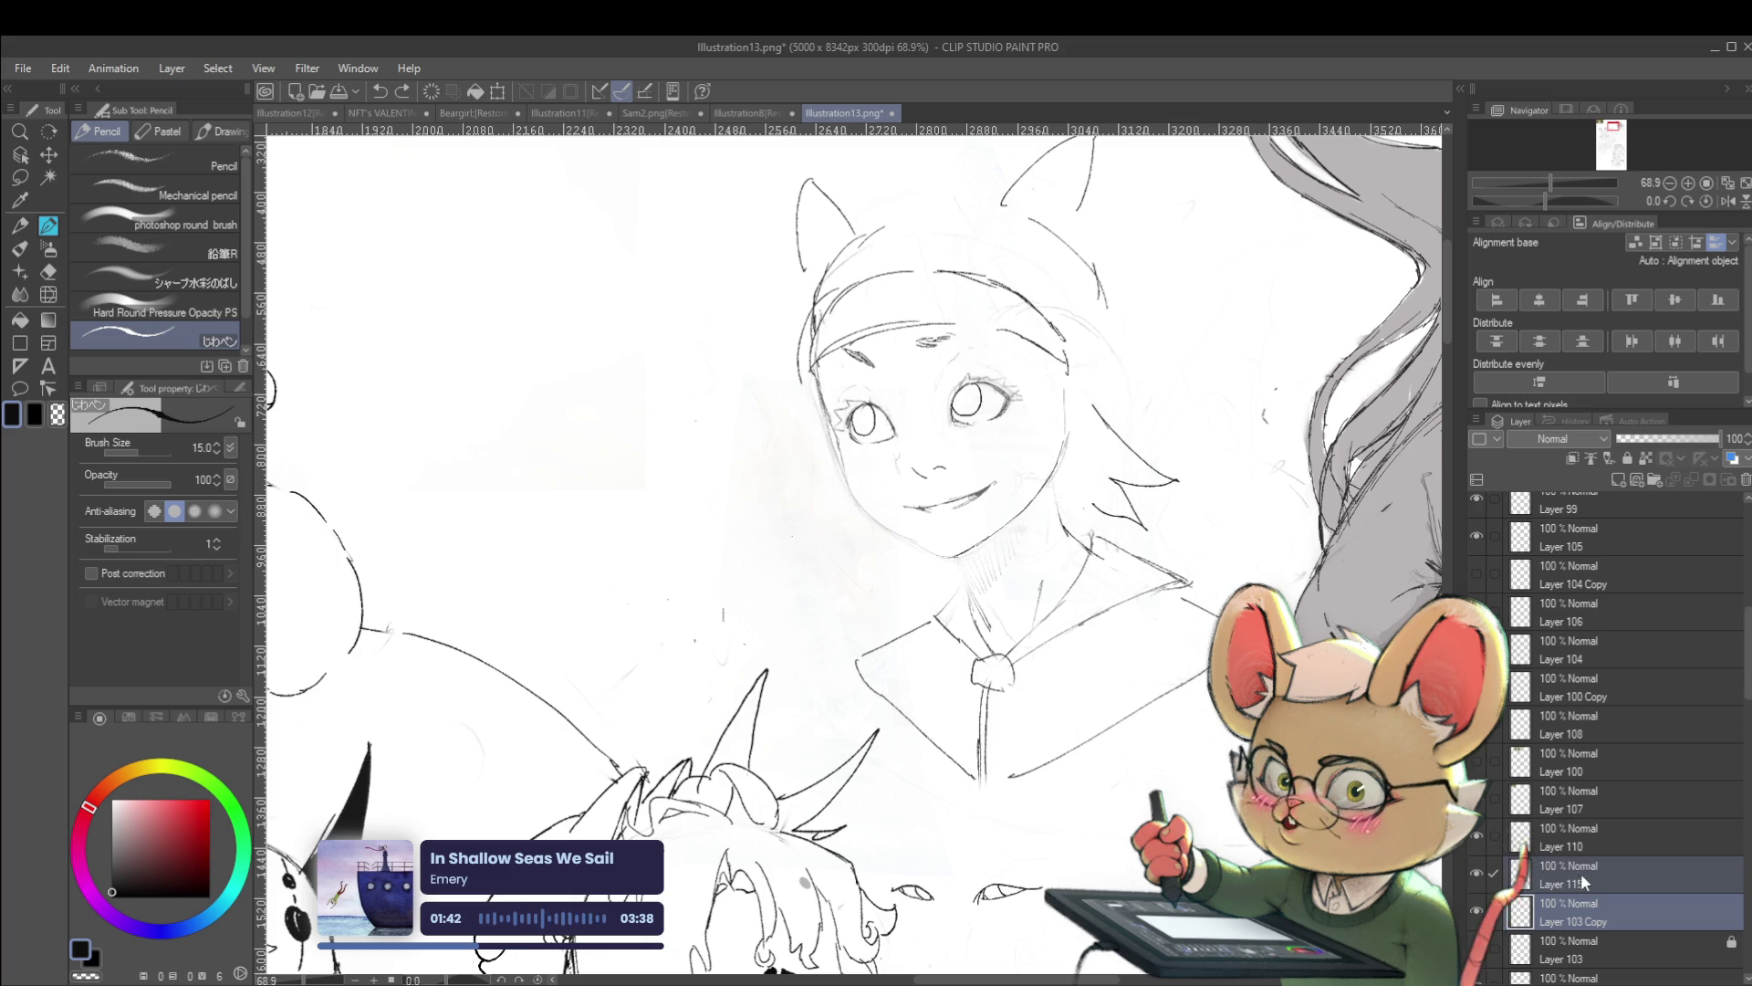
key("alt+]")
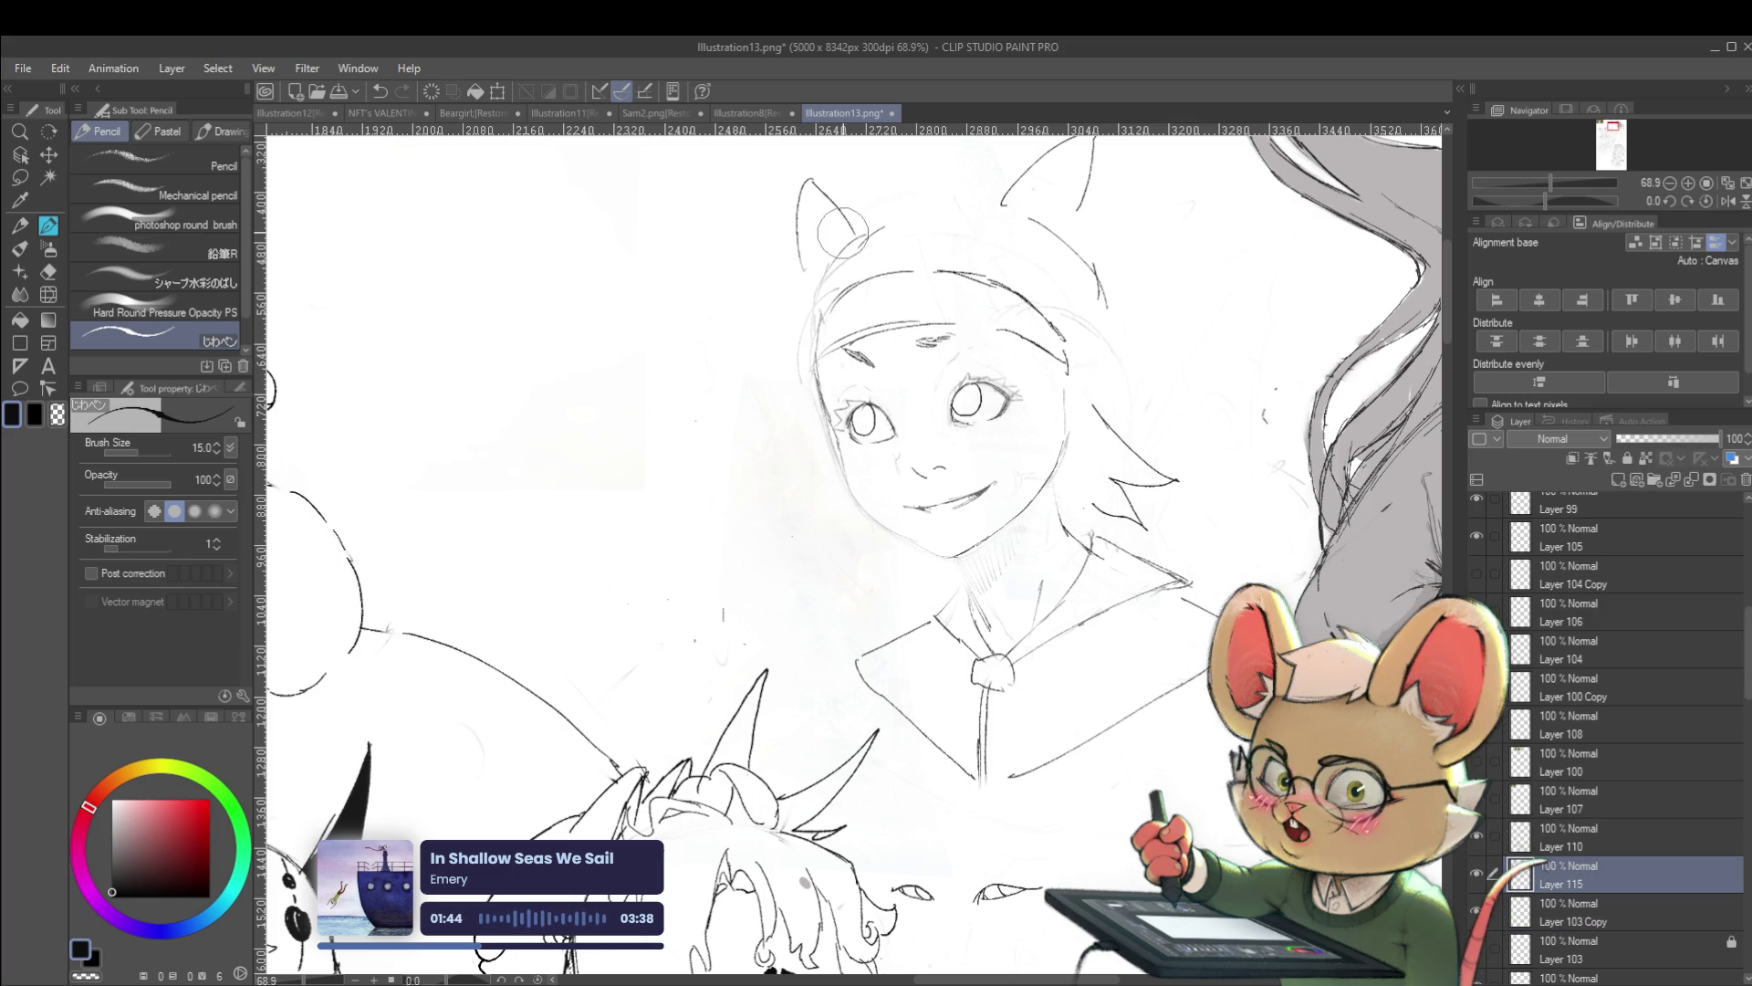
left_click(1596, 913)
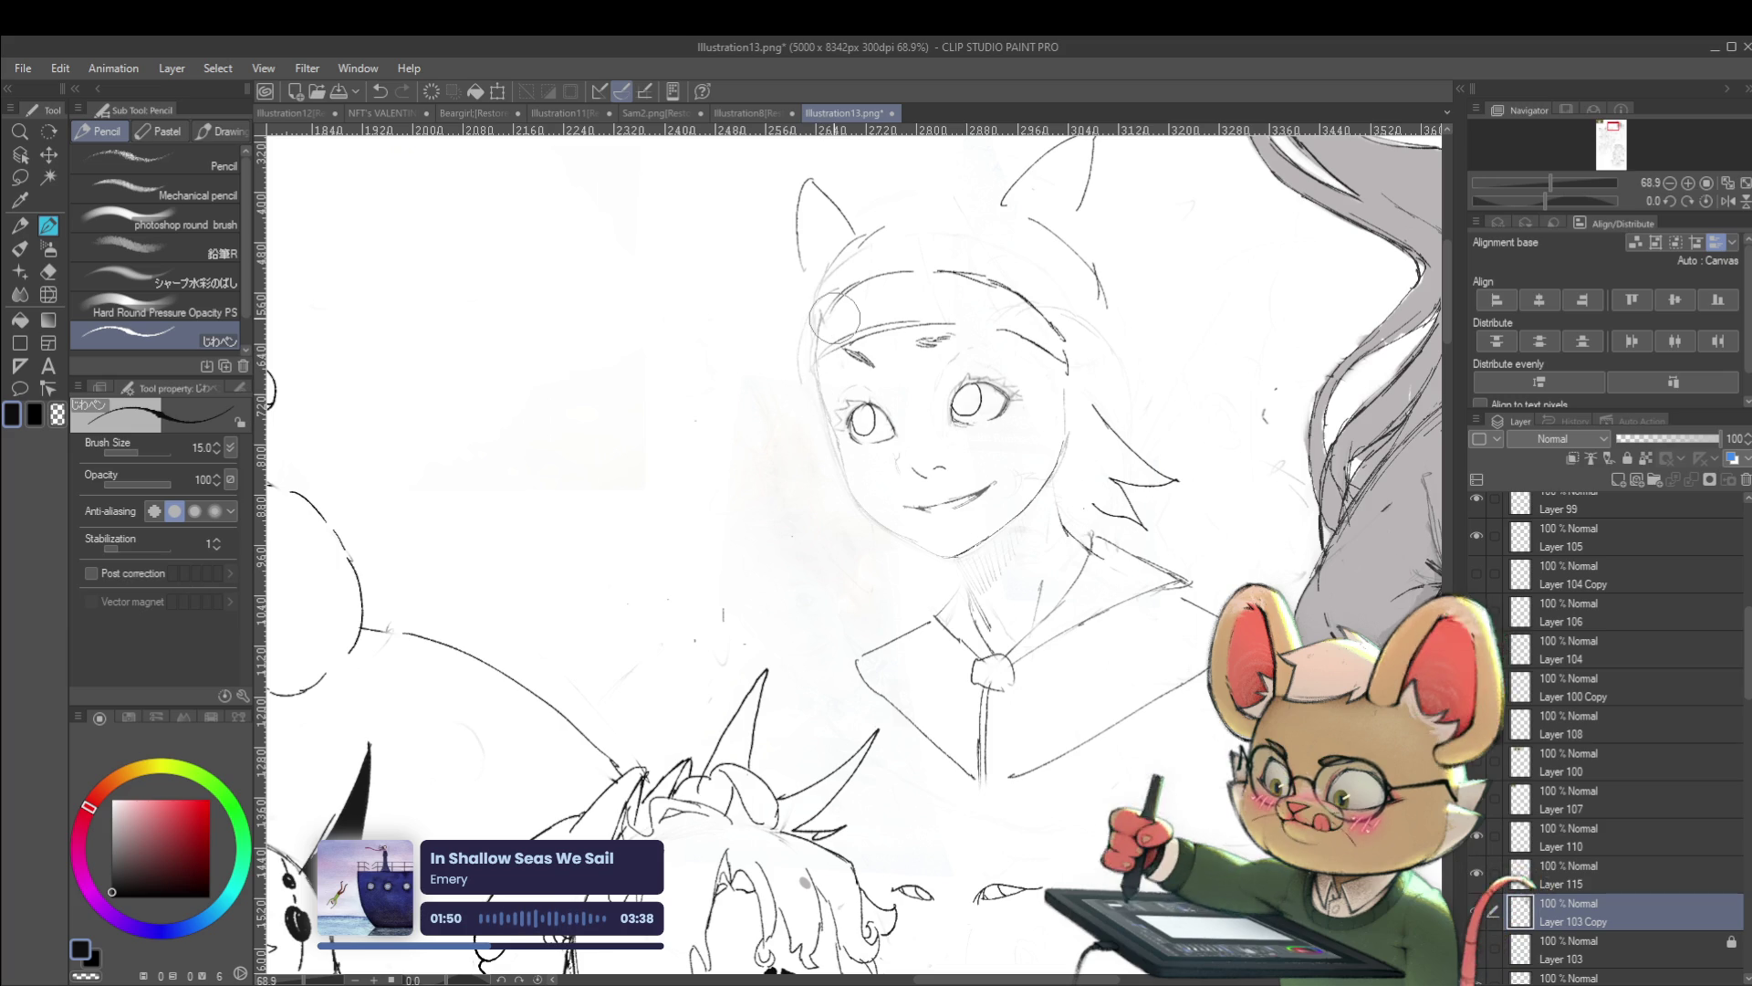
scroll(821, 388, "down", 2)
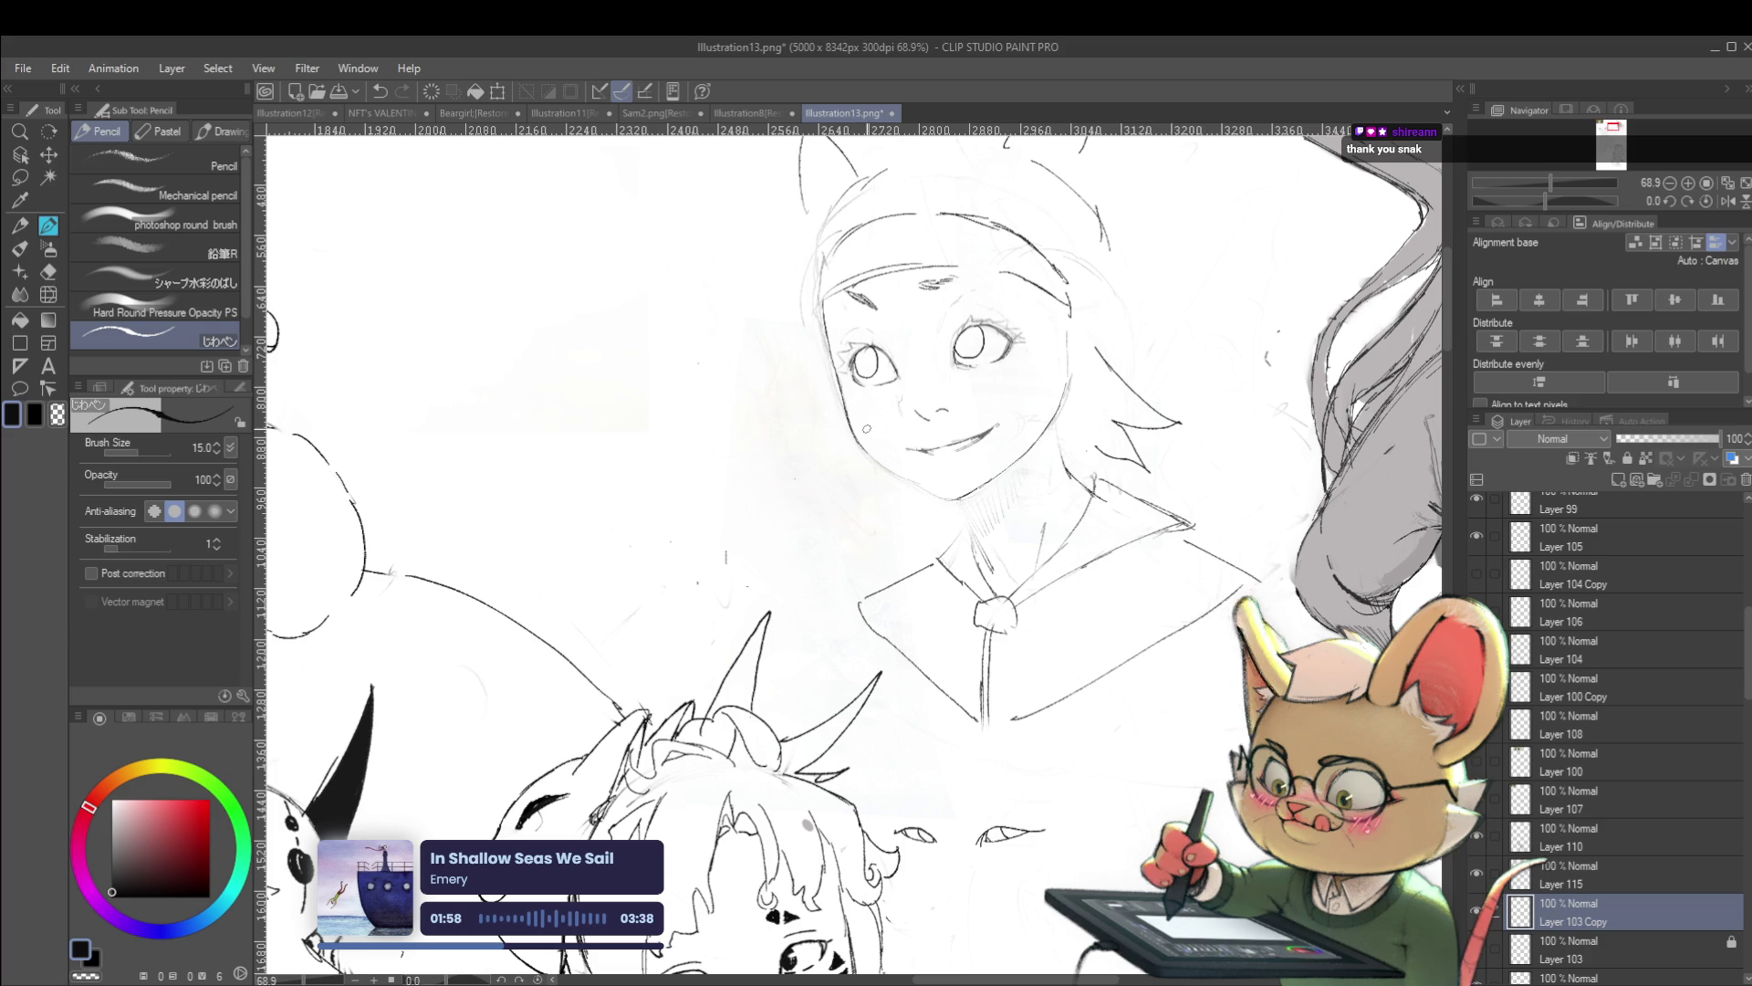
scroll(804, 369, "down", 1)
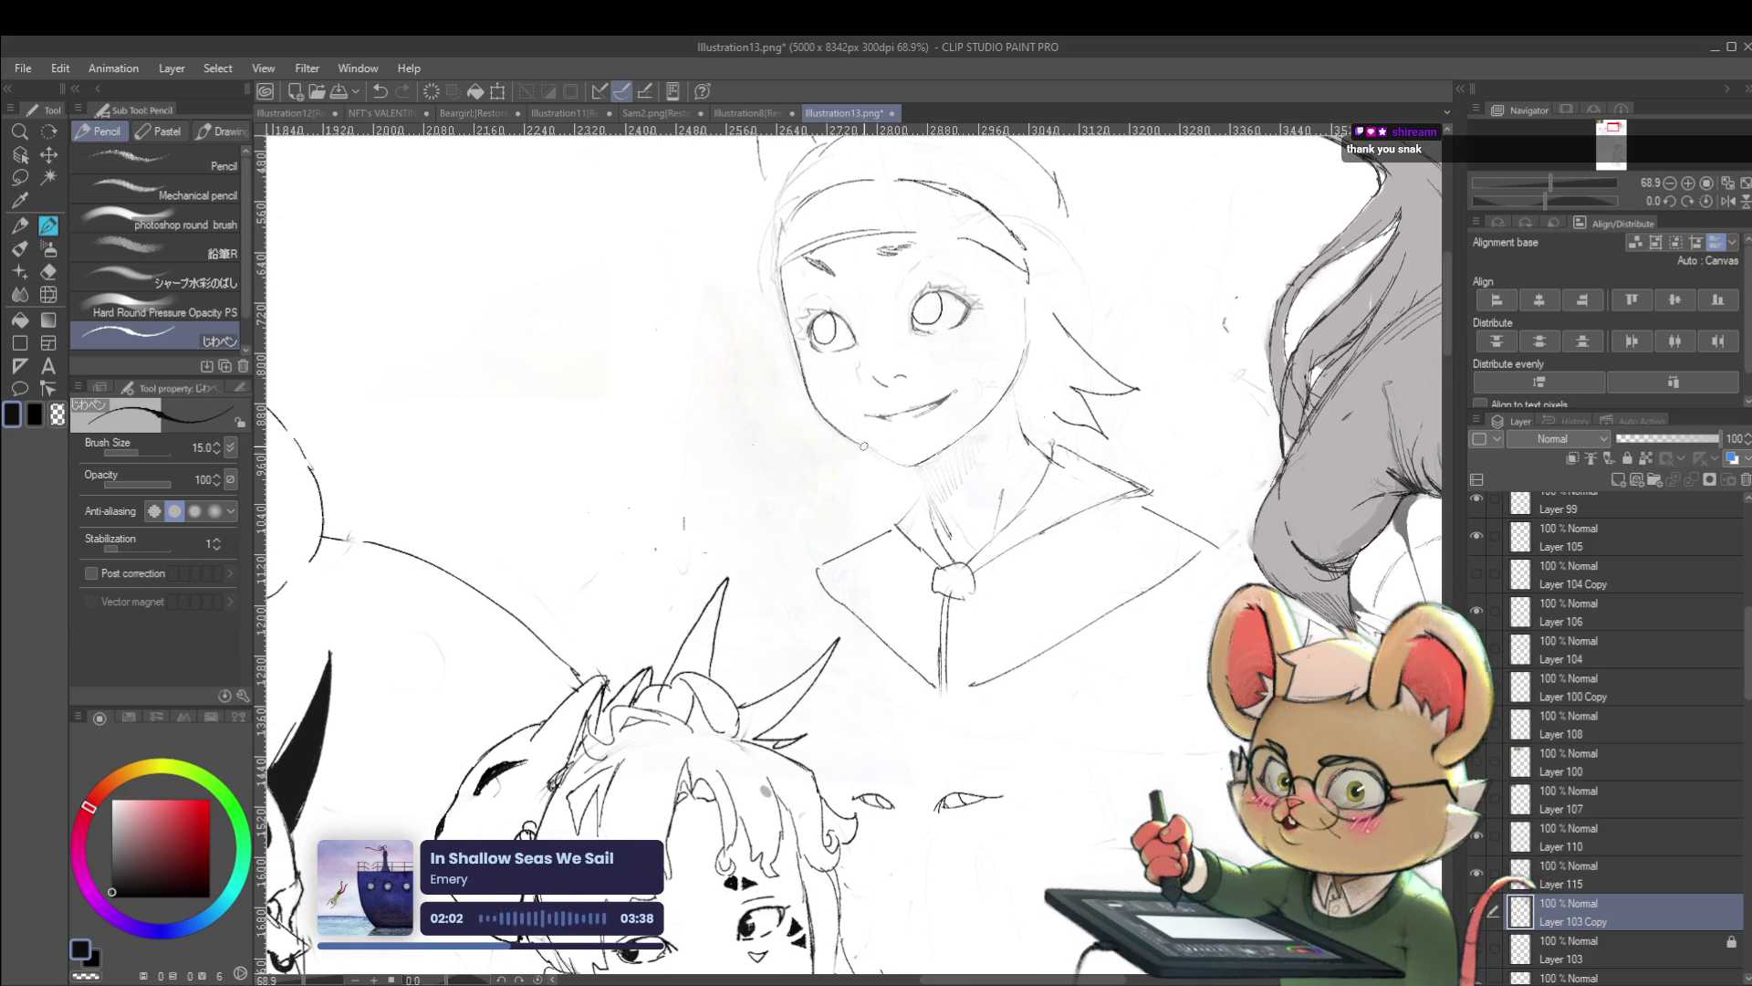
scroll(913, 434, "down", 5)
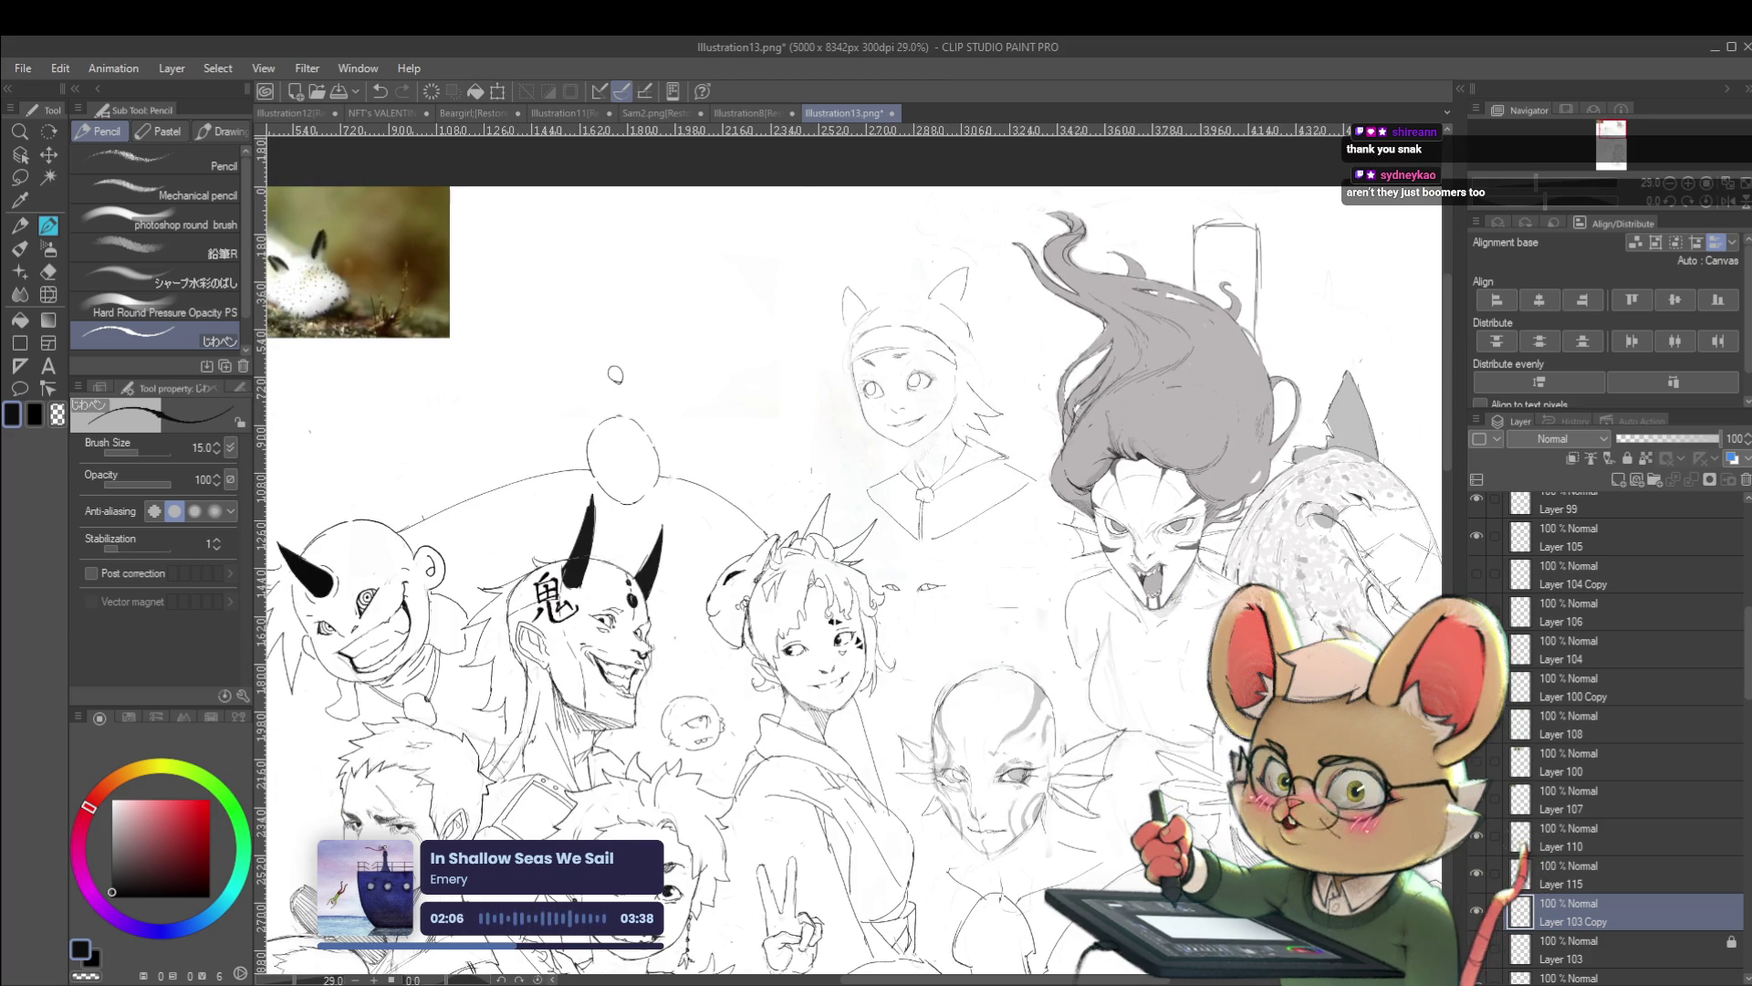
key("alt+Tab")
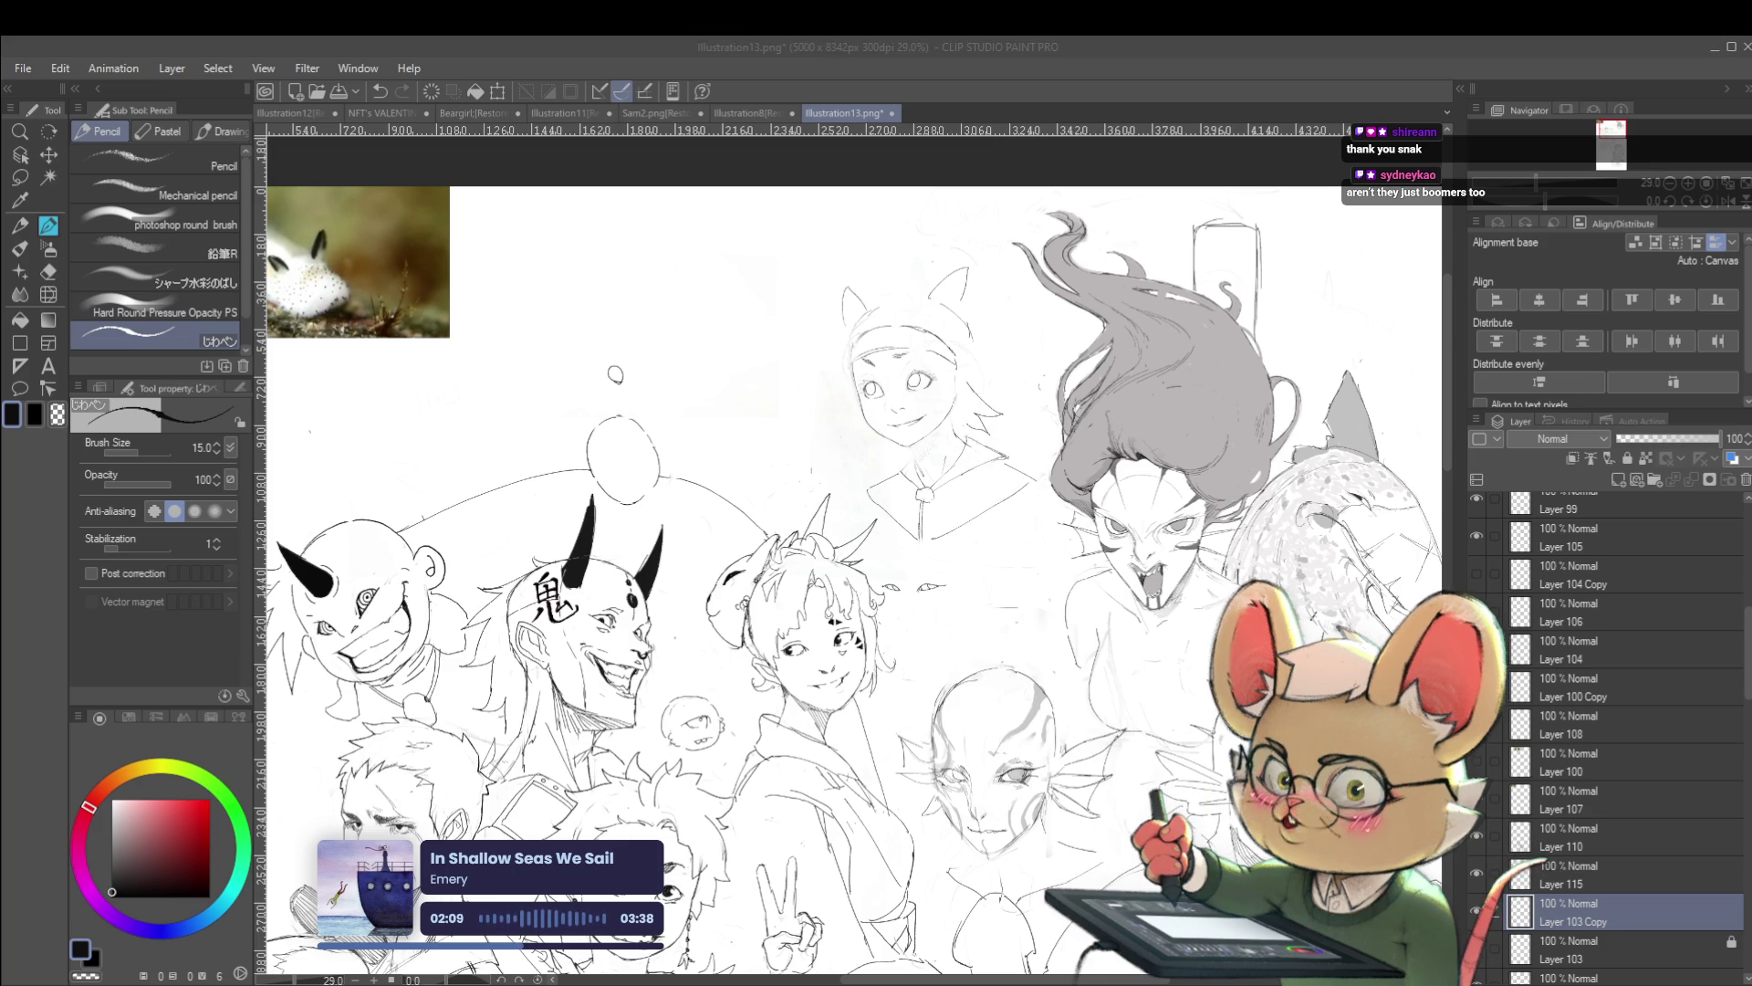
Zoom in on the girl's face and pencil a round hoop earring on her ear
key("alt+Tab")
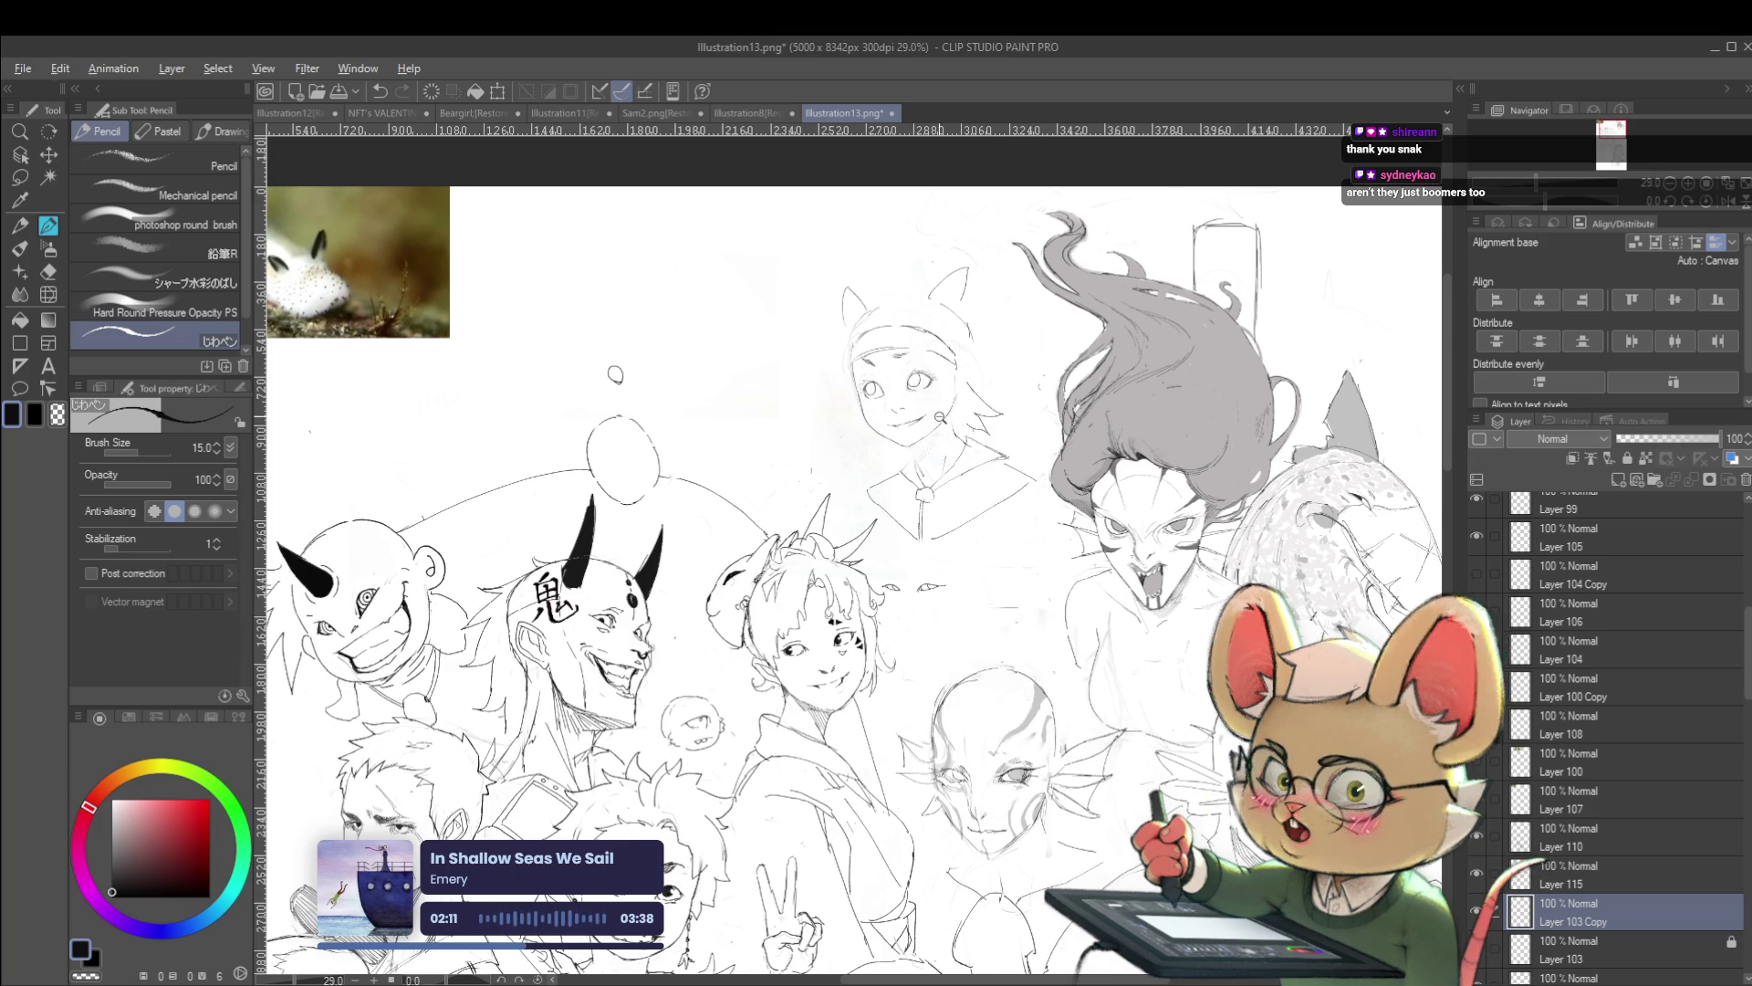
scroll(954, 416, "up", 3)
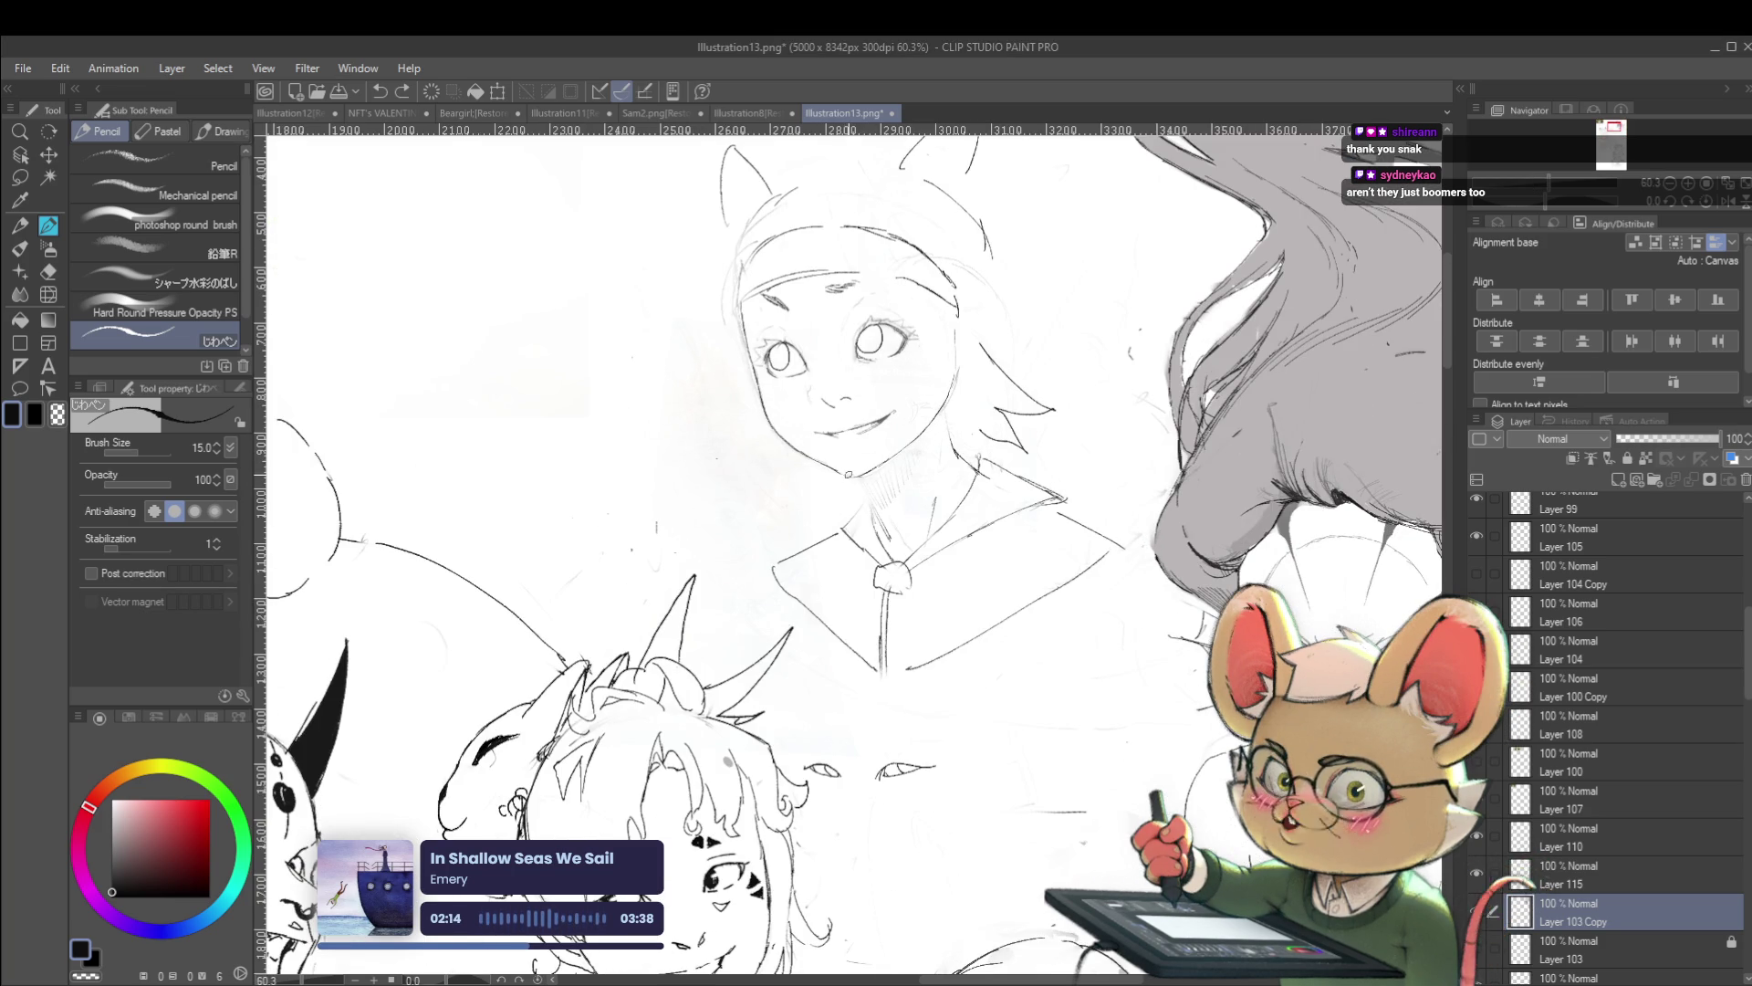
left_click(856, 473)
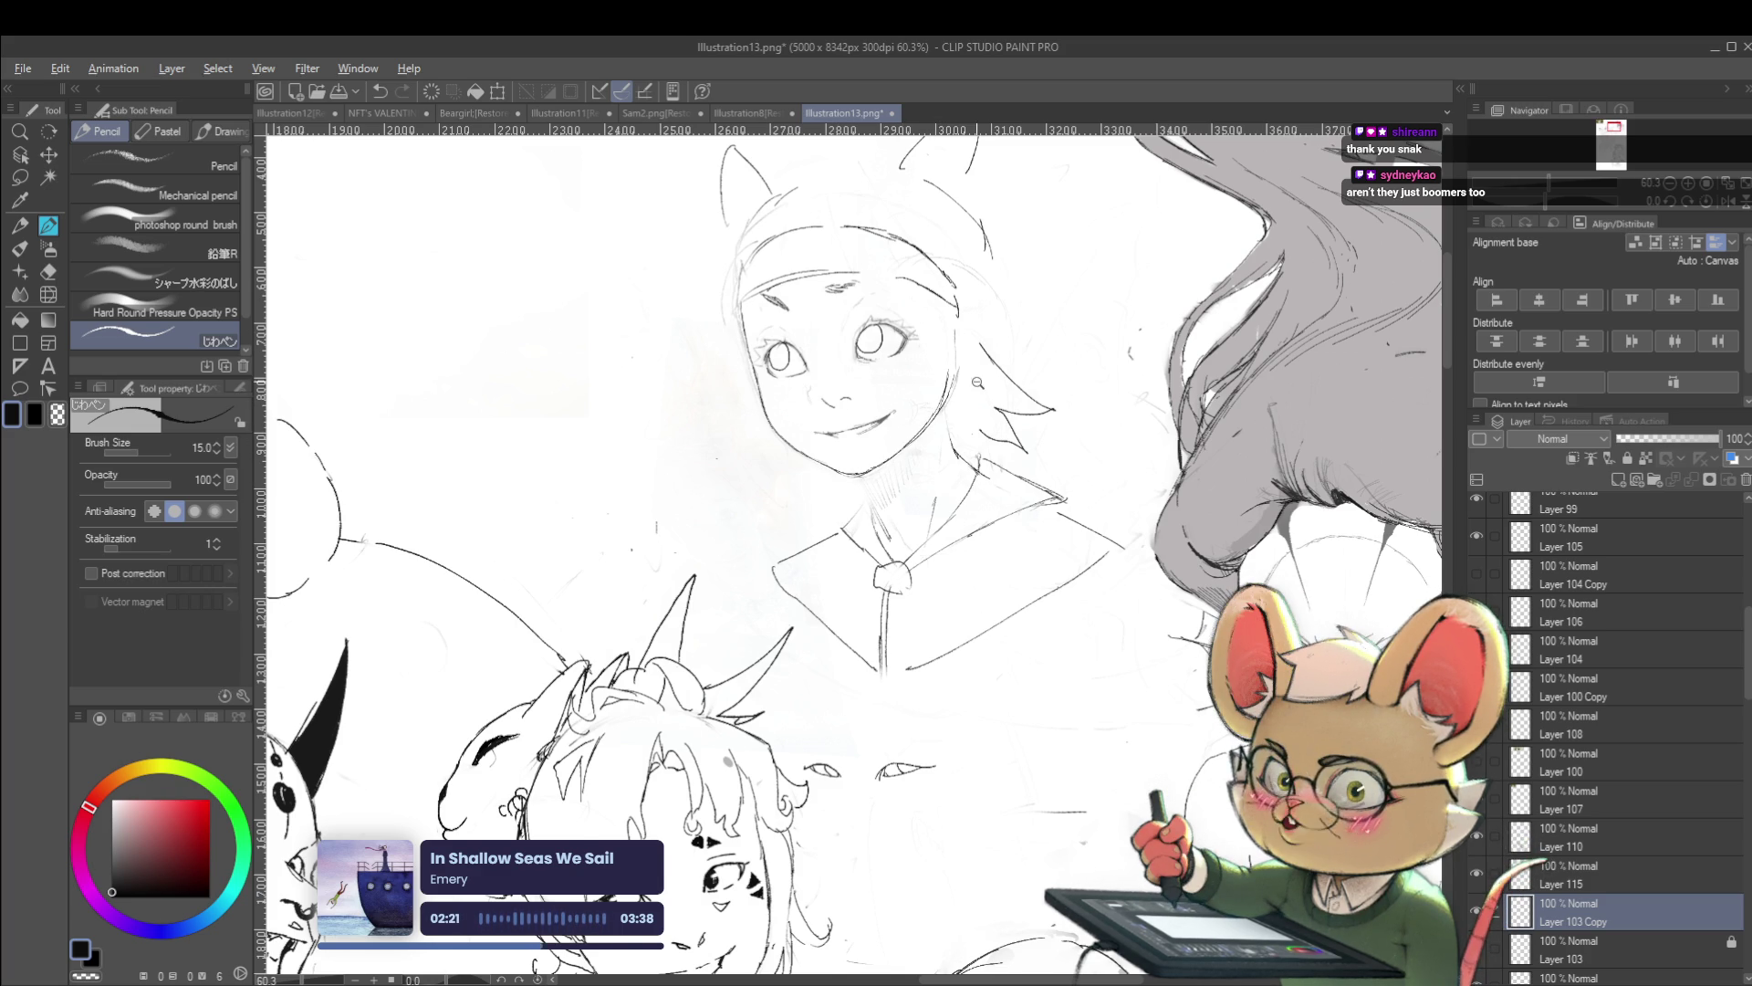
scroll(977, 377, "down", 5)
scroll(977, 378, "up", 4)
left_click_drag(965, 382, 964, 383)
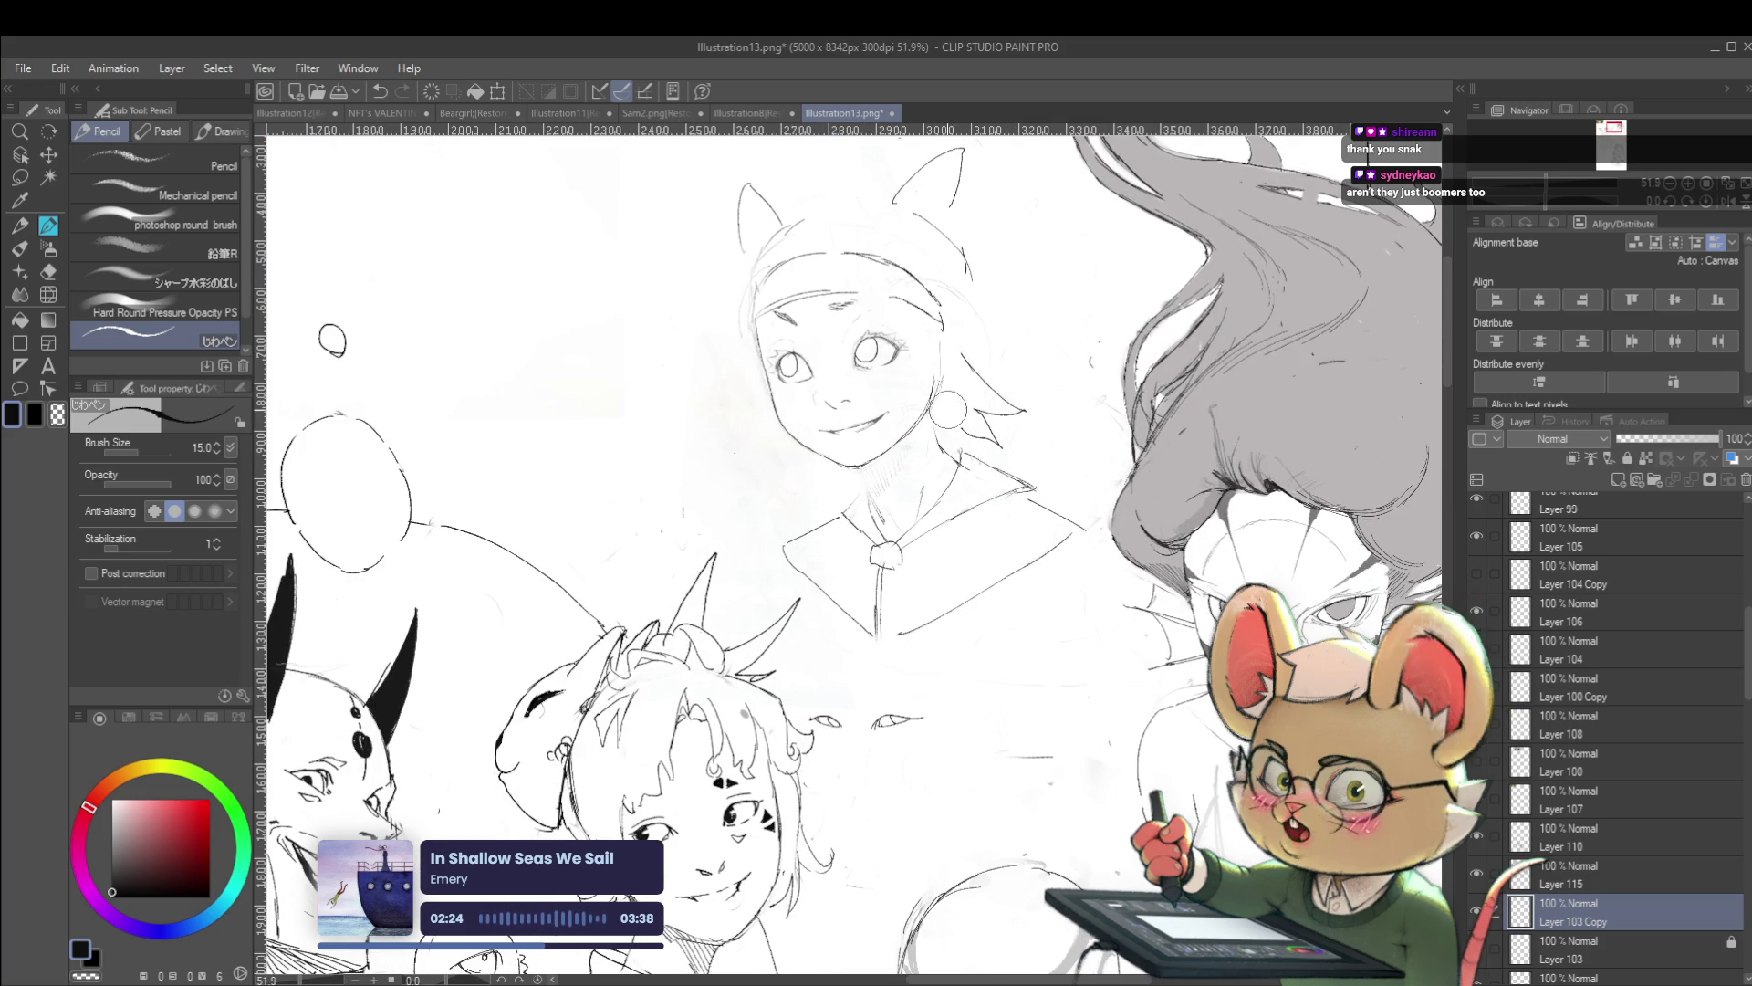
On Layer 115, undo the cat-ear strokes above the girl's head
left_click(1264, 538, "ctrl+shift")
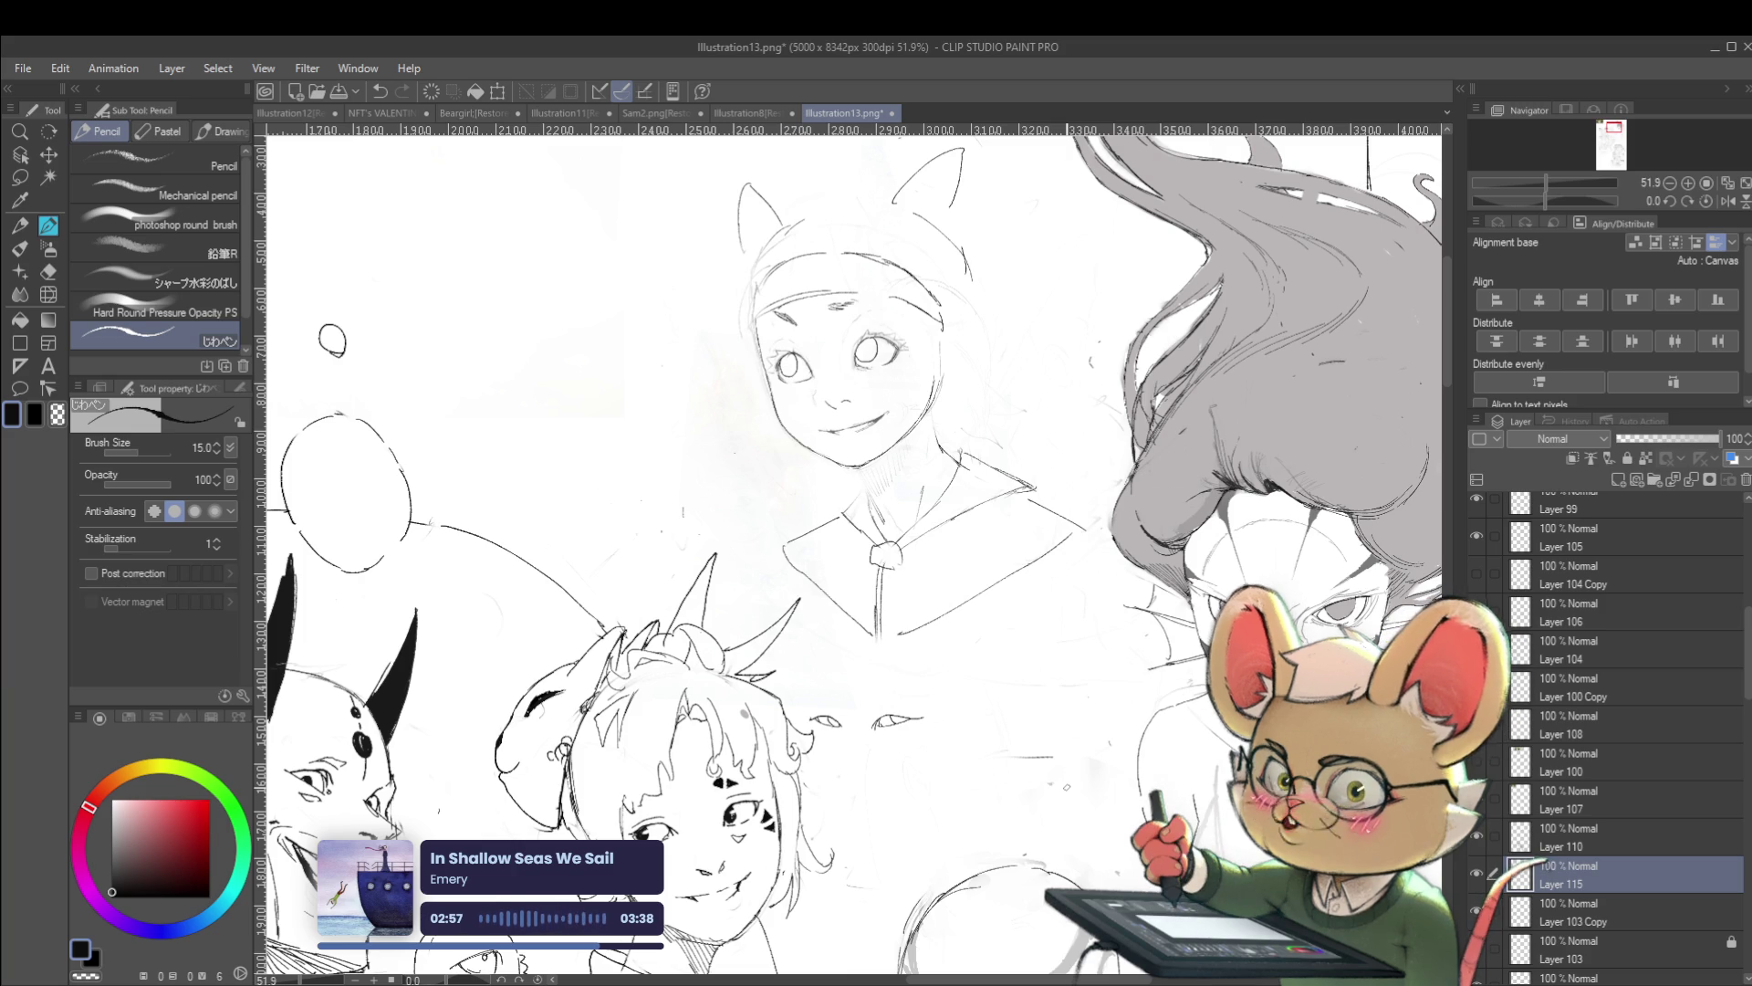
scroll(1269, 742, "down", 3)
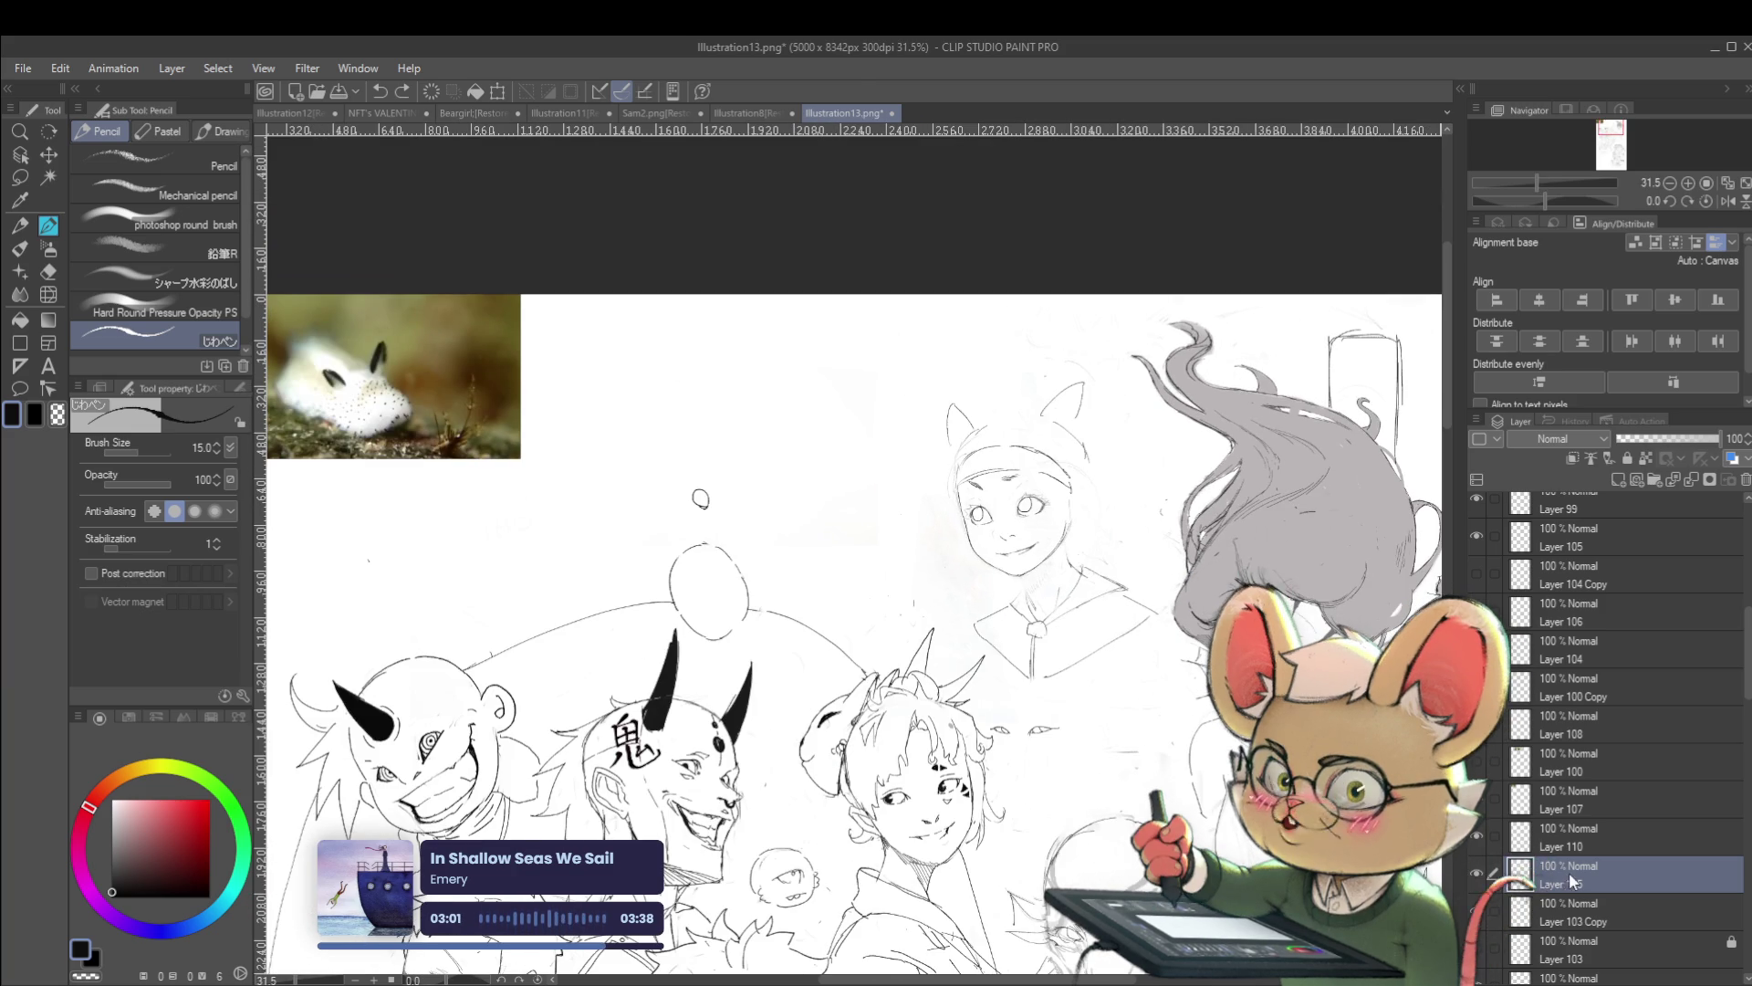
scroll(995, 429, "up", 2)
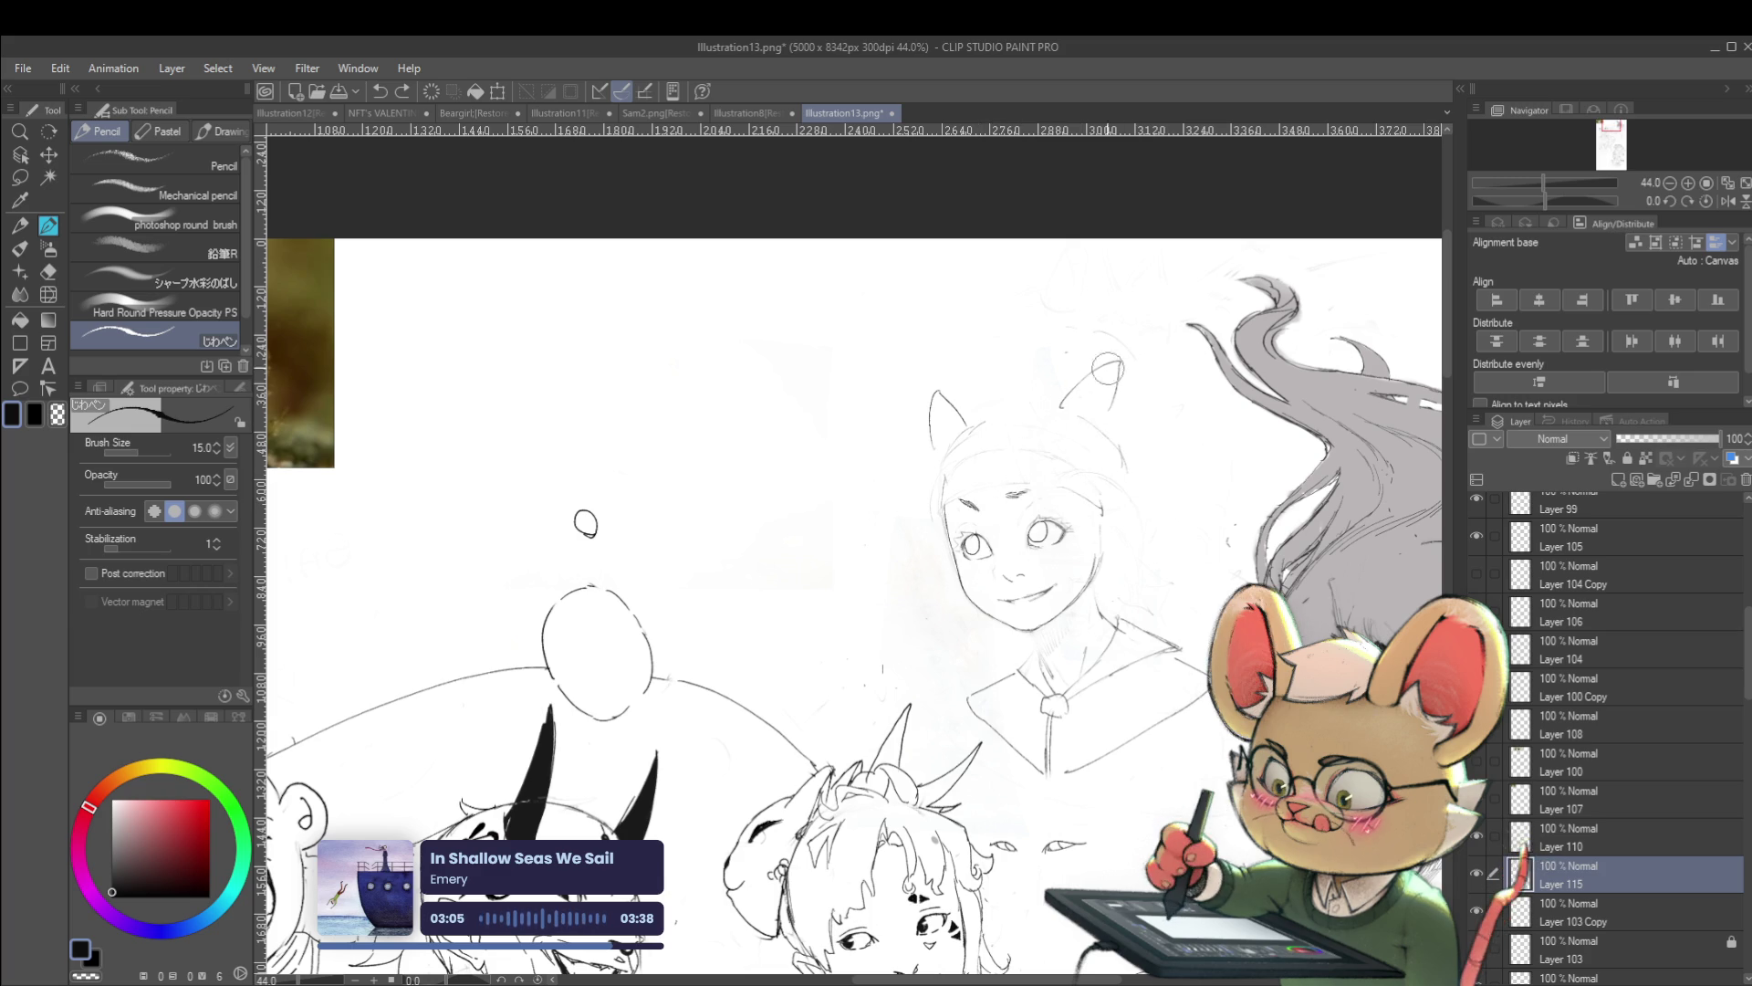
key("ctrl+z")
key("ctrl+z")
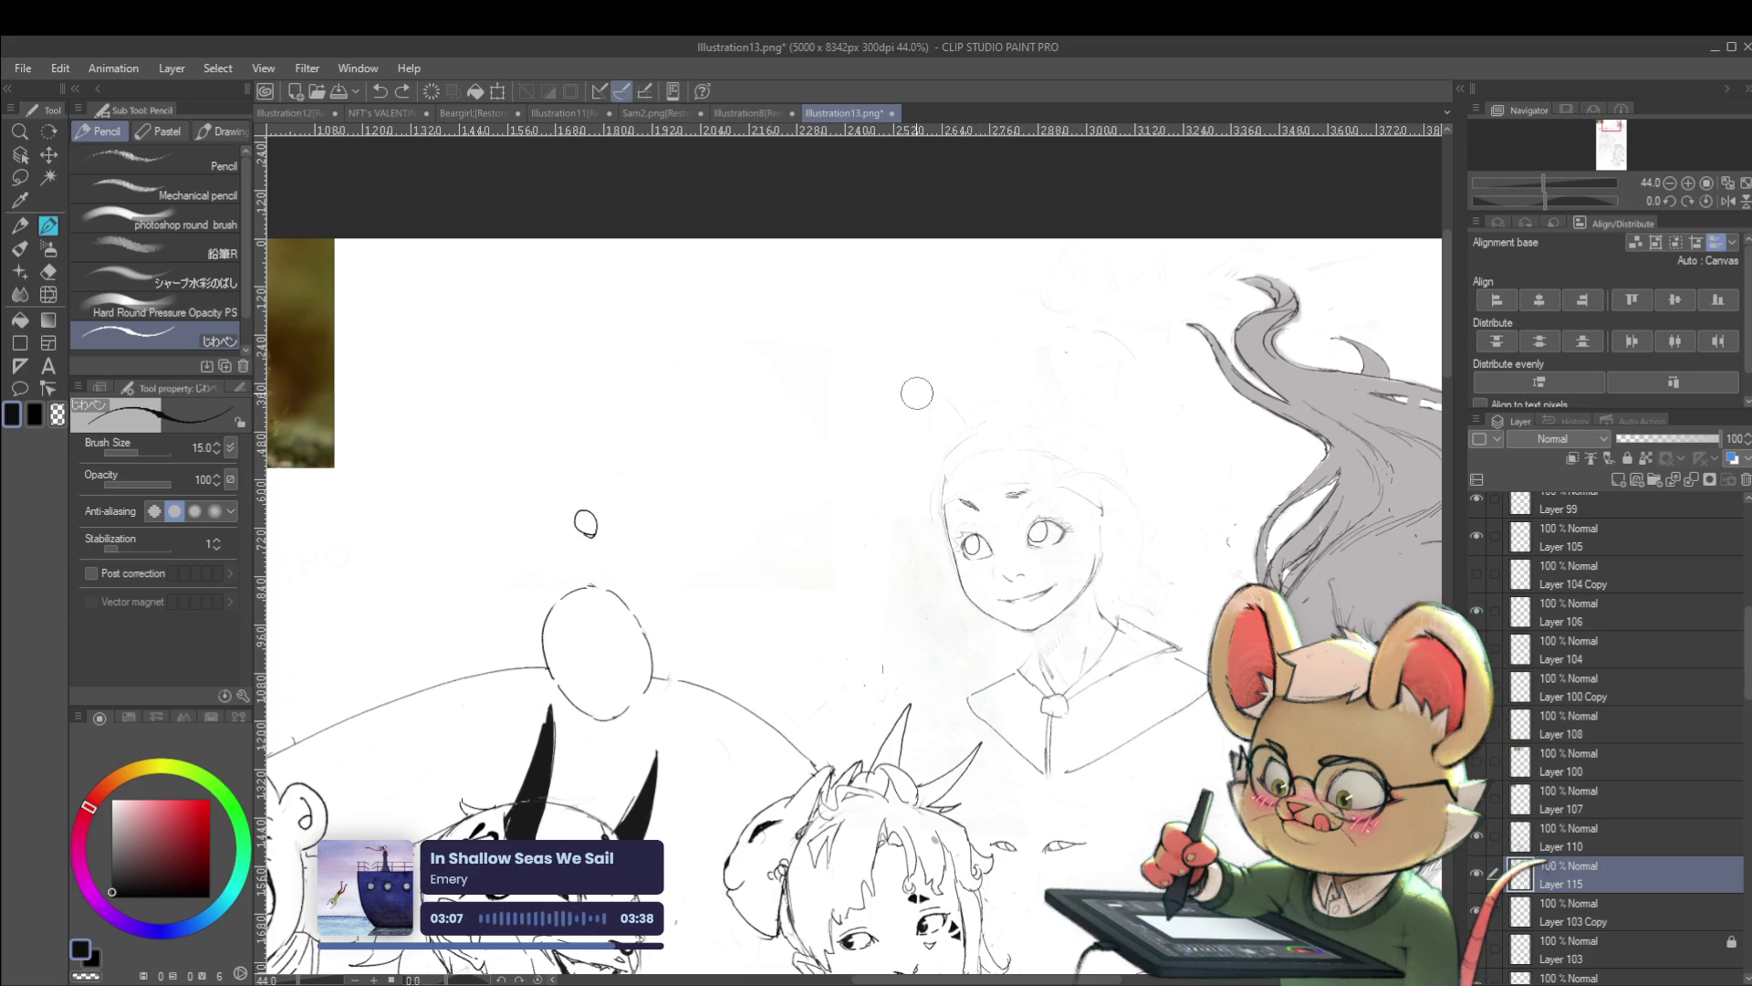
Sketch loose hair strands down the left side of the girl's face
mouse_move(941, 506)
left_mouse_down()
mouse_move(914, 468)
mouse_move(936, 442)
left_mouse_up()
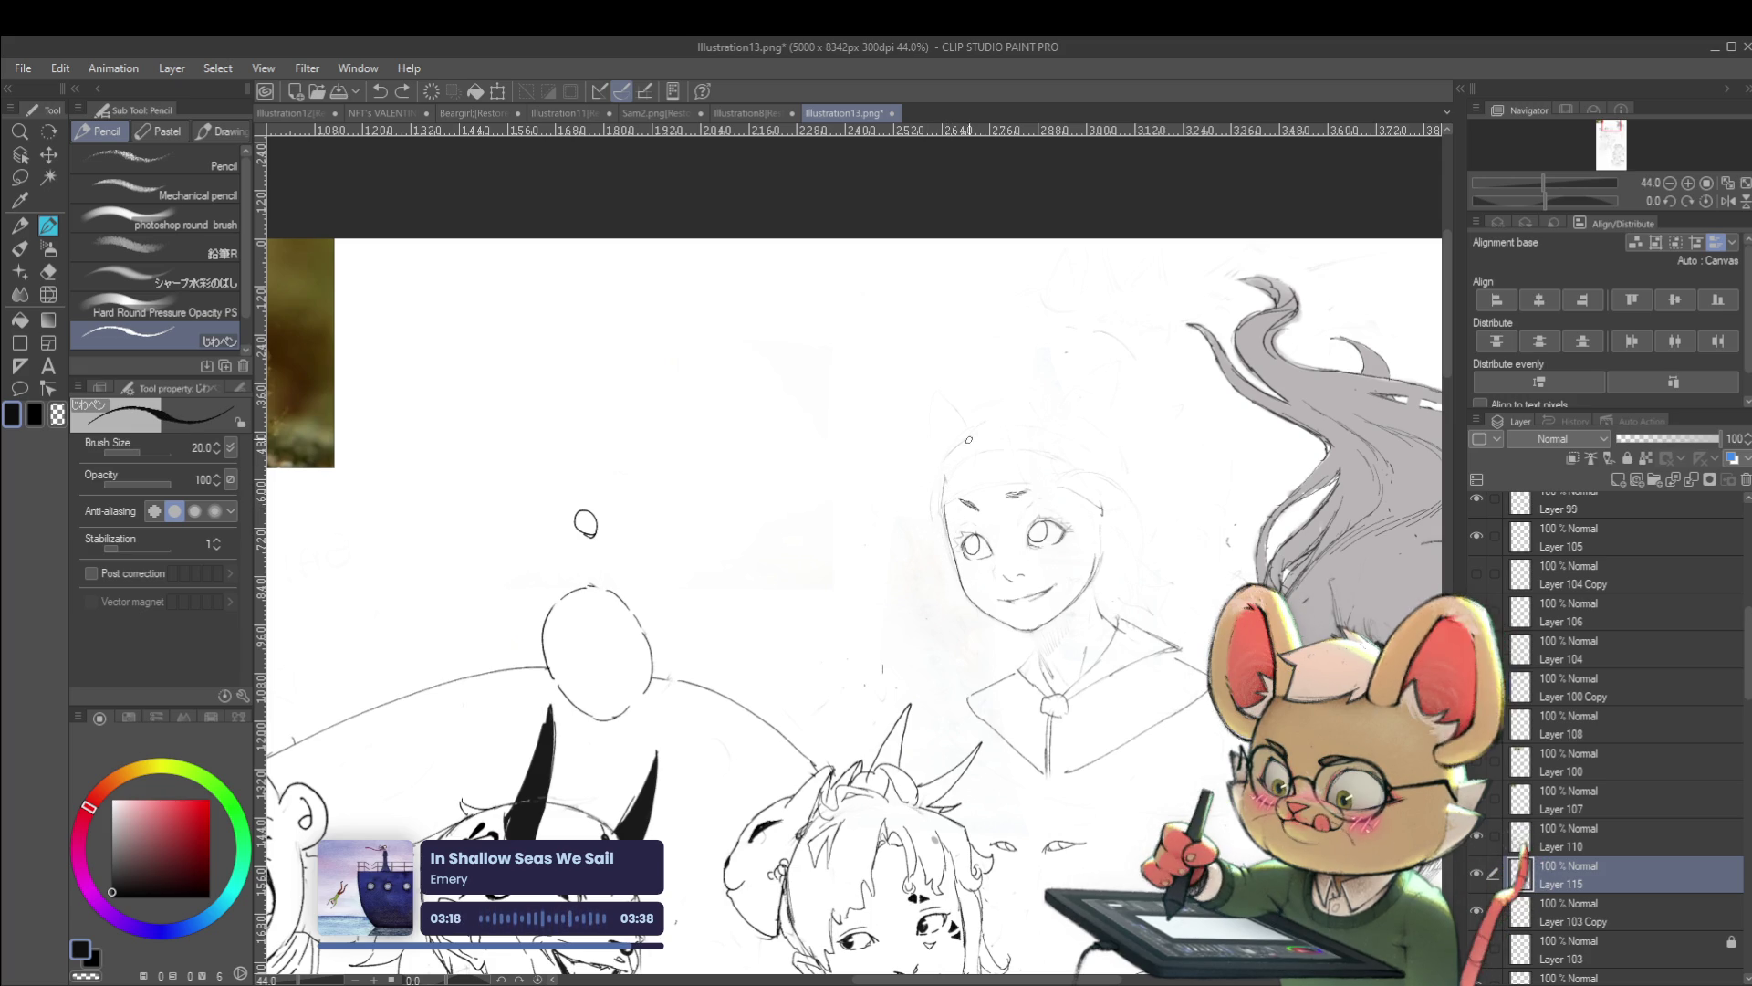
mouse_move(933, 473)
left_mouse_down()
mouse_move(936, 540)
mouse_move(975, 509)
left_mouse_up()
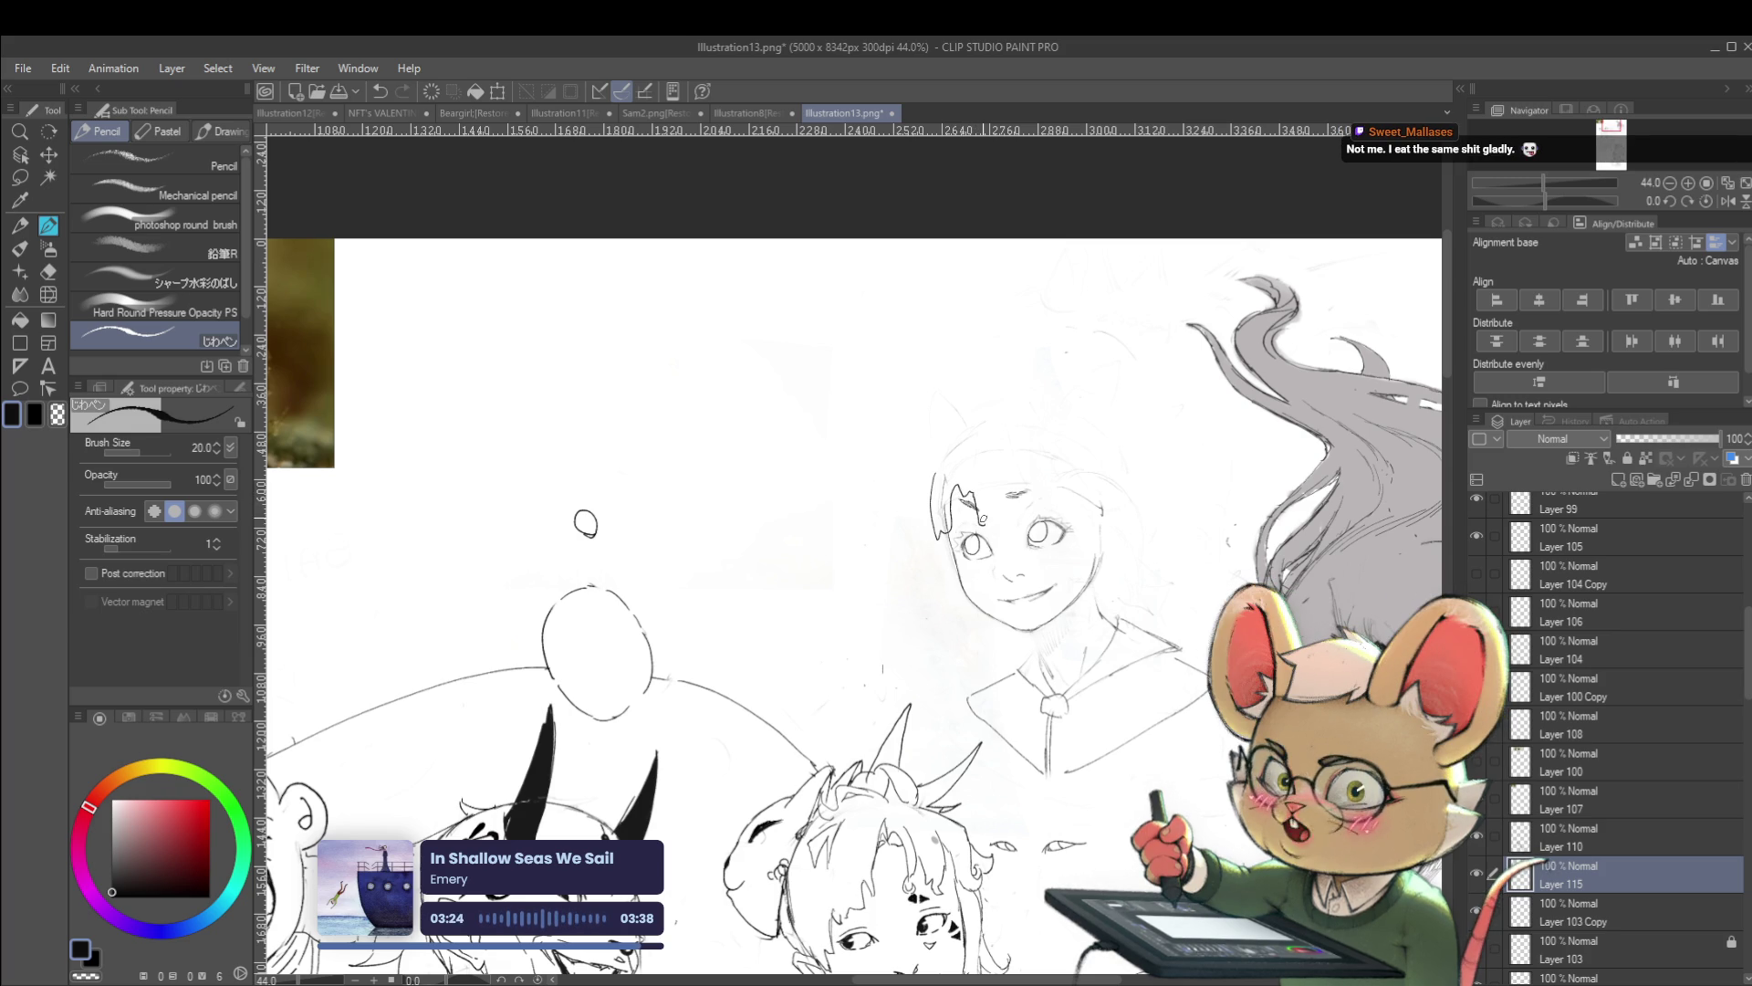
left_click_drag(940, 471, 929, 540)
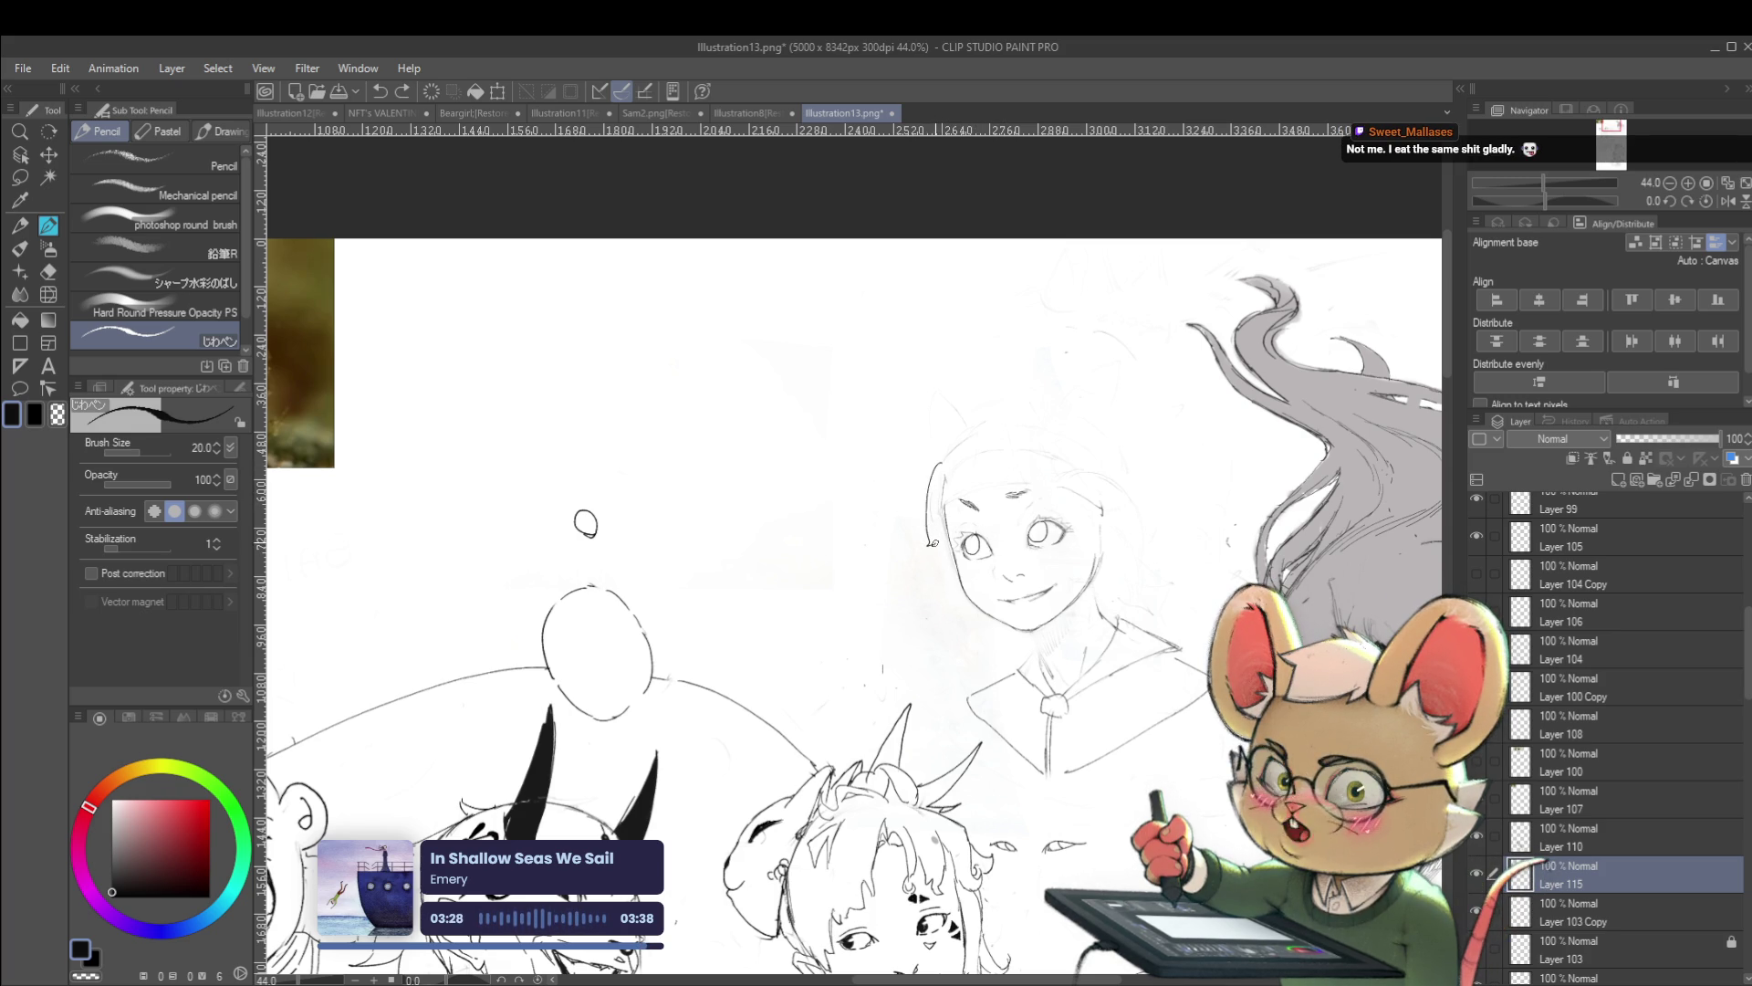
scroll(944, 538, "down", 4)
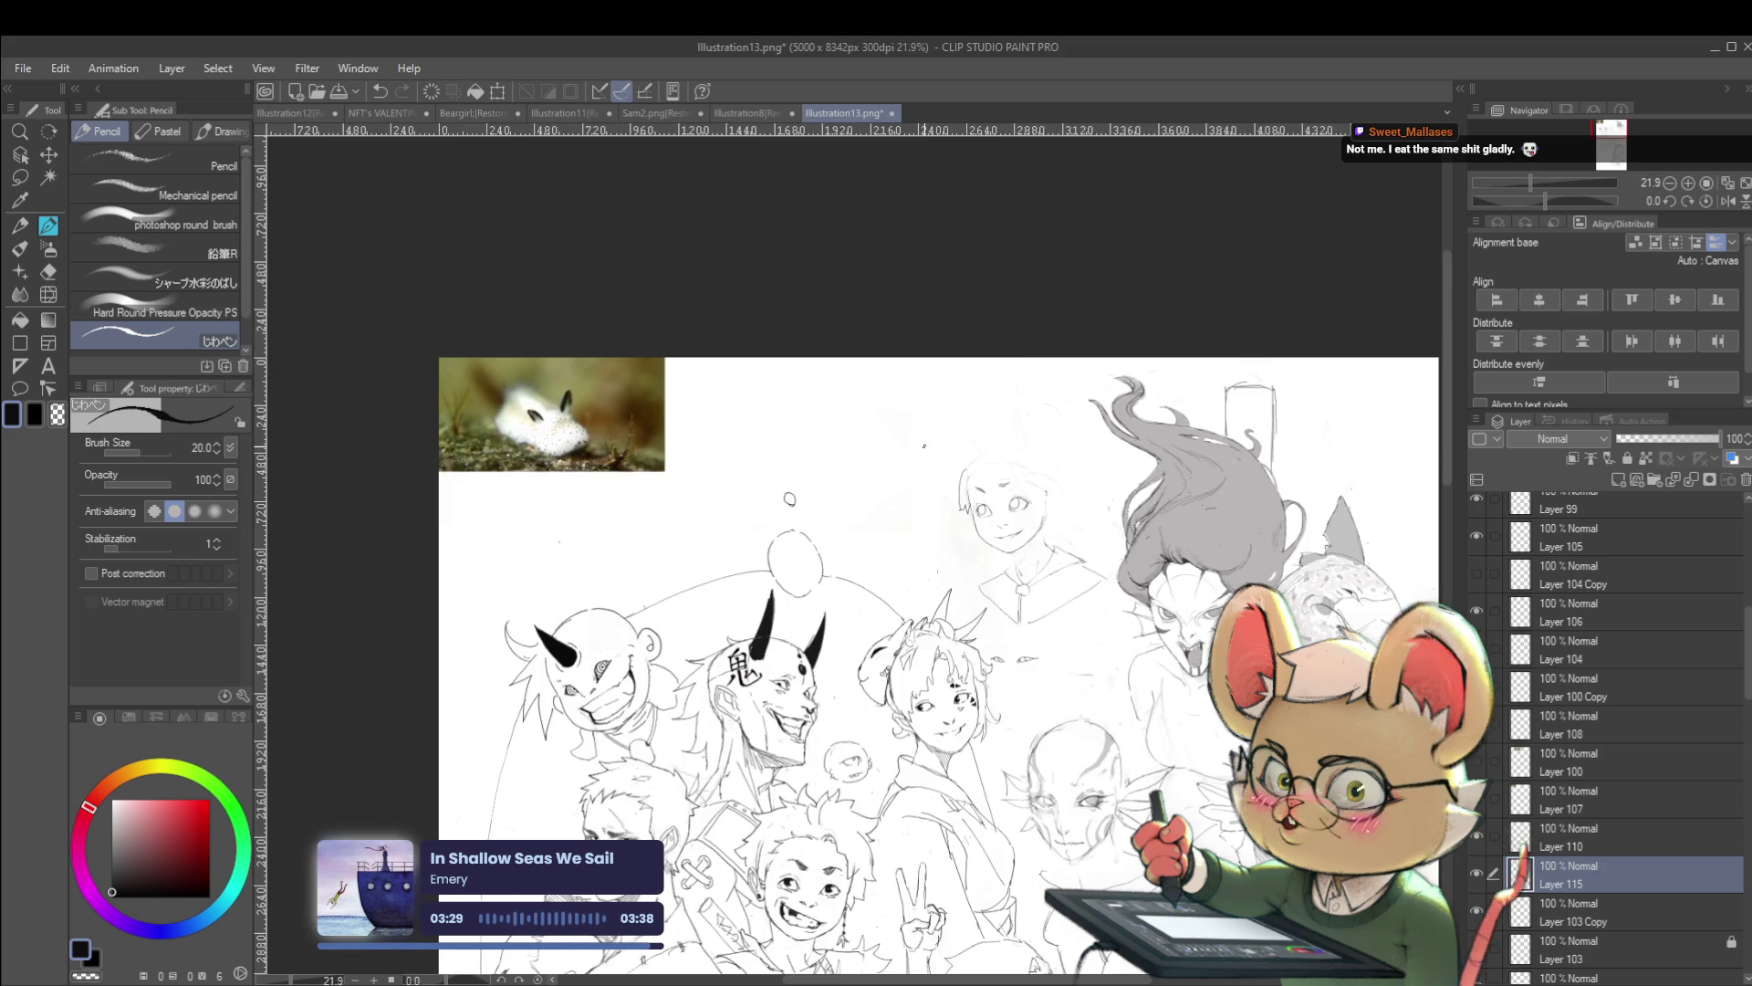
Flip the canvas view horizontally from the Navigator and zoom in to about 45%
left_click(1720, 201)
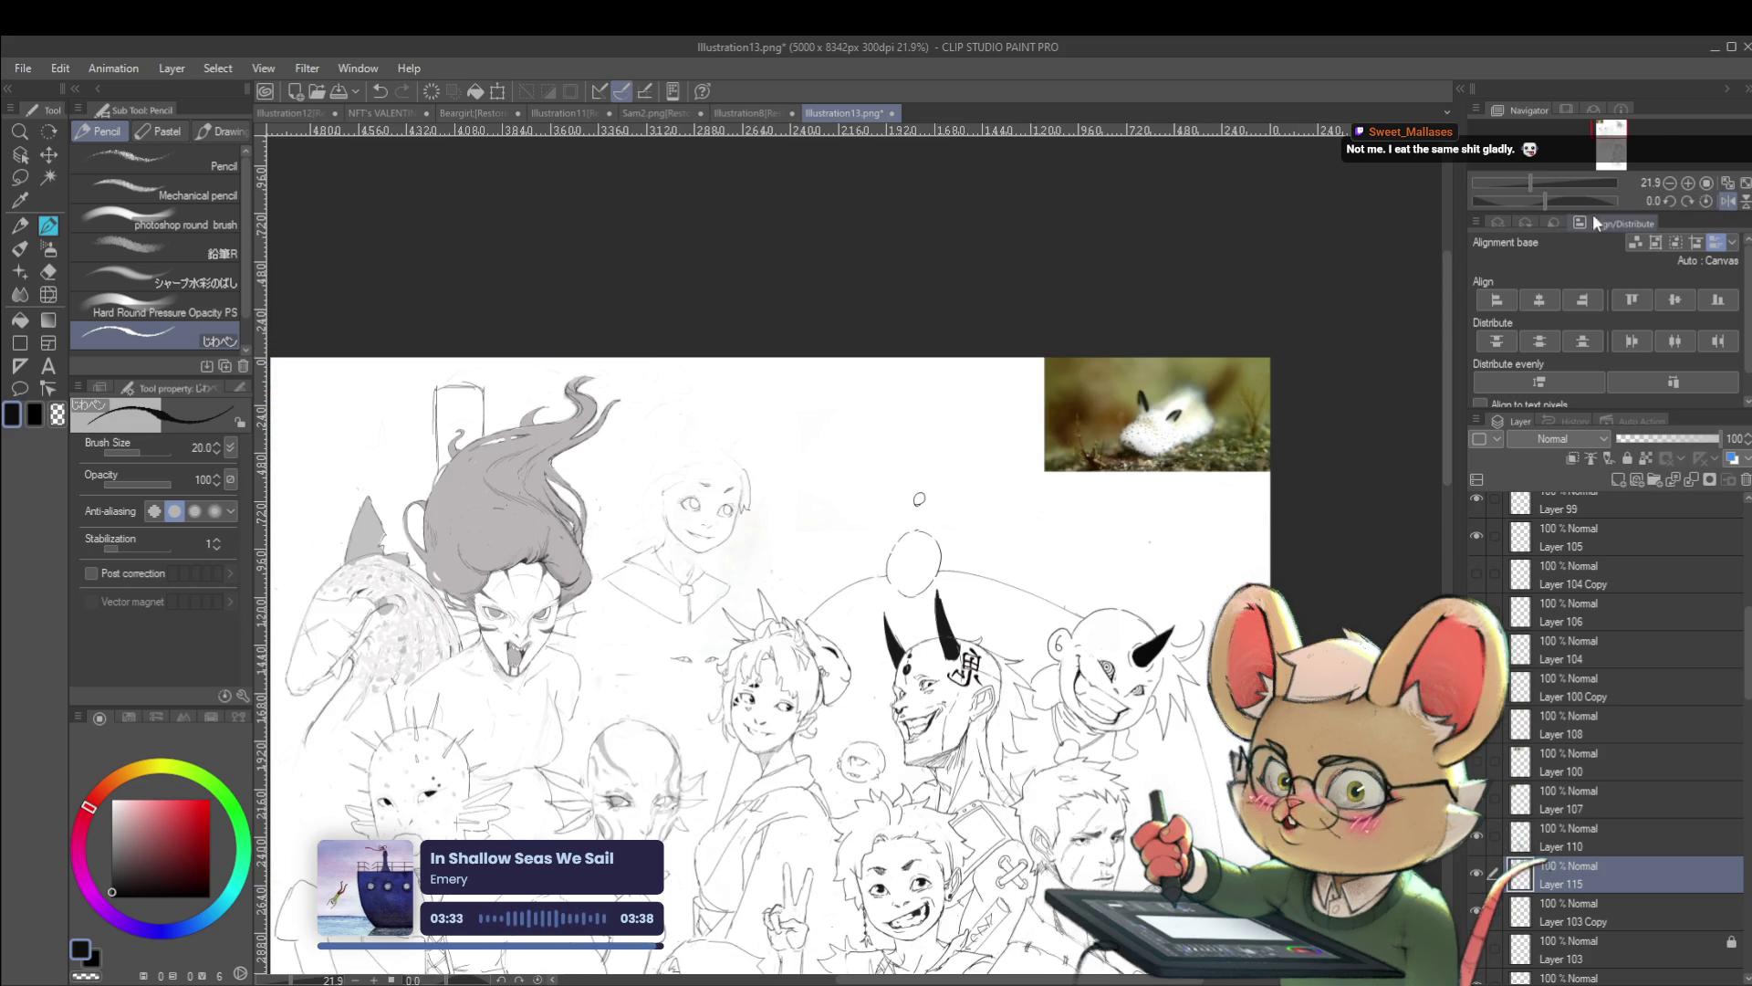
scroll(981, 592, "up", 4)
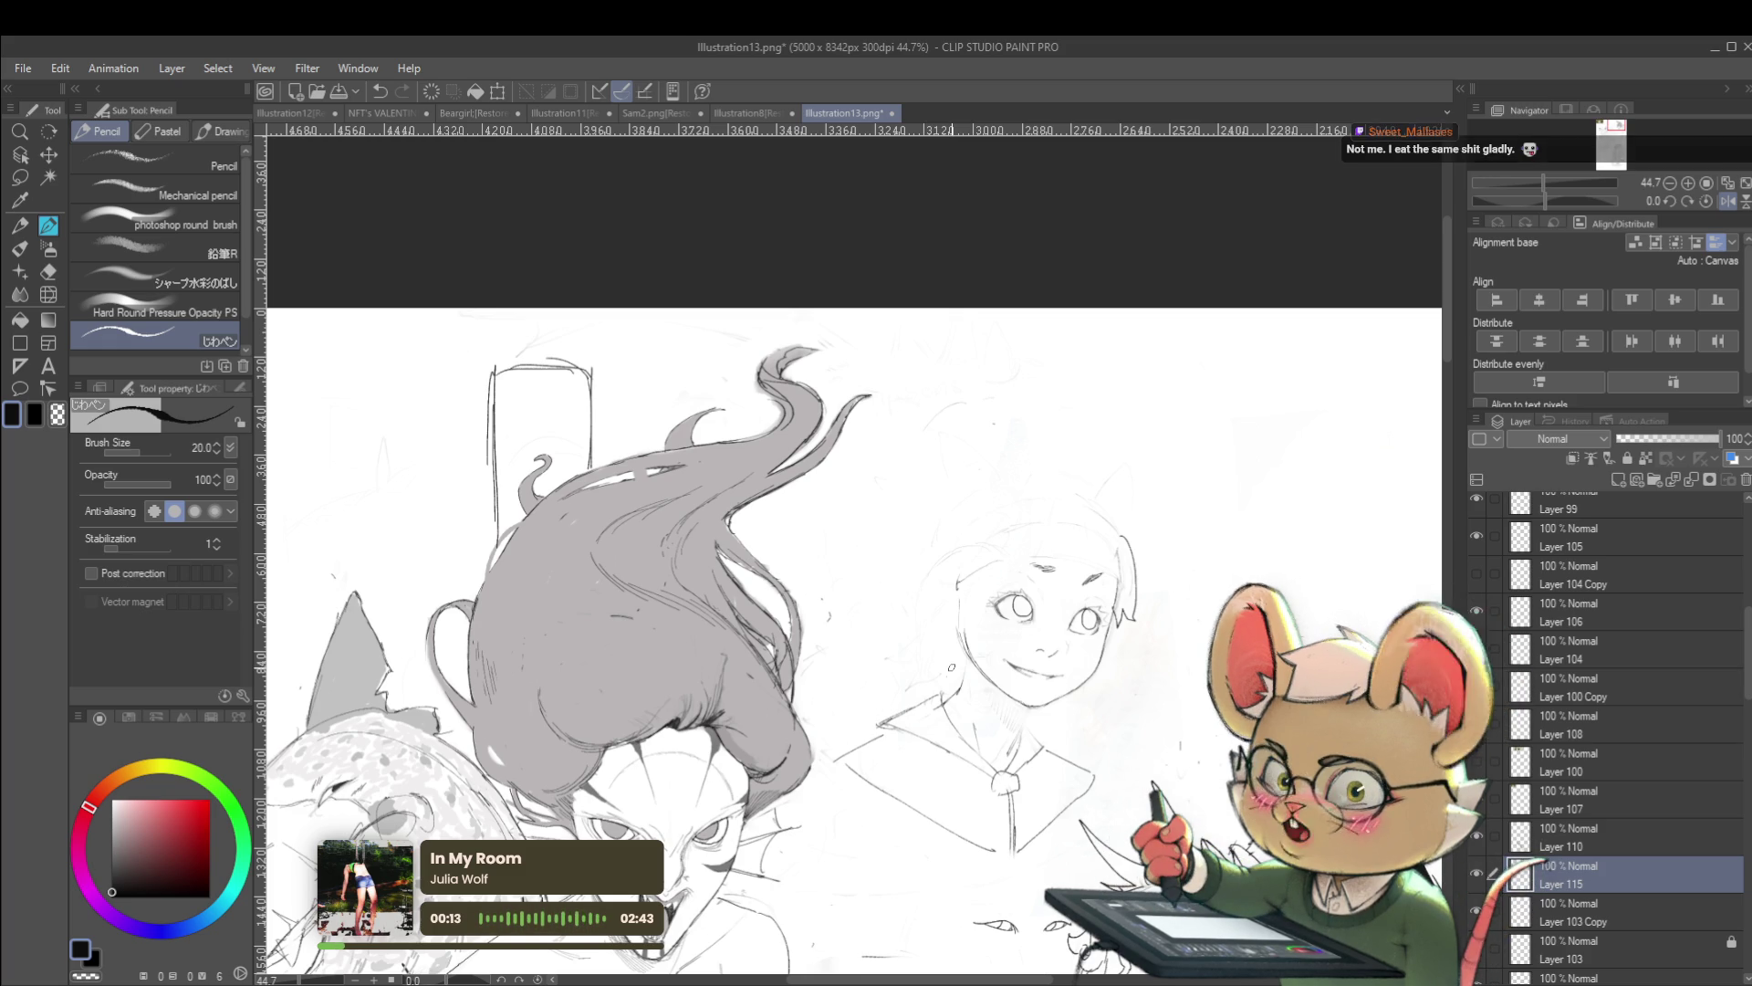
Return the view to normal orientation and centre the girl's face
left_click(1727, 201)
left_click_drag(1035, 490, 1167, 459)
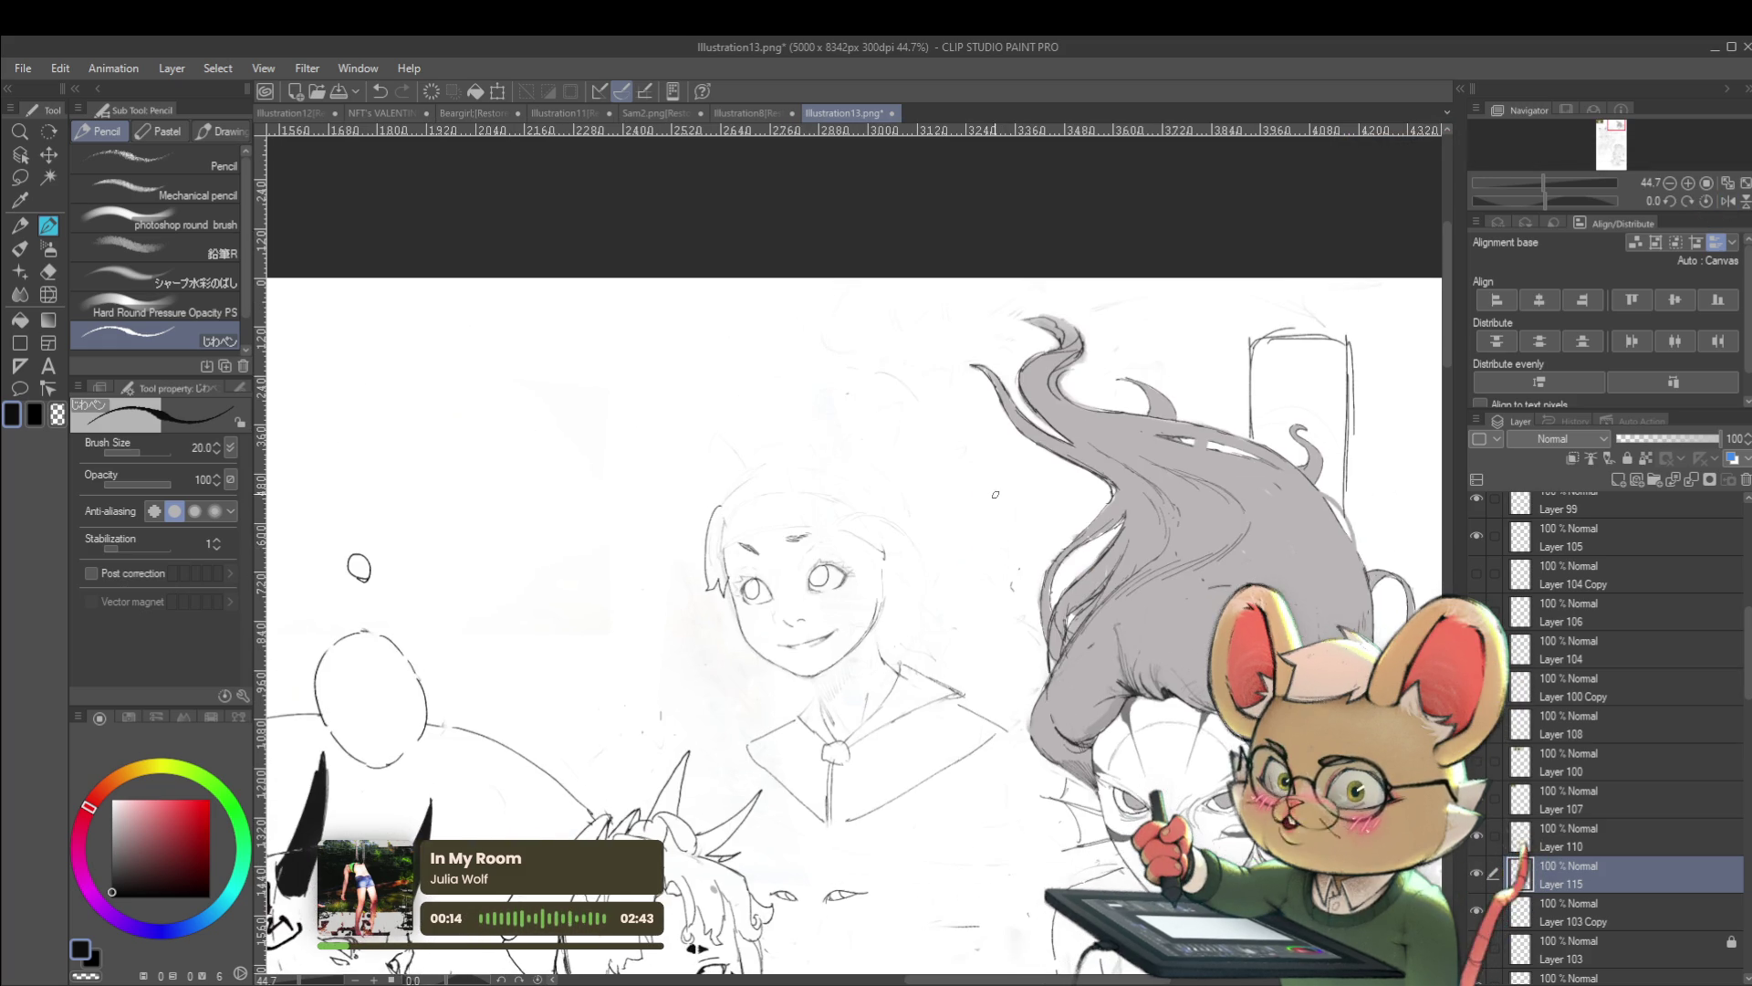
scroll(818, 555, "up", 3)
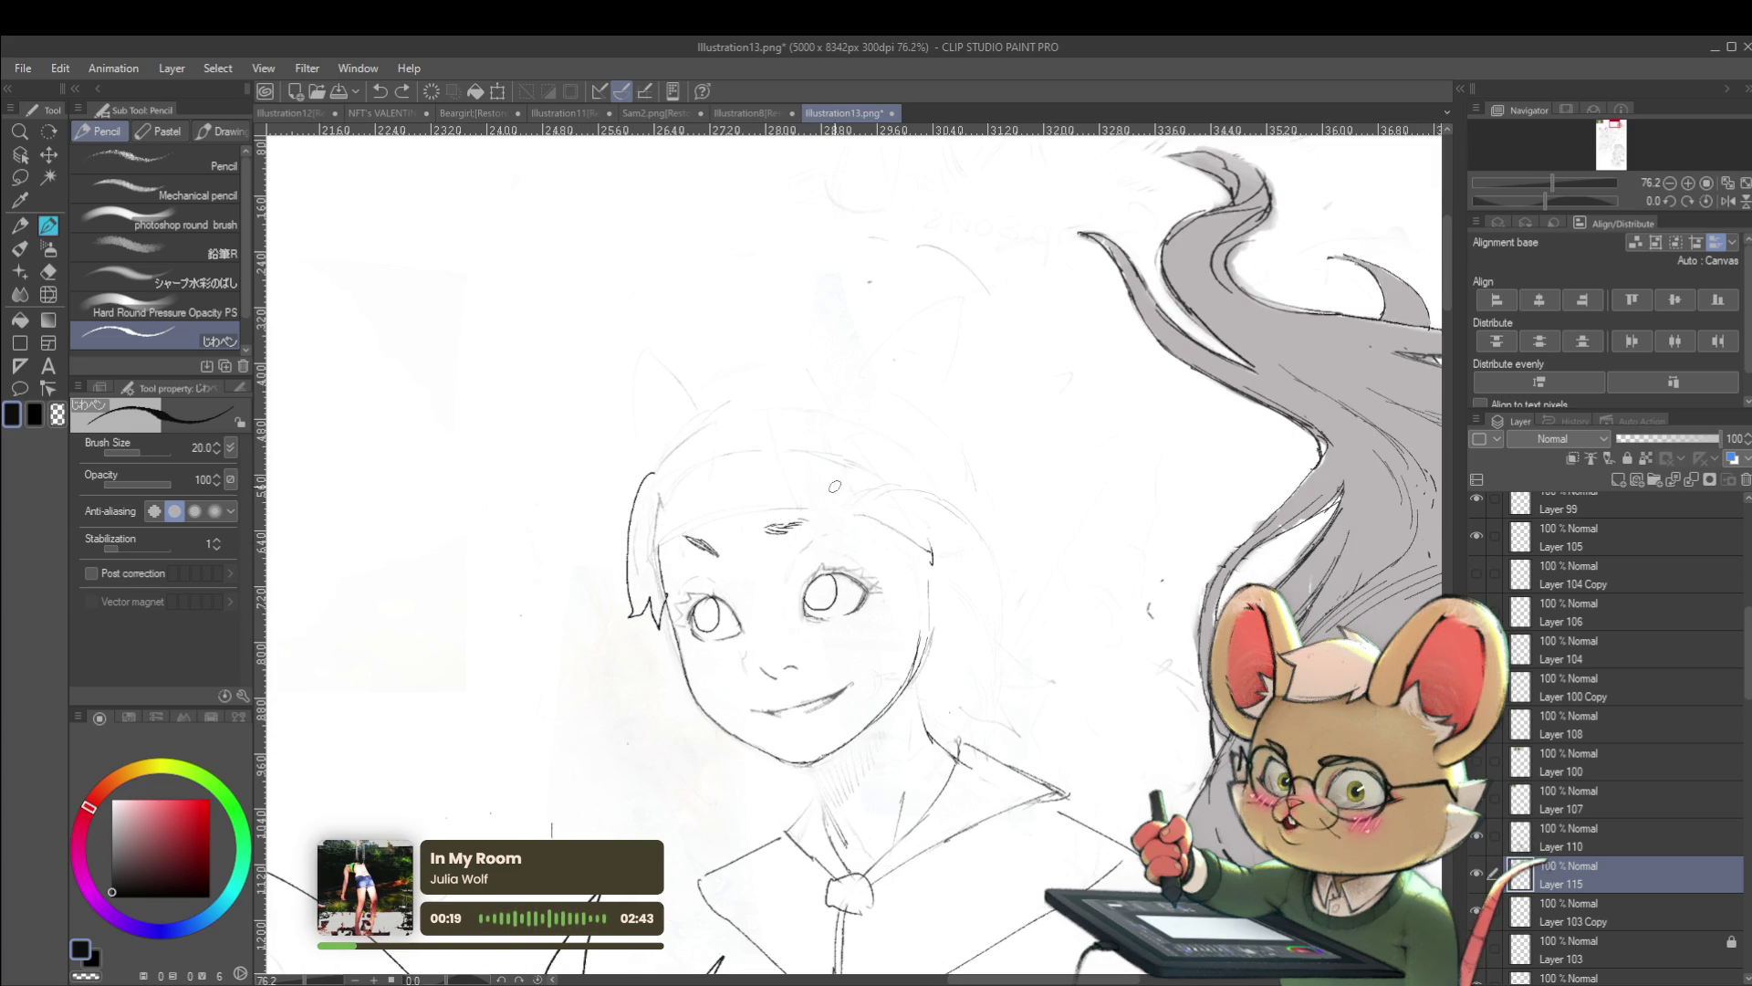
Pencil fringe strands across the forehead and hairline, undoing the unwanted forehead and brow strokes
left_click_drag(754, 441, 799, 551)
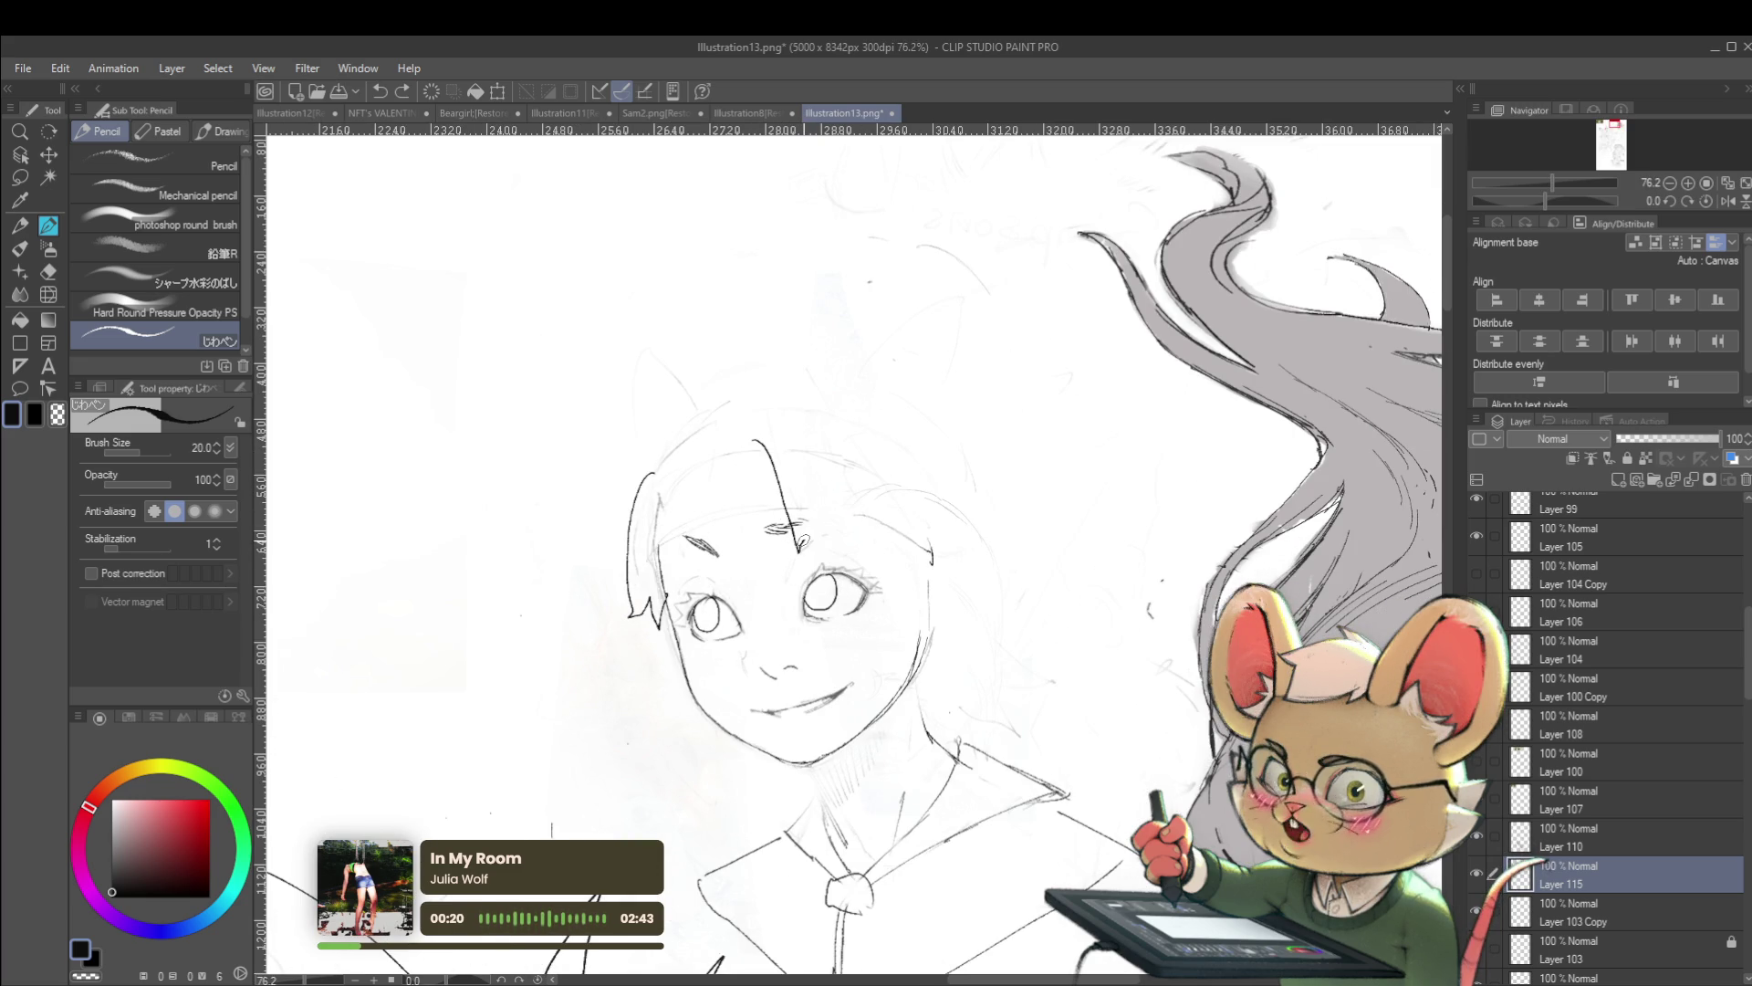
left_click_drag(793, 474, 820, 548)
key("ctrl+z")
left_click_drag(754, 428, 838, 546)
key("ctrl+z")
left_click_drag(773, 434, 824, 490)
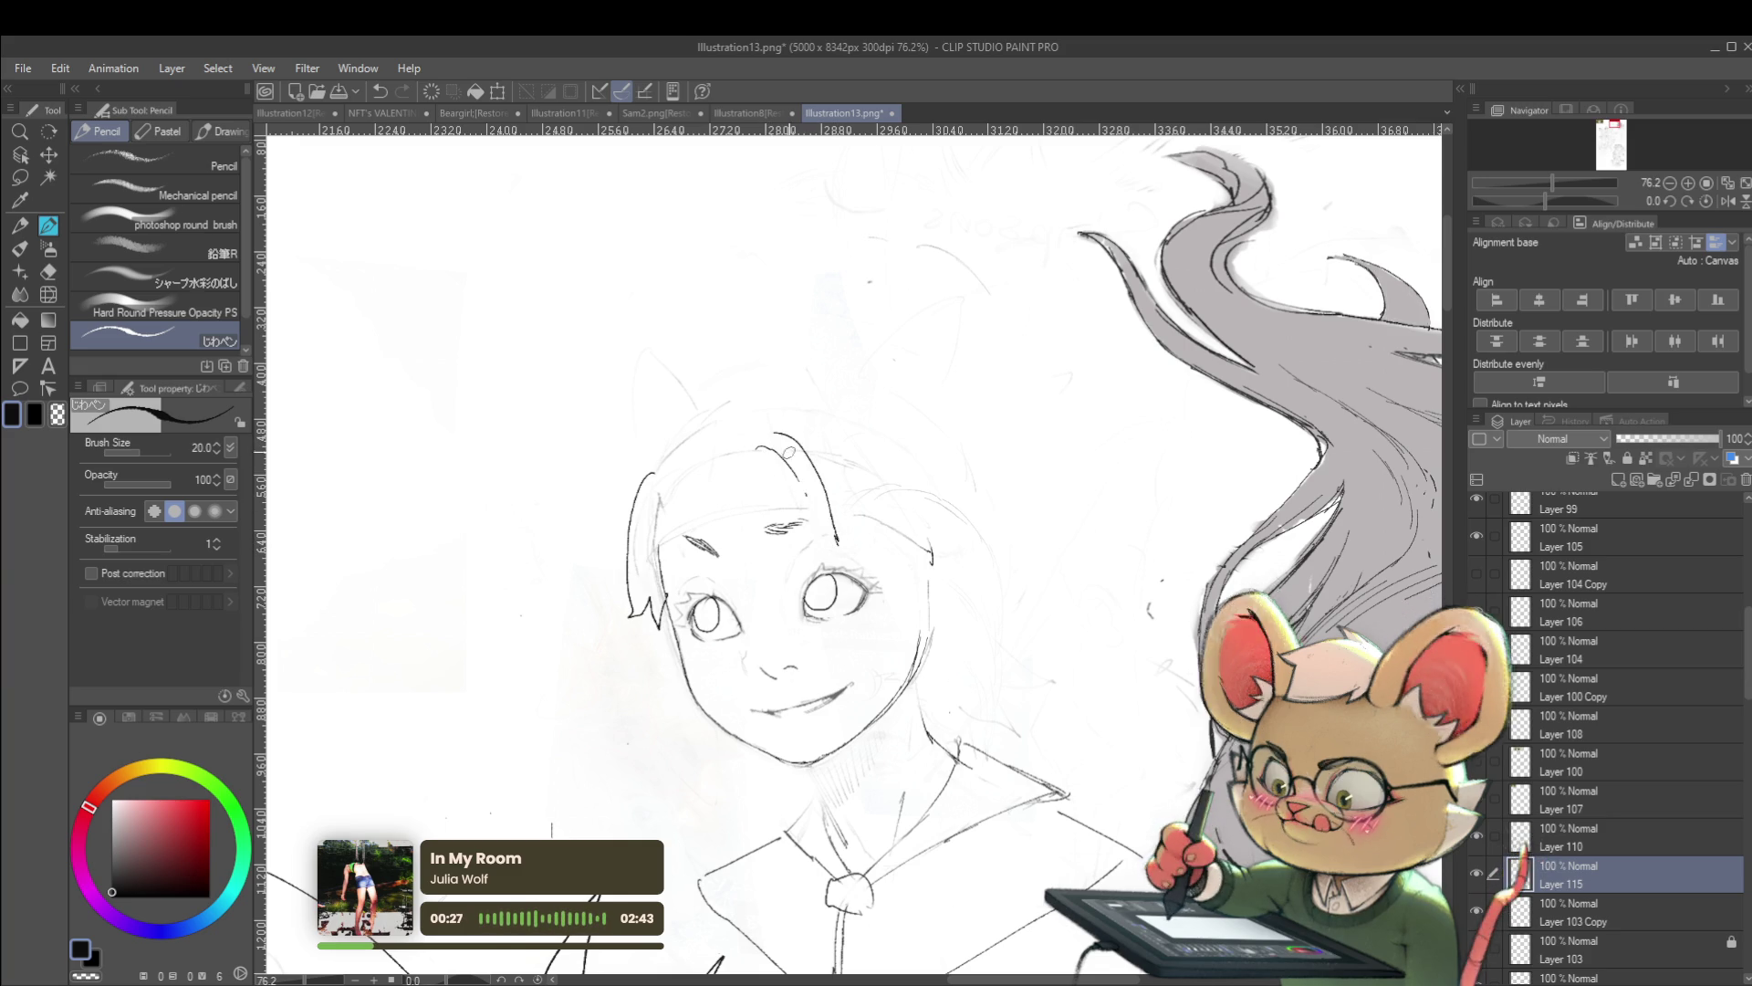
key("ctrl+z")
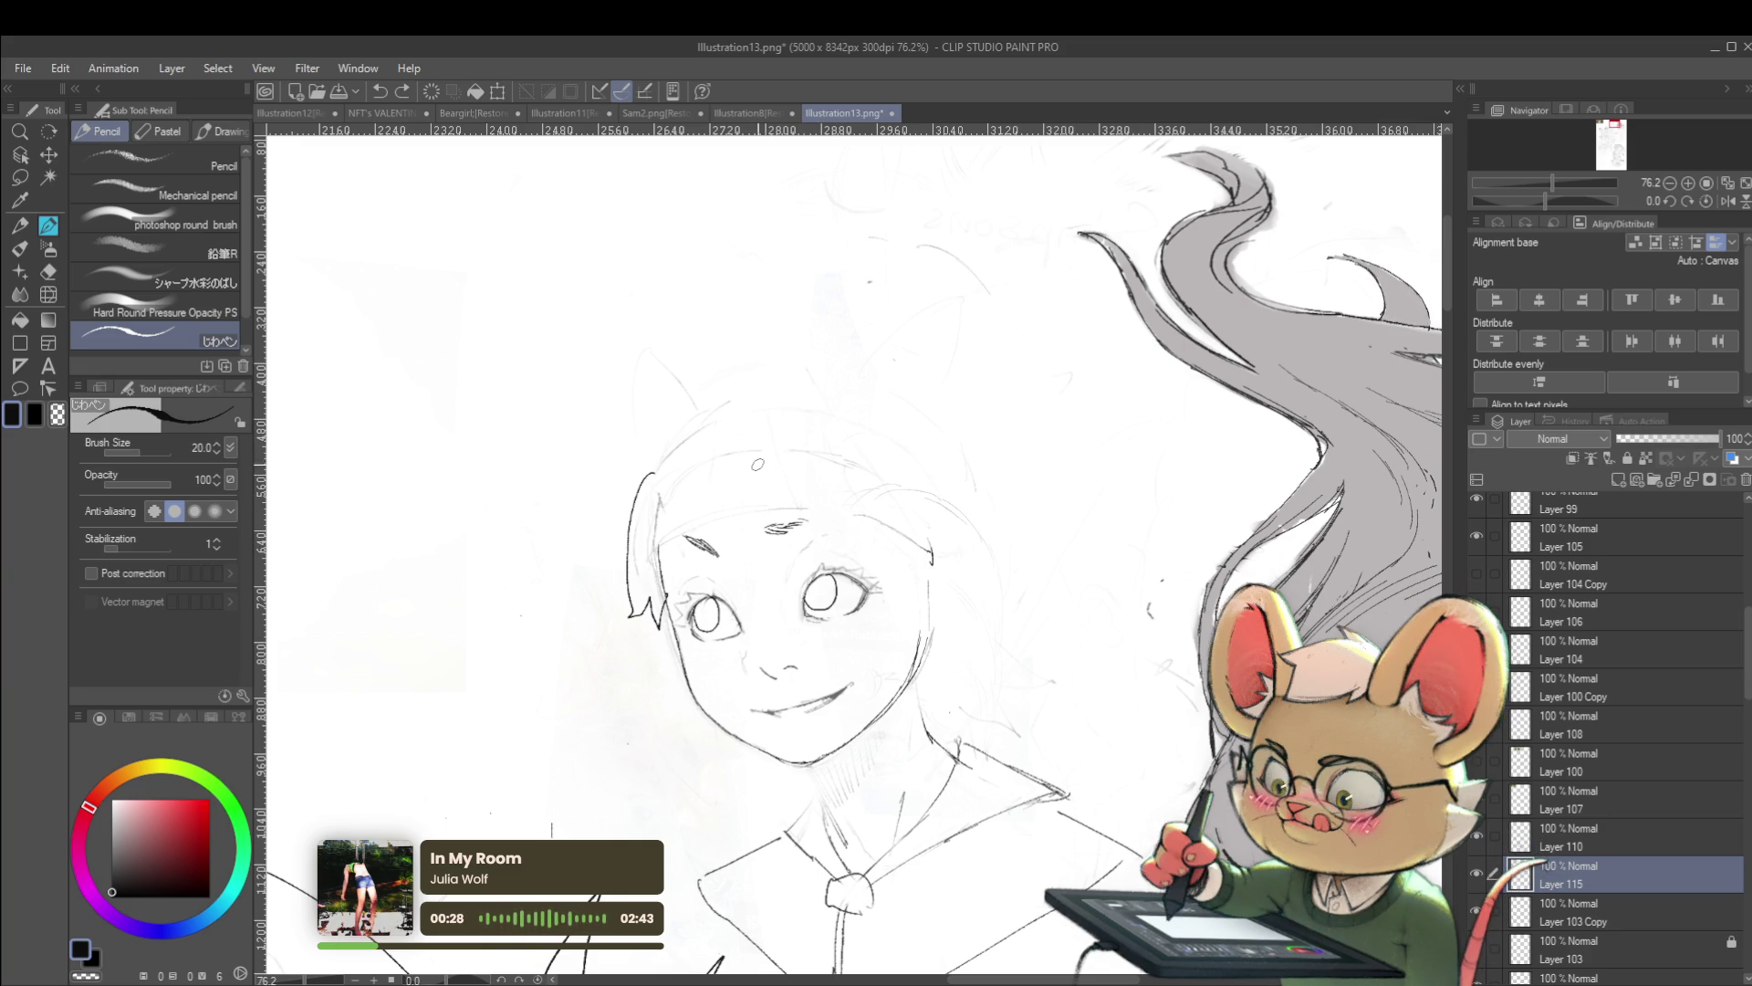
mouse_move(758, 476)
left_mouse_down()
mouse_move(775, 458)
mouse_move(803, 498)
left_mouse_up()
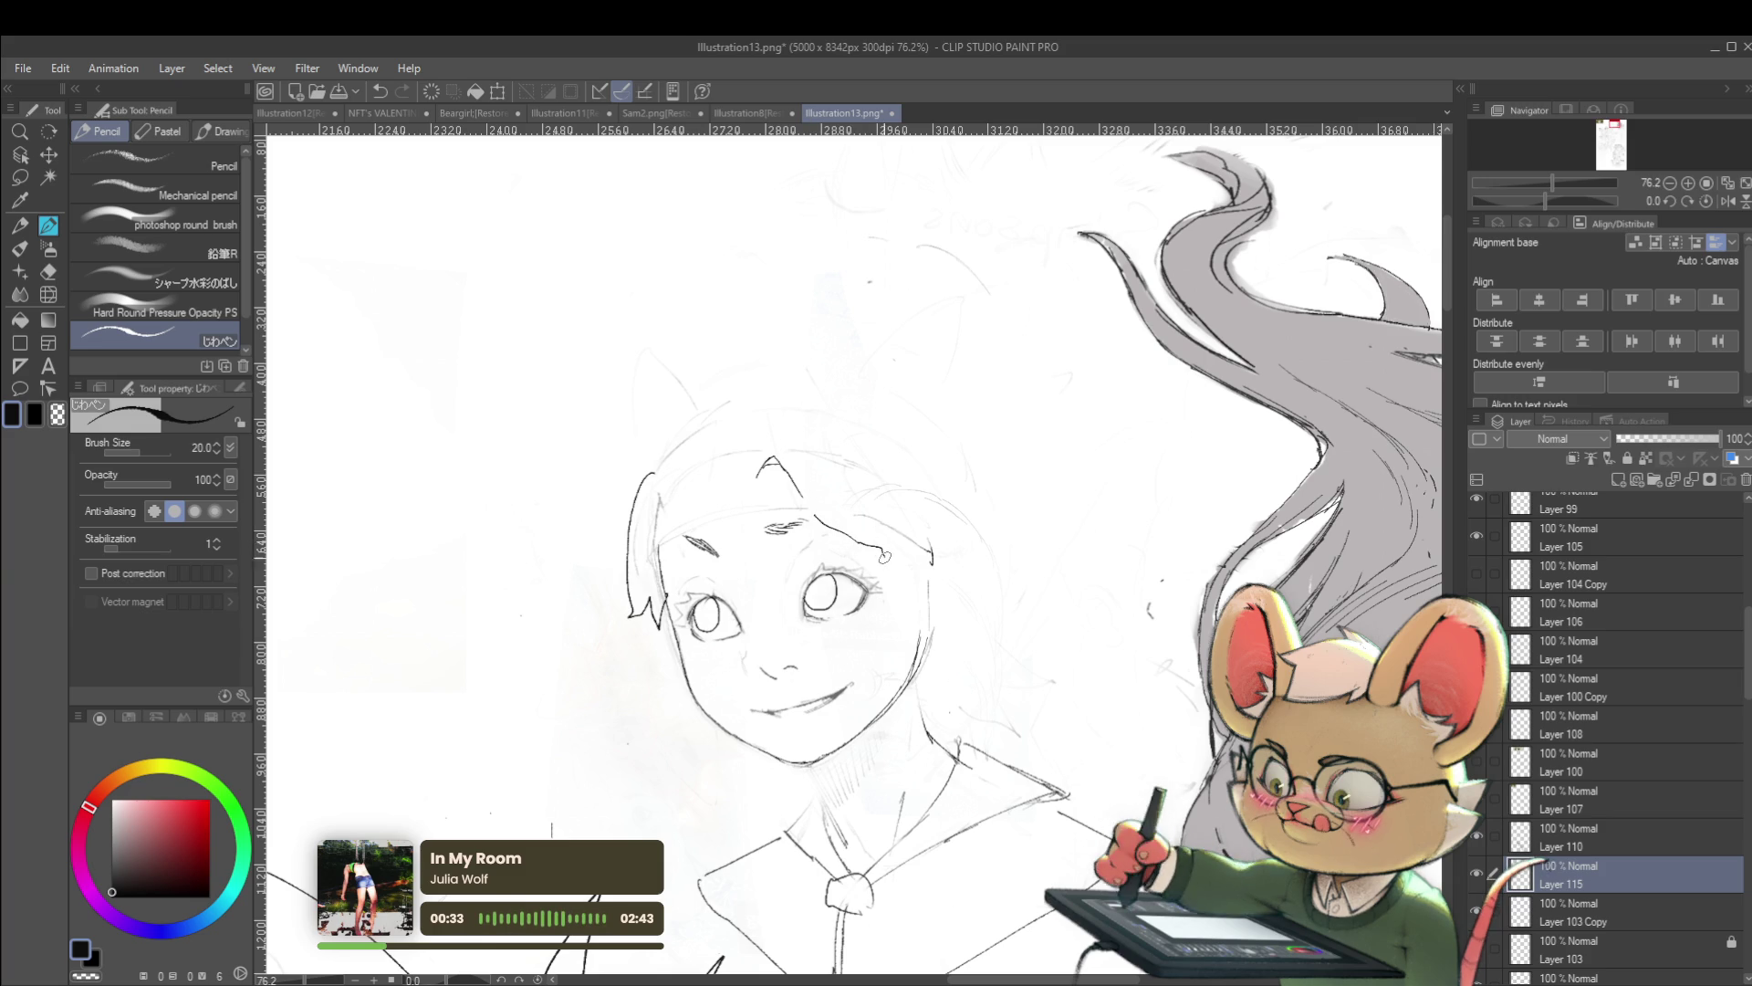
key("ctrl+z")
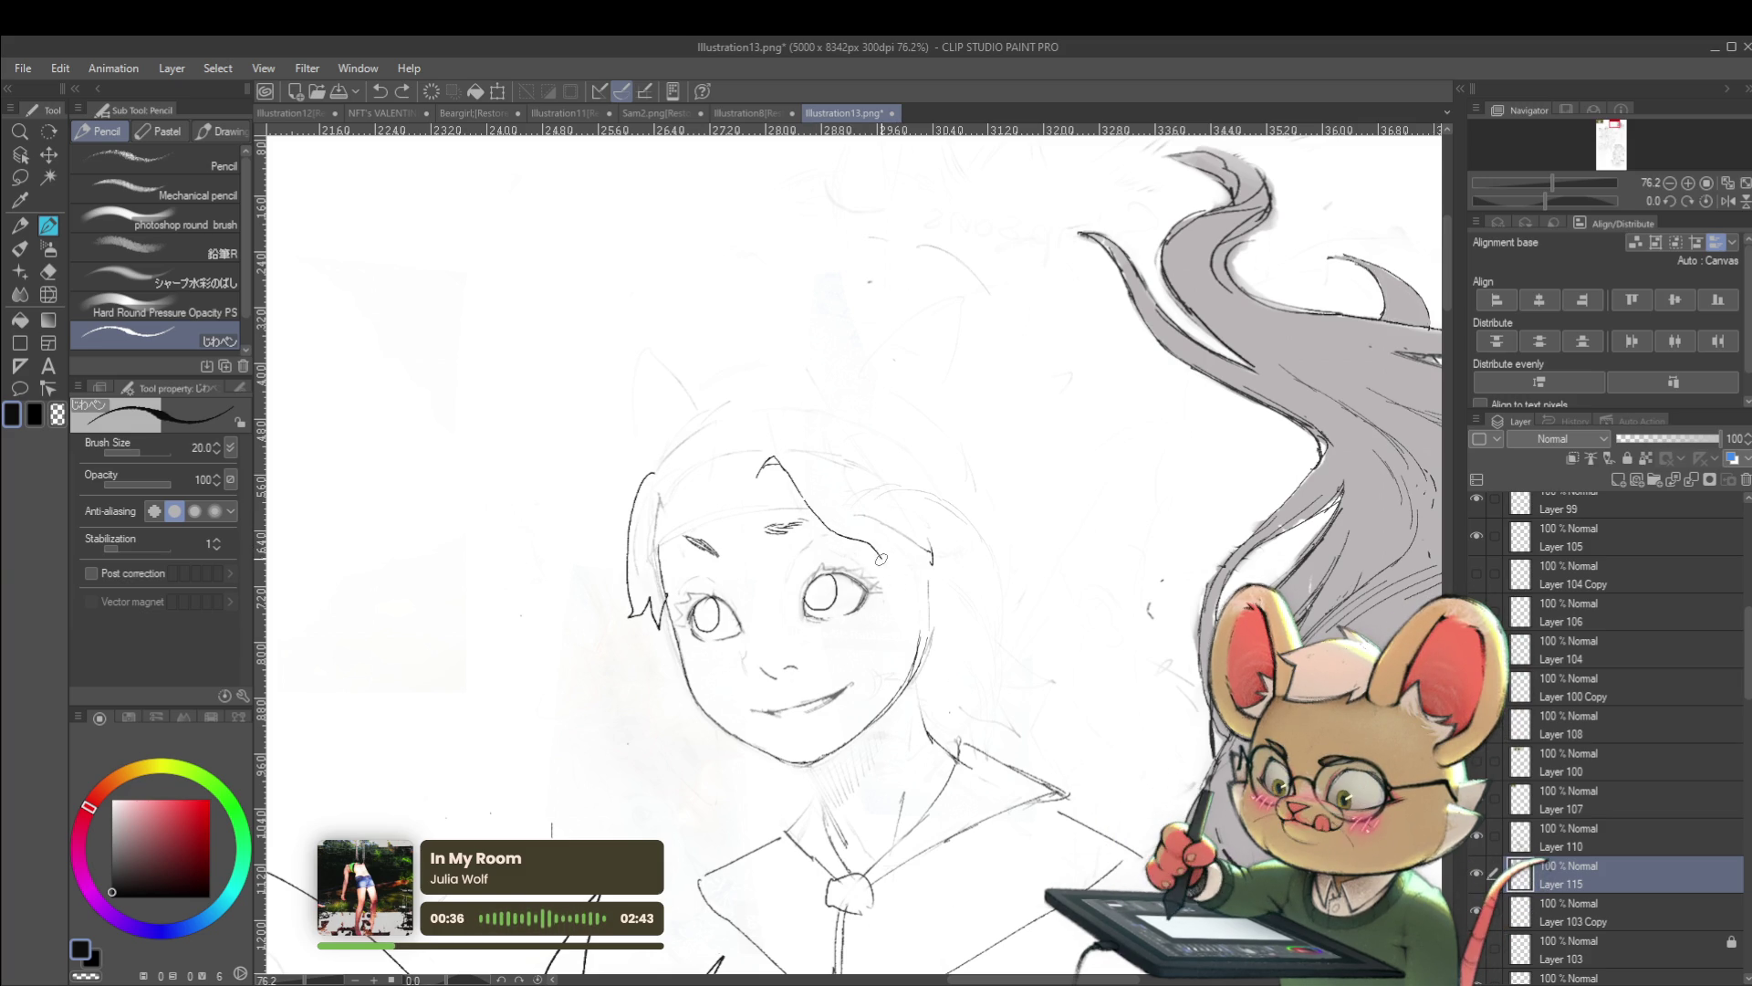
left_click_drag(765, 456, 786, 444)
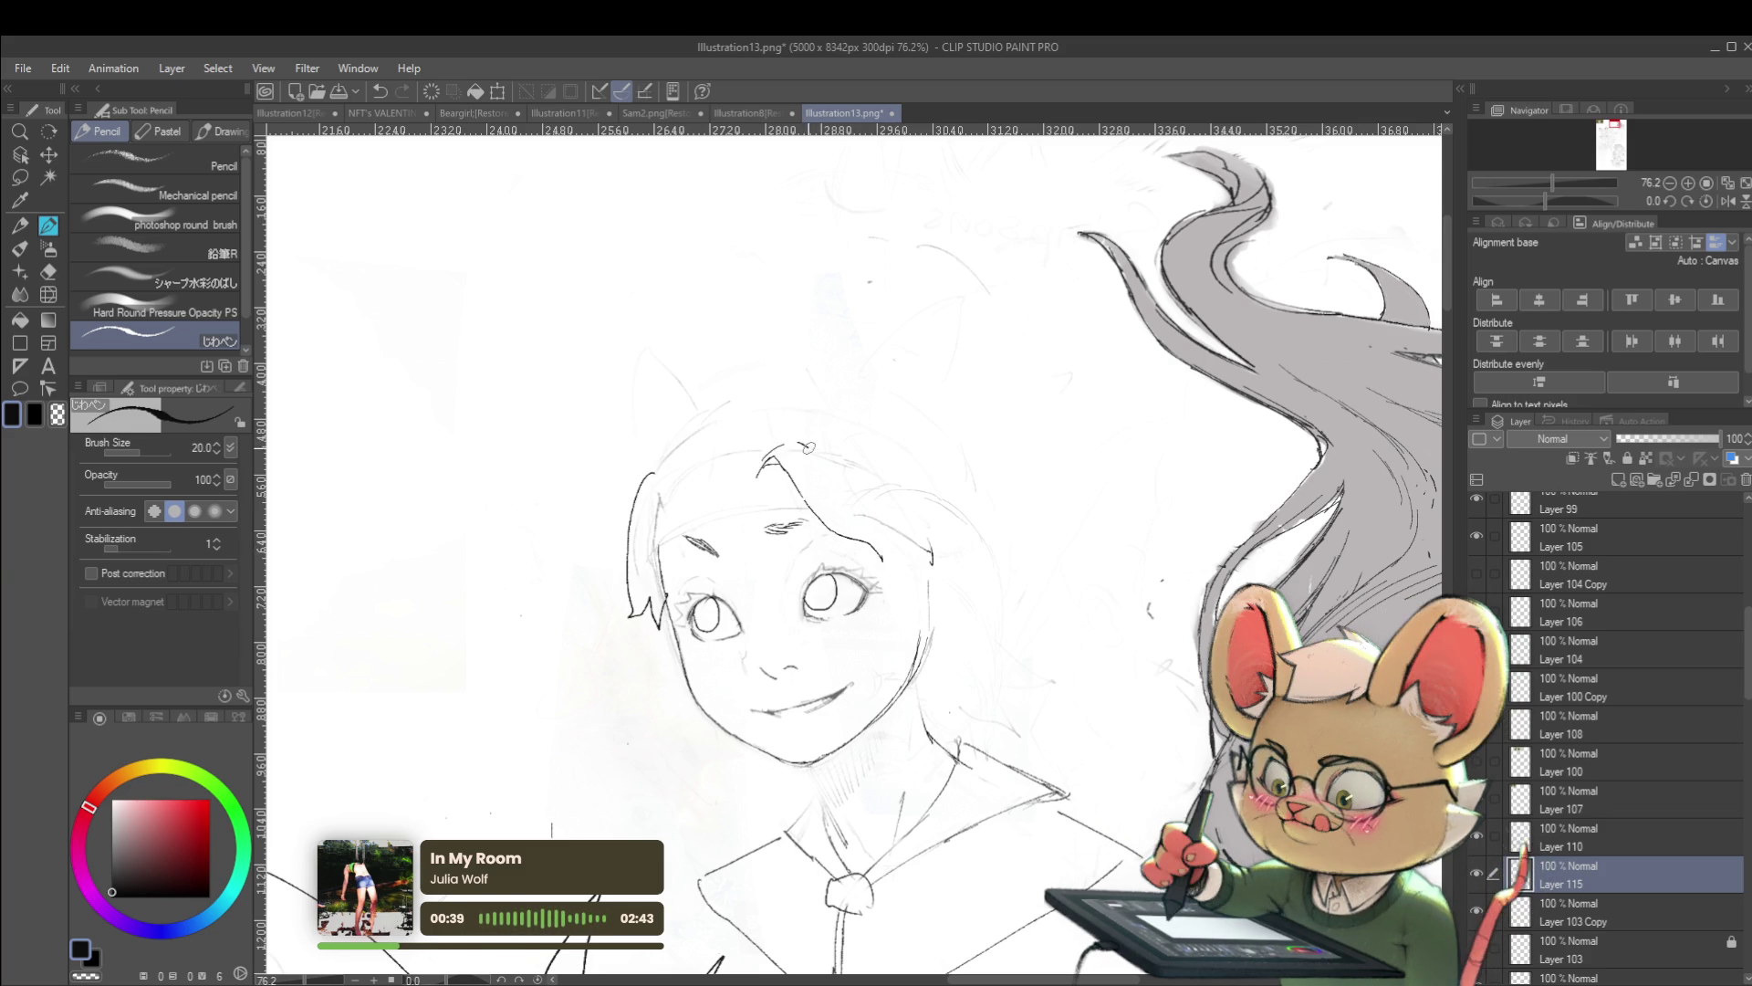
left_click_drag(876, 540, 898, 558)
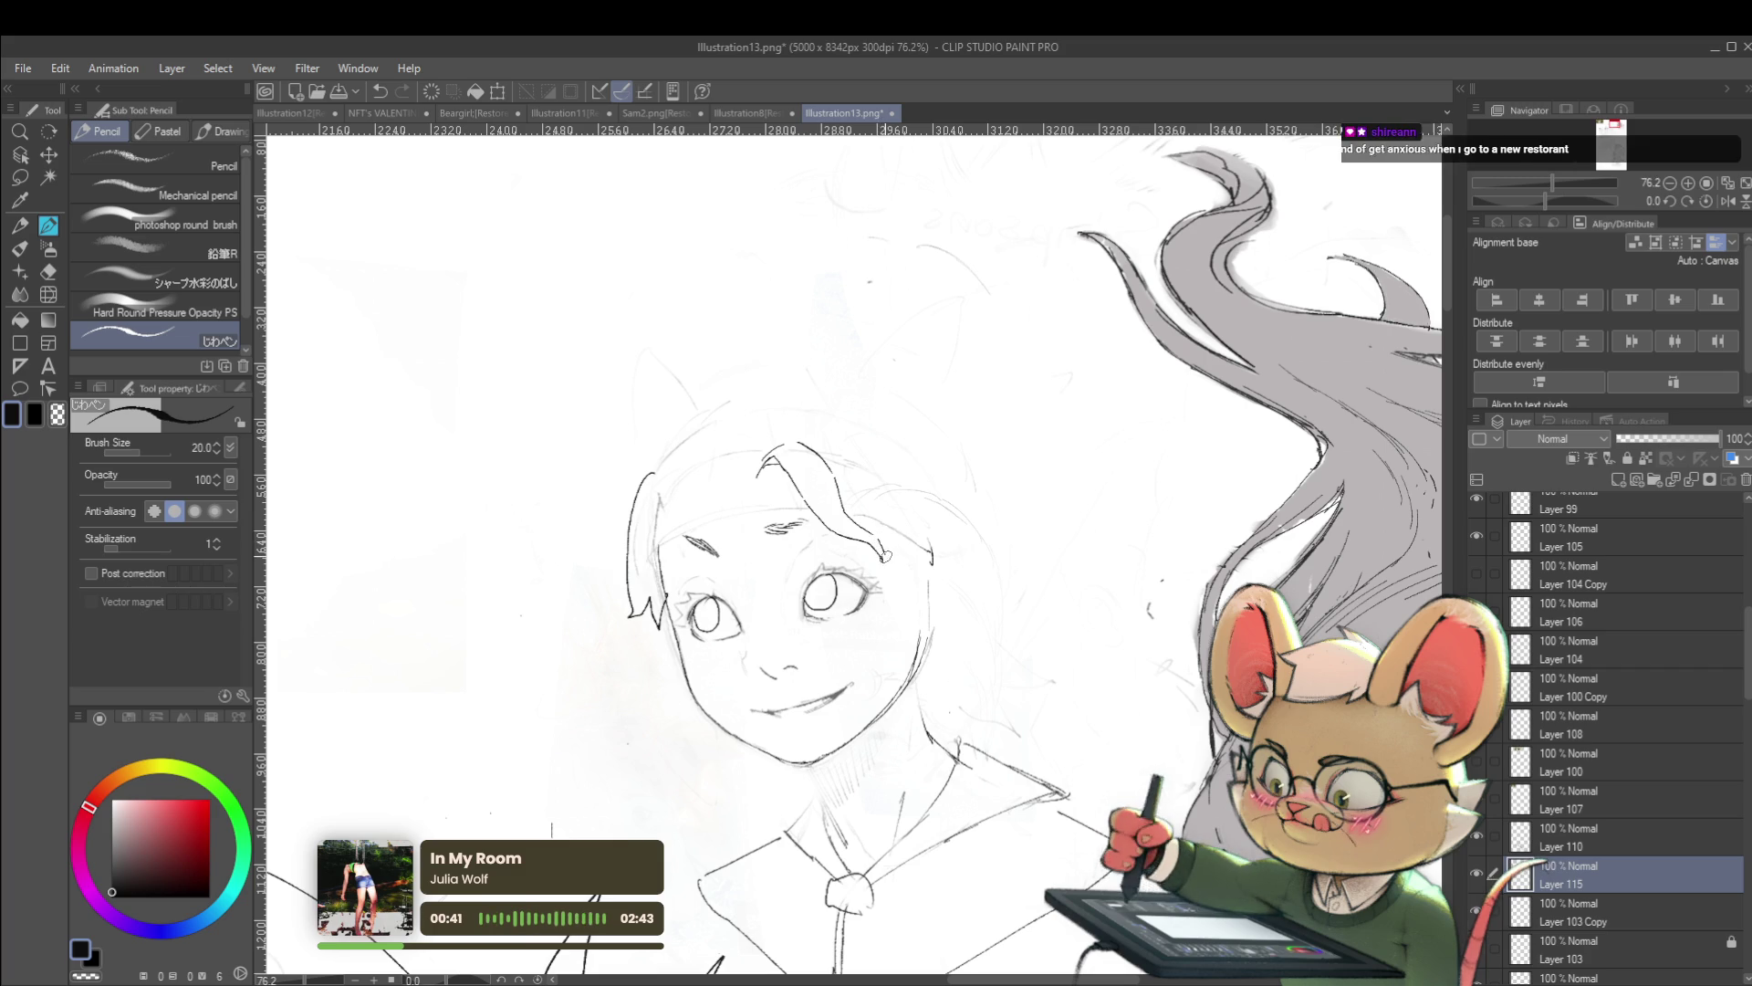
scroll(901, 546, "down", 4)
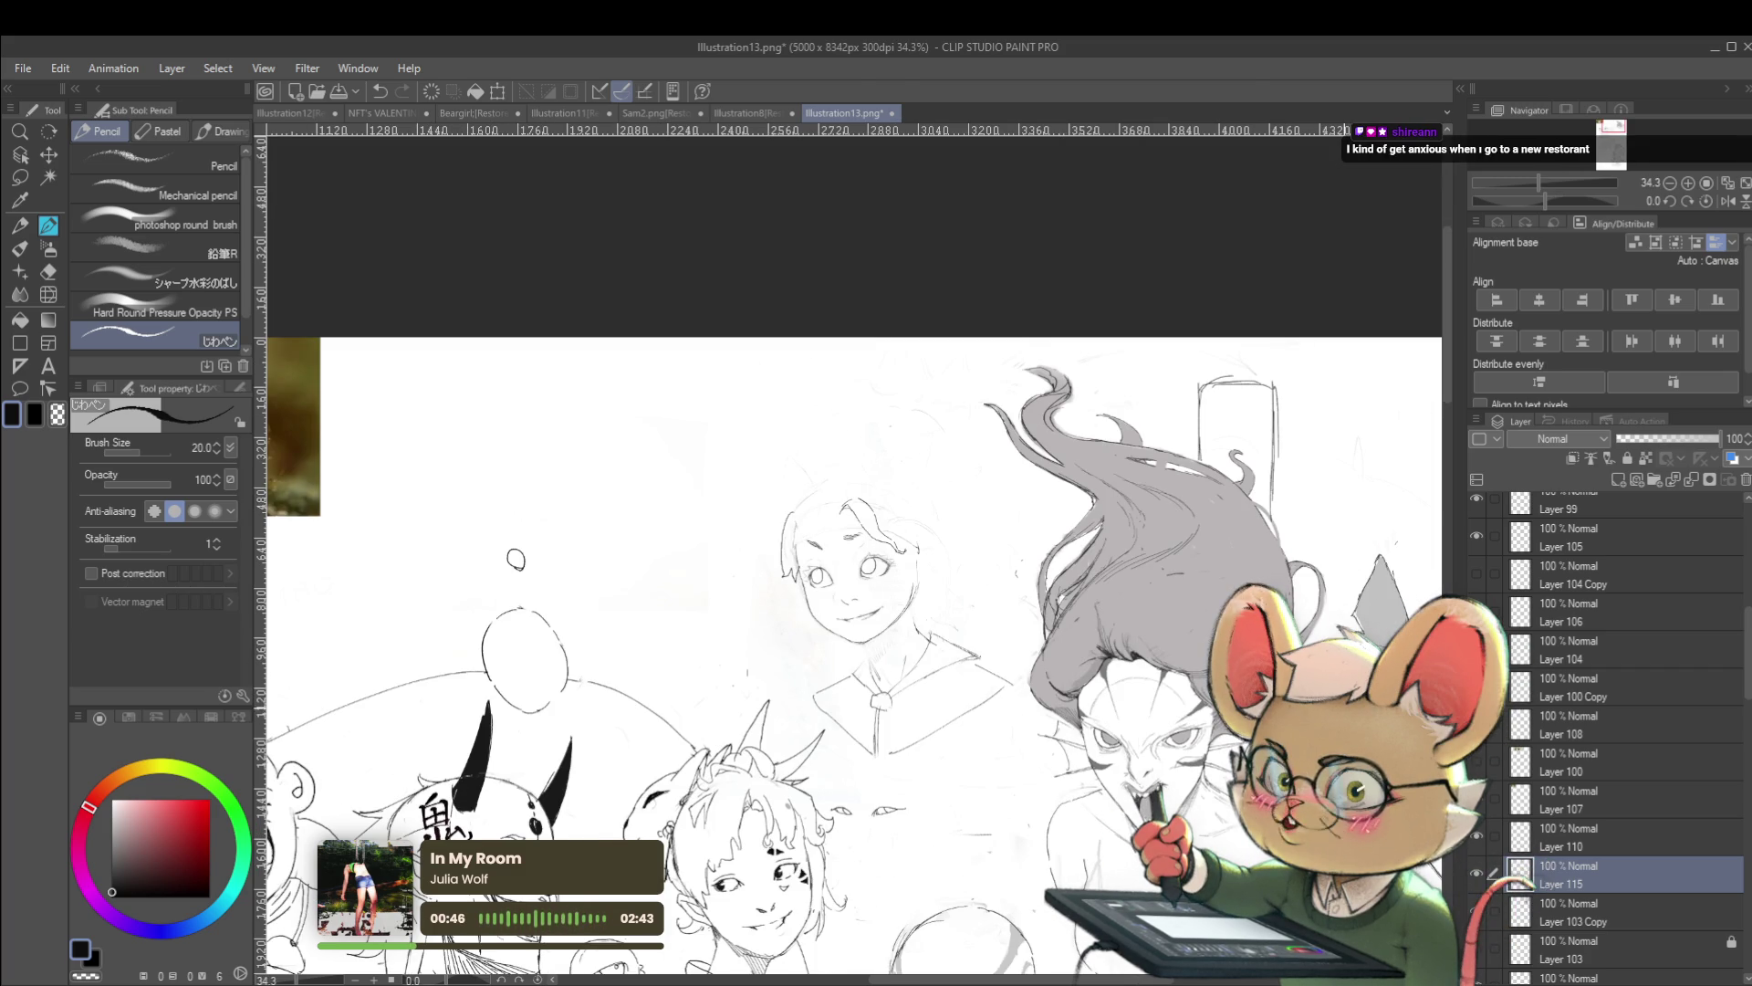
Mirror the view, zoom on the schoolgirl, cycle through Layers 110, 103 Copy and 115, ending on 115
left_click(1728, 201)
left_click_drag(1538, 183, 1546, 182)
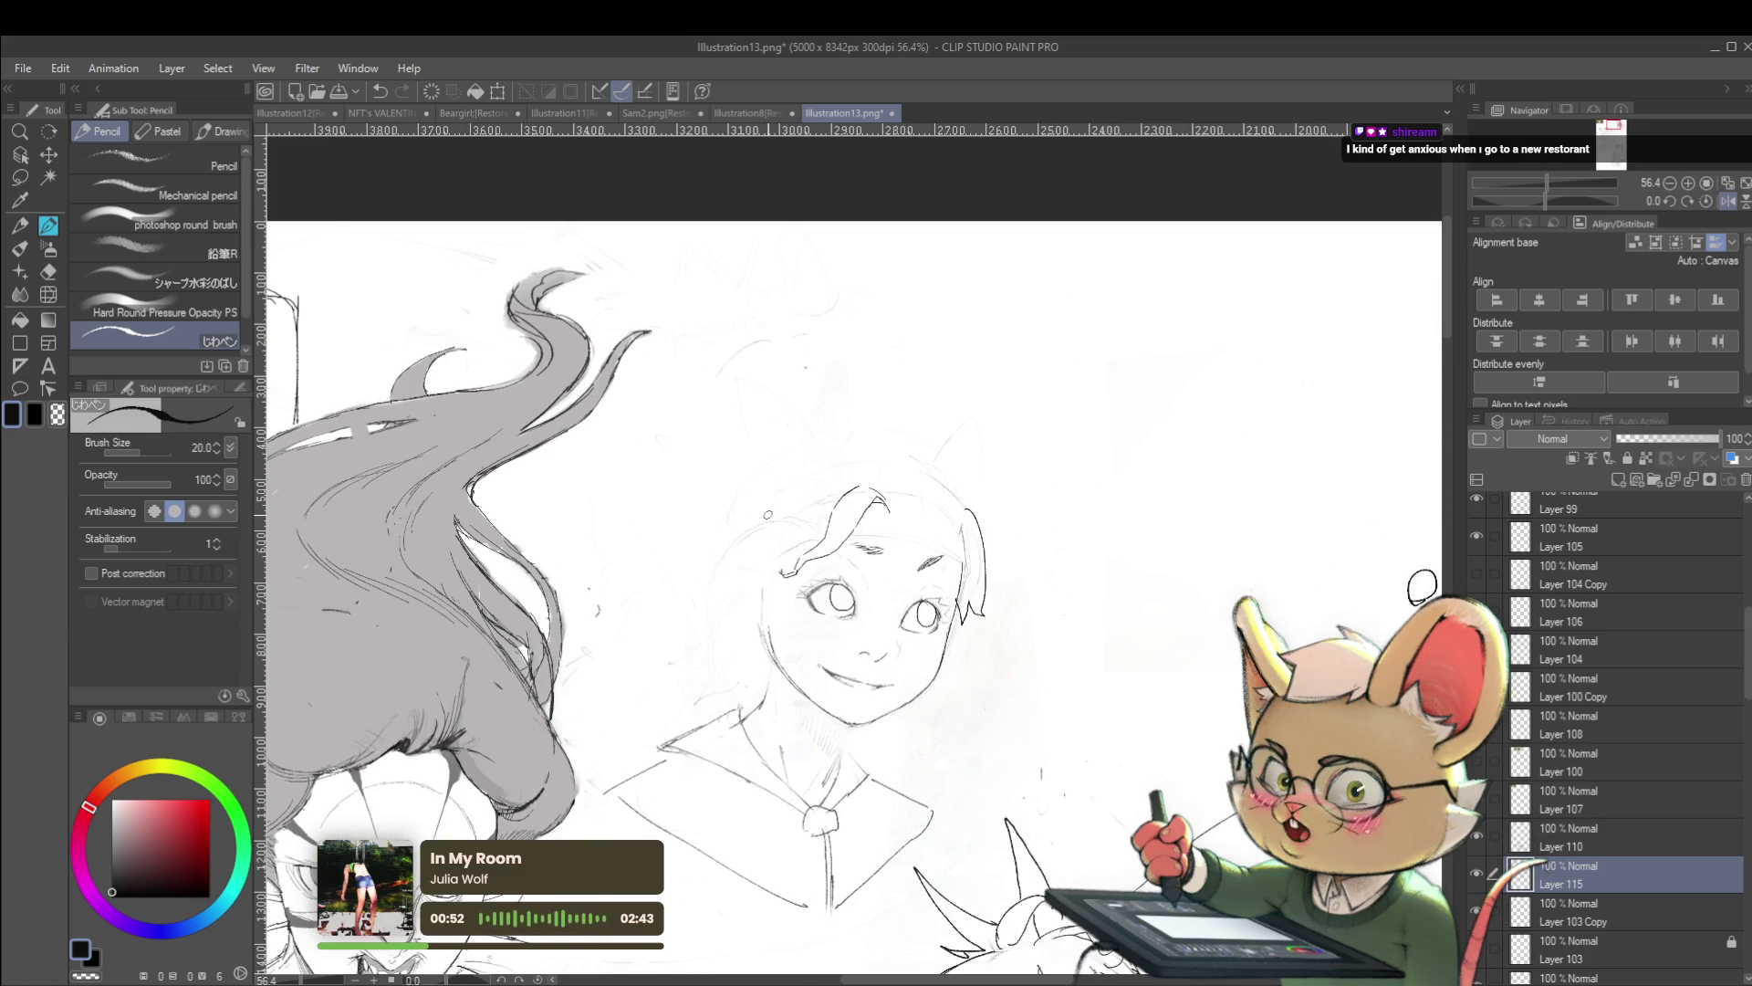
left_click(1578, 848)
left_click(1572, 911)
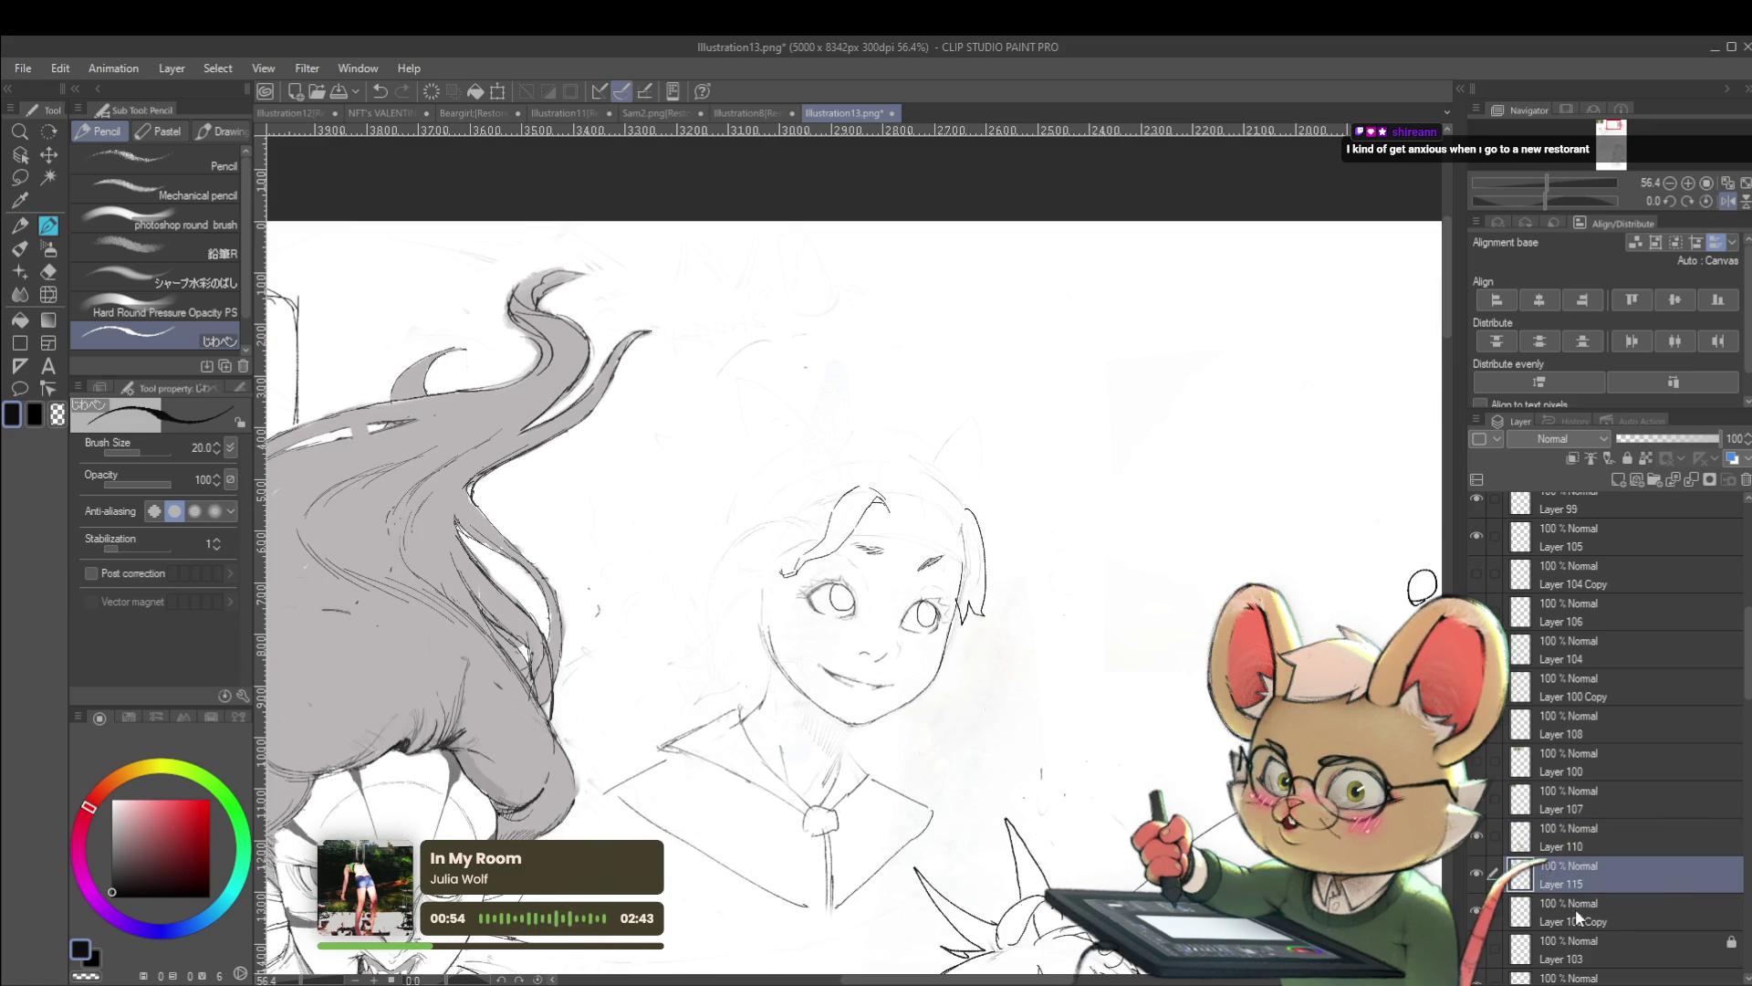
left_click_drag(765, 521, 763, 522)
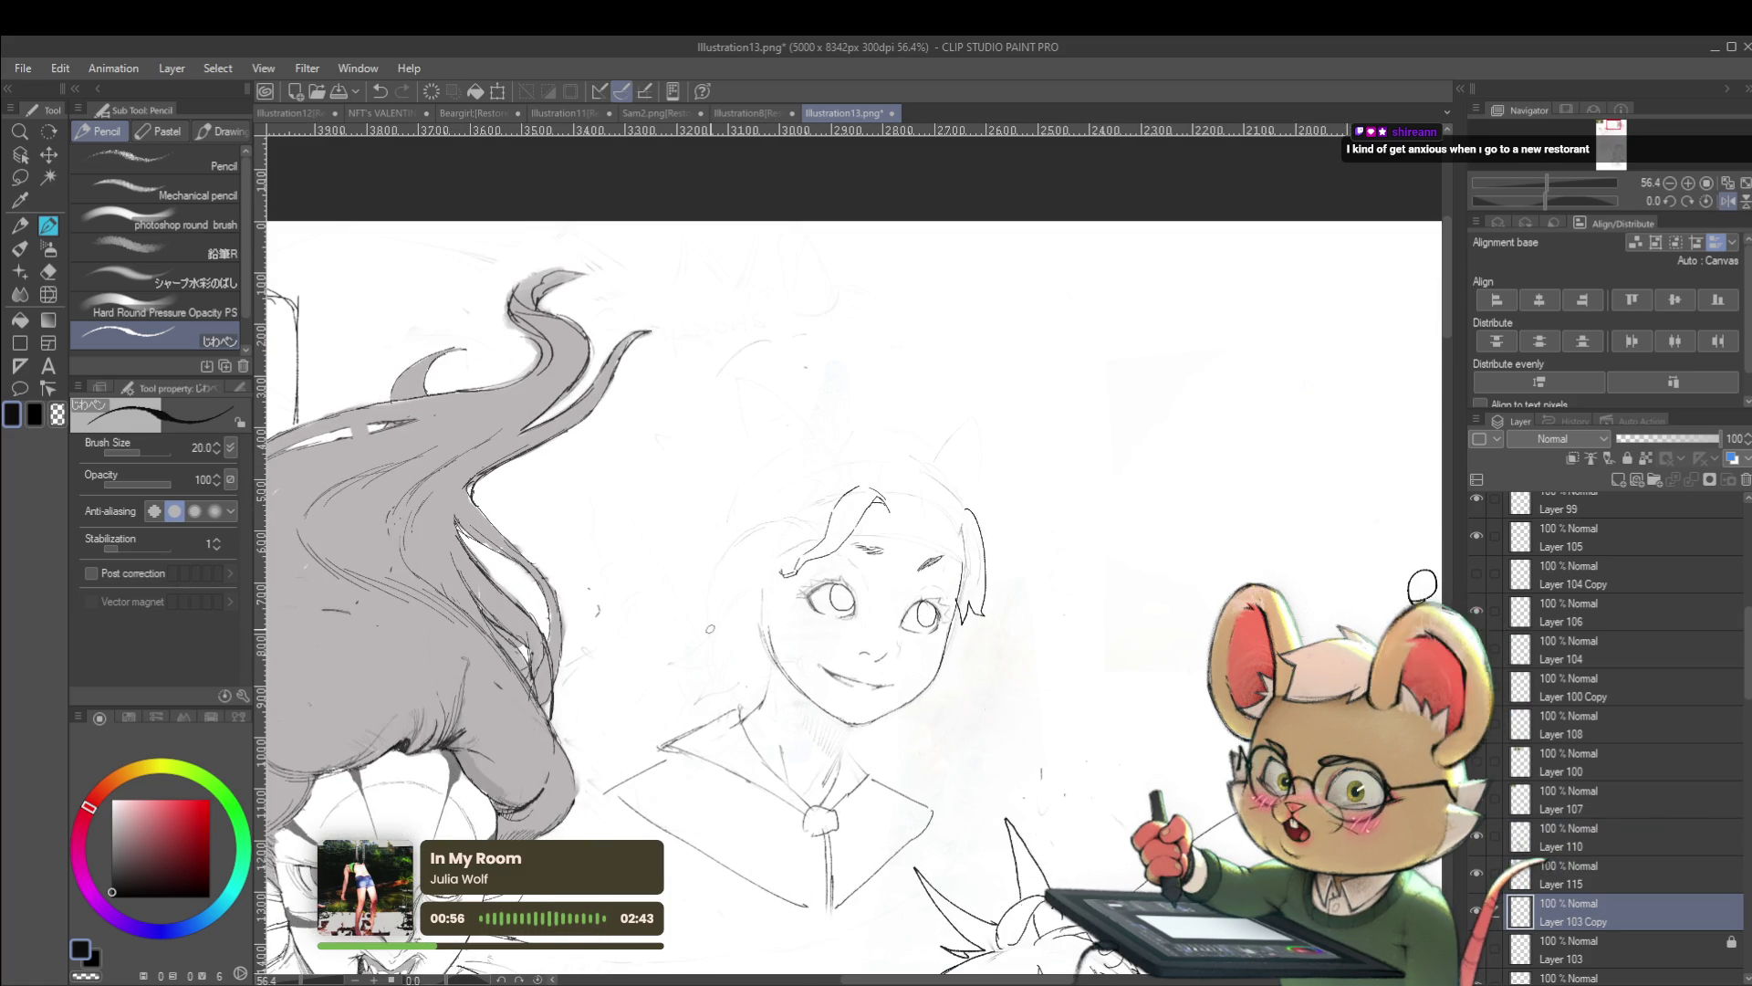
left_click(1574, 874)
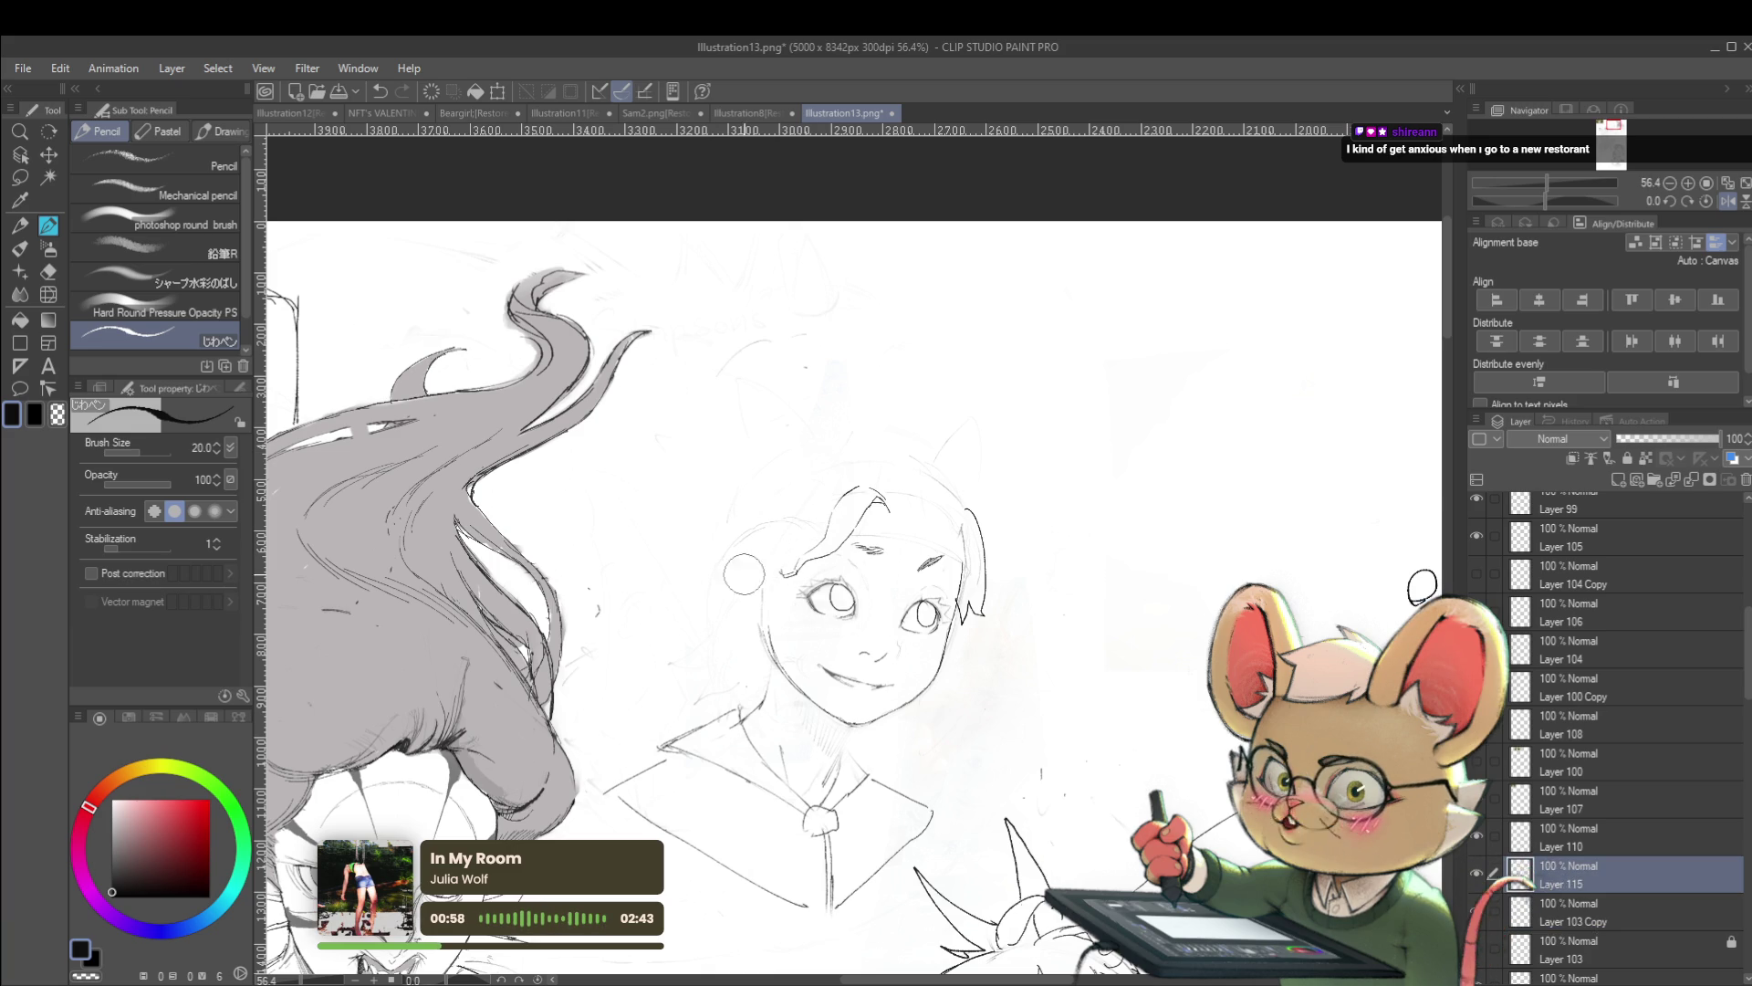
left_click(1603, 920)
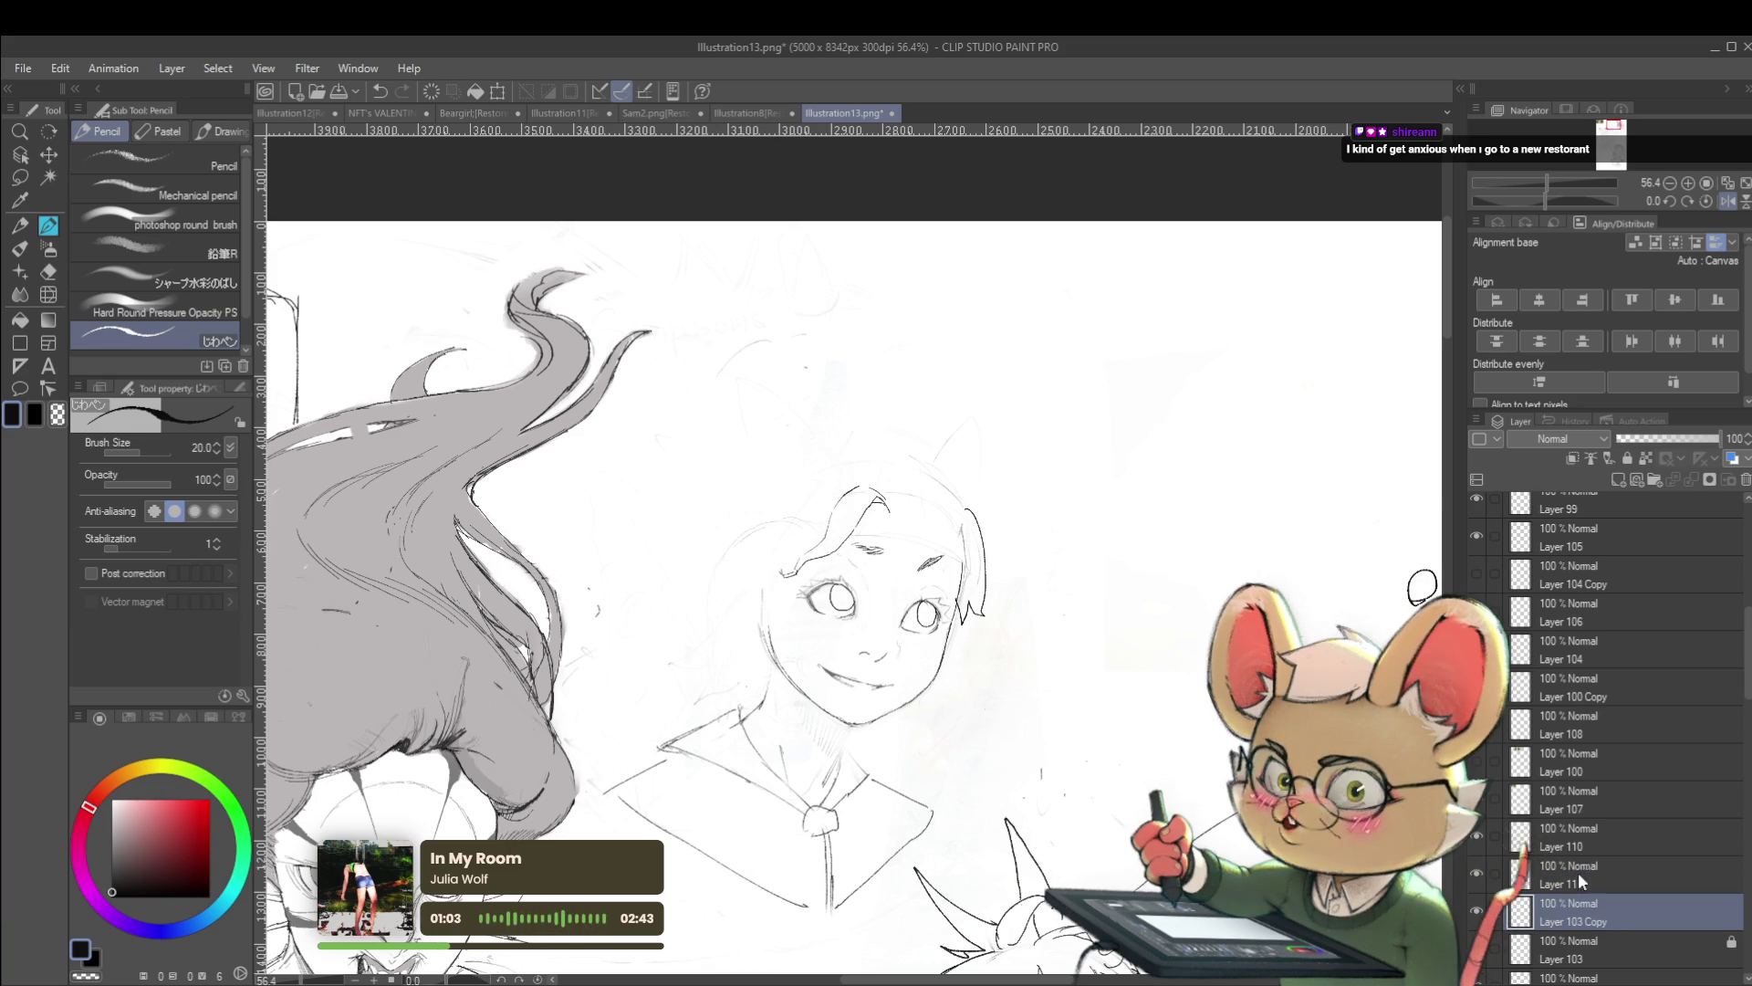
key("alt+bracketright")
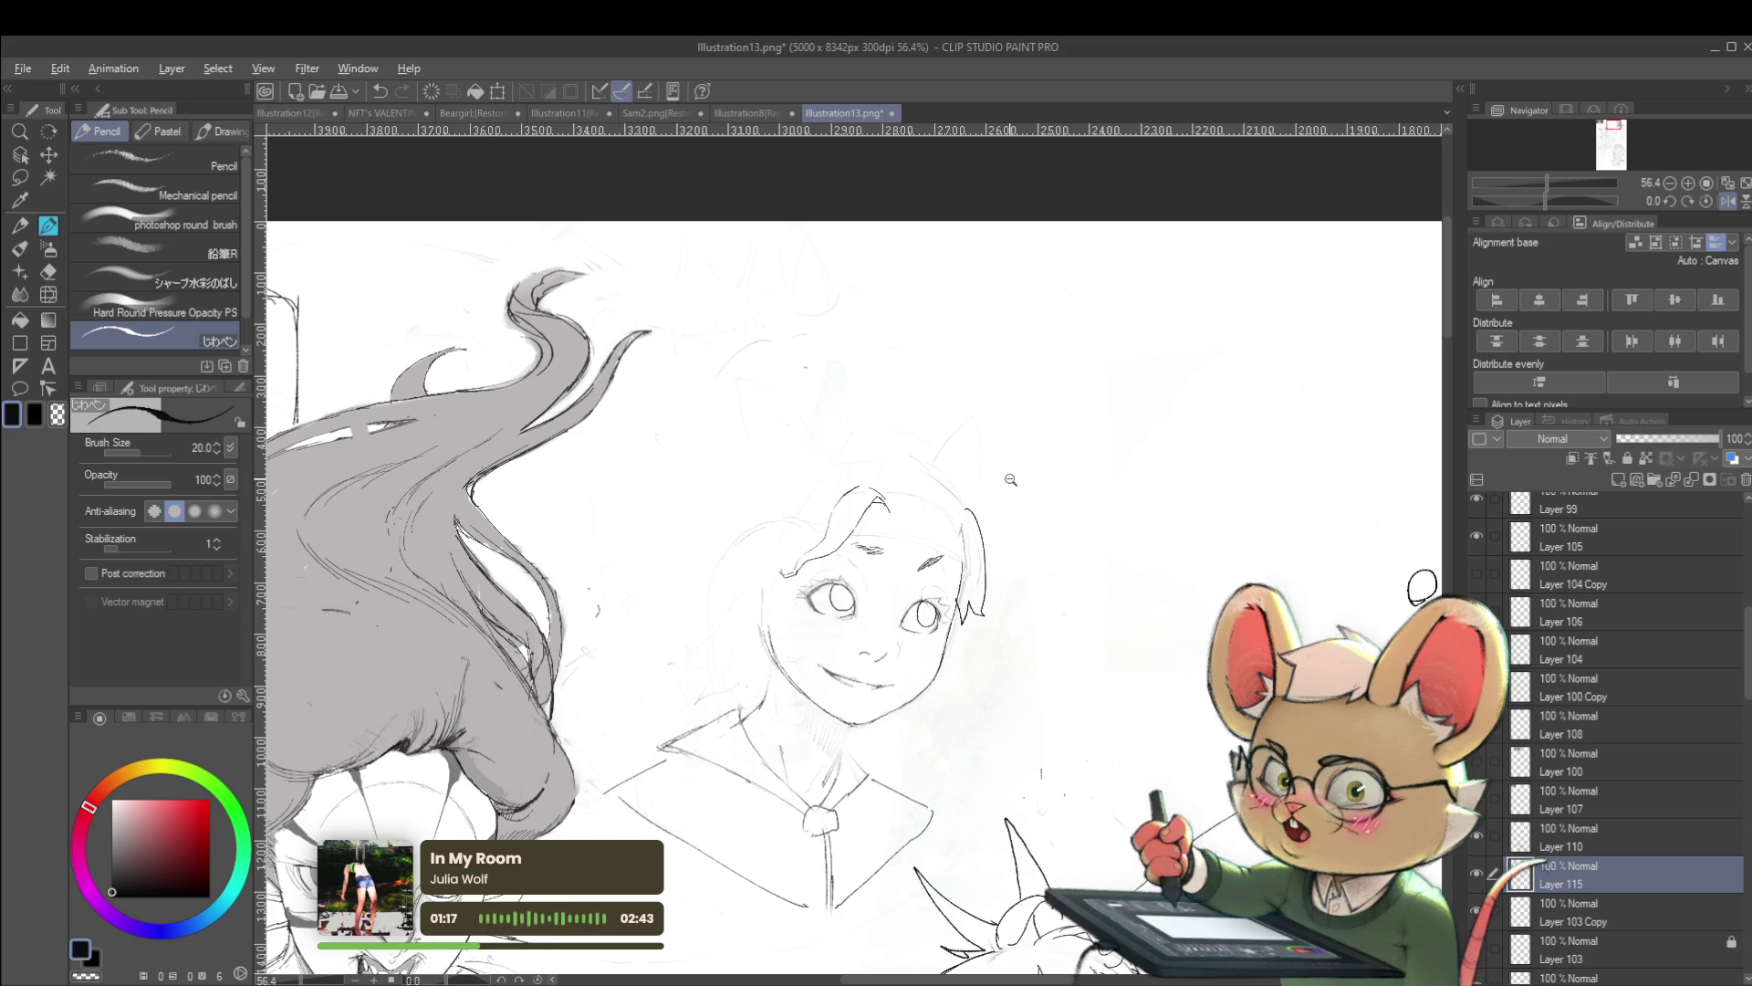
scroll(1248, 492, "down", 3)
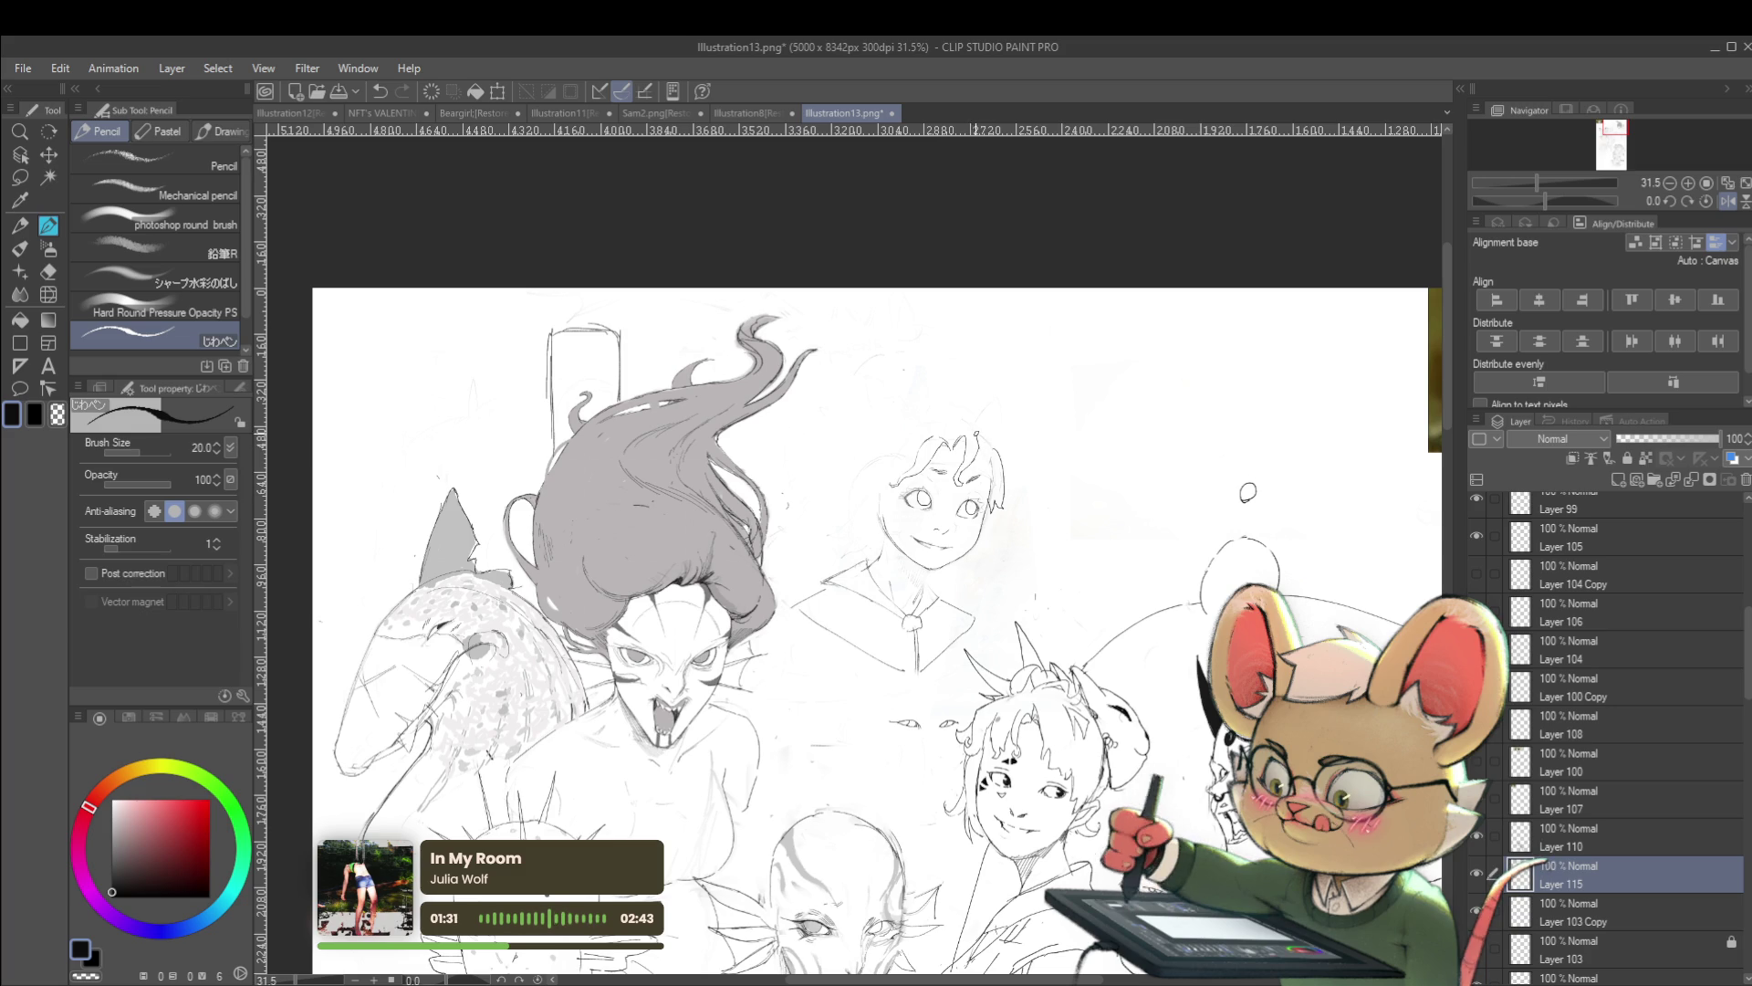
Add strokes to the hair outline, unflip the view, and redraw the top-centre face's left side
mouse_move(965, 434)
left_mouse_down()
mouse_move(952, 447)
mouse_move(979, 452)
left_mouse_up()
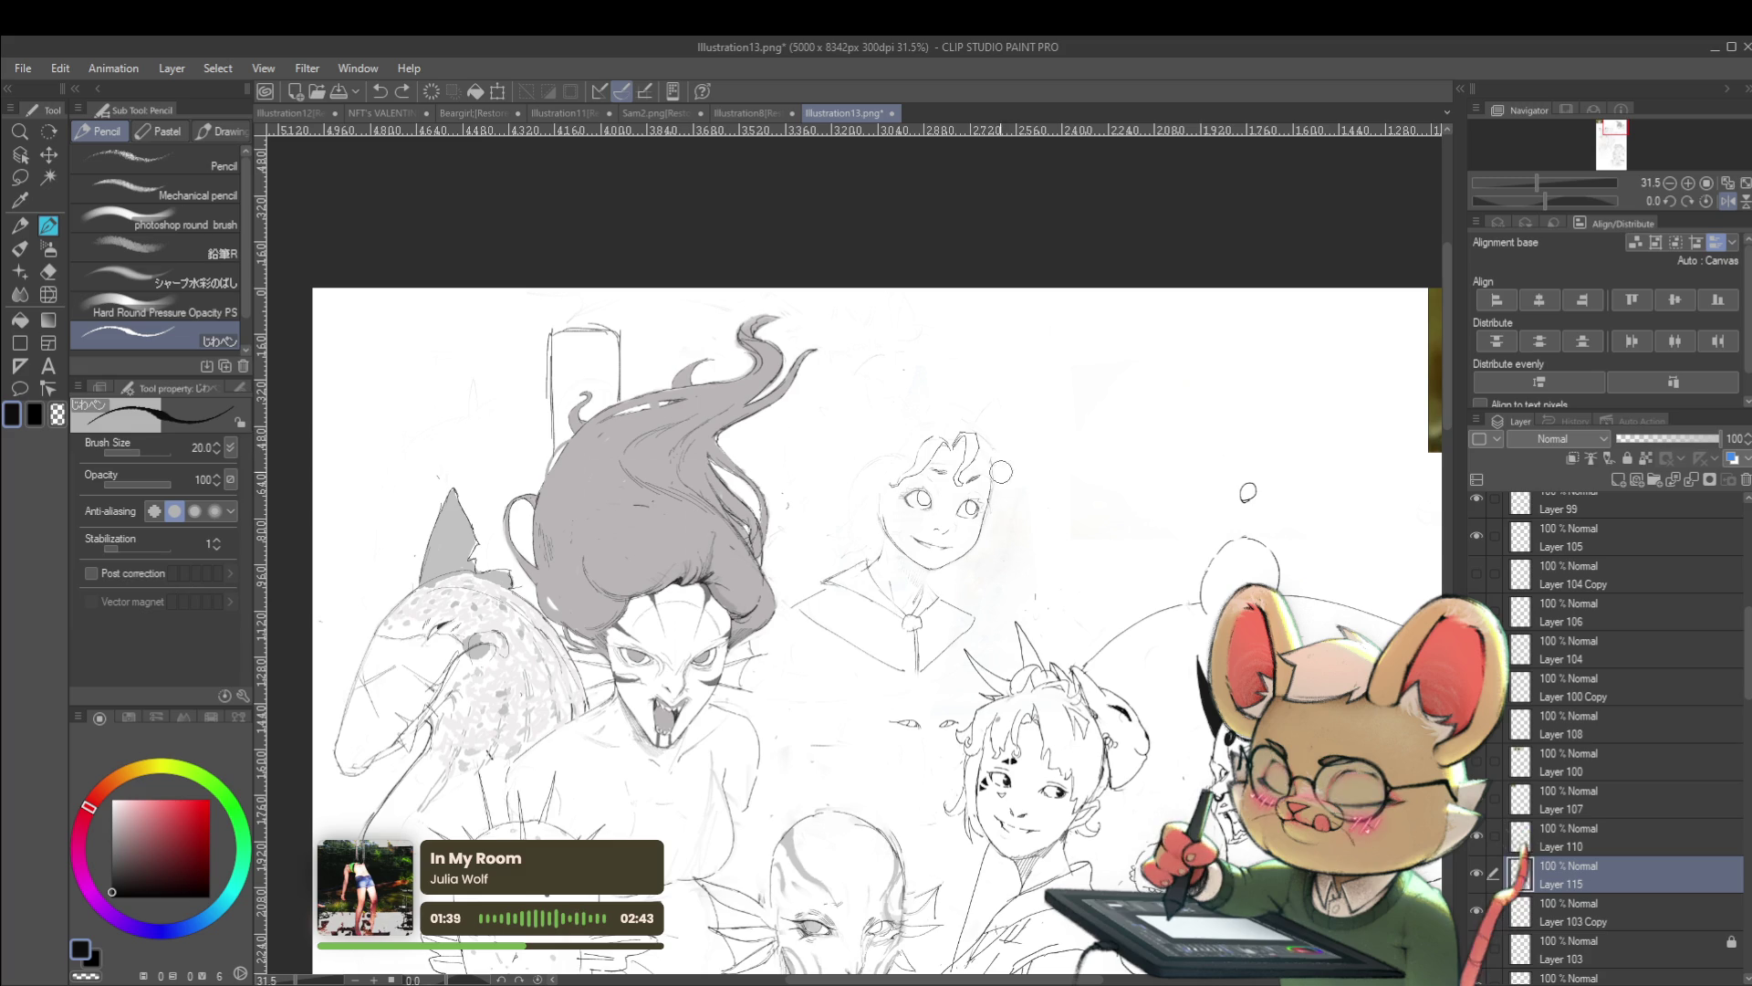
left_click_drag(1008, 511, 986, 434)
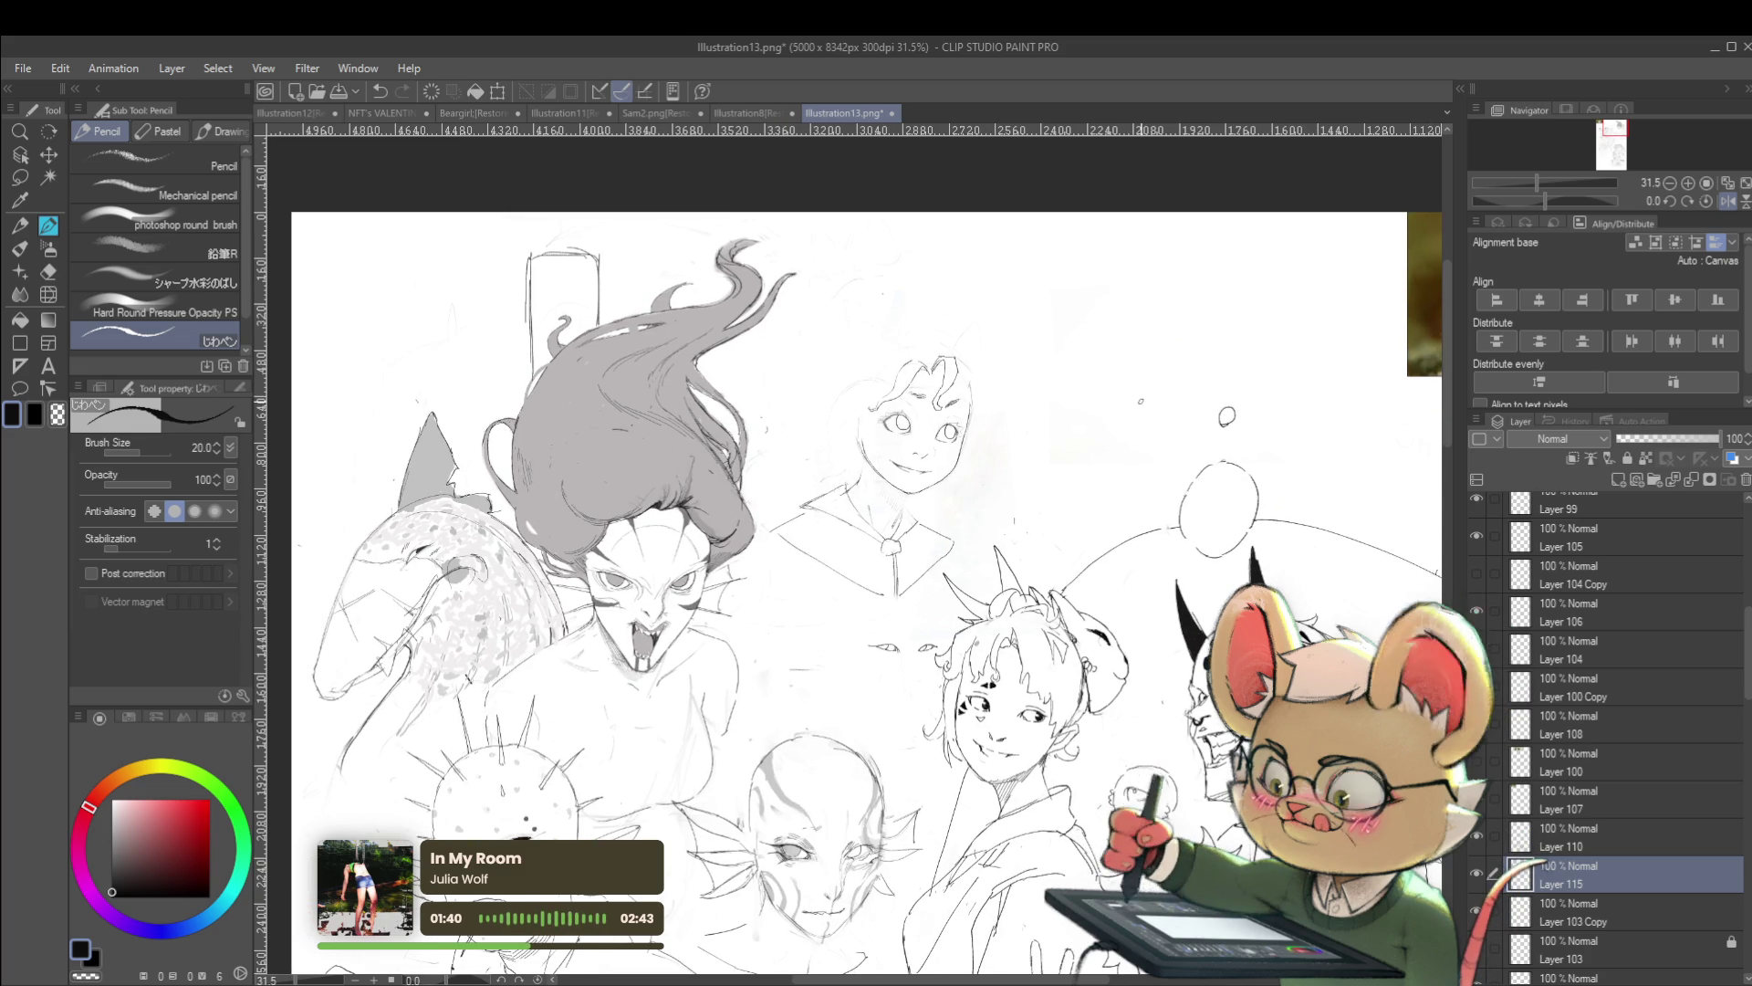
left_click(1706, 202)
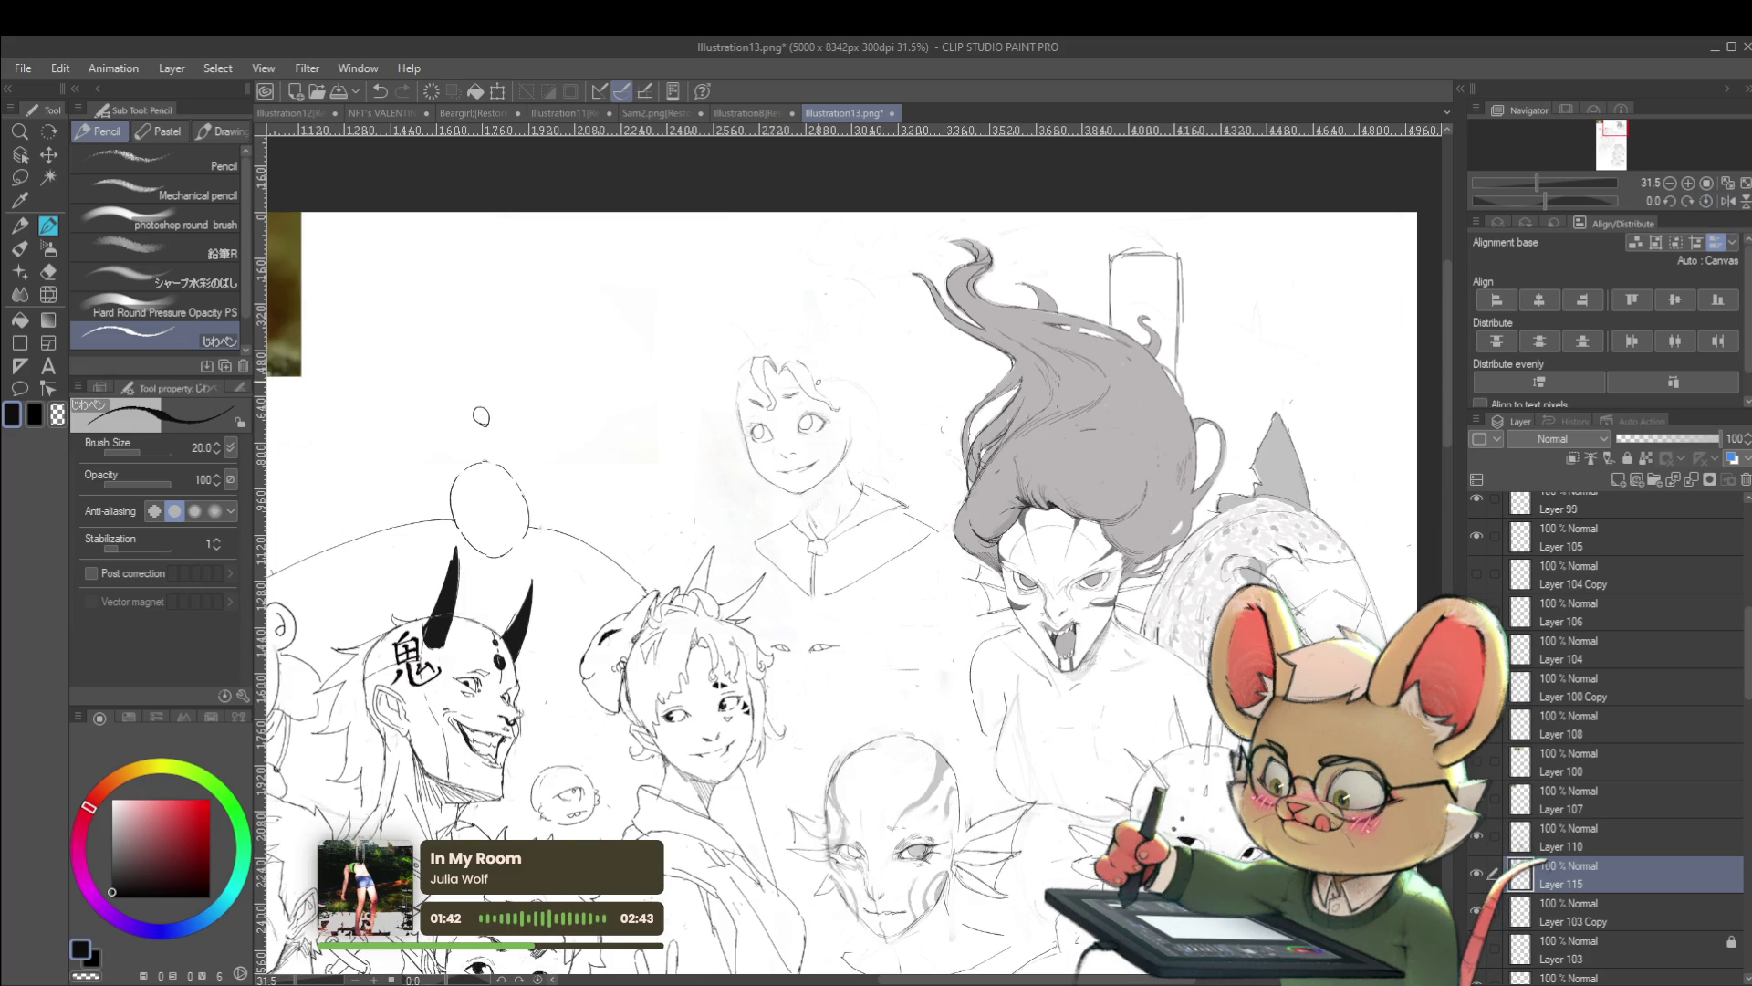
left_click_drag(734, 364, 724, 425)
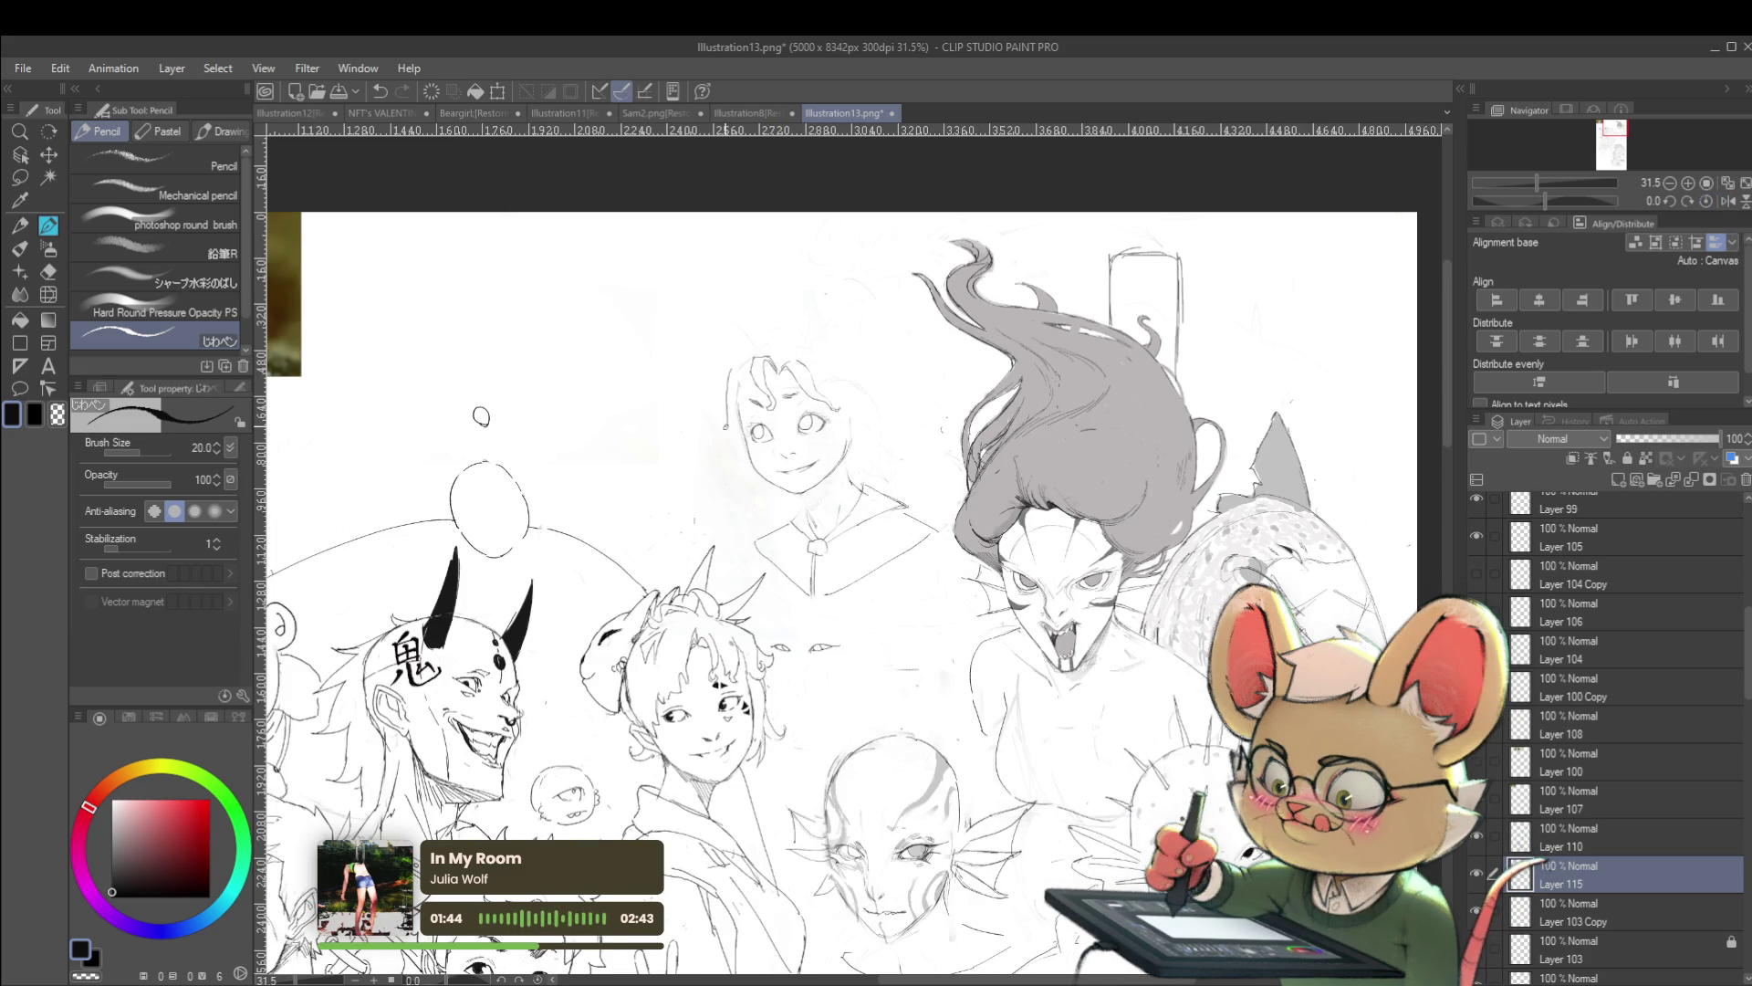
scroll(756, 344, "down", 2)
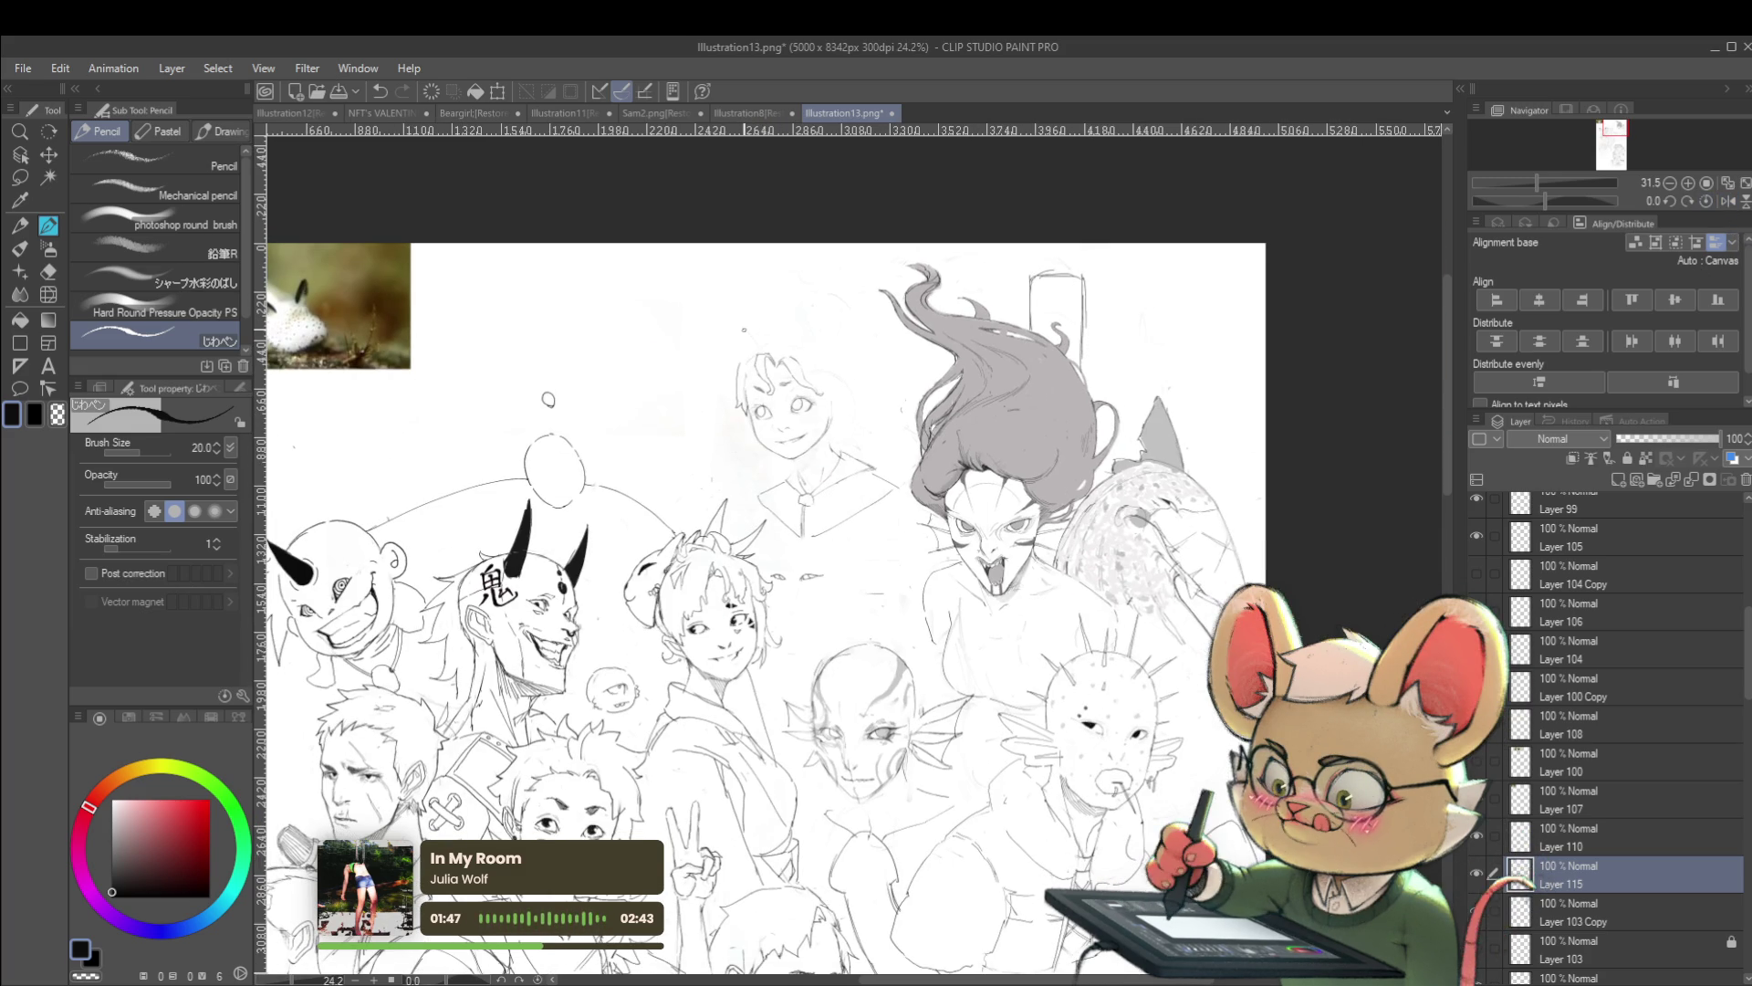
Bring the whole group into view and paste the copied image onto new Layer 116
left_click_drag(750, 388, 791, 431)
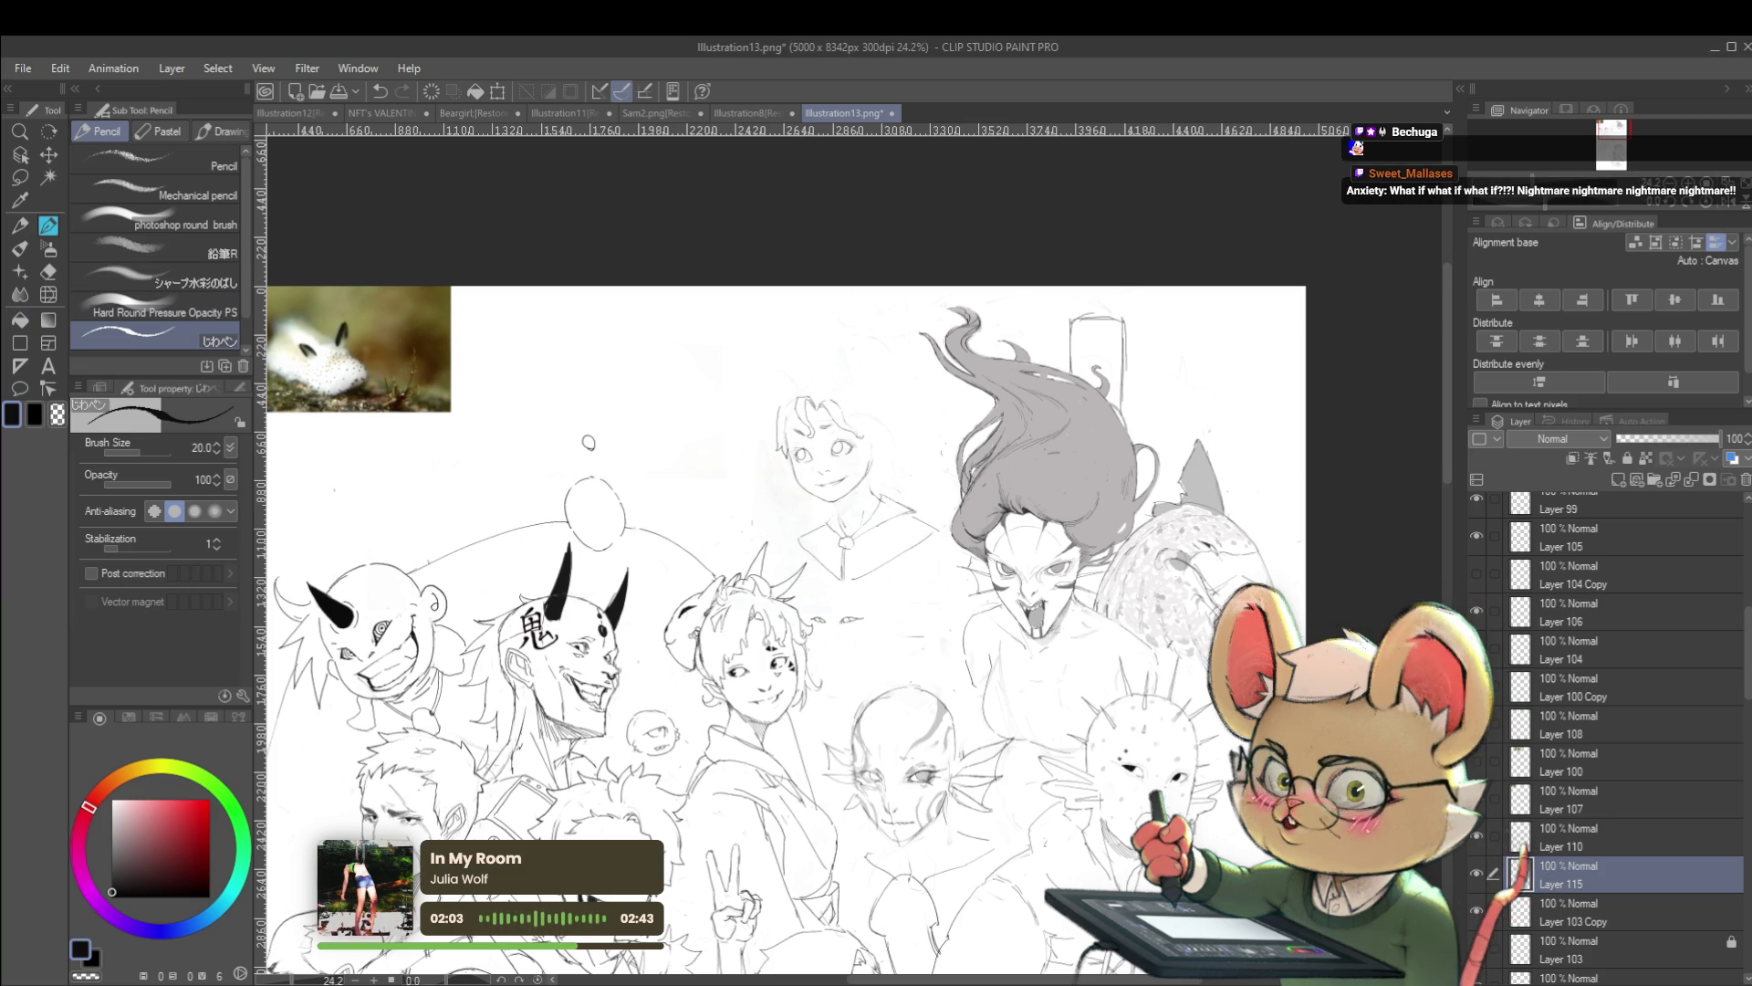
scroll(731, 342, "up", 3)
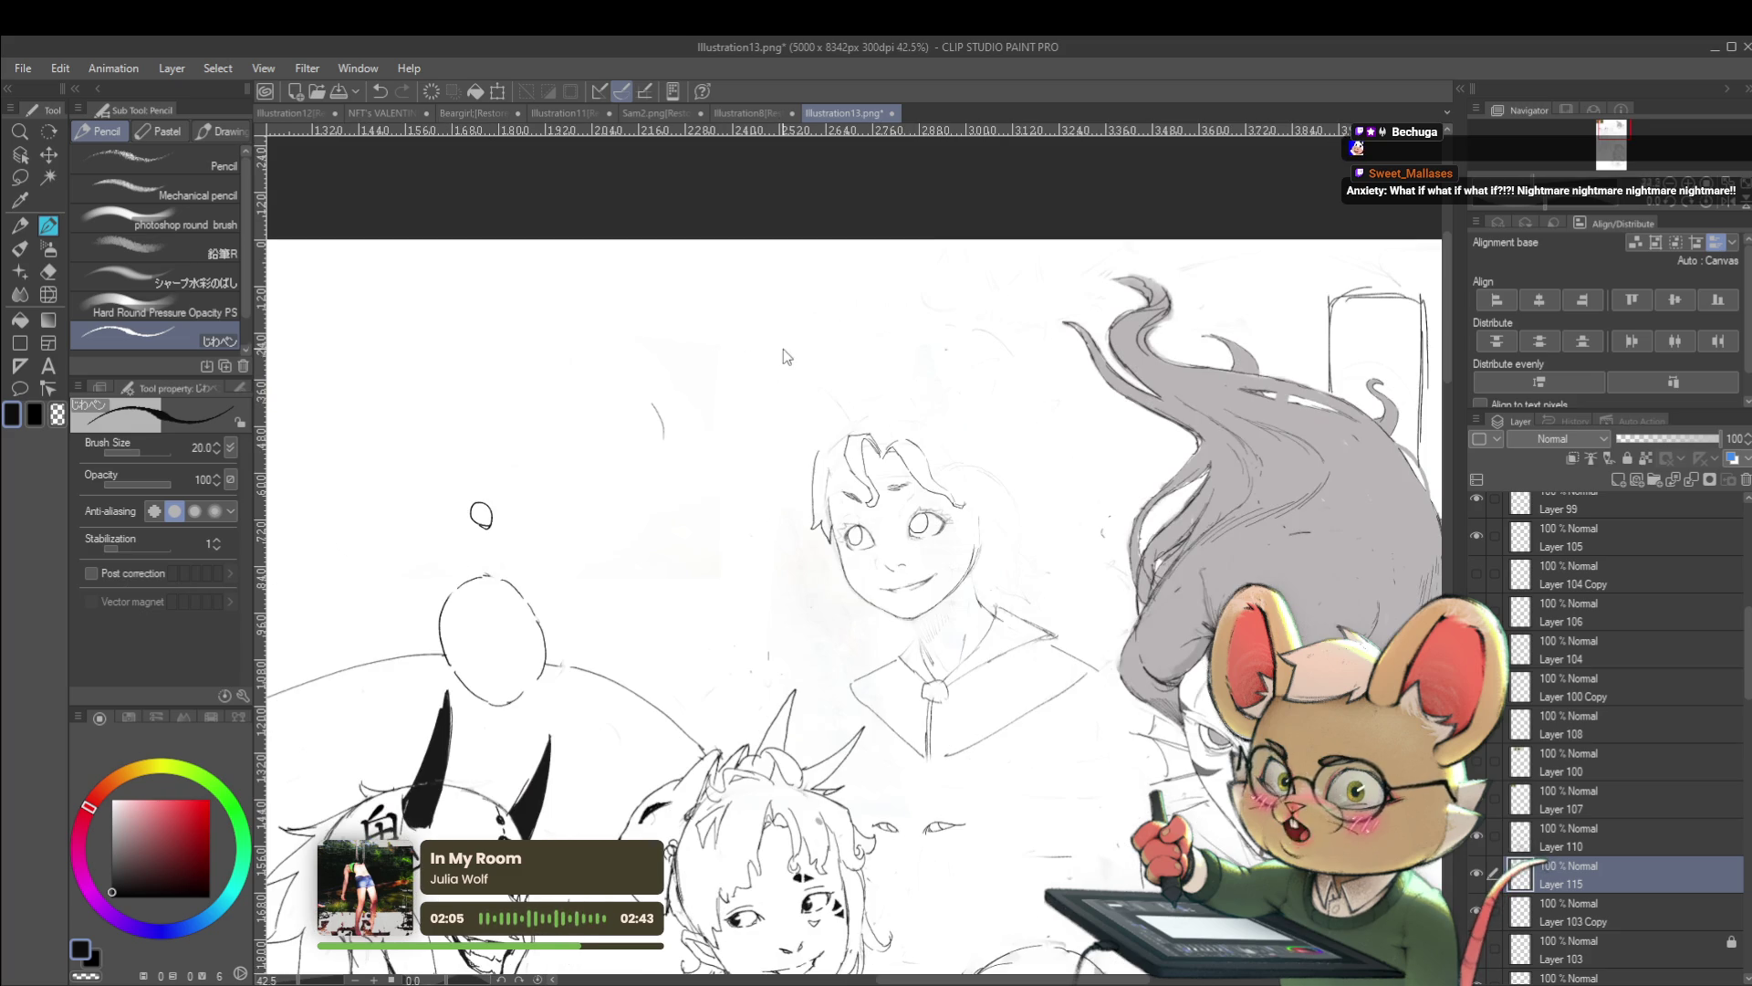
key("ctrl+v")
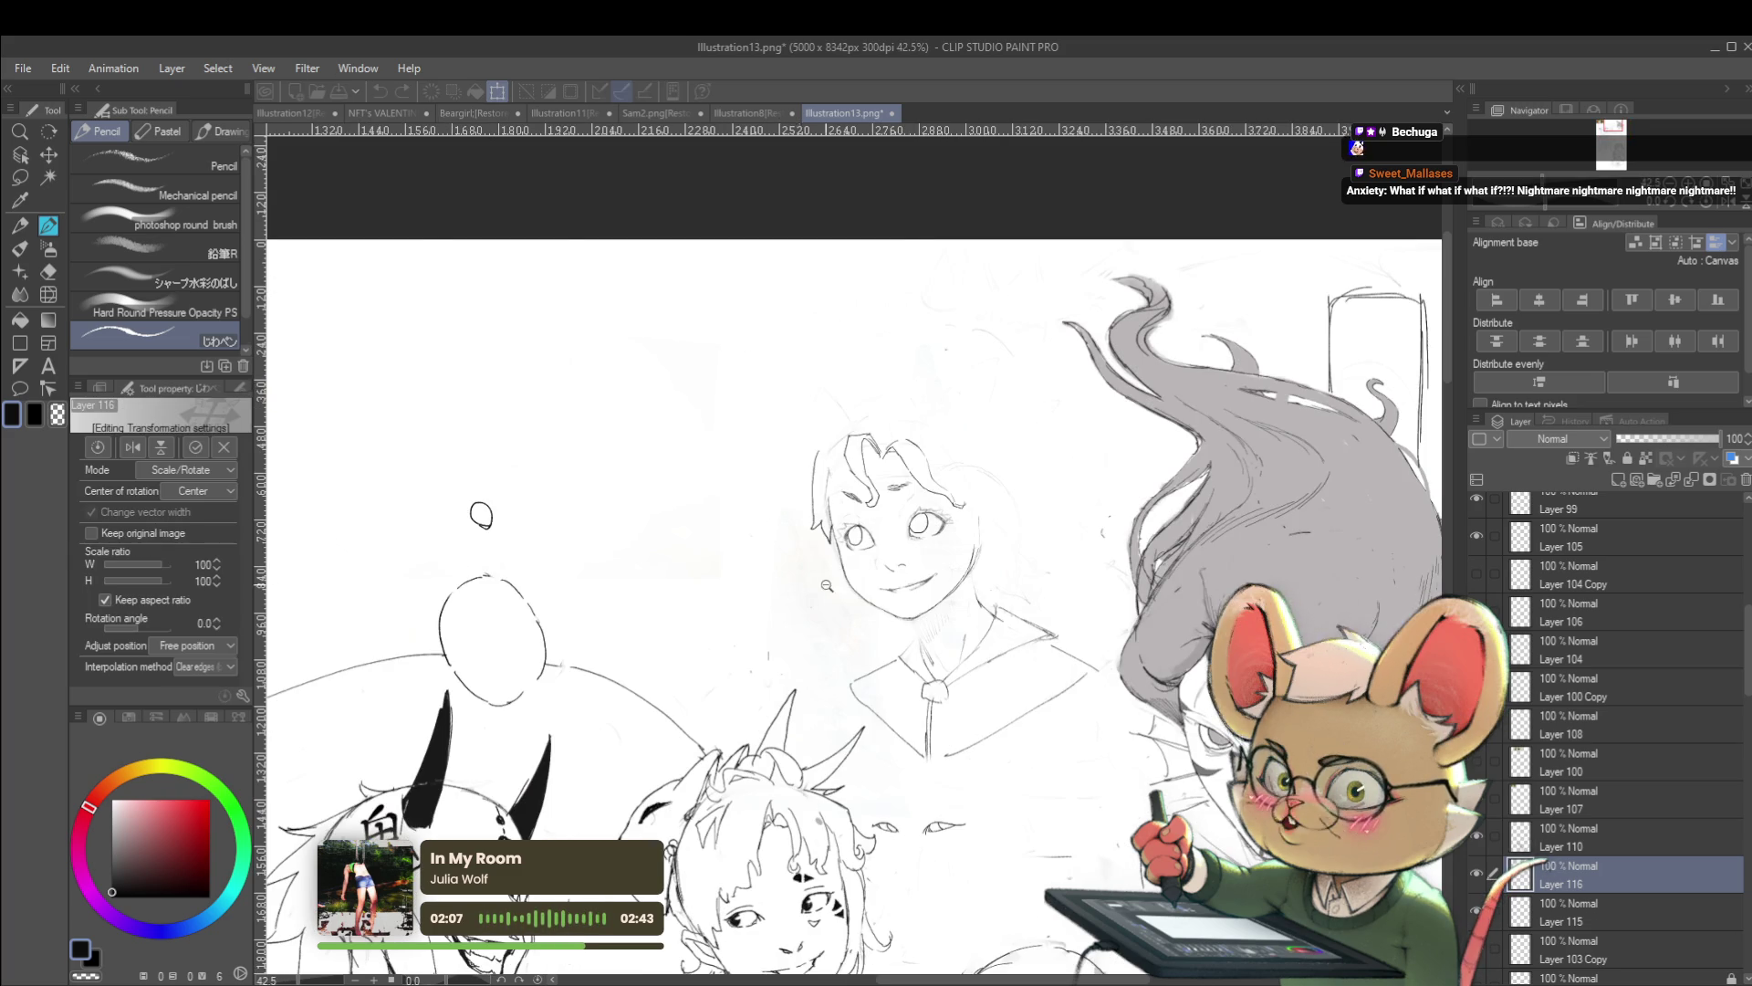
Try enlarging and moving the pasted cartoon, then revert to its original tiny size and confirm
scroll(790, 504, "up", 10)
scroll(790, 504, "down", 15)
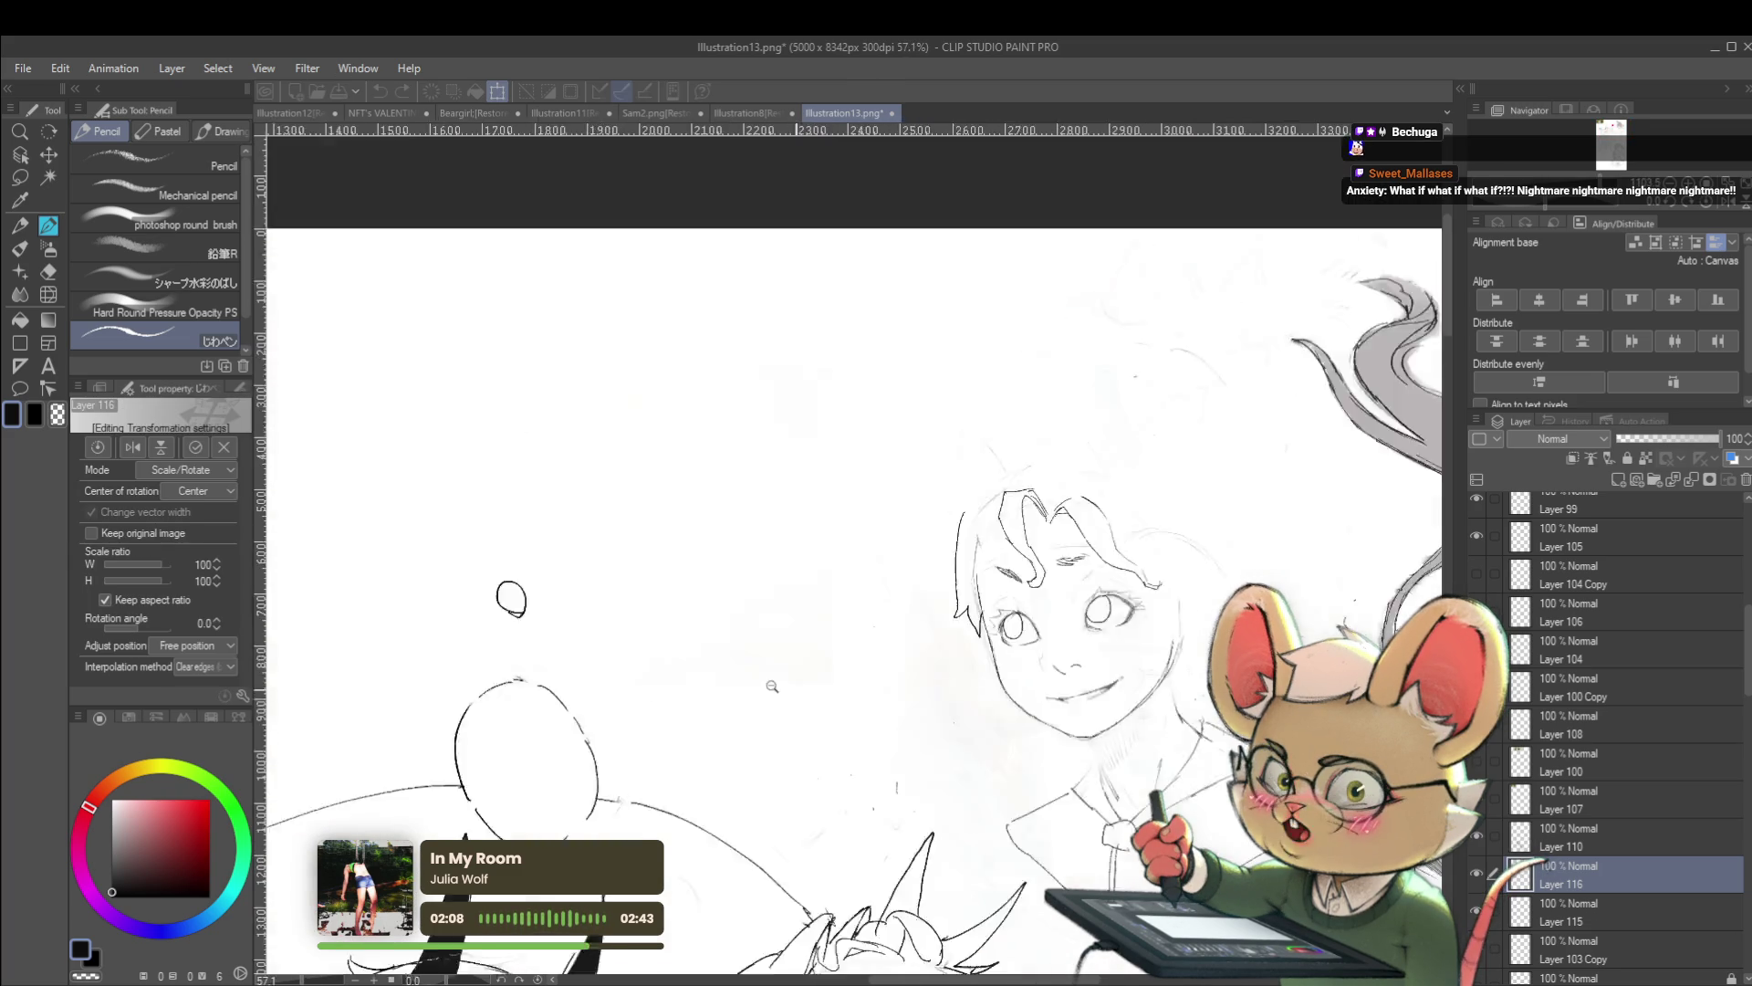
left_click_drag(772, 568, 1210, 598)
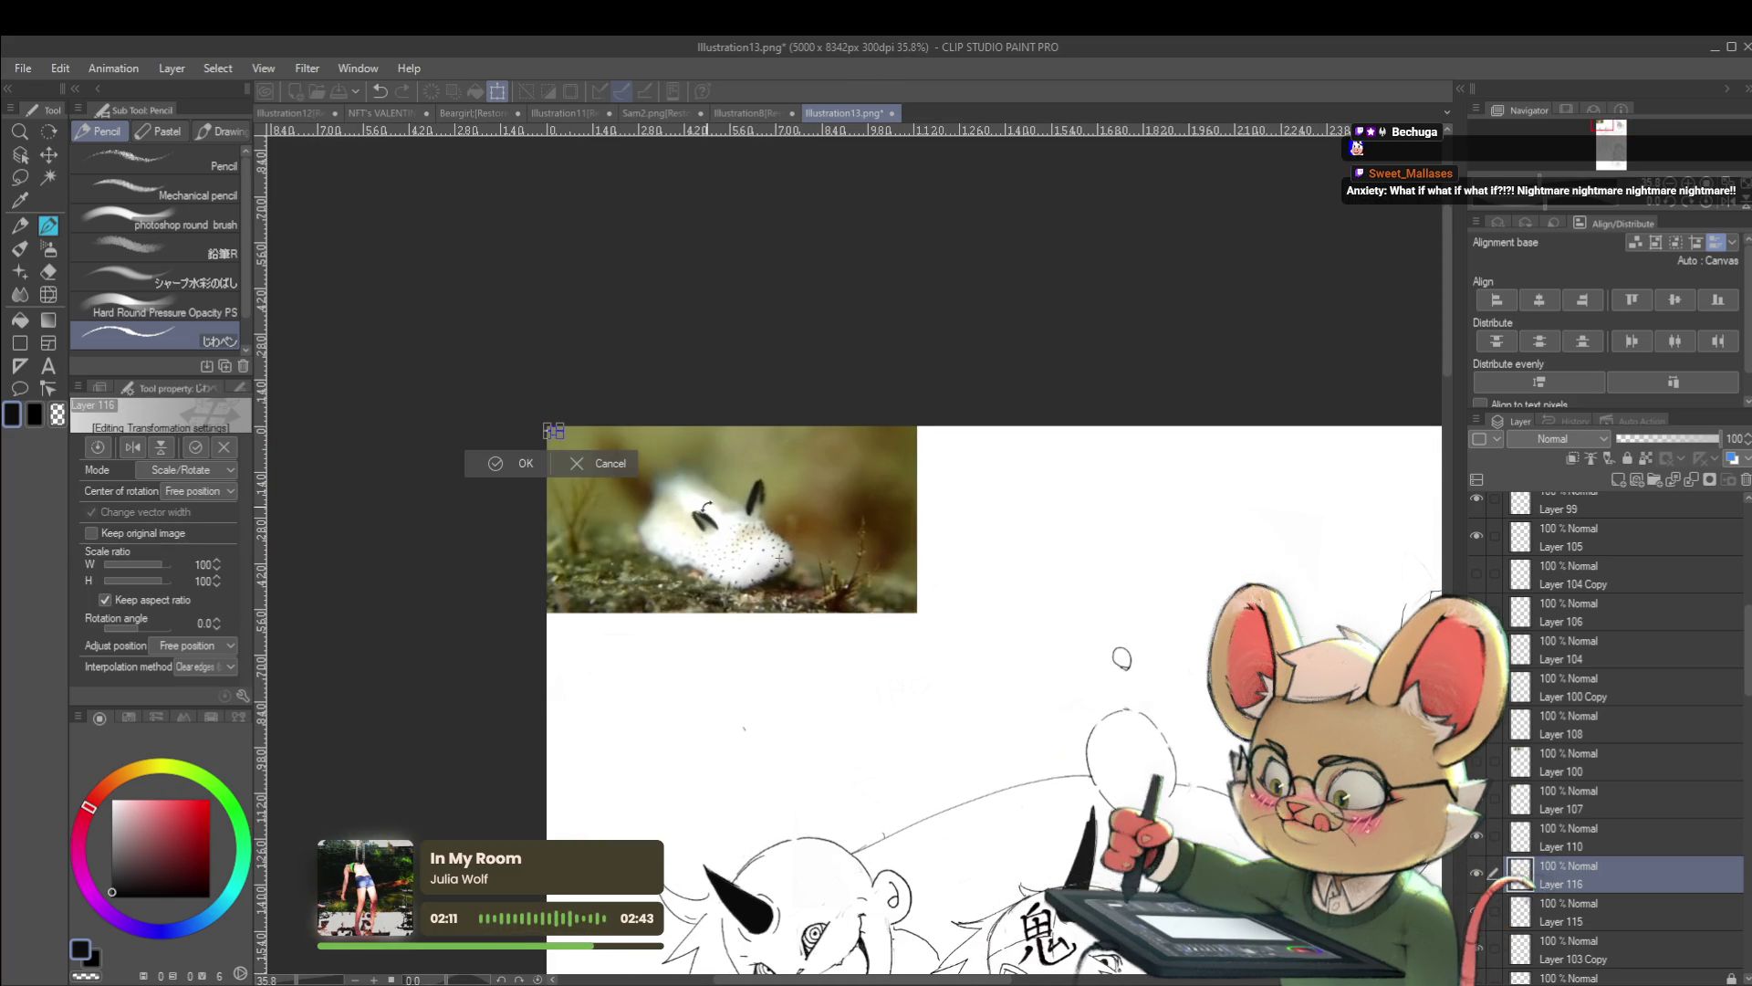
left_click_drag(554, 430, 867, 593)
left_click_drag(785, 547, 1140, 566)
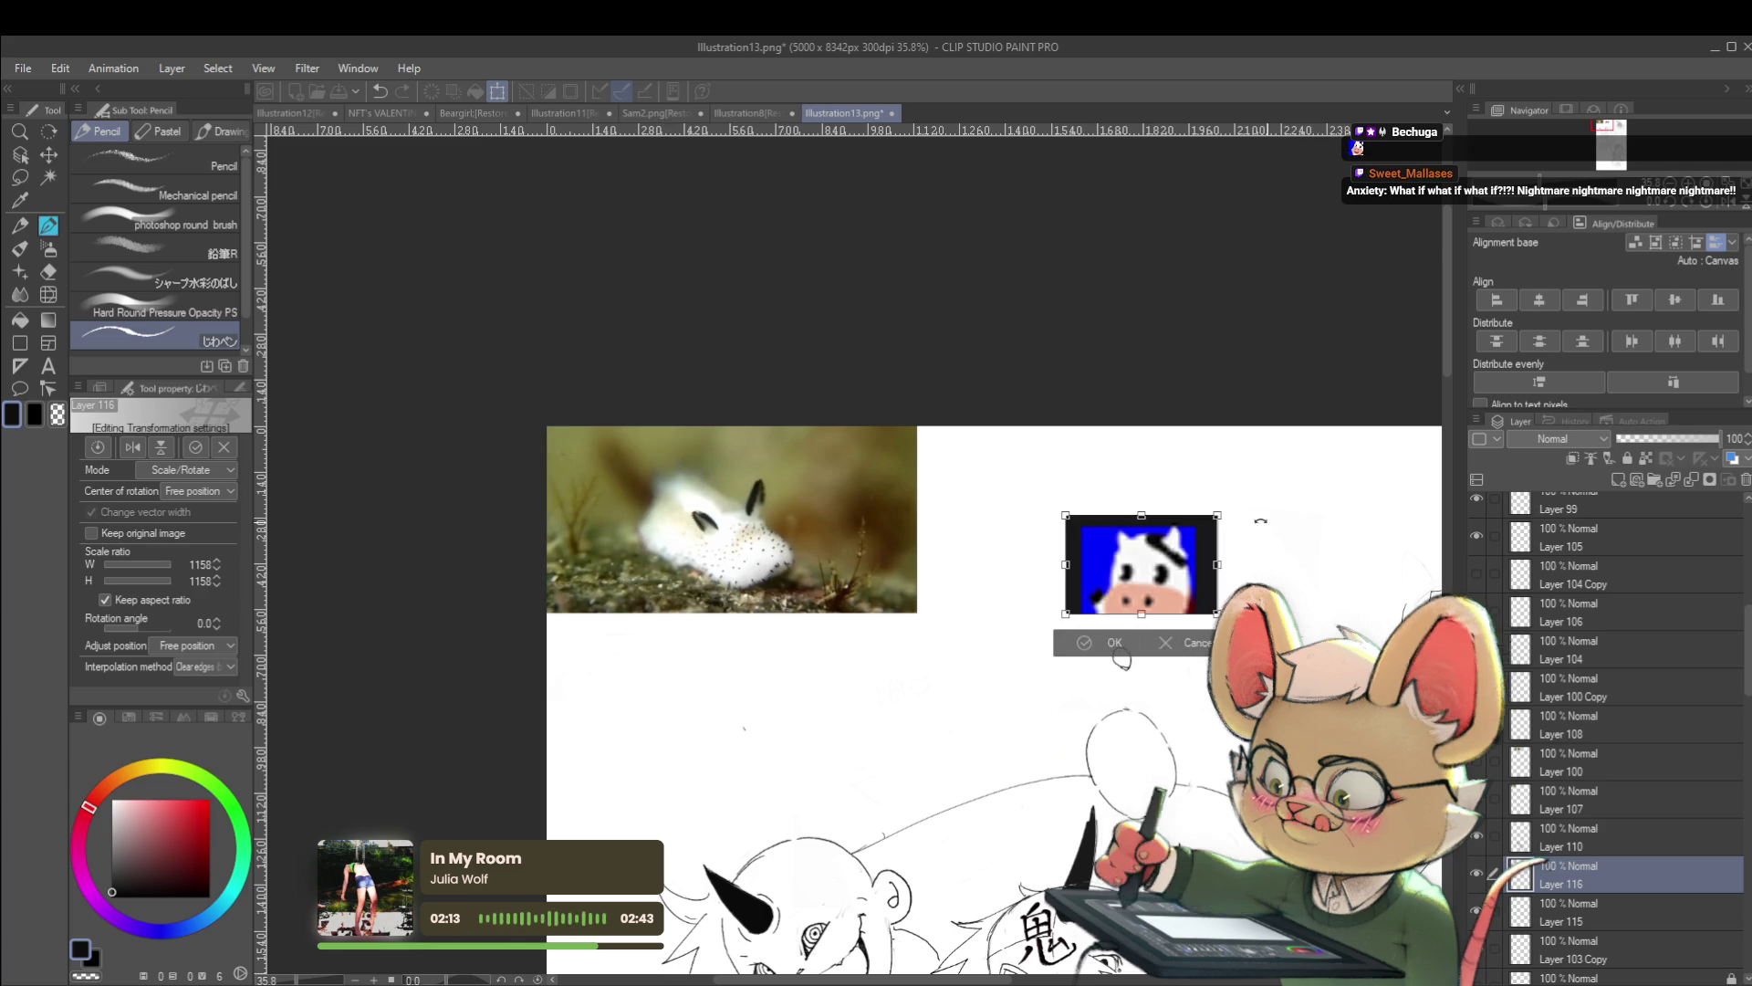
left_click_drag(1260, 569, 1021, 569)
key("ctrl+z")
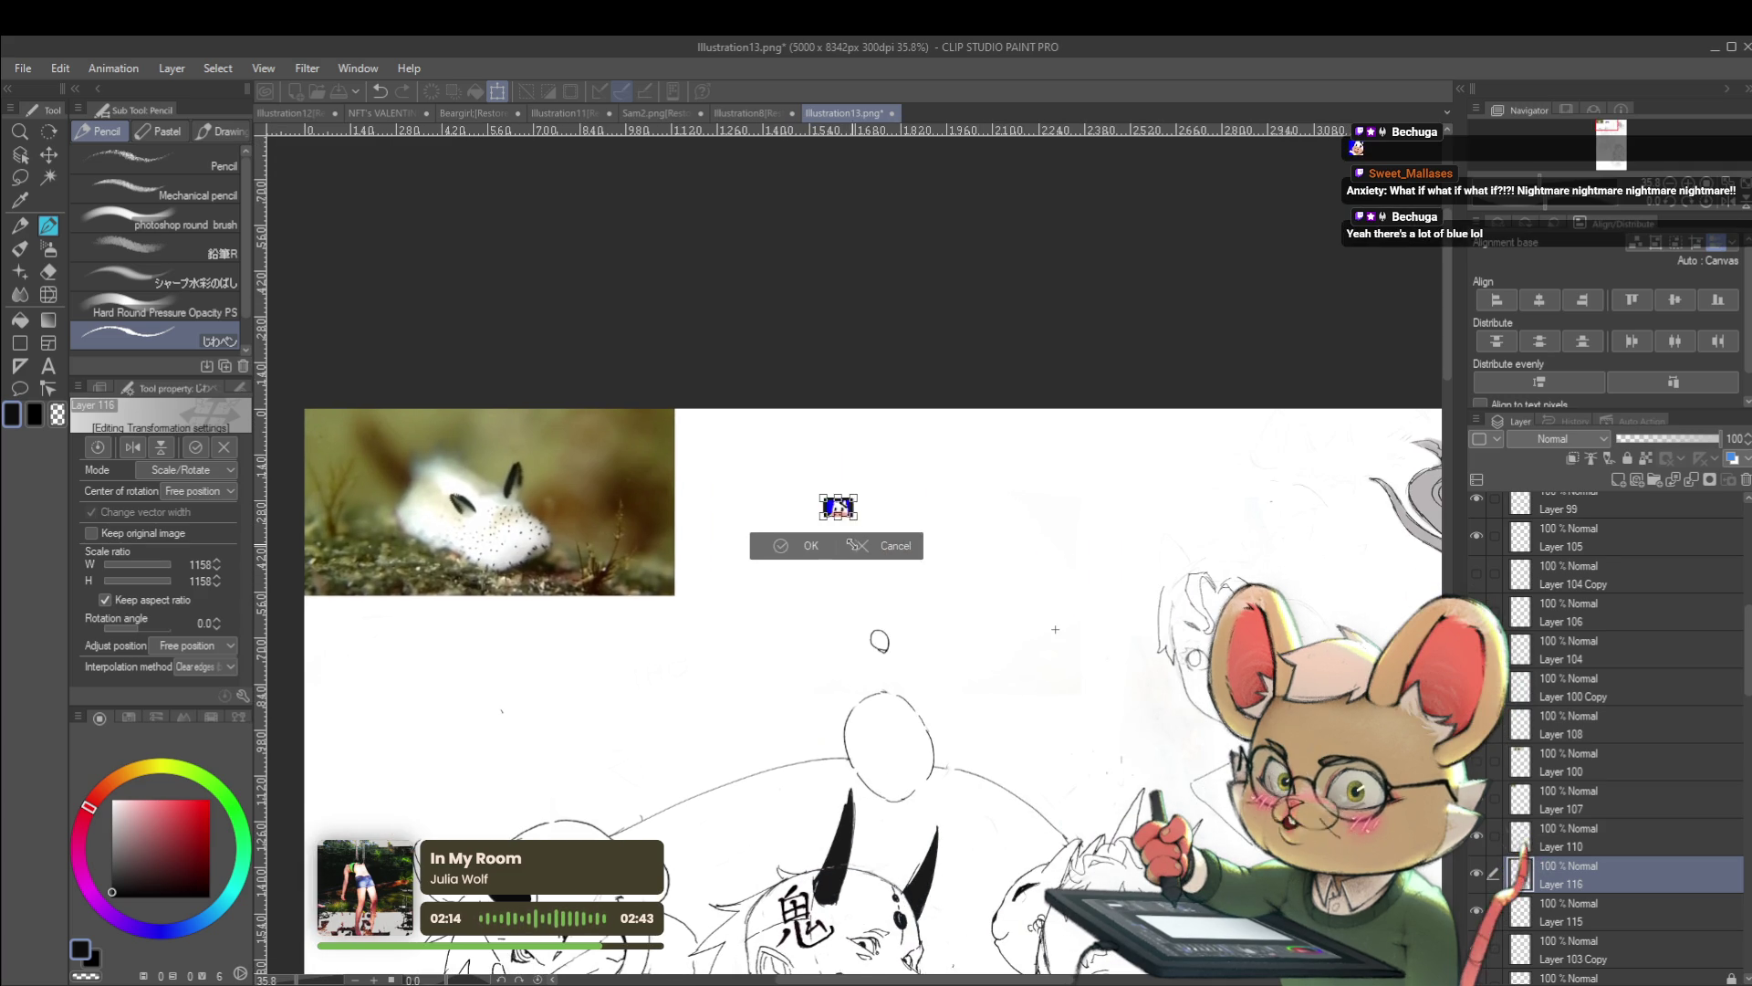
left_click(840, 542)
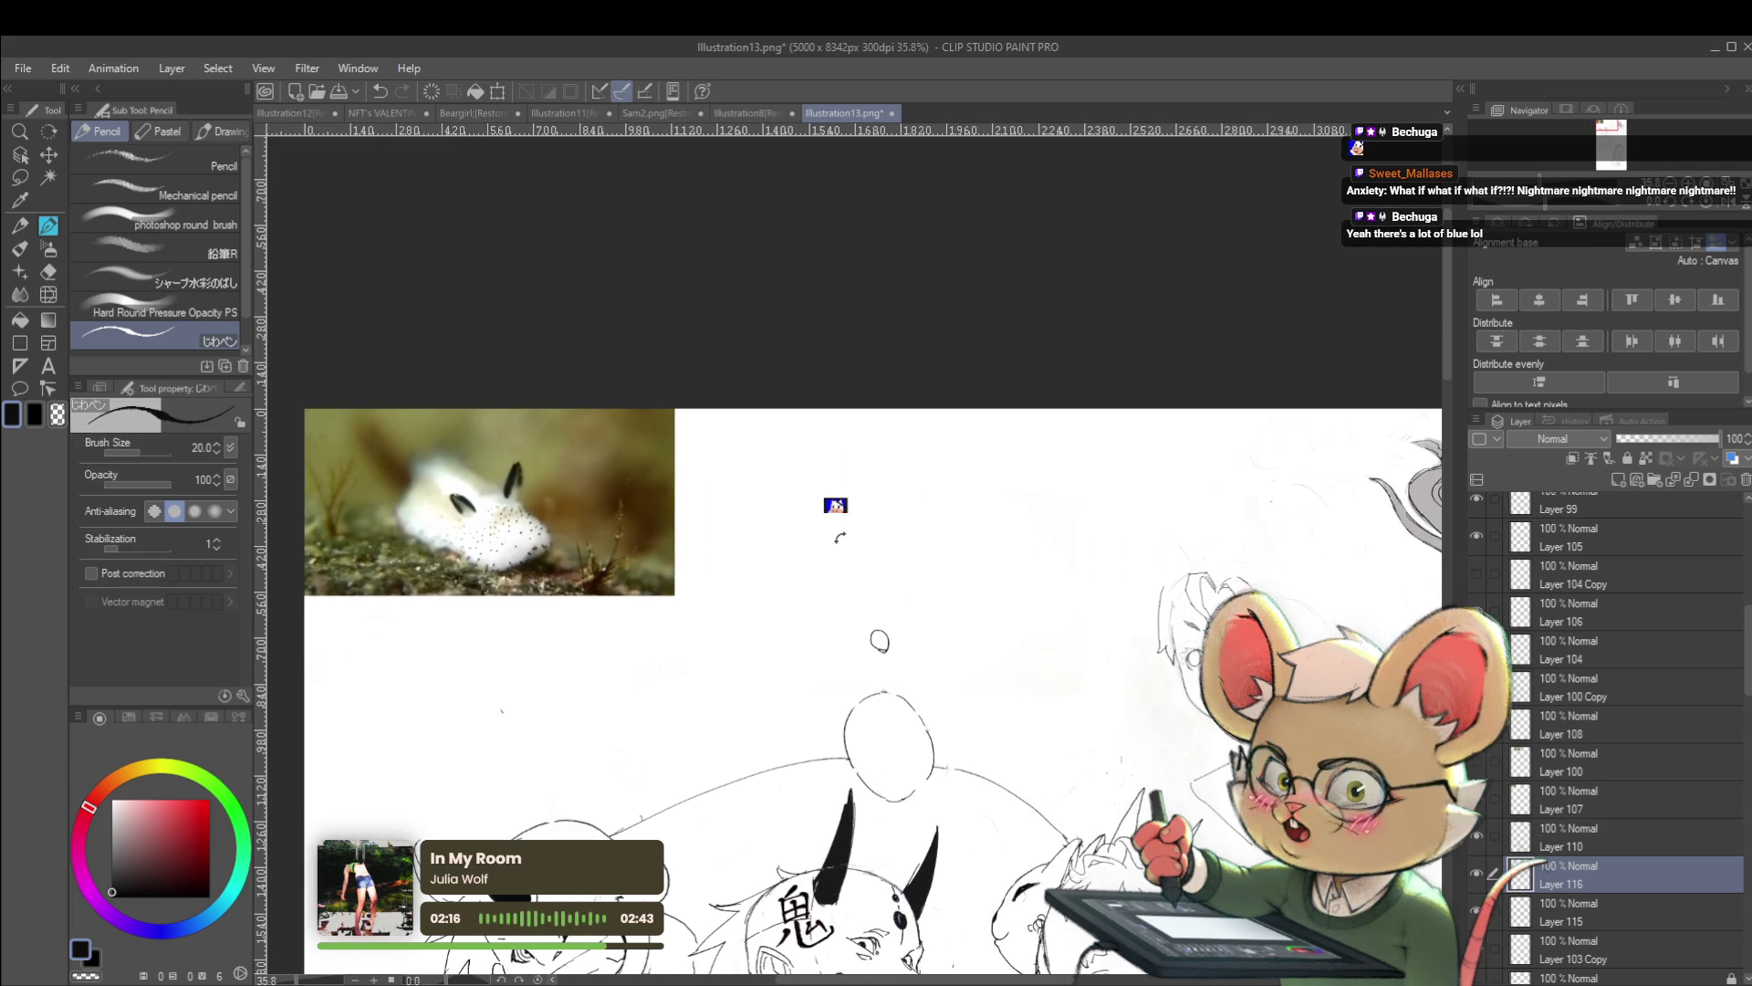
scroll(892, 485, "up", 3)
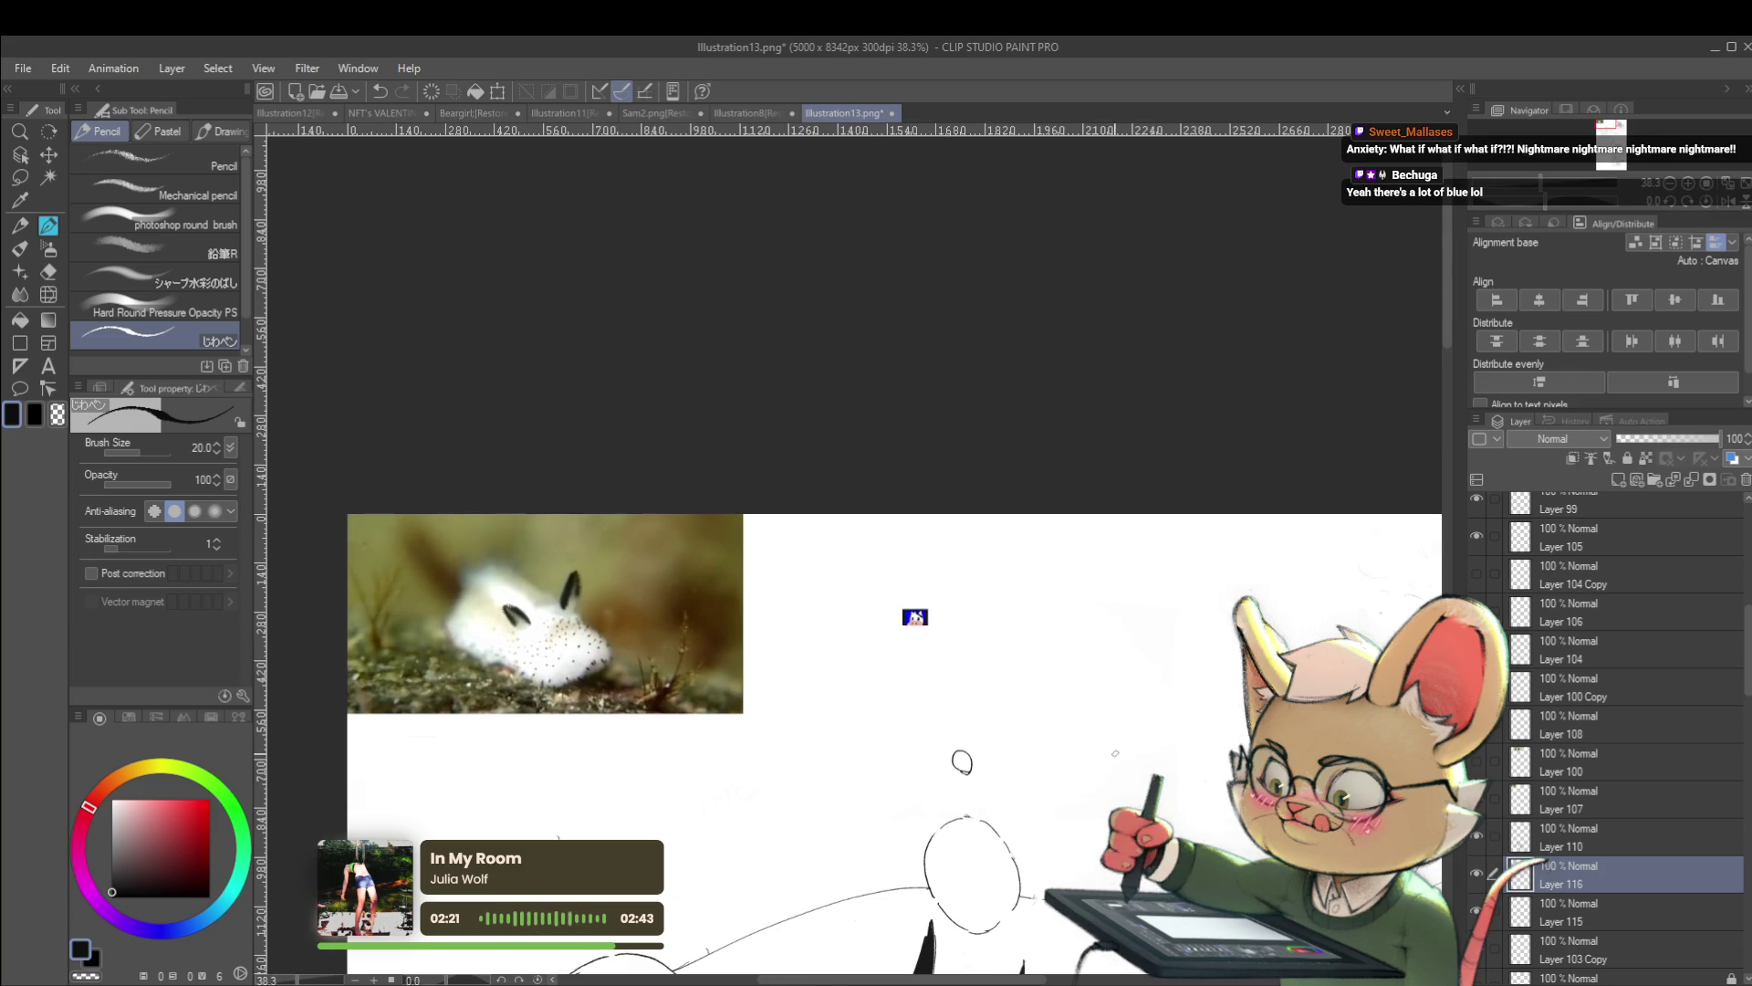
Zoom in on the Sonic doodle and draw its body arc and chin line
left_click_drag(1112, 789, 911, 618)
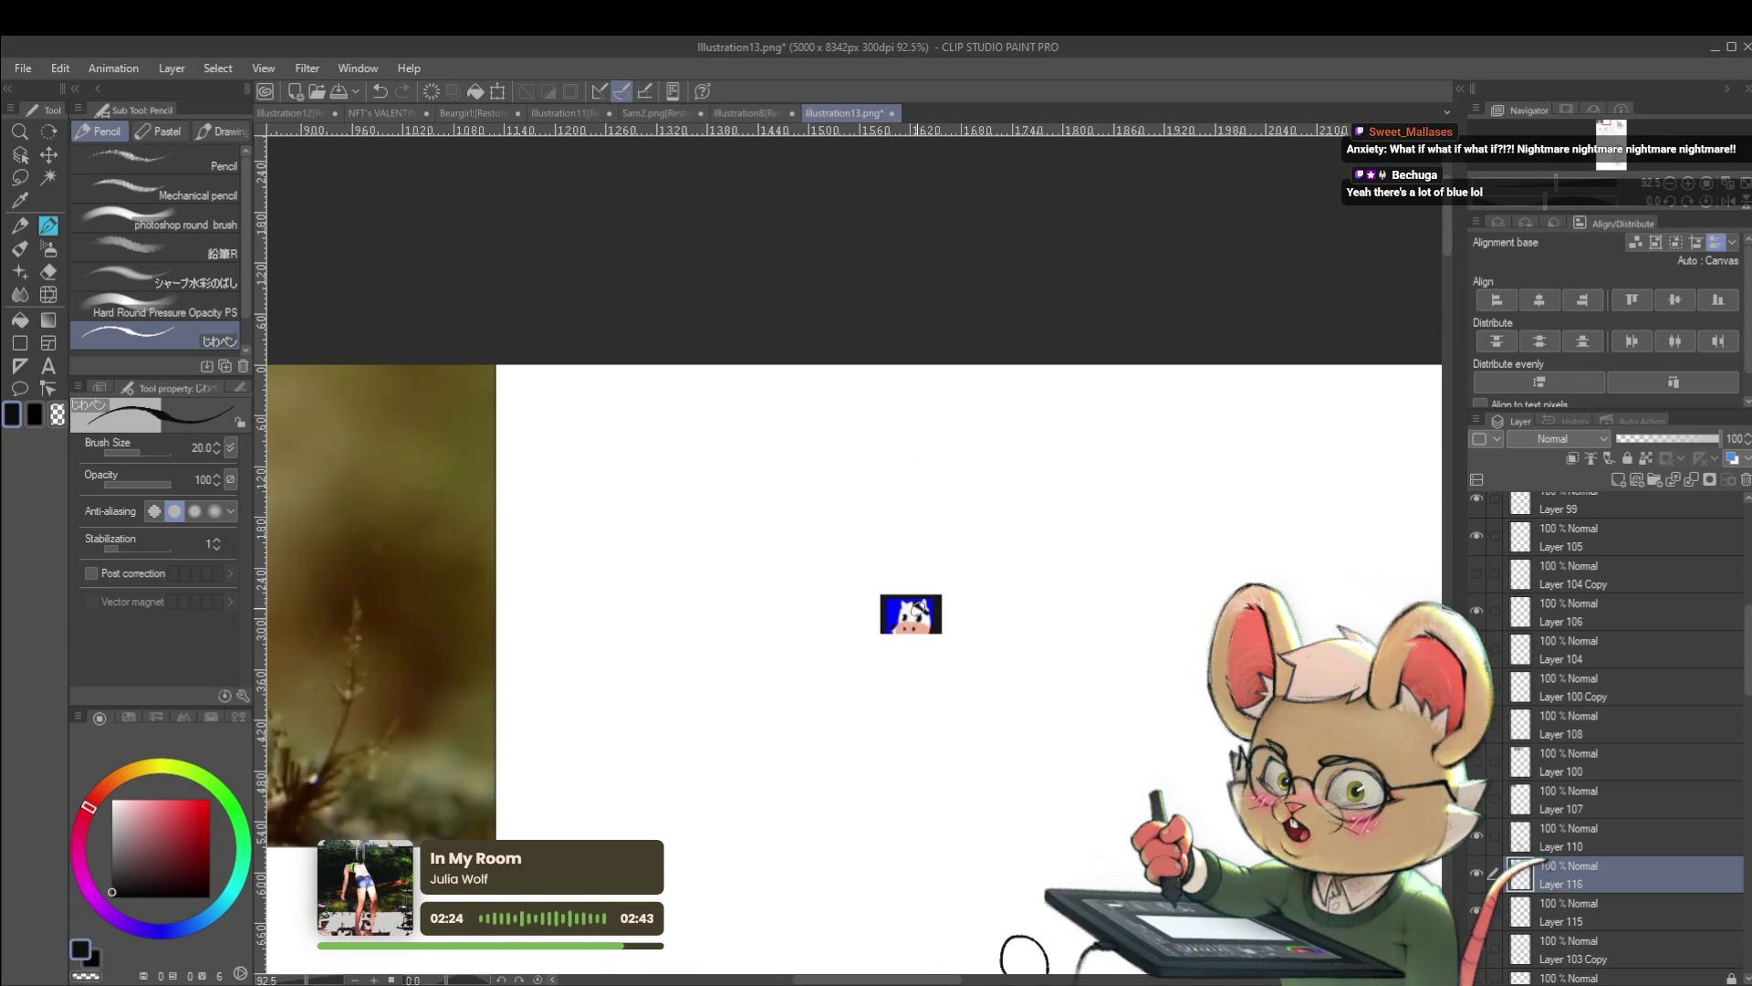
mouse_move(894, 600)
left_mouse_down()
mouse_move(934, 584)
mouse_move(972, 633)
left_mouse_up()
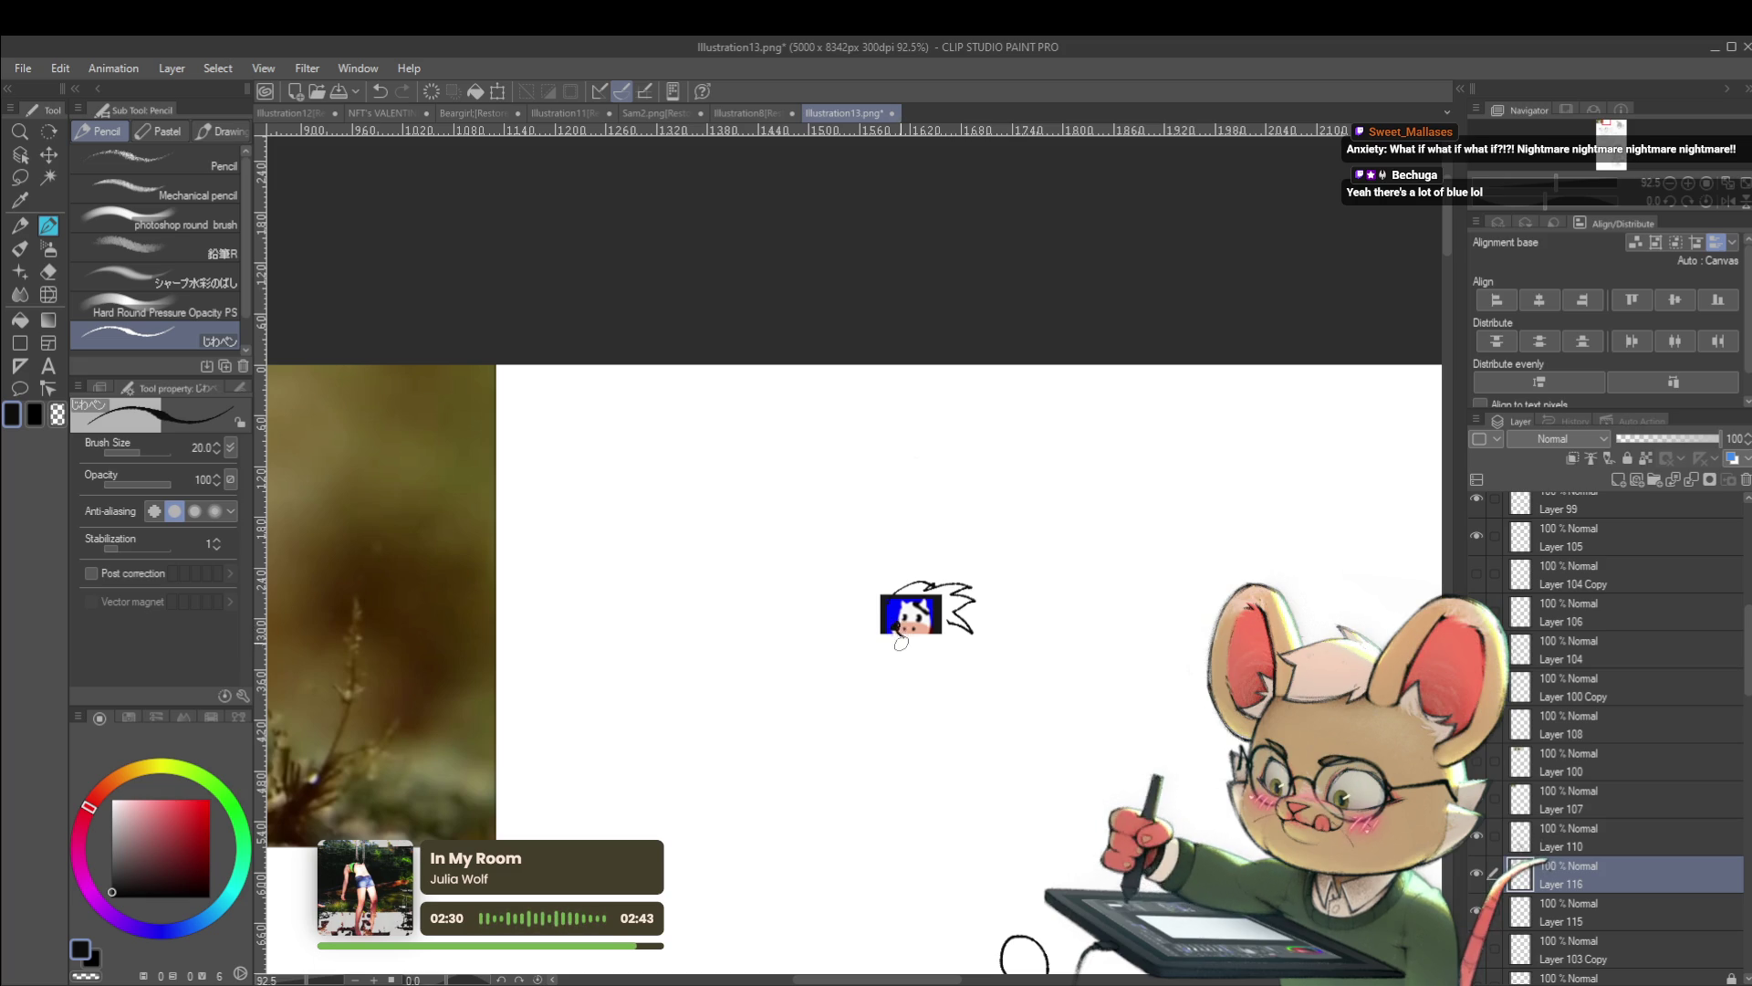
mouse_move(894, 648)
left_mouse_down()
mouse_move(933, 646)
mouse_move(890, 683)
mouse_move(940, 655)
left_mouse_up()
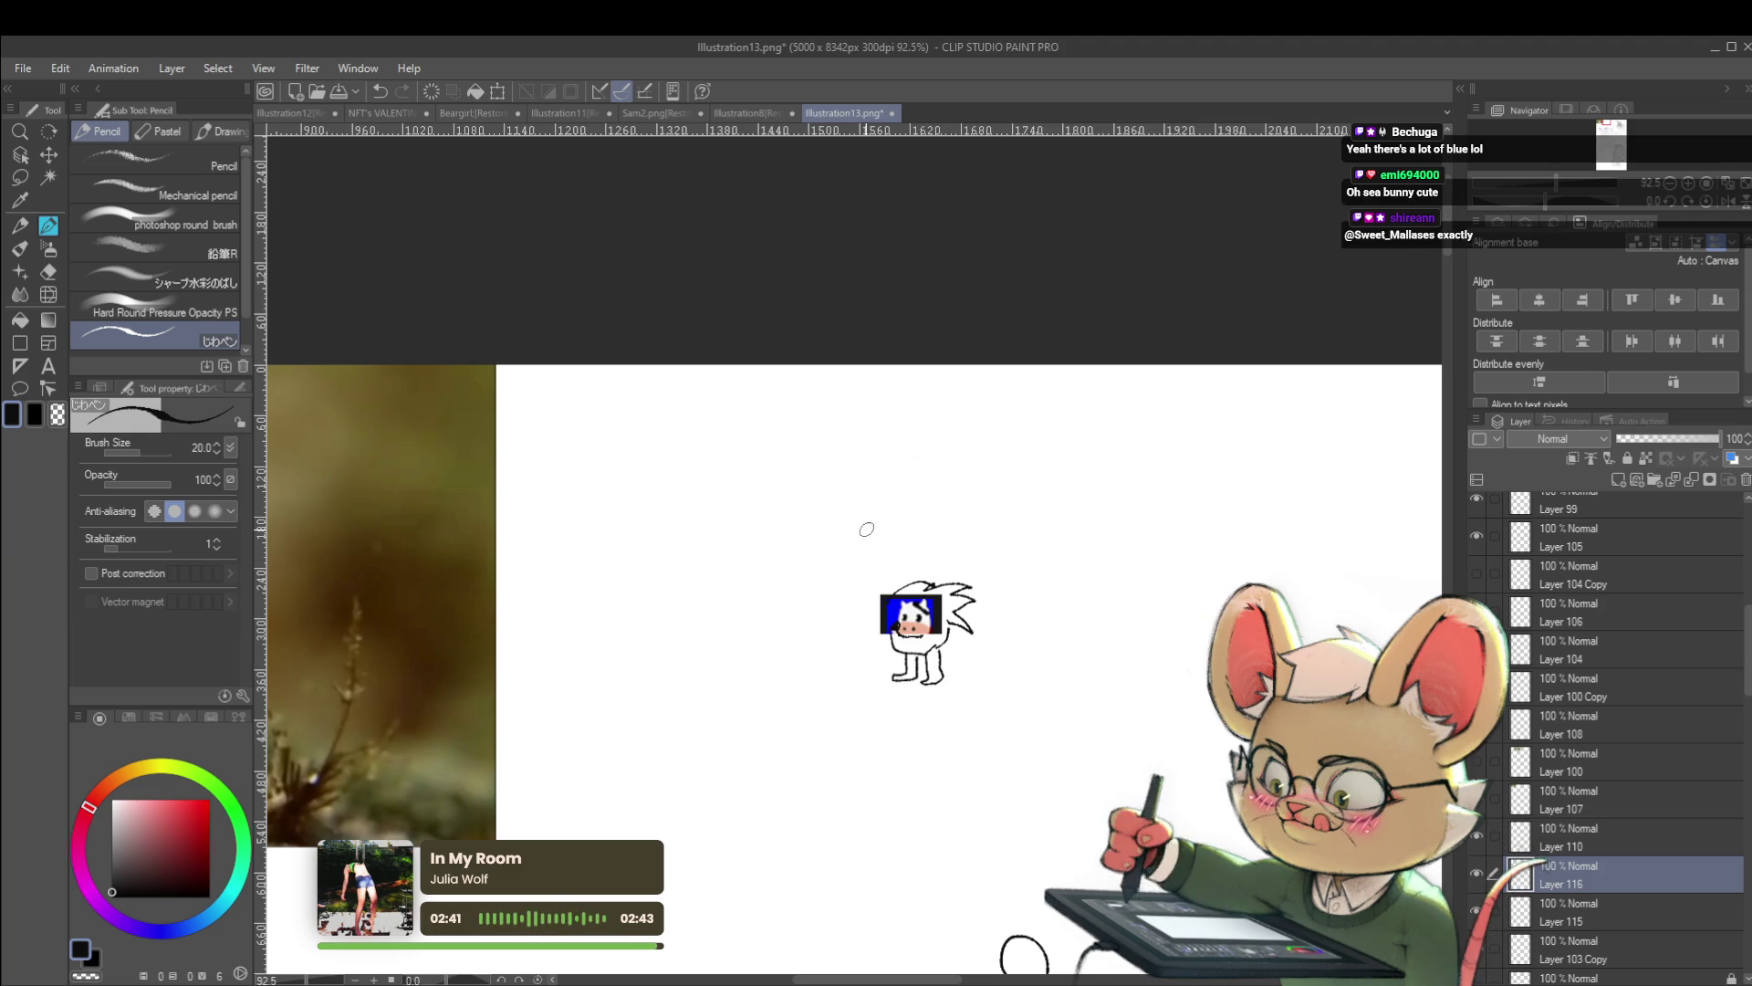
Sketch an oval speech bubble beside the doodle and letter 'Gotta Go Fast!' inside
mouse_move(861, 572)
left_mouse_down()
mouse_move(696, 626)
mouse_move(815, 600)
left_mouse_up()
mouse_move(762, 494)
left_mouse_down()
mouse_move(765, 516)
mouse_move(787, 517)
left_mouse_up()
mouse_move(781, 502)
left_mouse_down()
mouse_move(817, 504)
mouse_move(754, 552)
mouse_move(722, 609)
mouse_move(741, 588)
mouse_move(767, 615)
left_mouse_up()
left_click_drag(779, 585, 792, 607)
scroll(618, 529, "down", 5)
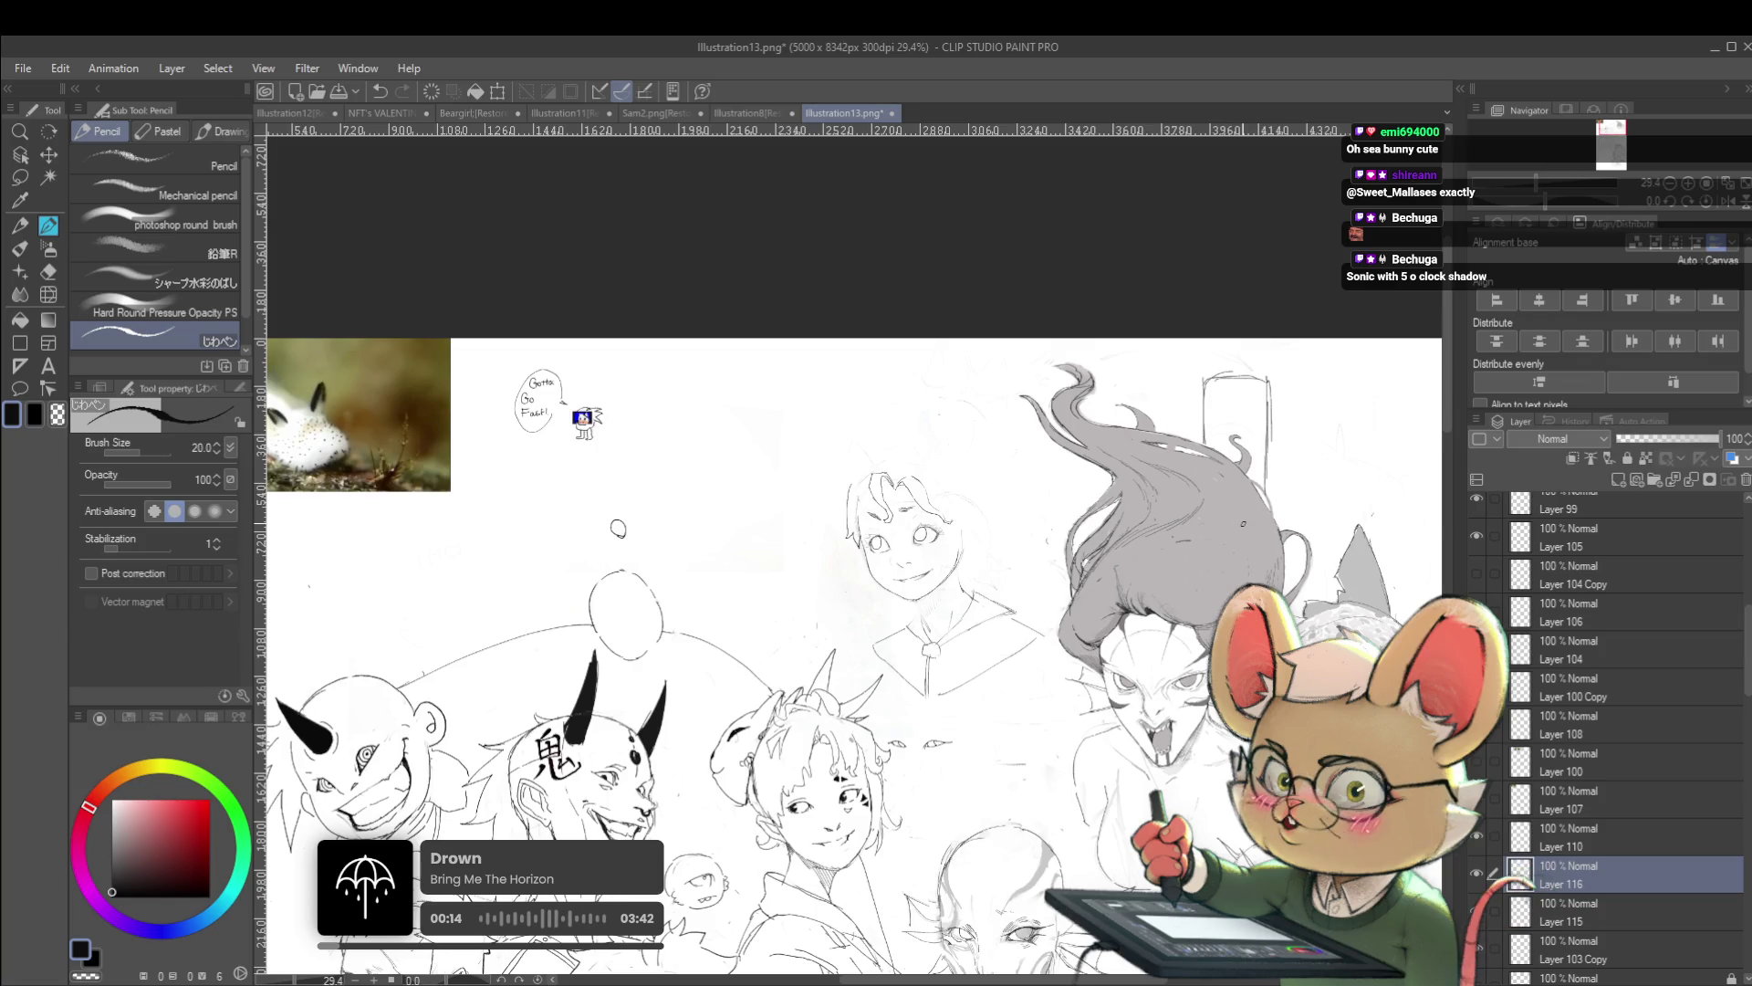
Mirror the view with H and pencil an arrow pointing at the schoolgirl's face
key("h")
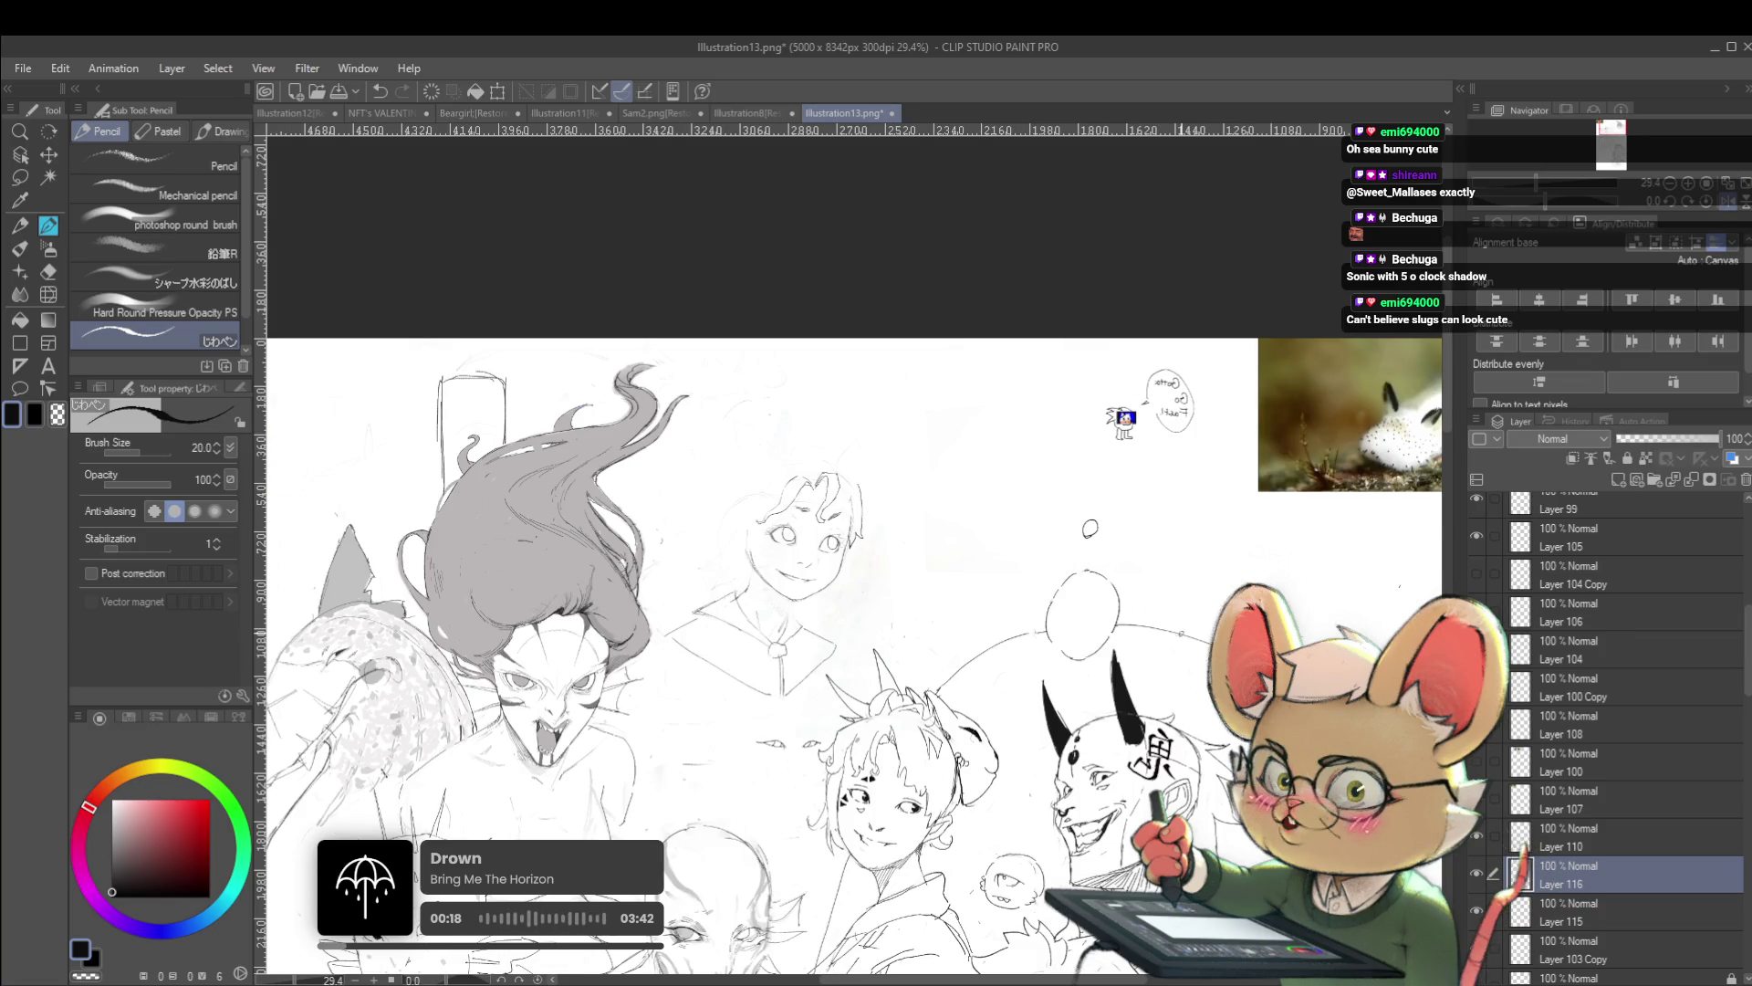
mouse_move(929, 449)
left_mouse_down()
mouse_move(871, 480)
mouse_move(887, 480)
left_mouse_up()
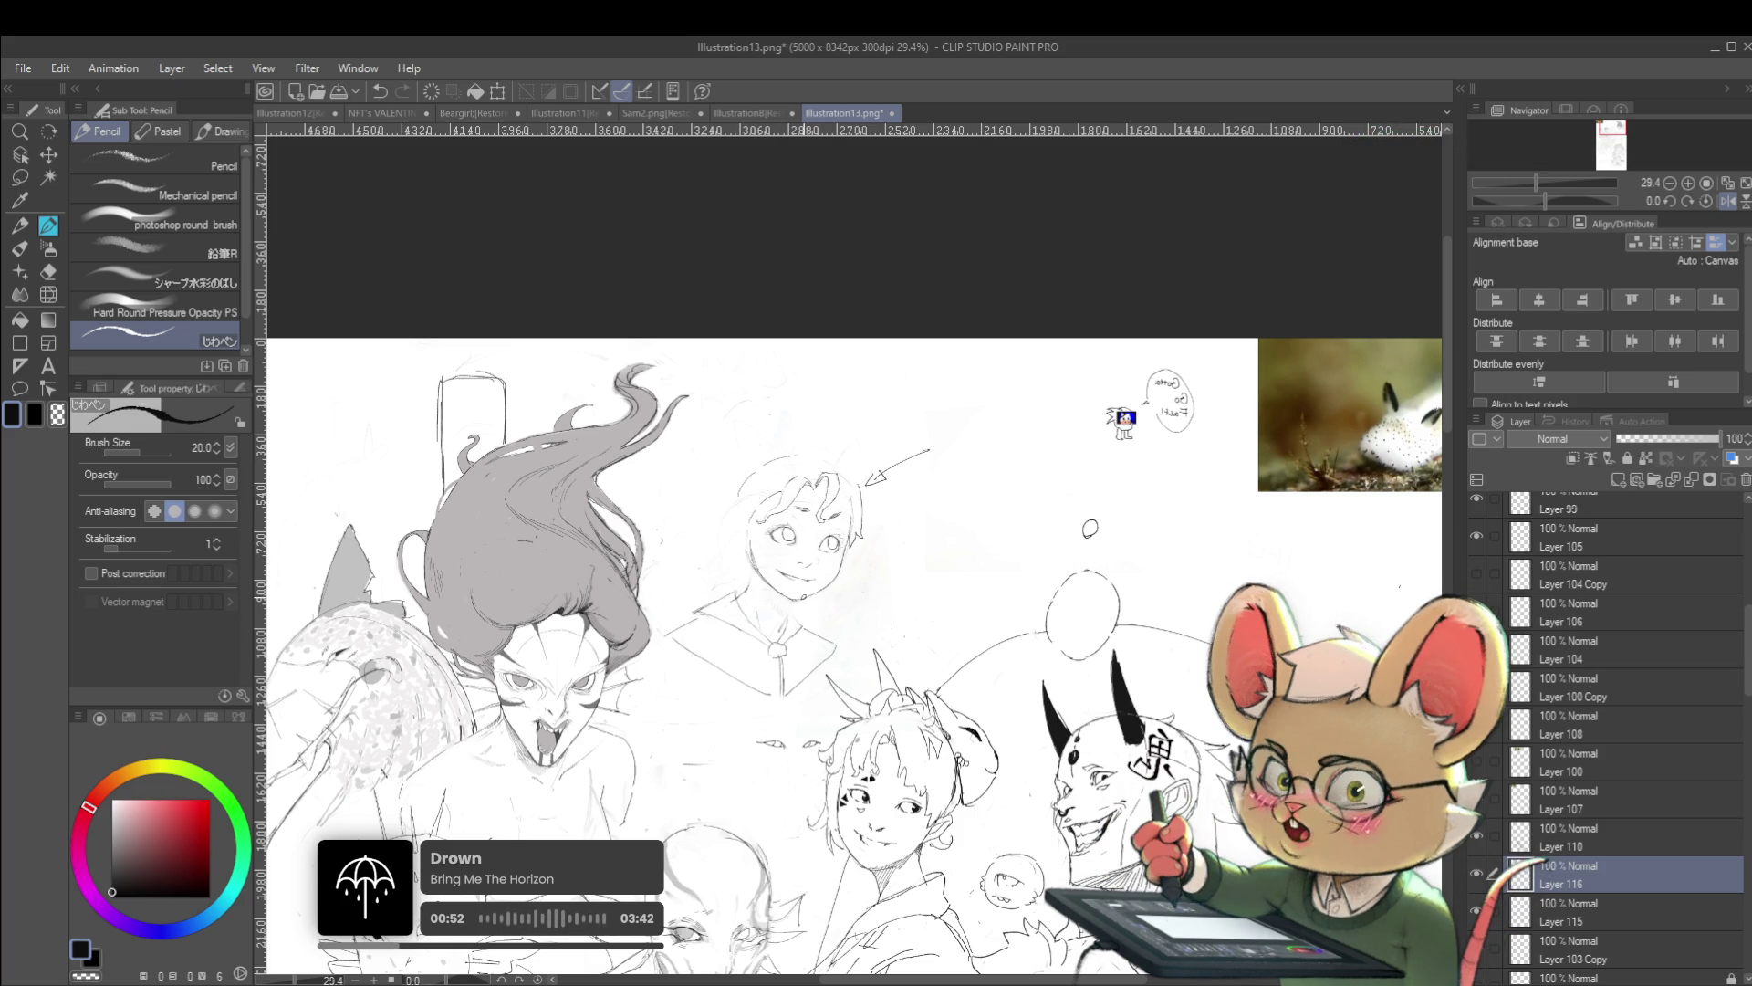
mouse_move(873, 656)
left_mouse_down()
mouse_move(927, 554)
mouse_move(784, 675)
left_mouse_up()
scroll(1050, 447, "up", 6)
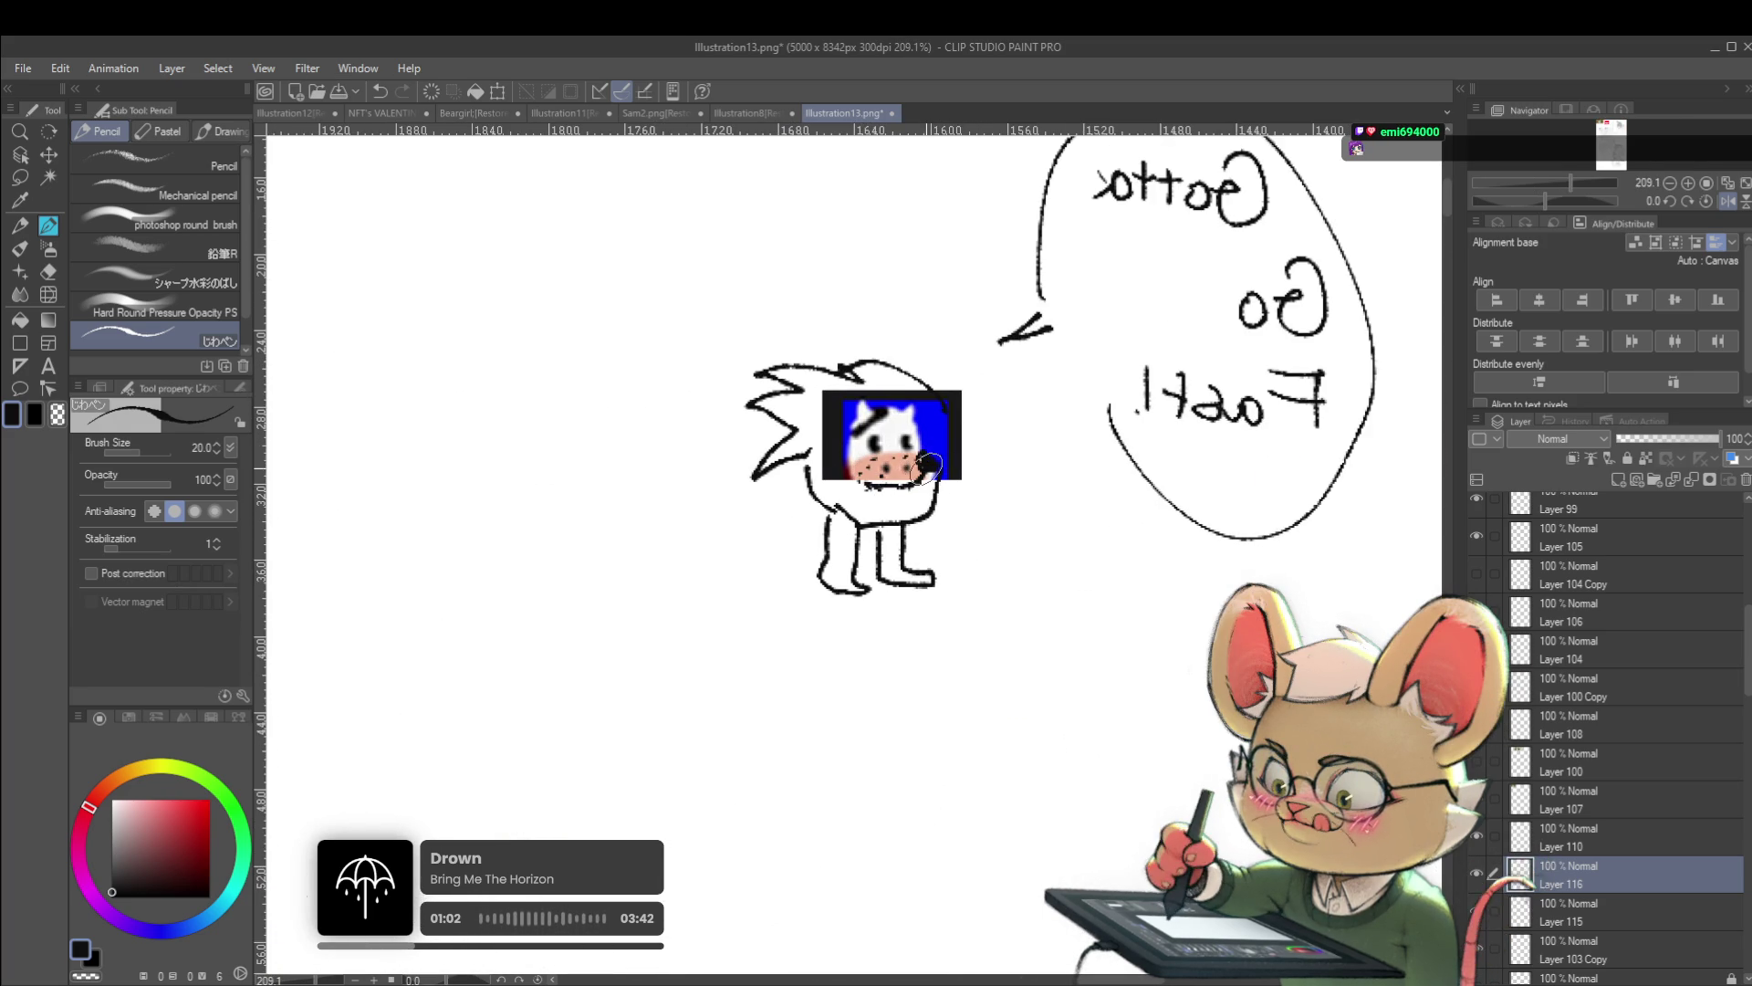
Unflip the canvas view in the Navigator and recentre the illustration
scroll(929, 463, "down", 5)
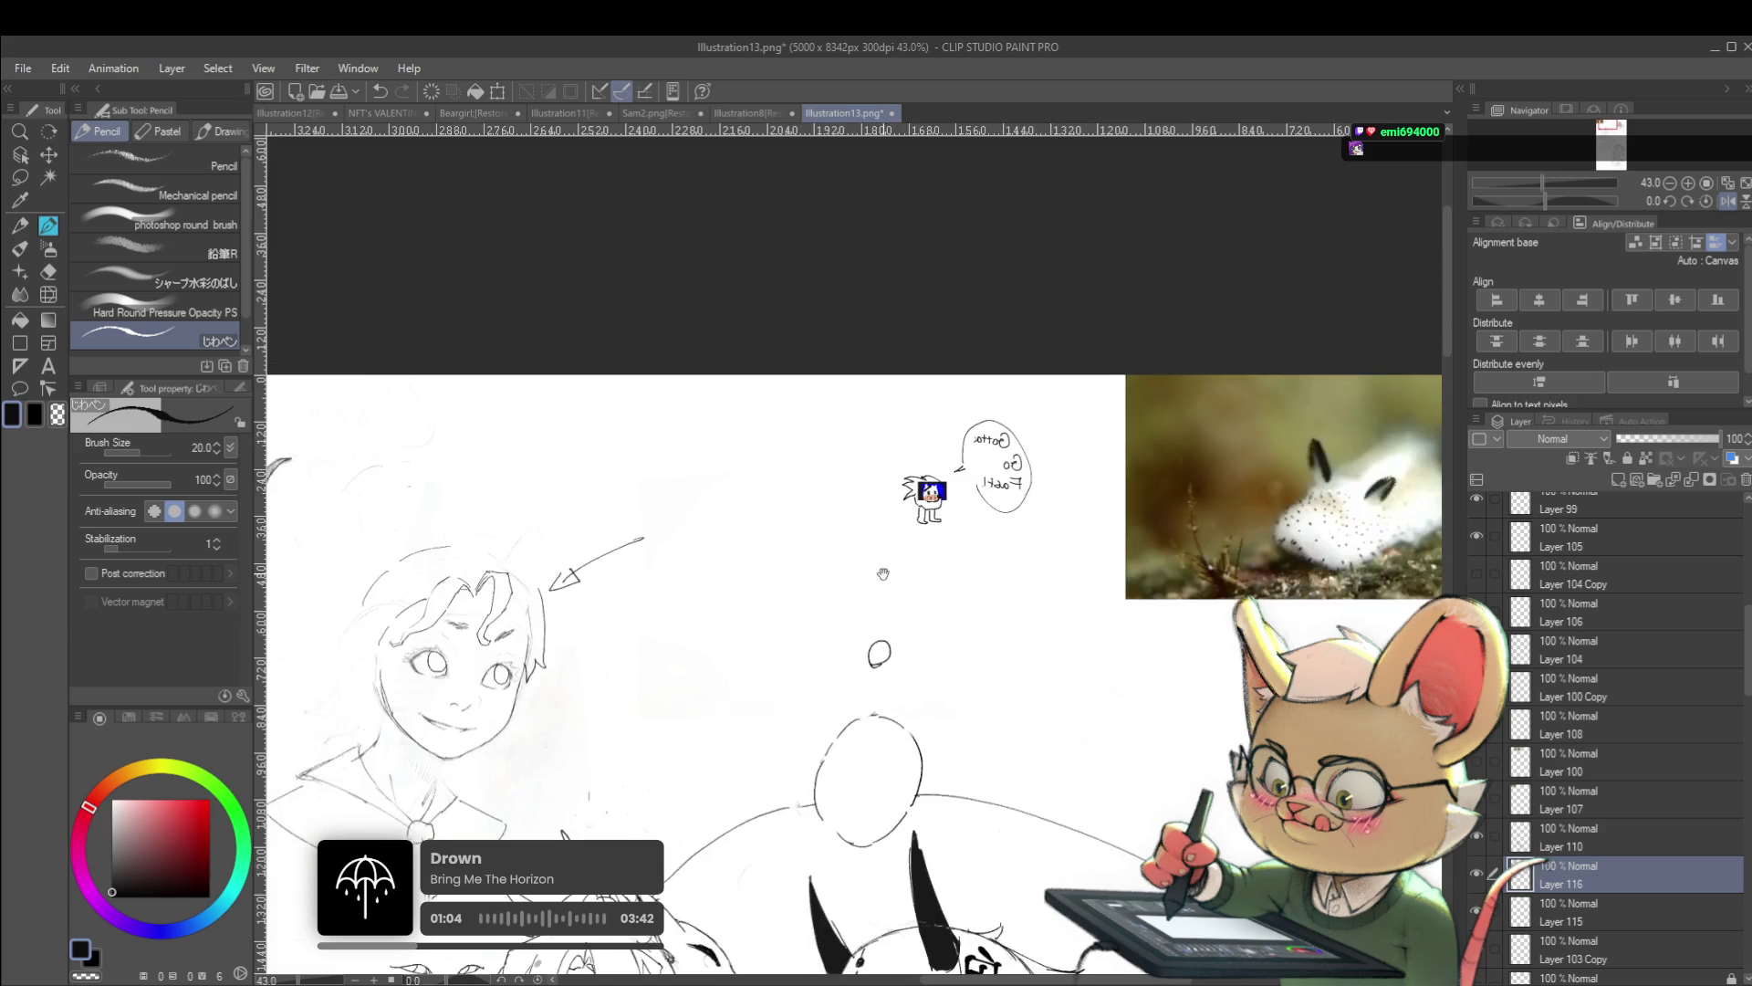
scroll(891, 571, "down", 3)
left_click(1727, 201)
left_click_drag(1132, 588, 1154, 566)
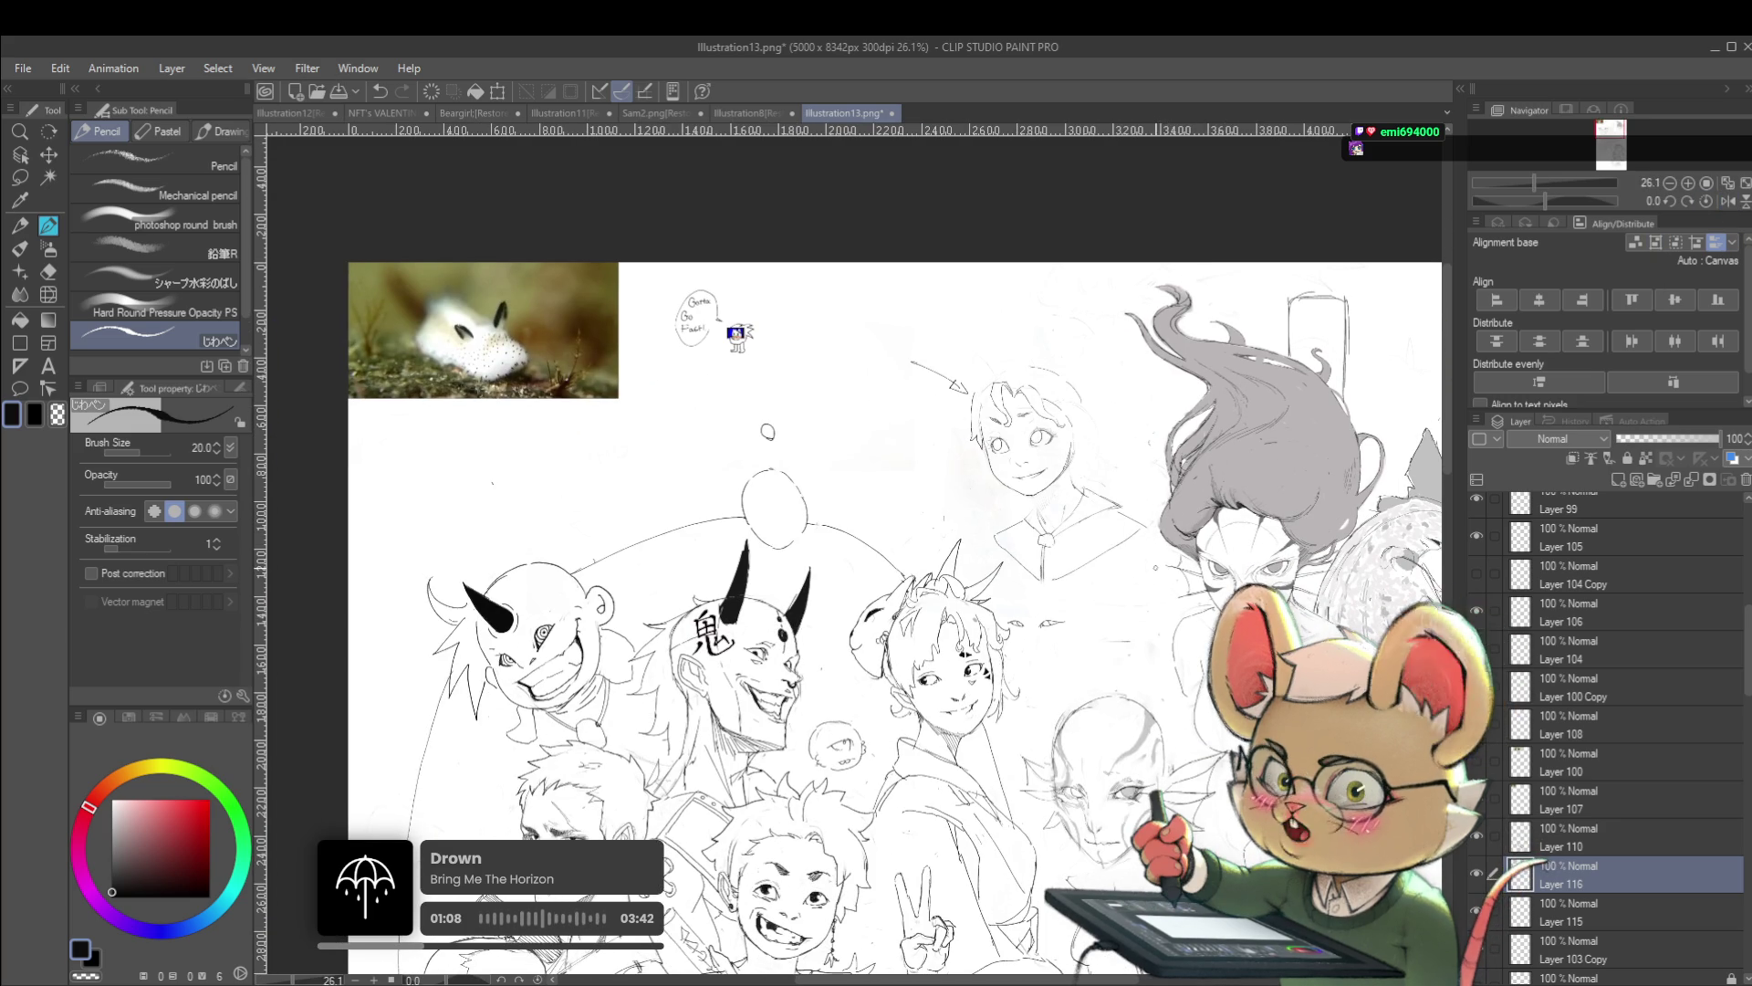
Pencil a new top and left outline for the schoolgirl's head, then zoom back out
scroll(1102, 394, "up", 3)
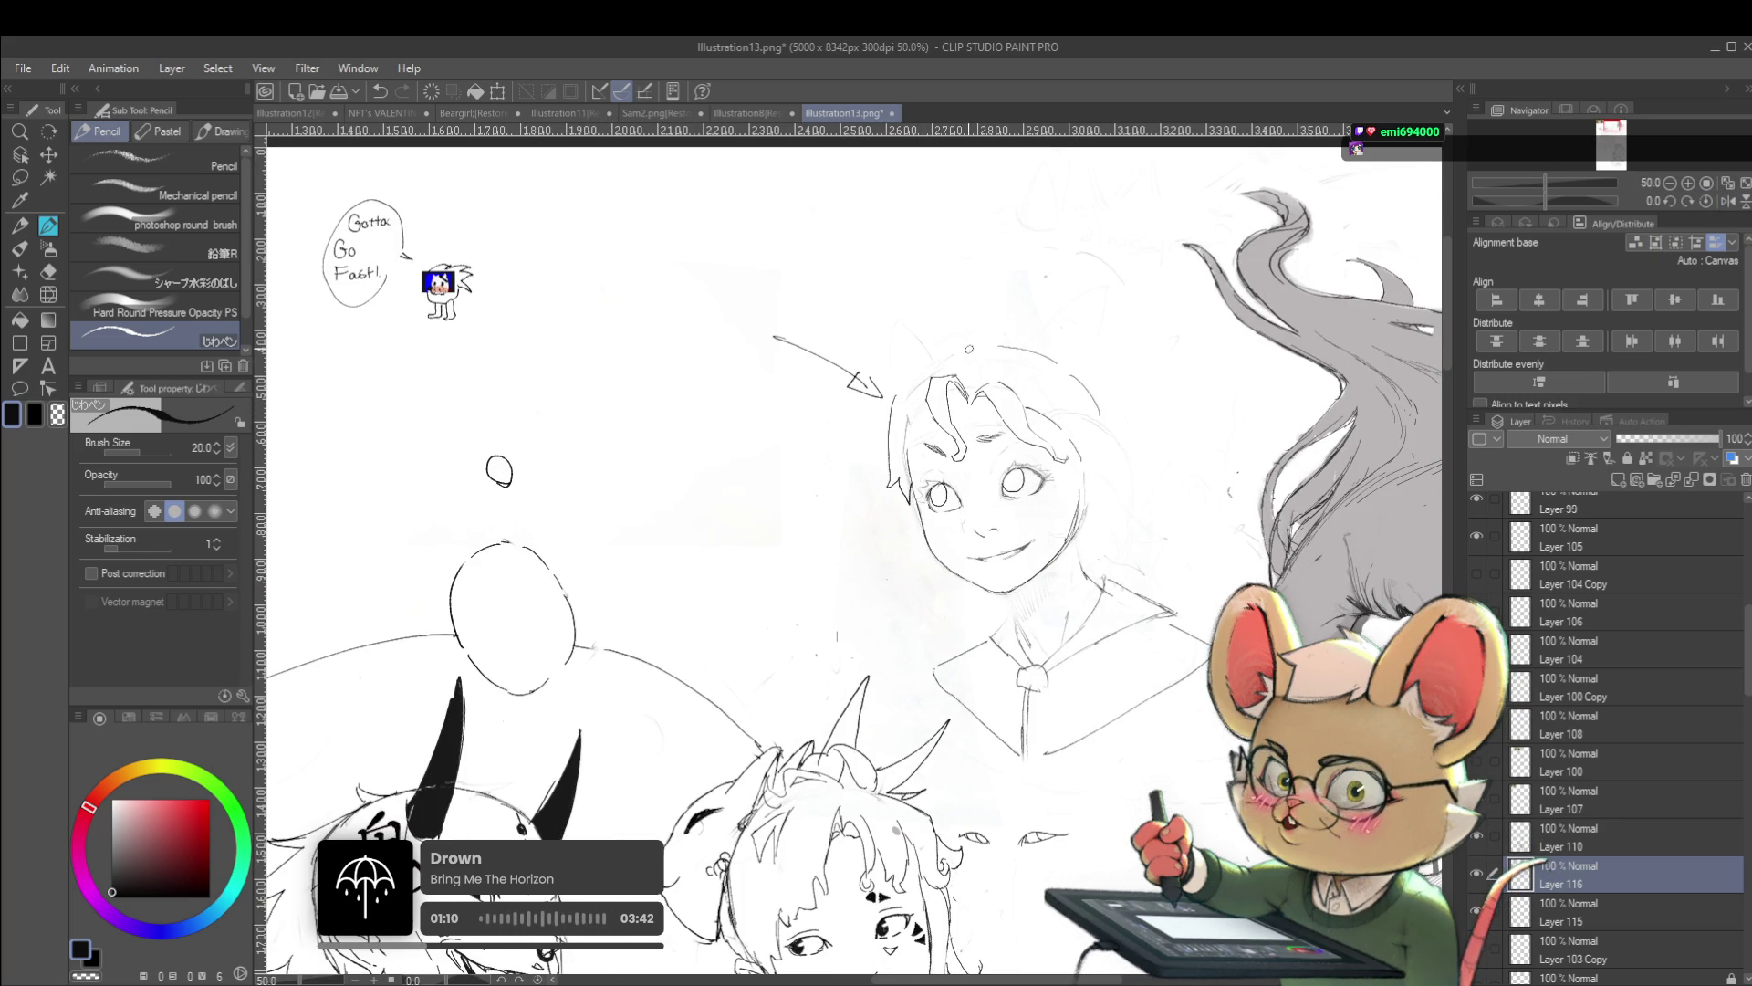
left_click_drag(977, 350, 895, 411)
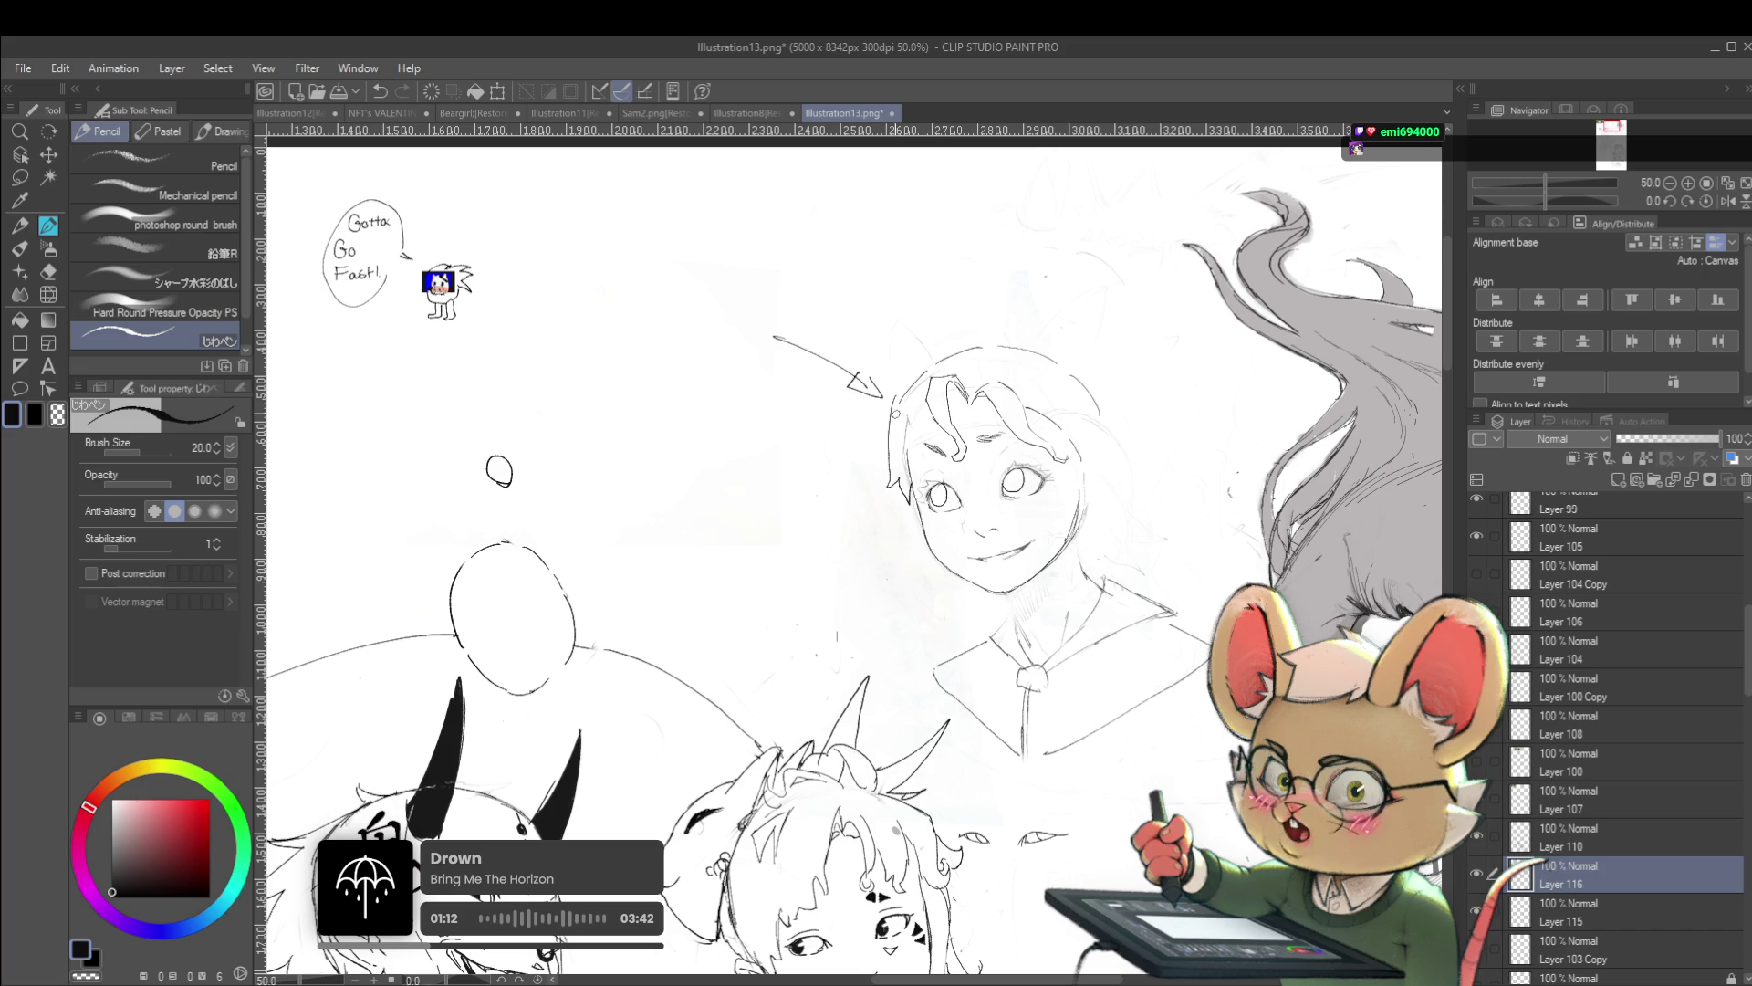
scroll(894, 442, "down", 4)
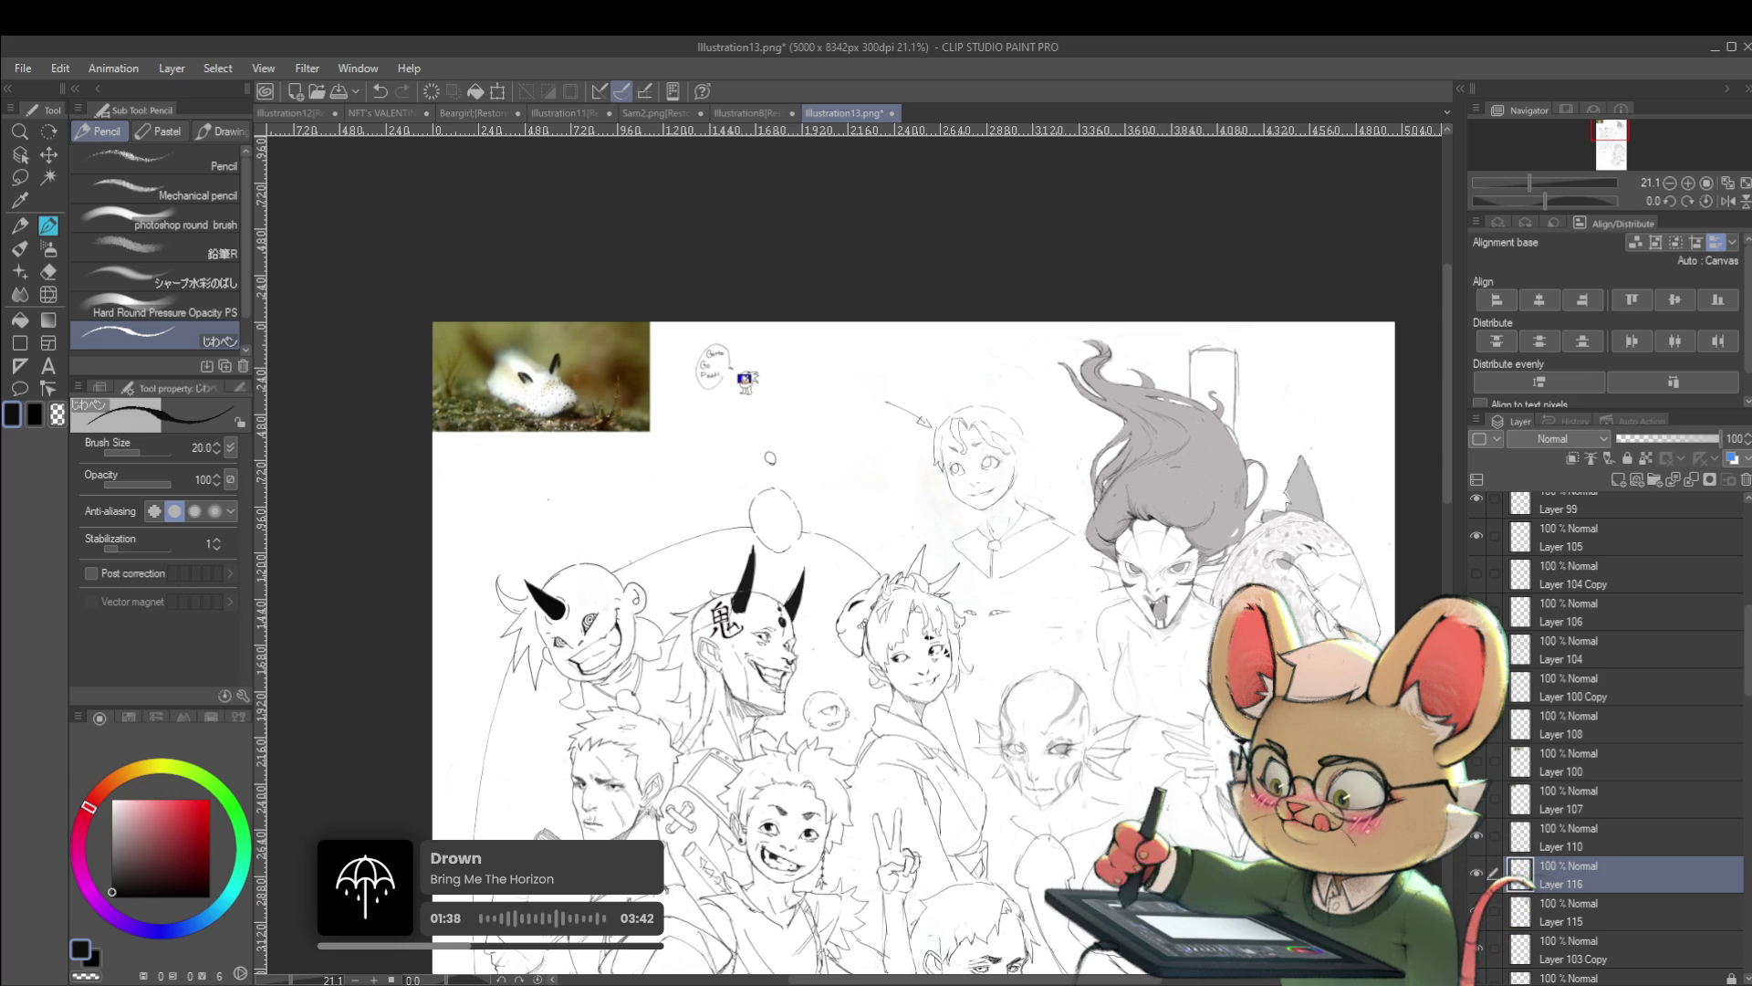
With the view mirrored, pencil a tweak to the face's left edge, then unflip
left_click(1726, 207)
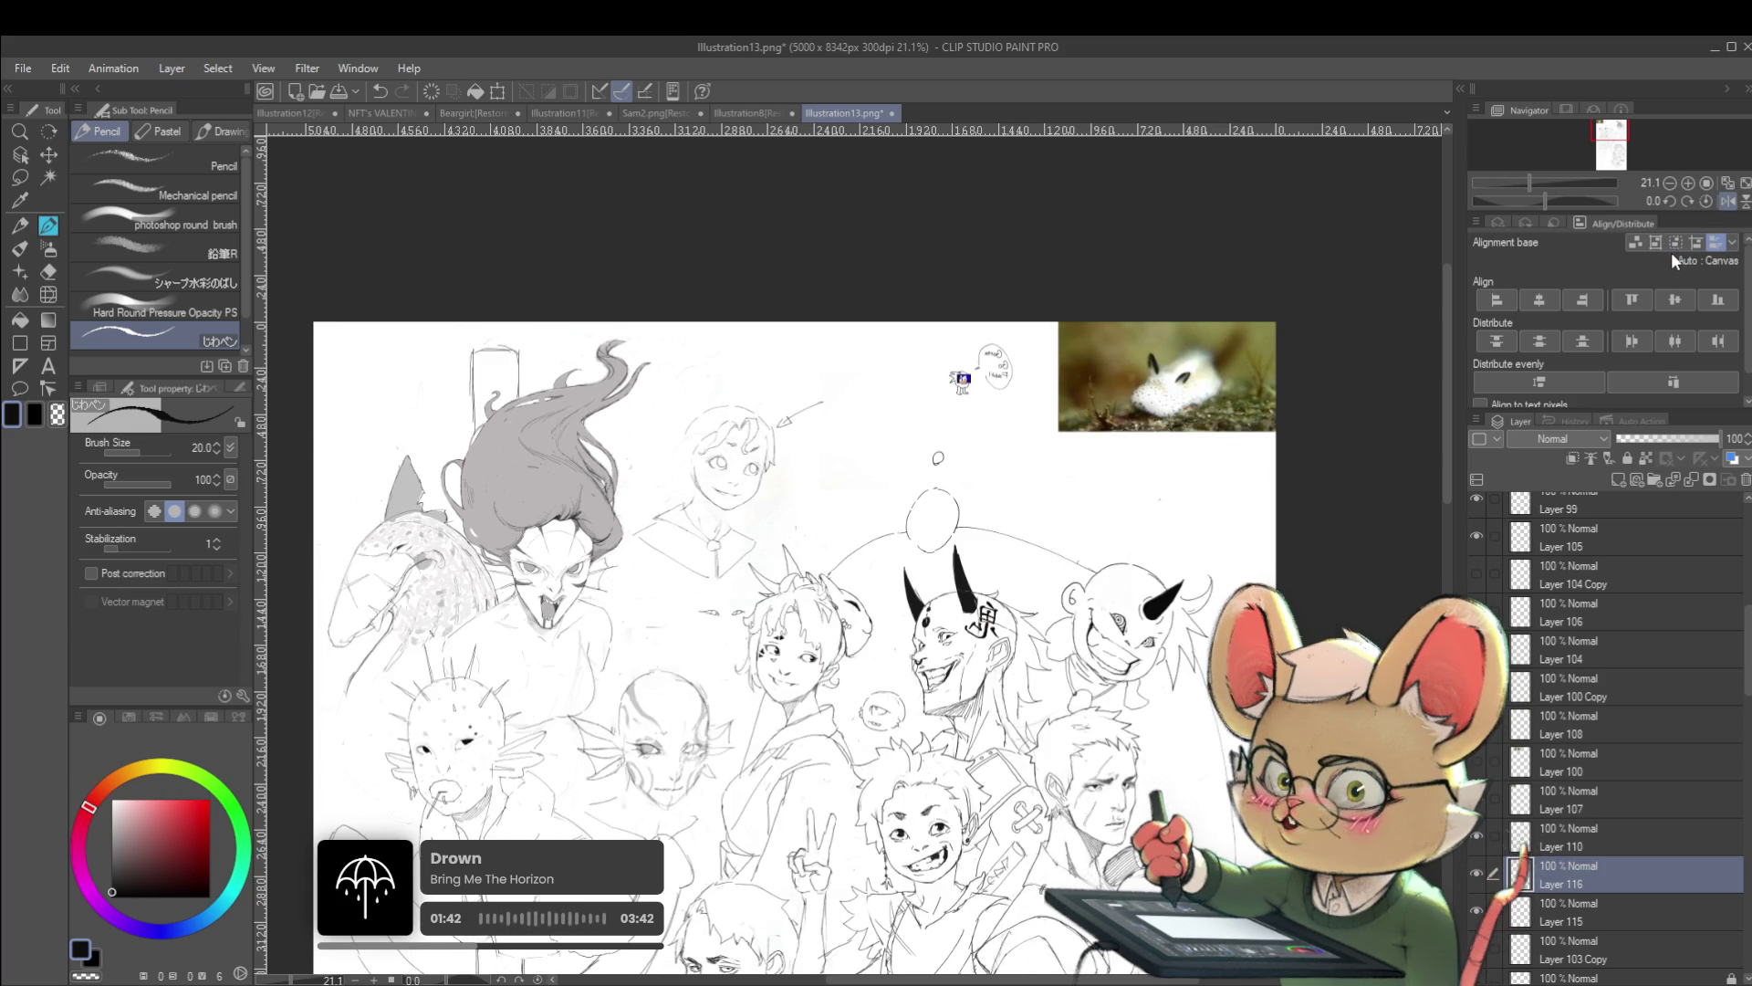
left_click_drag(822, 547, 1074, 650)
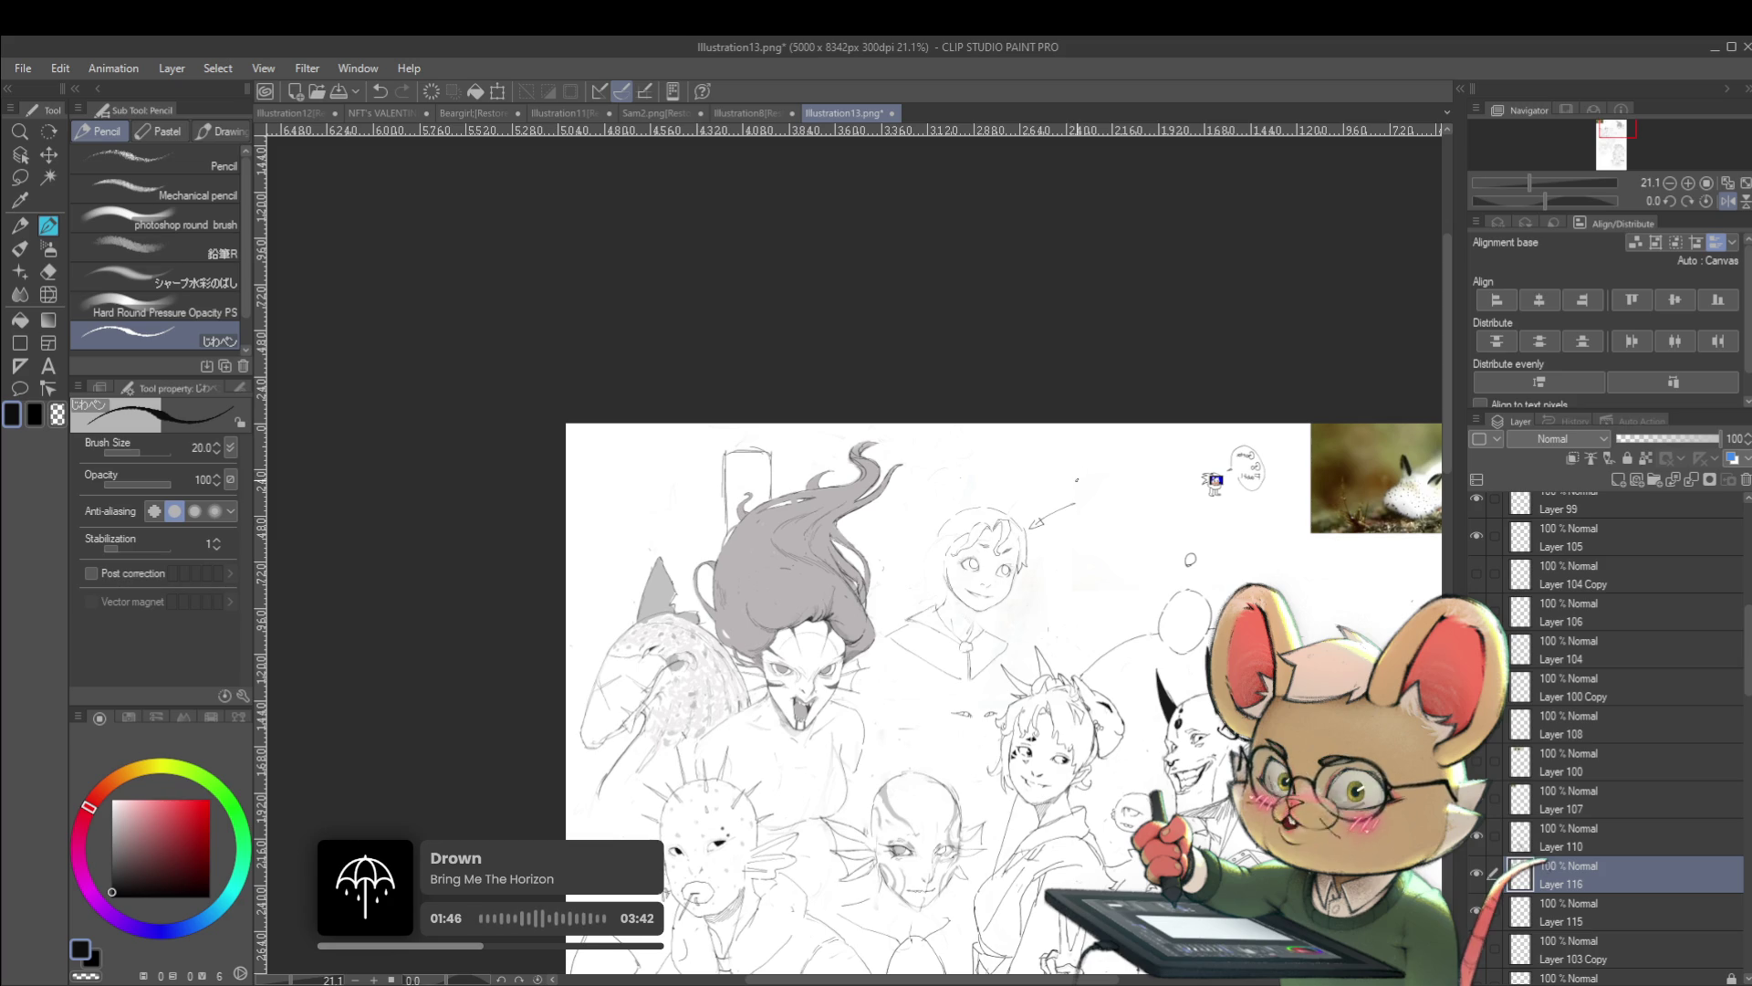
scroll(1098, 476, "up", 5)
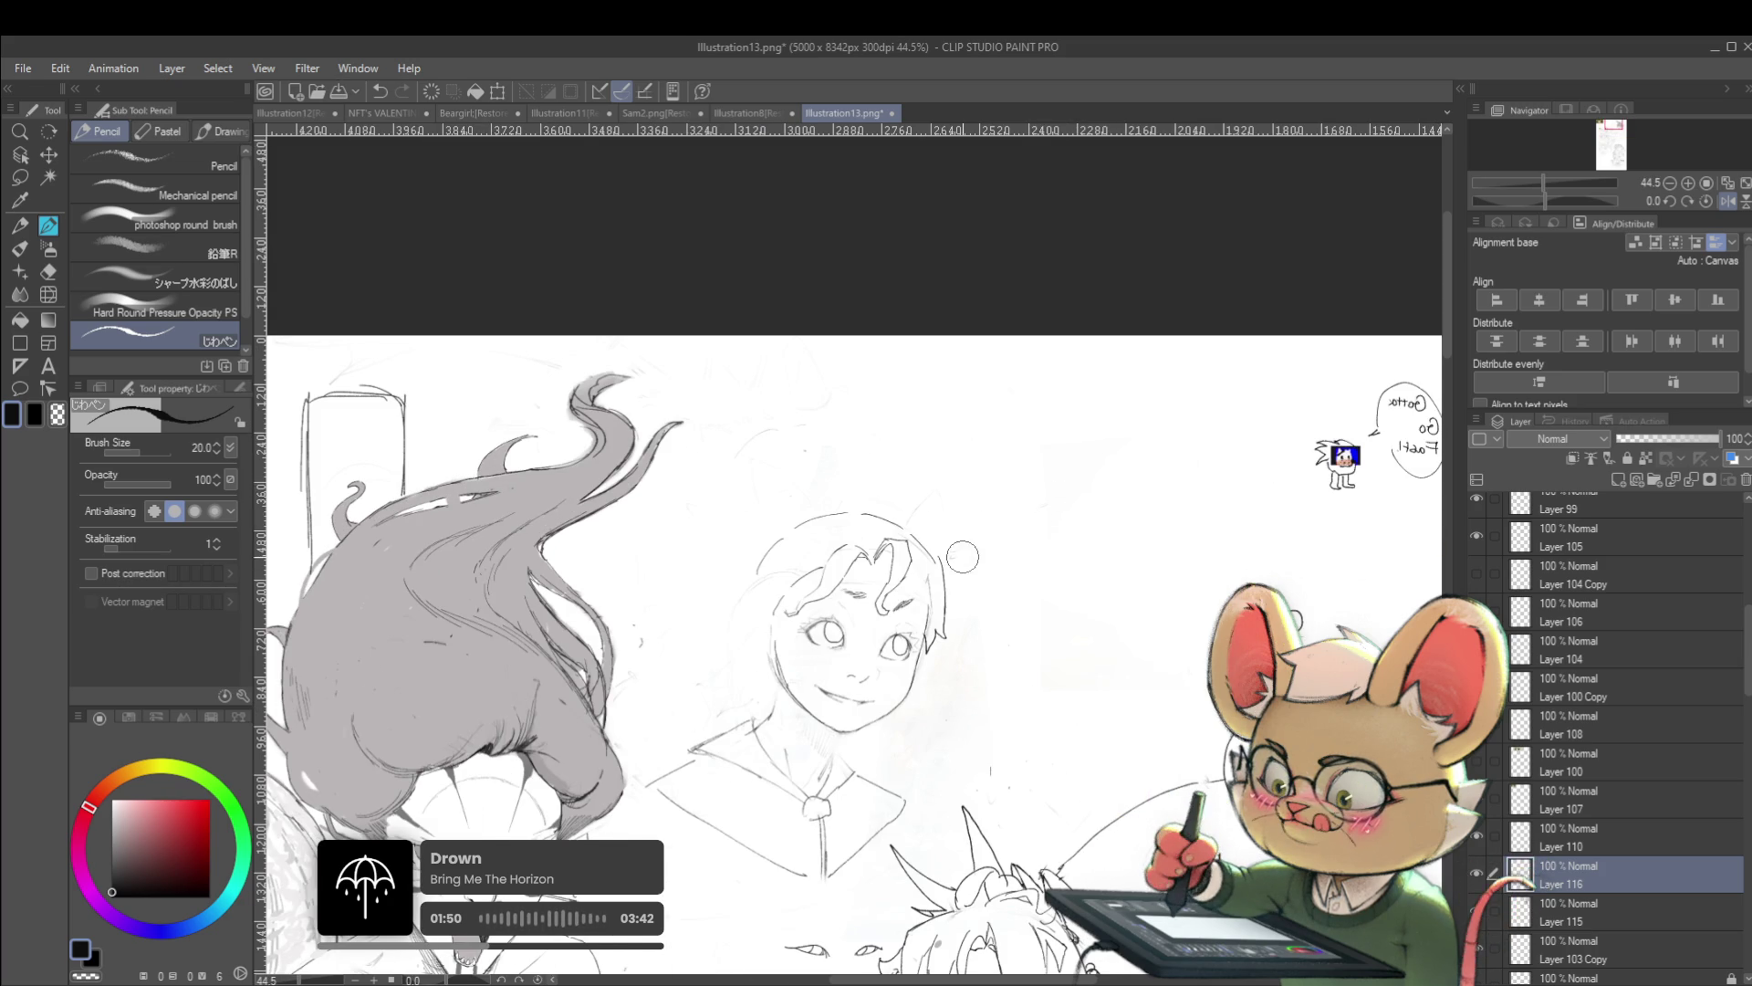
left_click_drag(756, 571, 750, 609)
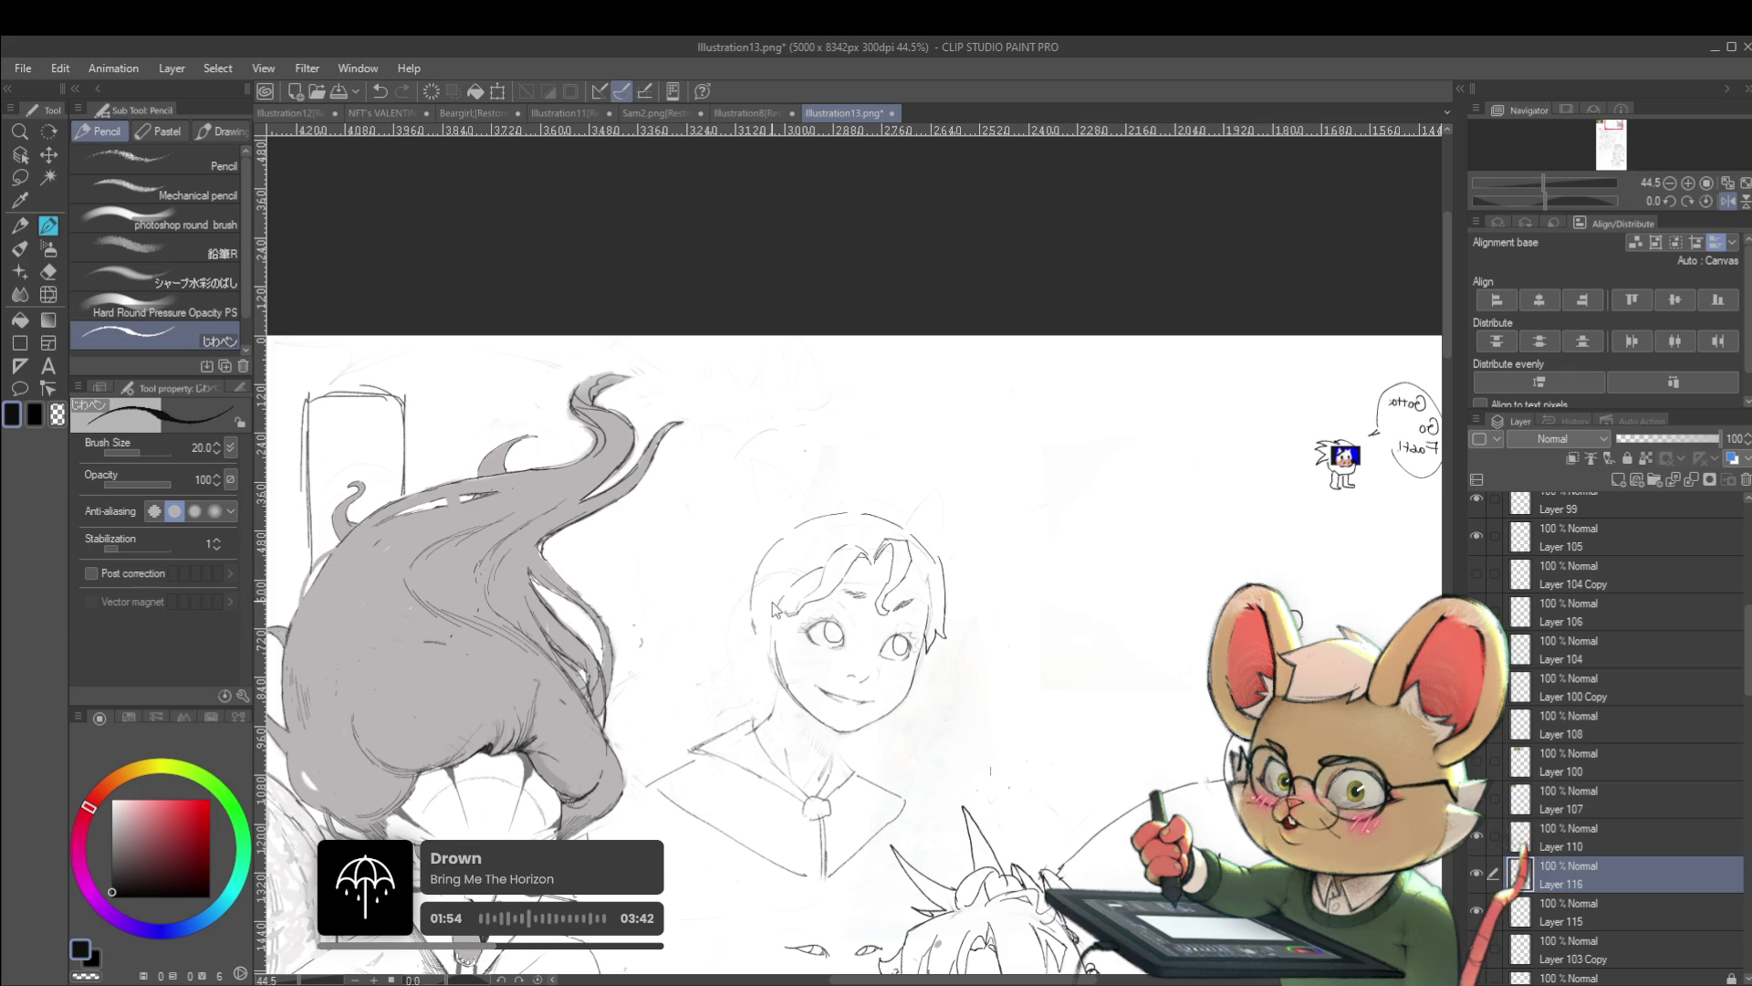
key("h")
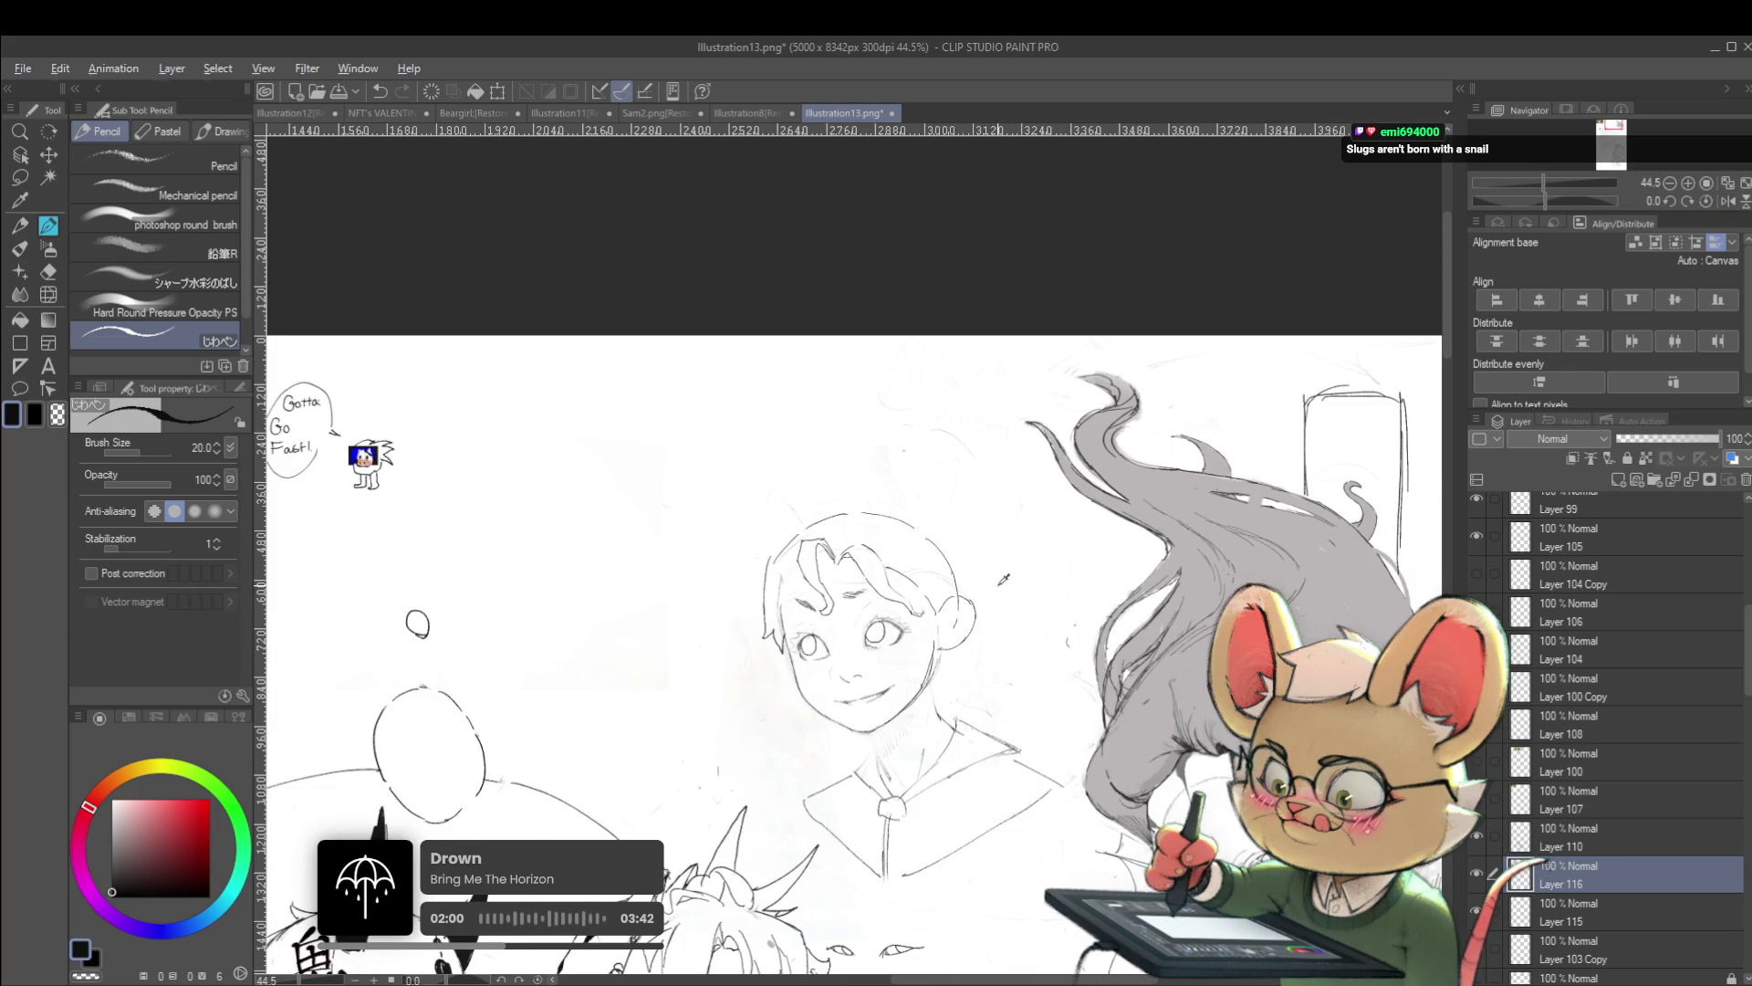
Recentre on the schoolgirl's face and make Layer 103 Copy the active layer
scroll(970, 604, "down", 3)
scroll(1024, 534, "up", 4)
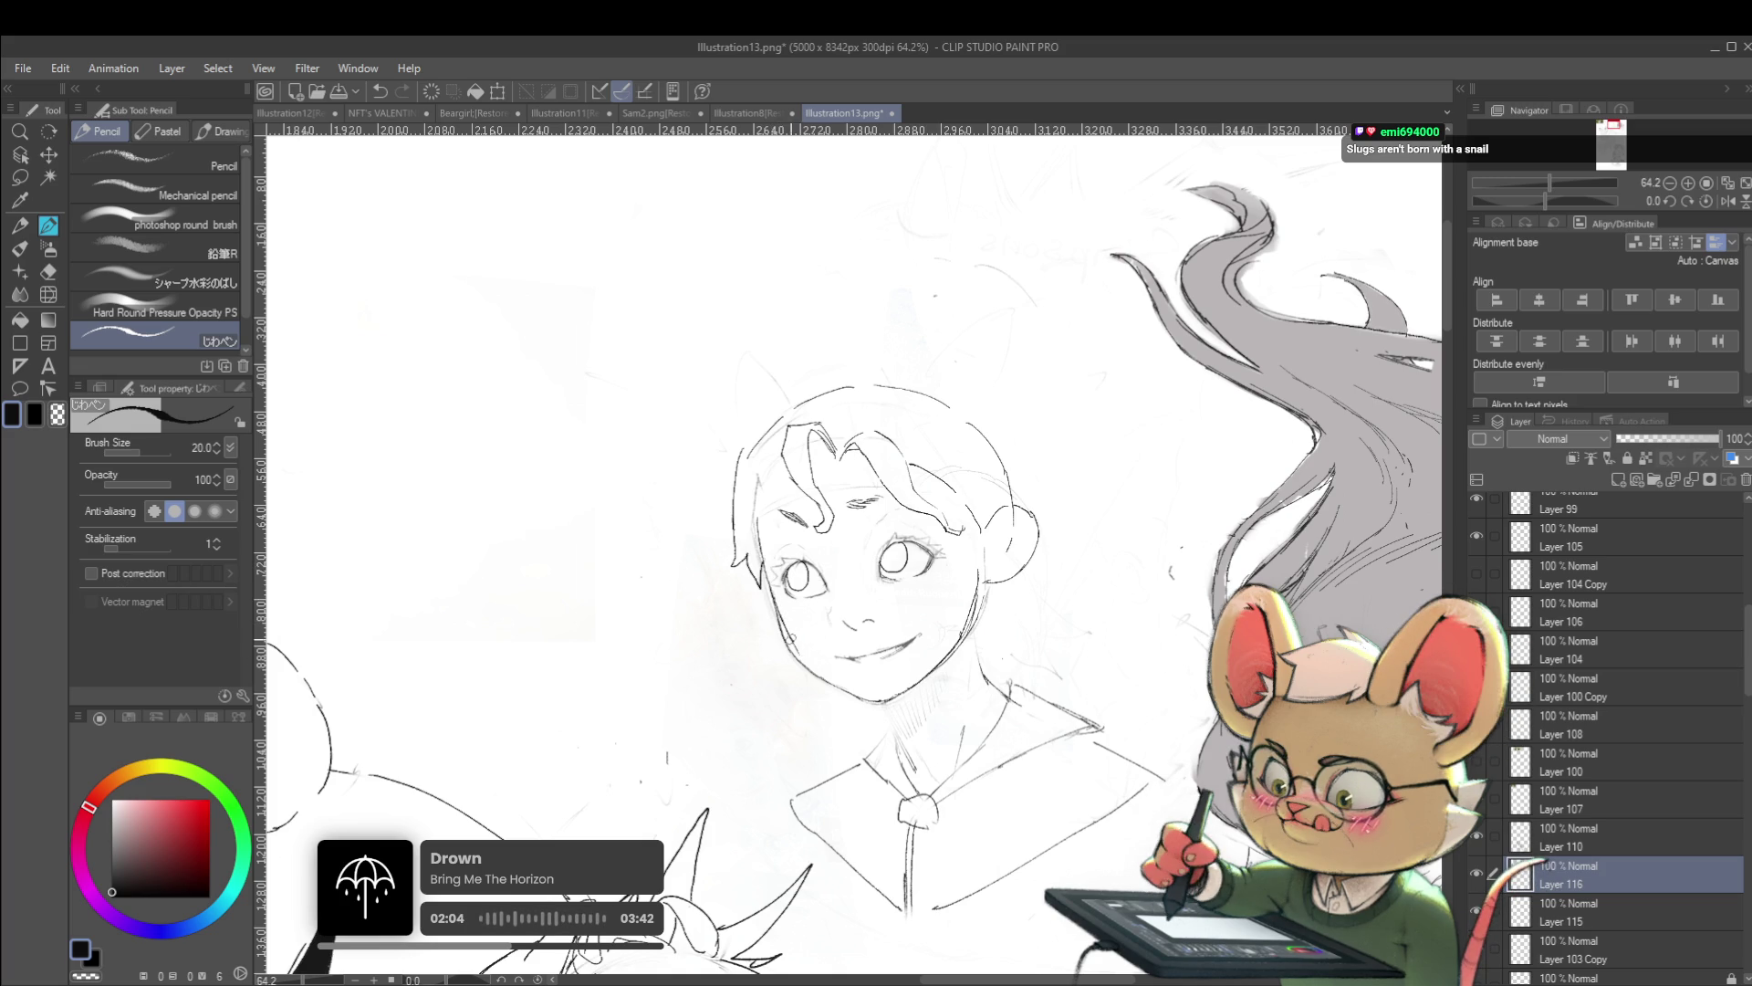
scroll(851, 676, "down", 5)
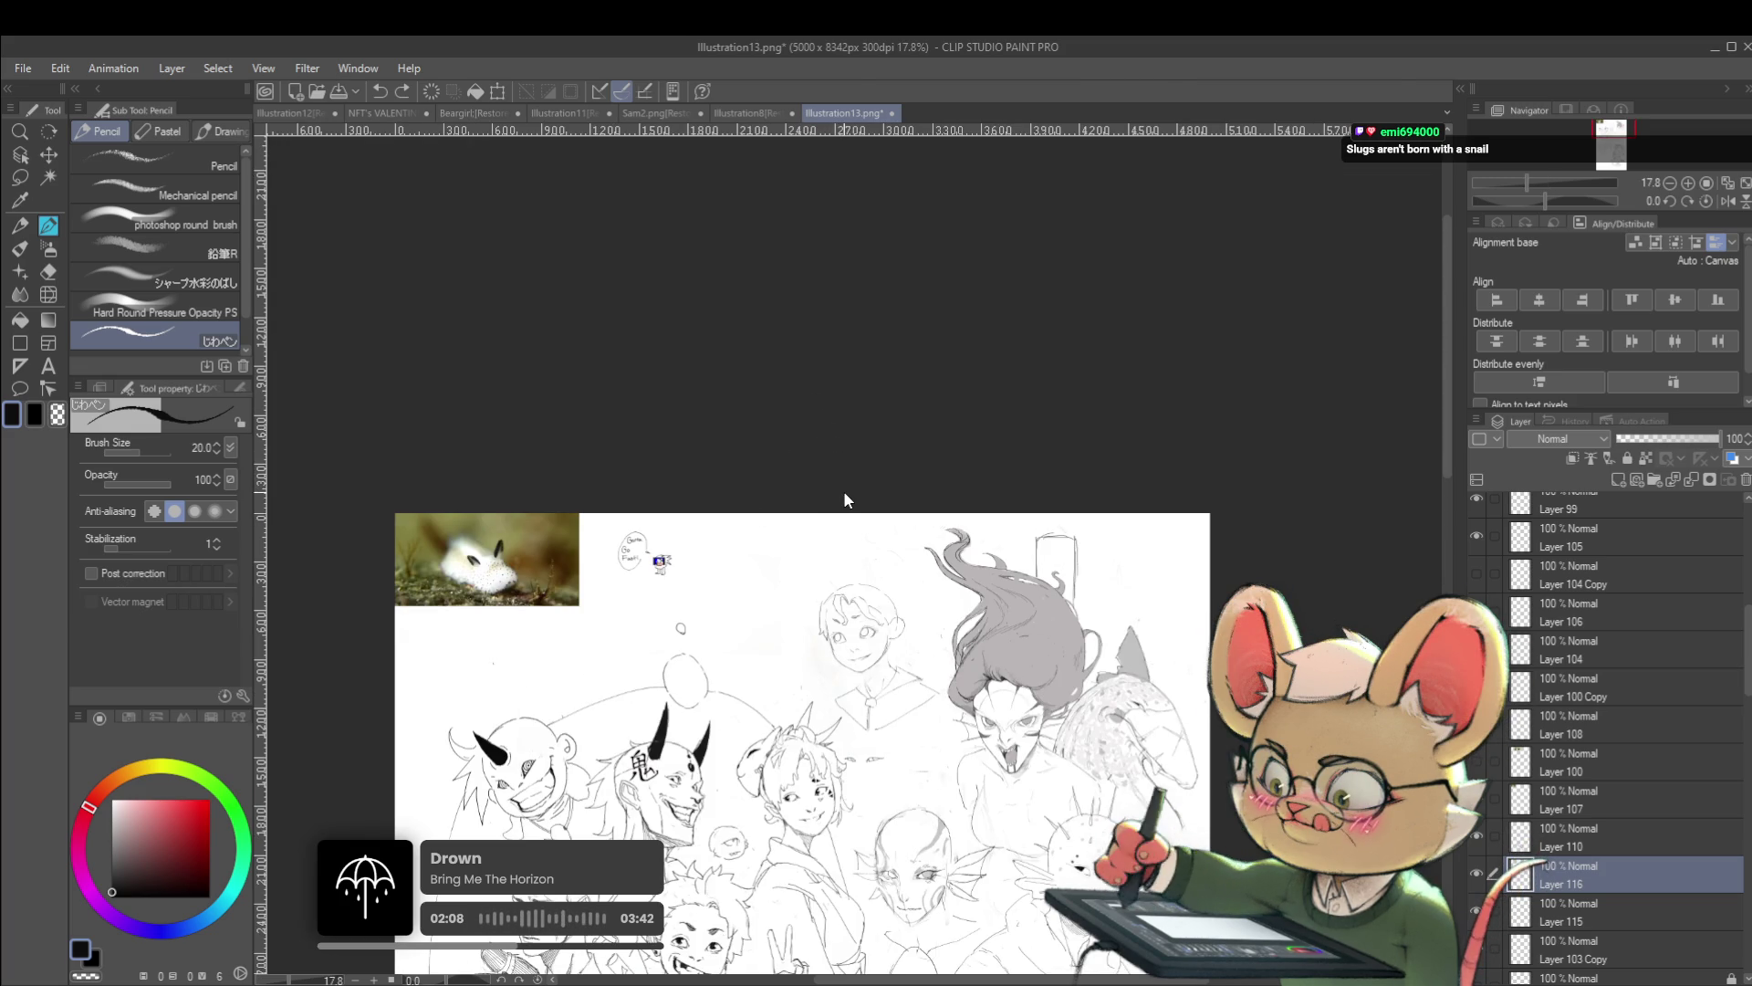
scroll(876, 639, "up", 4)
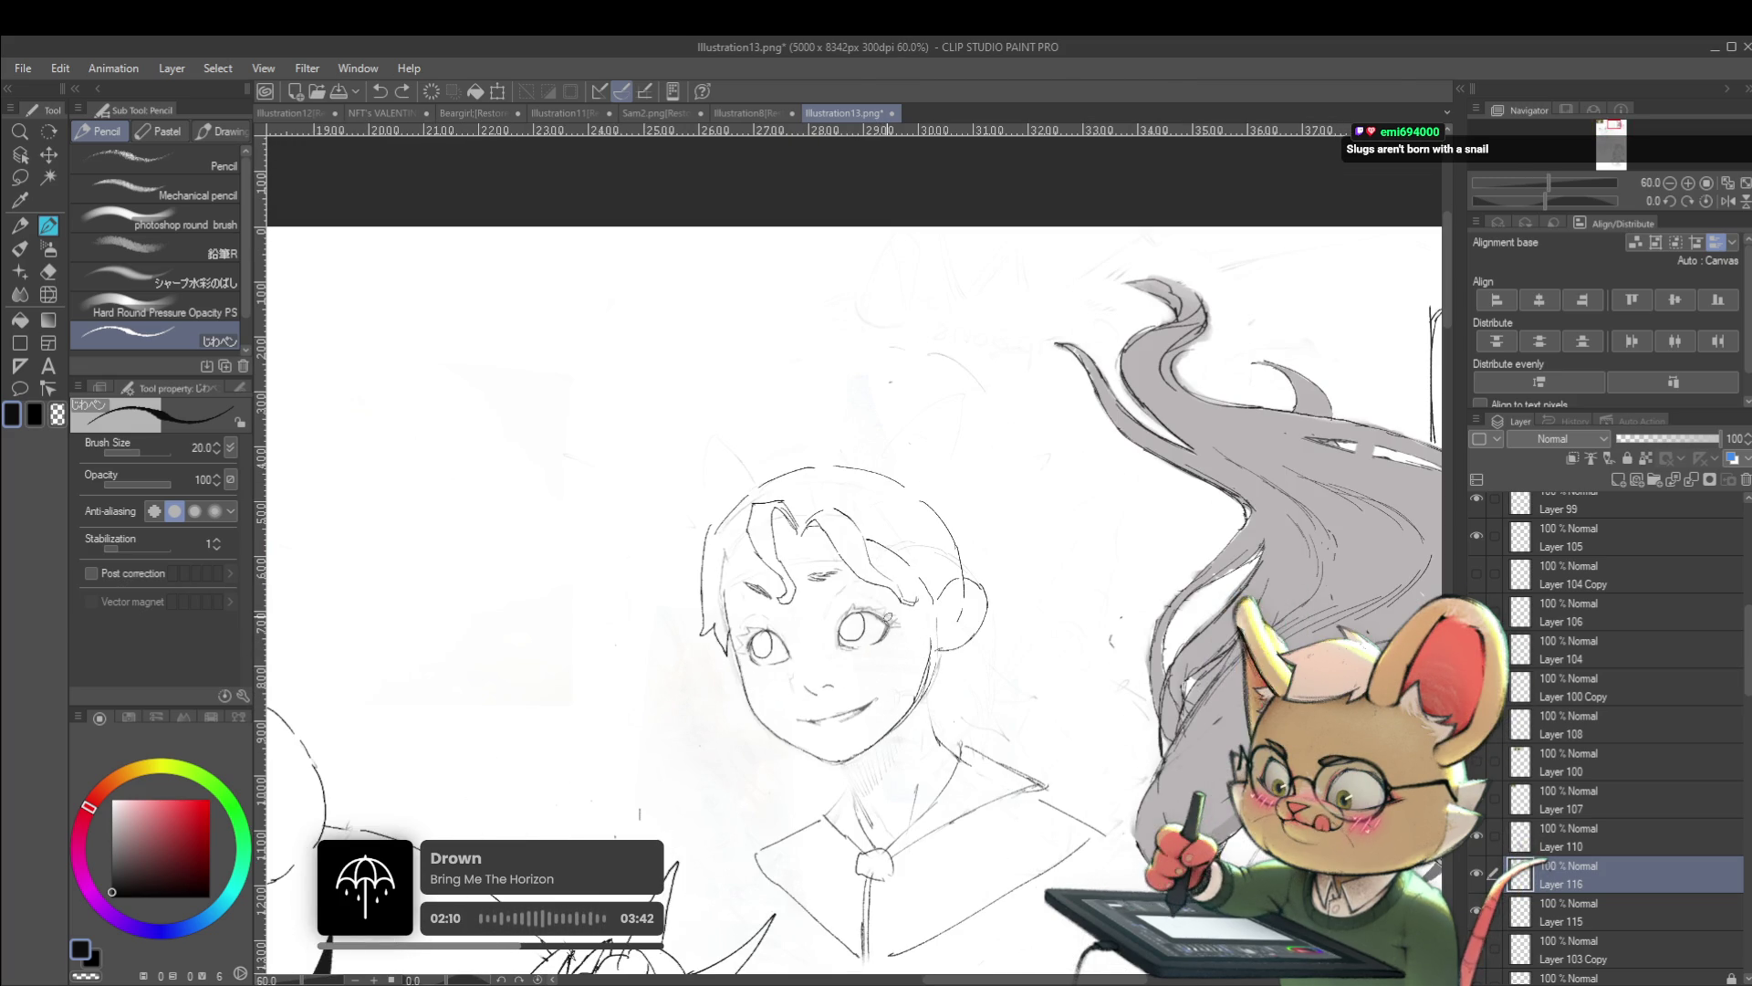
left_click_drag(890, 643, 898, 612)
scroll(898, 613, "up", 2)
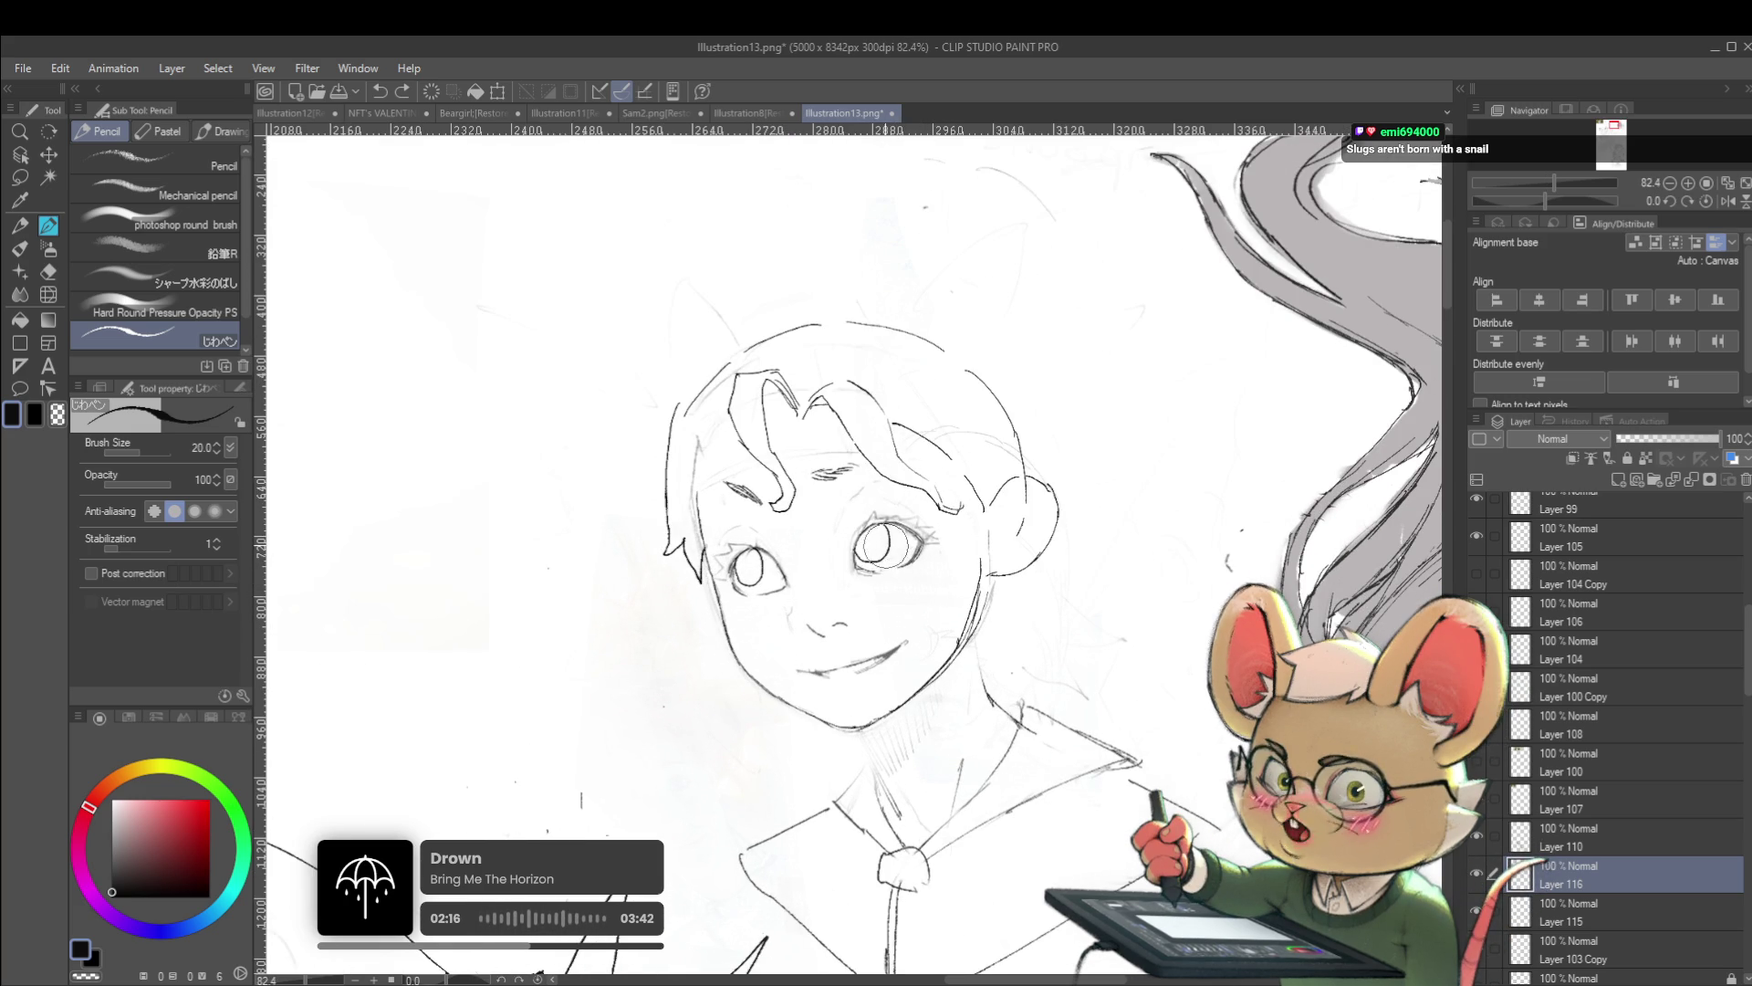
key("alt+bracketleft")
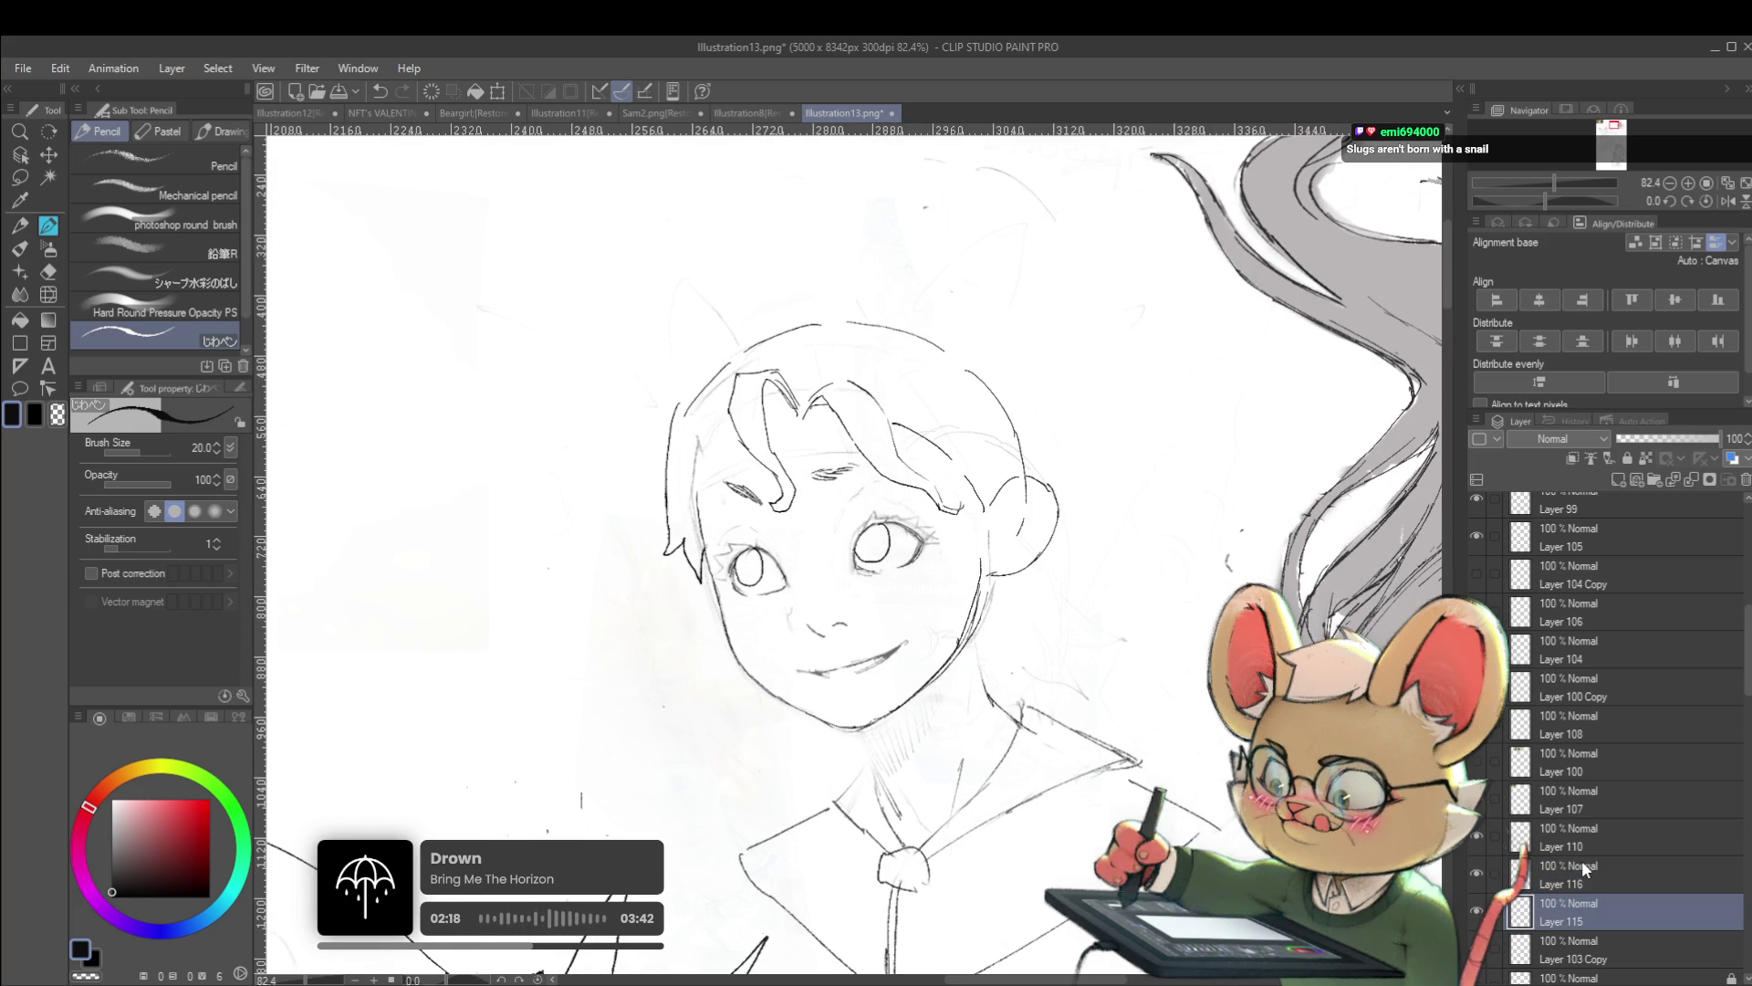
left_click(1595, 951)
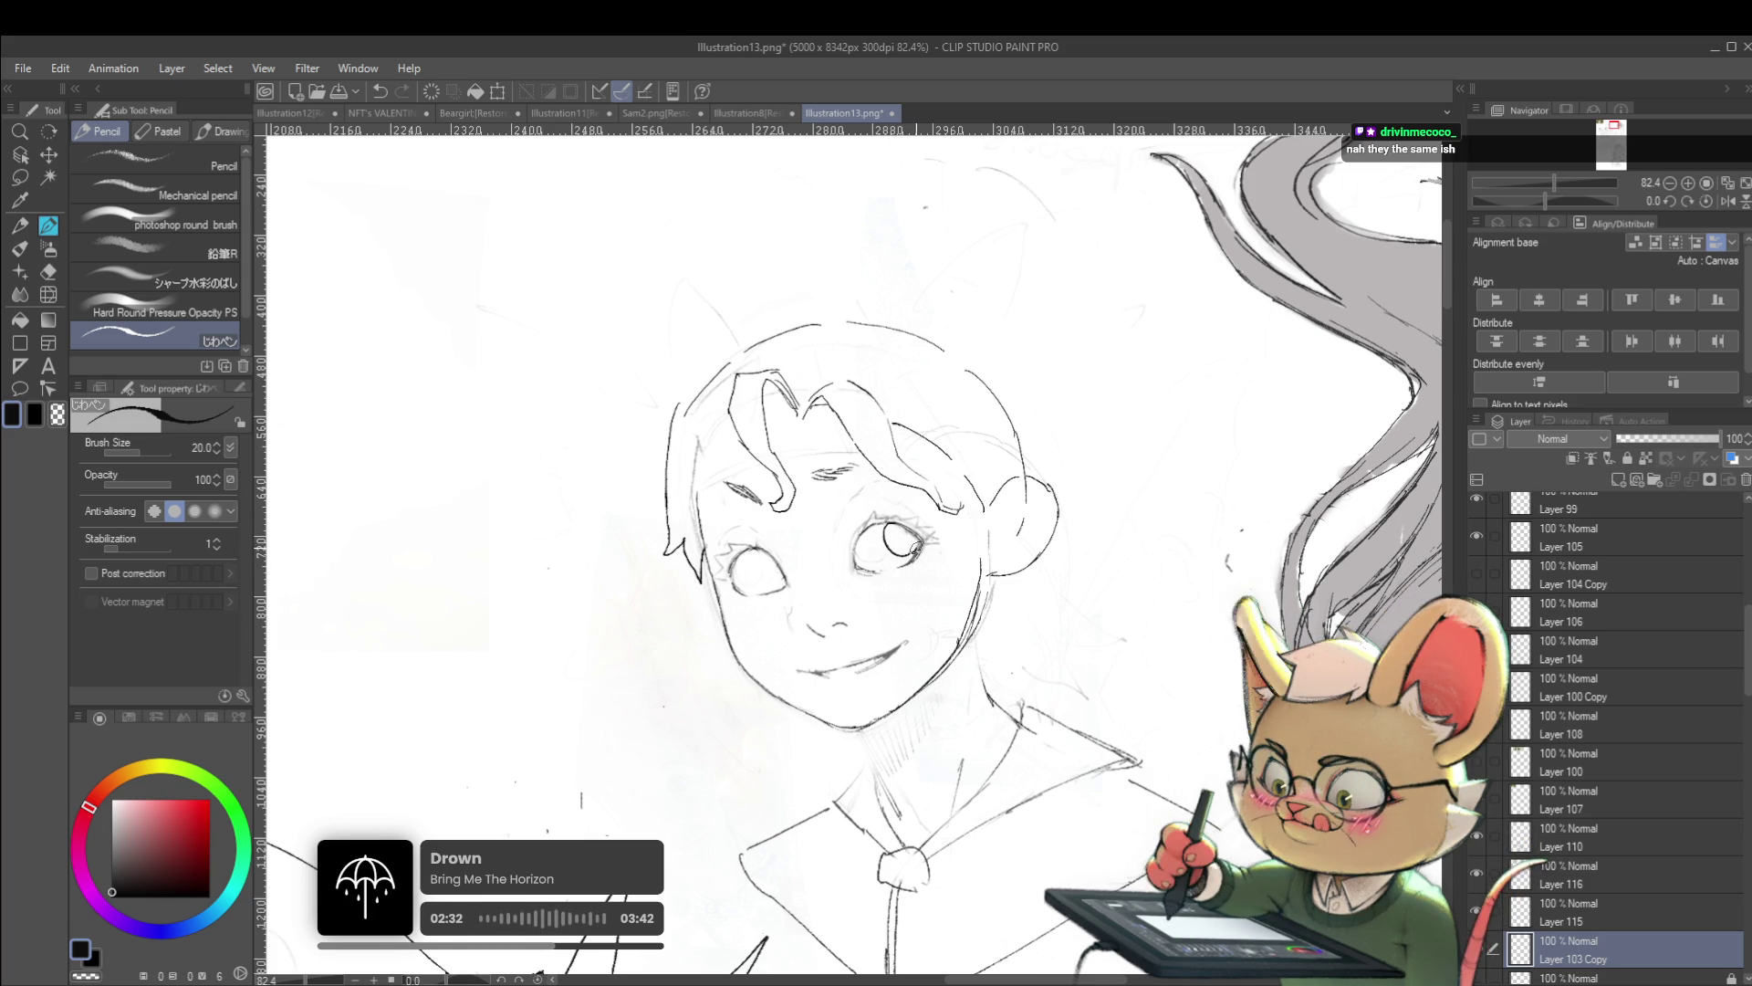
Pencil a small iris inside the schoolgirl's left eye and zoom out to the whole illustration
mouse_move(770, 551)
left_mouse_down()
mouse_move(746, 564)
mouse_move(765, 583)
left_mouse_up()
key("ctrl+minus")
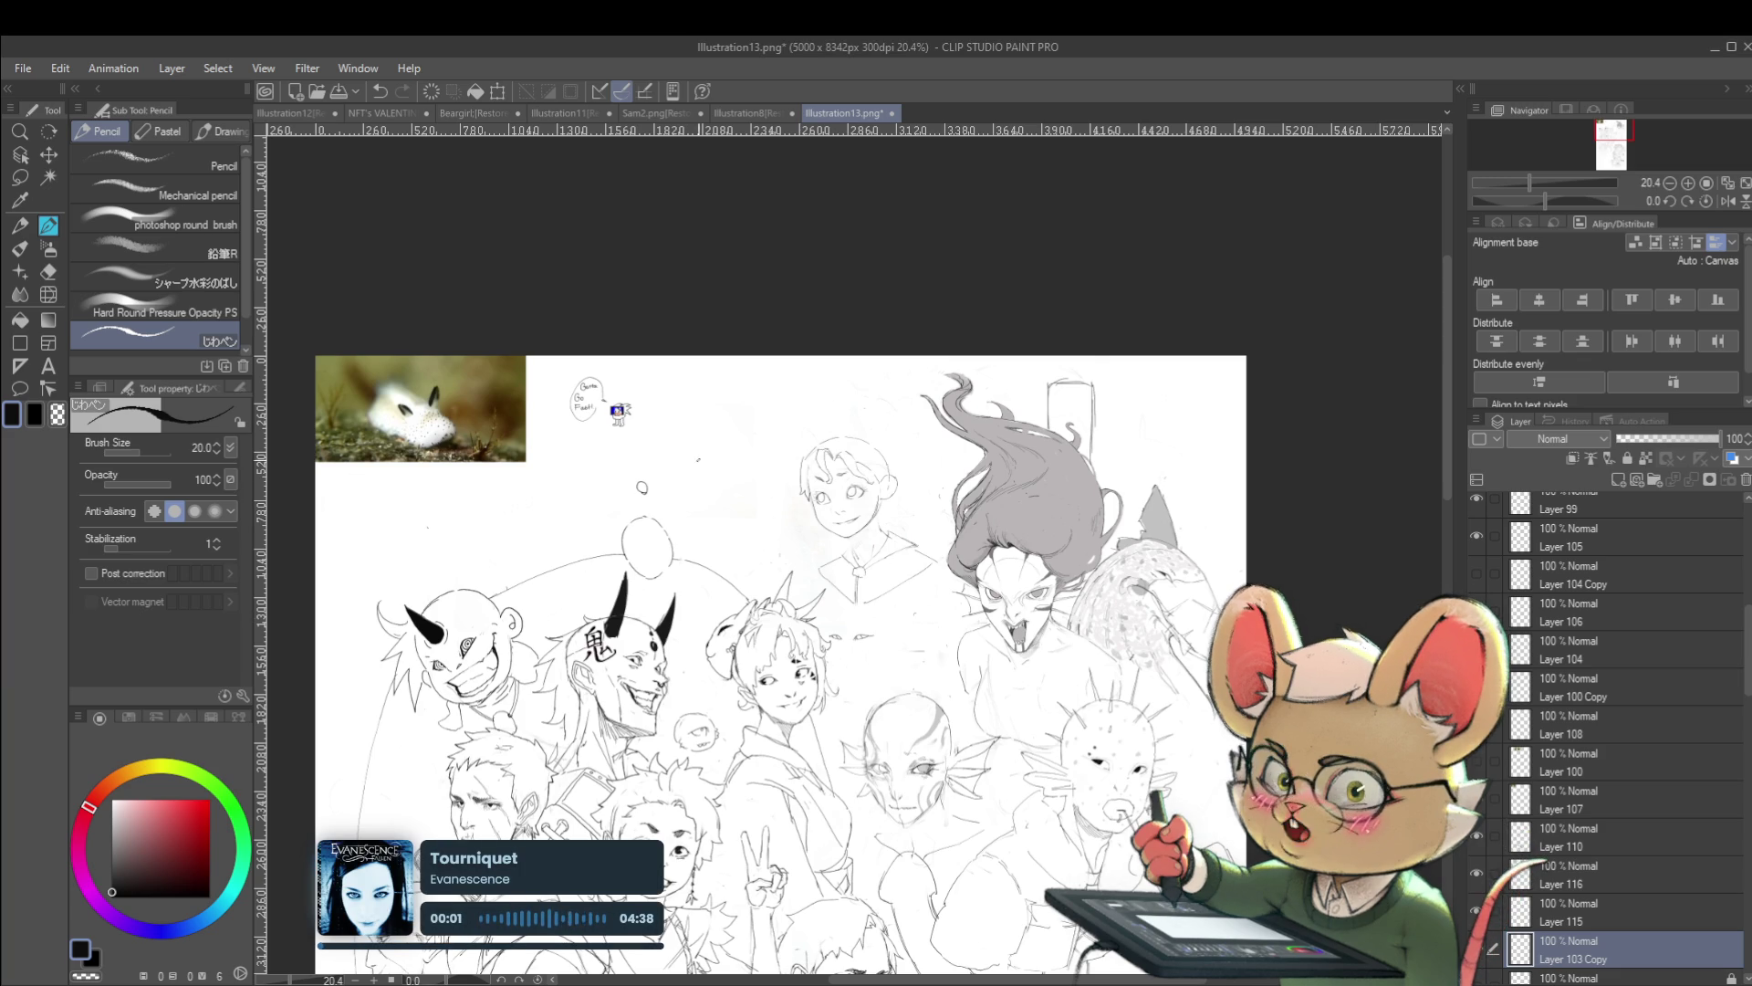
Place the pasted slug photo beside the Sonic doodle, scale it to 89% and commit
left_click_drag(696, 462, 741, 523)
key("ctrl+t")
left_click_drag(863, 483, 963, 492)
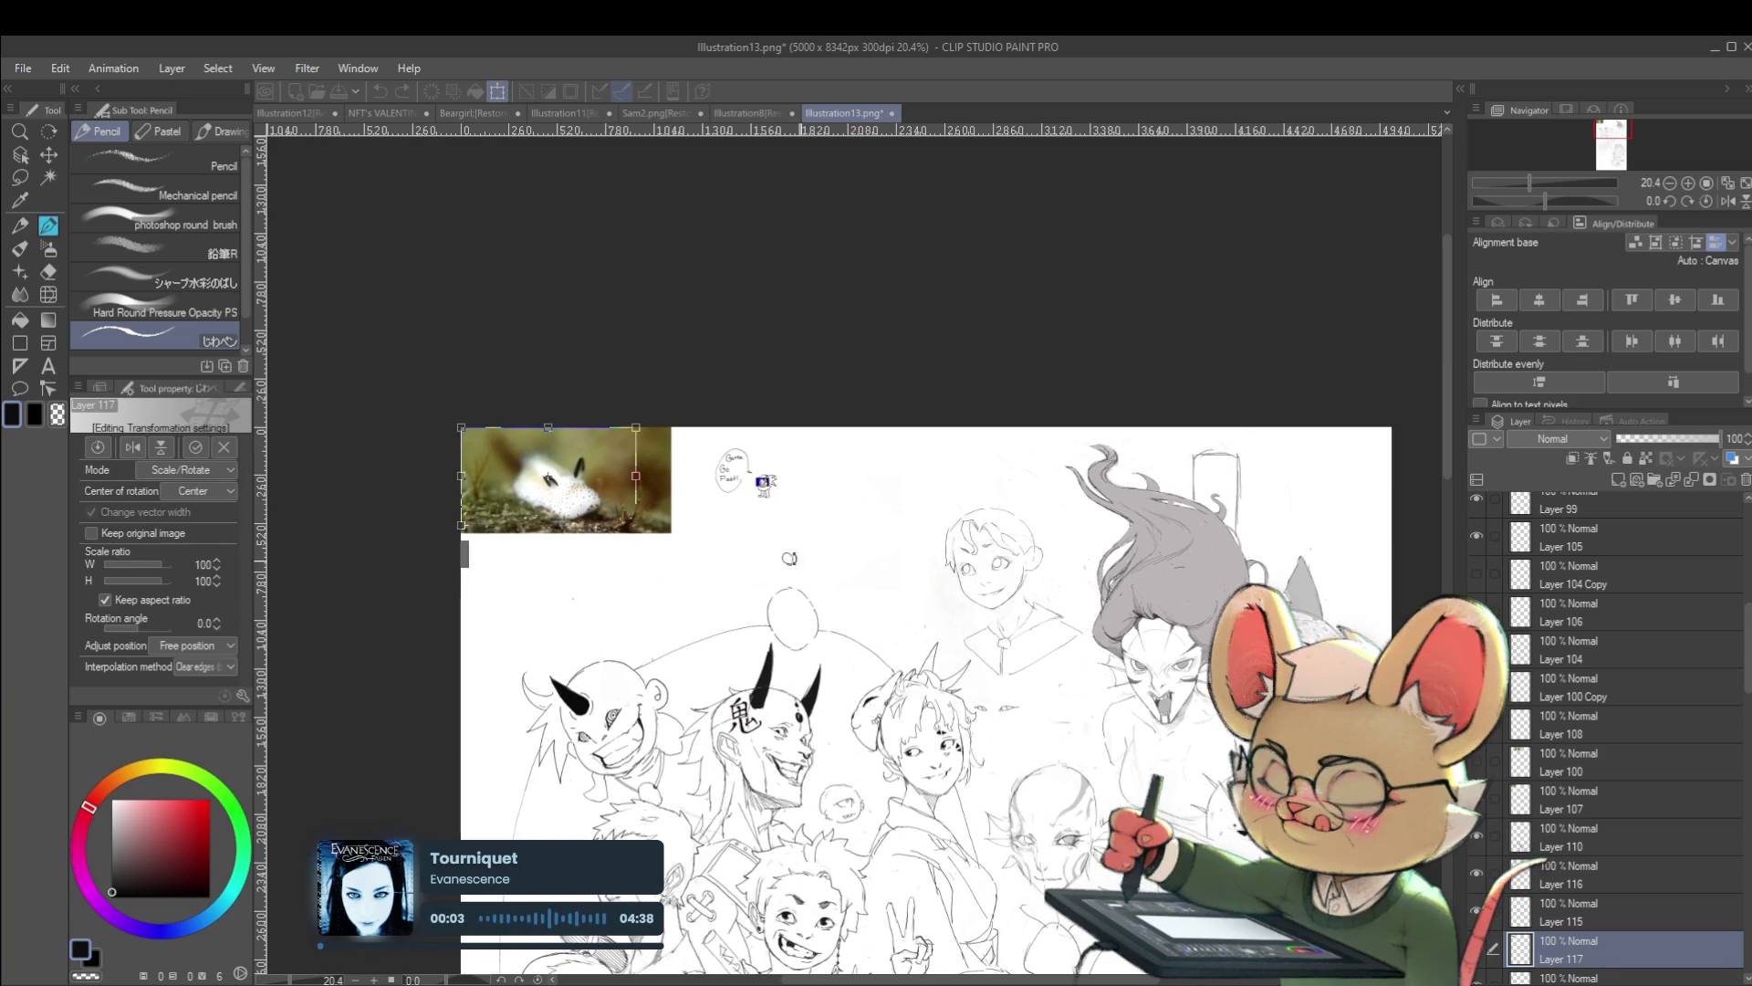
scroll(964, 493, "up", 2)
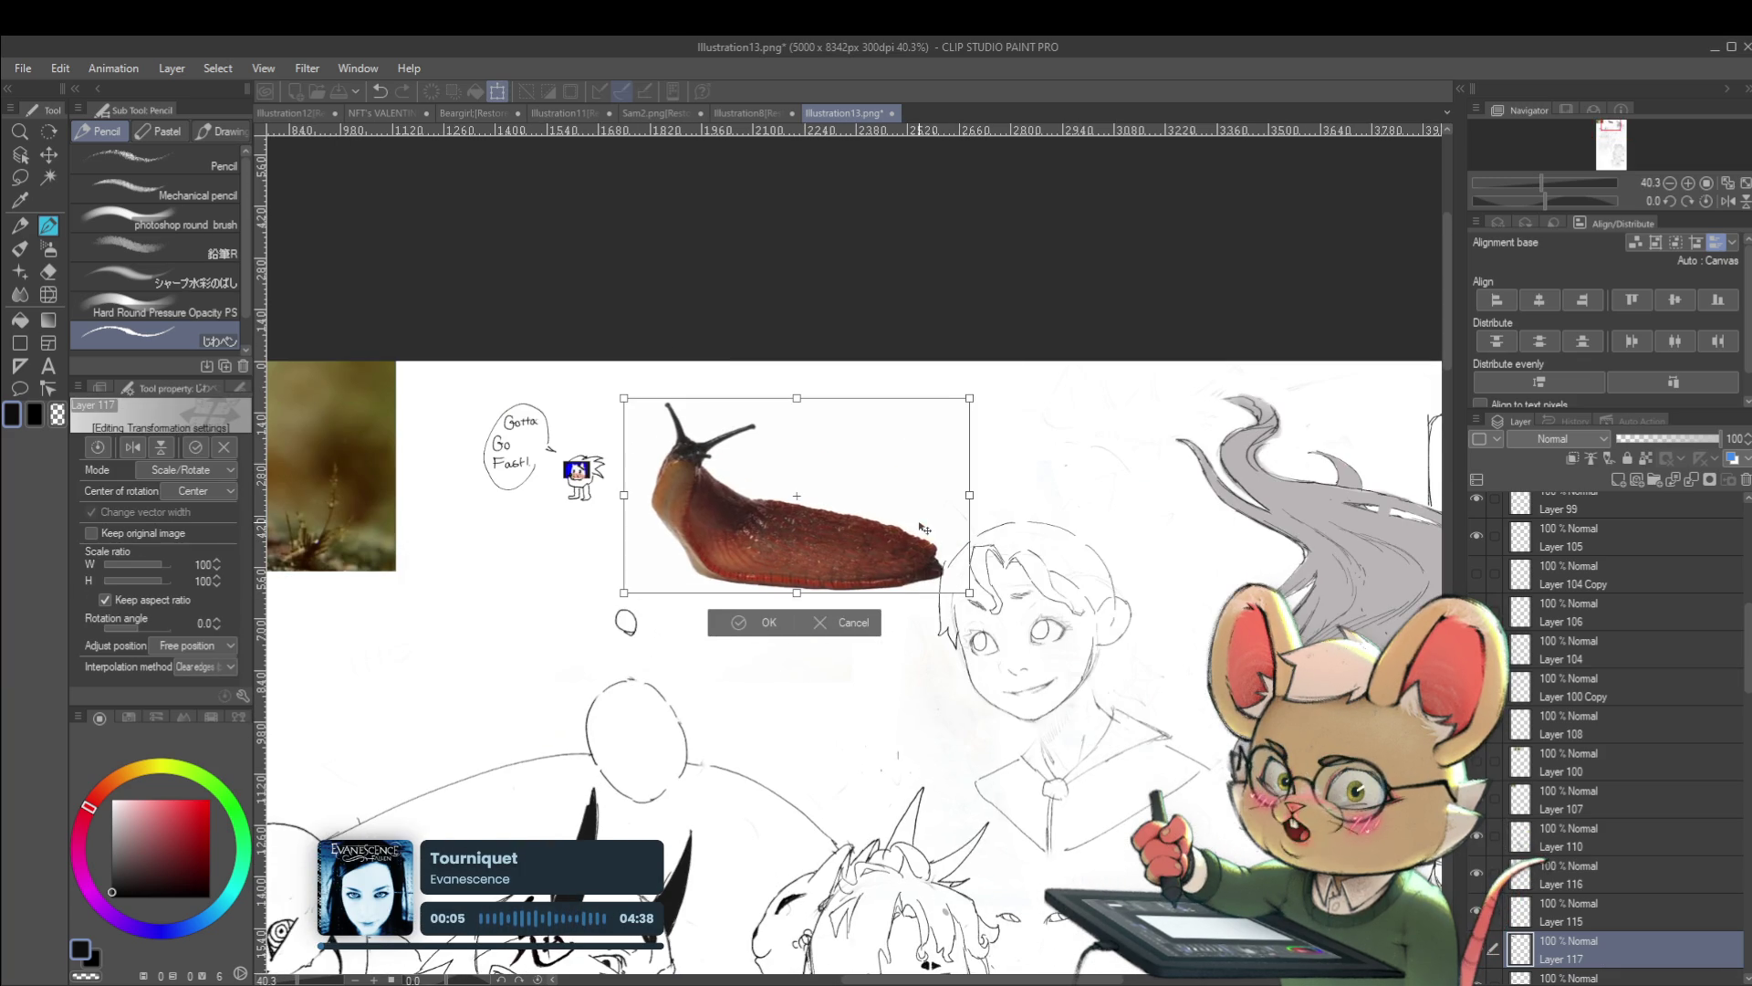
left_click_drag(970, 592, 933, 572)
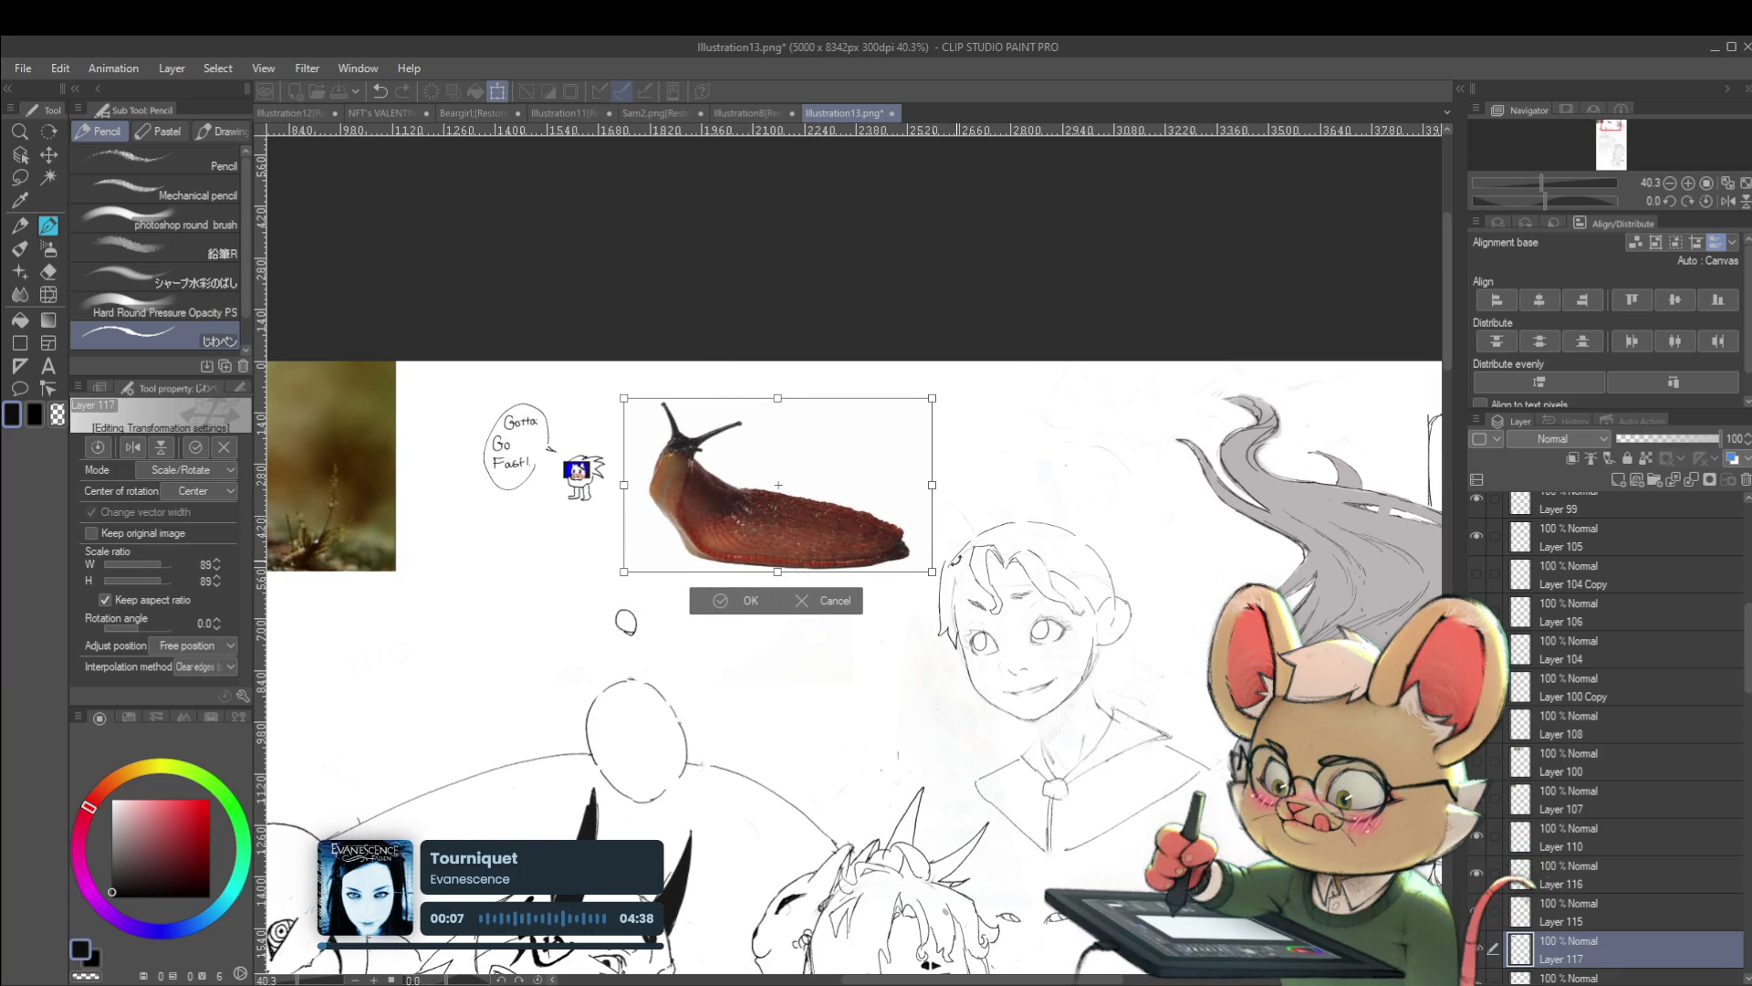
key("Return")
mouse_move(853, 635)
left_mouse_down()
mouse_move(1129, 588)
mouse_move(1141, 603)
left_mouse_up()
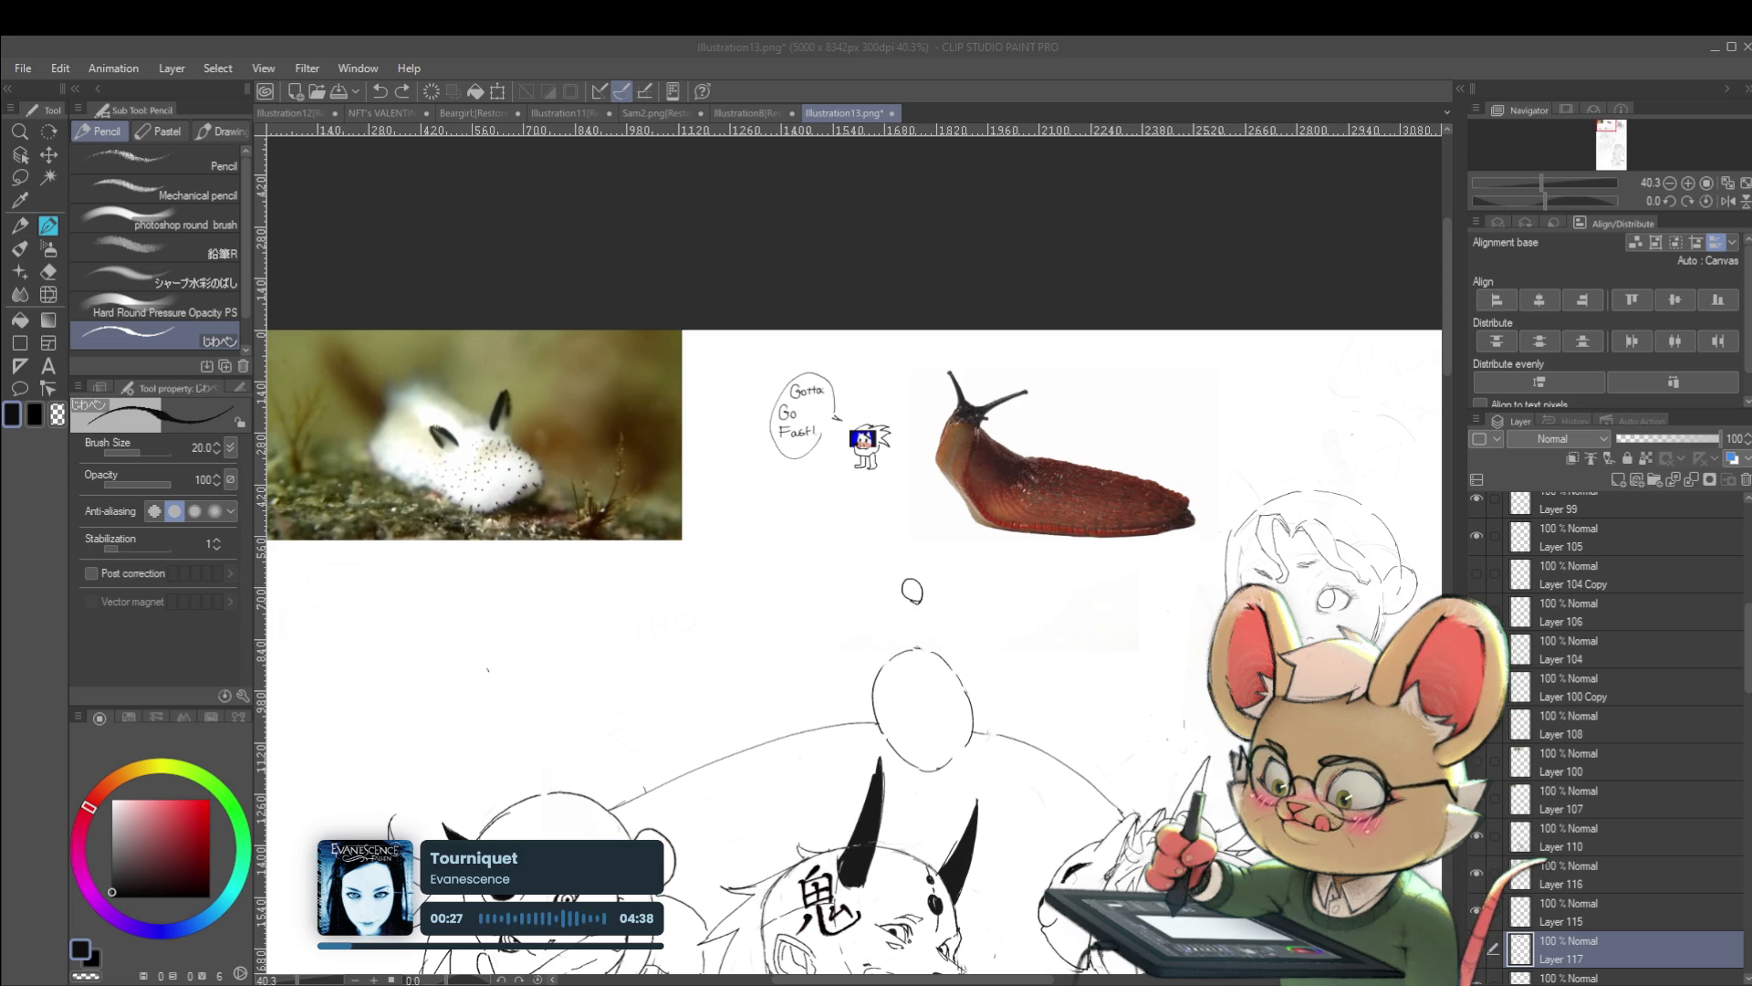
Paste the snail photo, mirror it, scale to about 61% and place it below the Sonic doodle
key("ctrl+v")
key("ctrl+t")
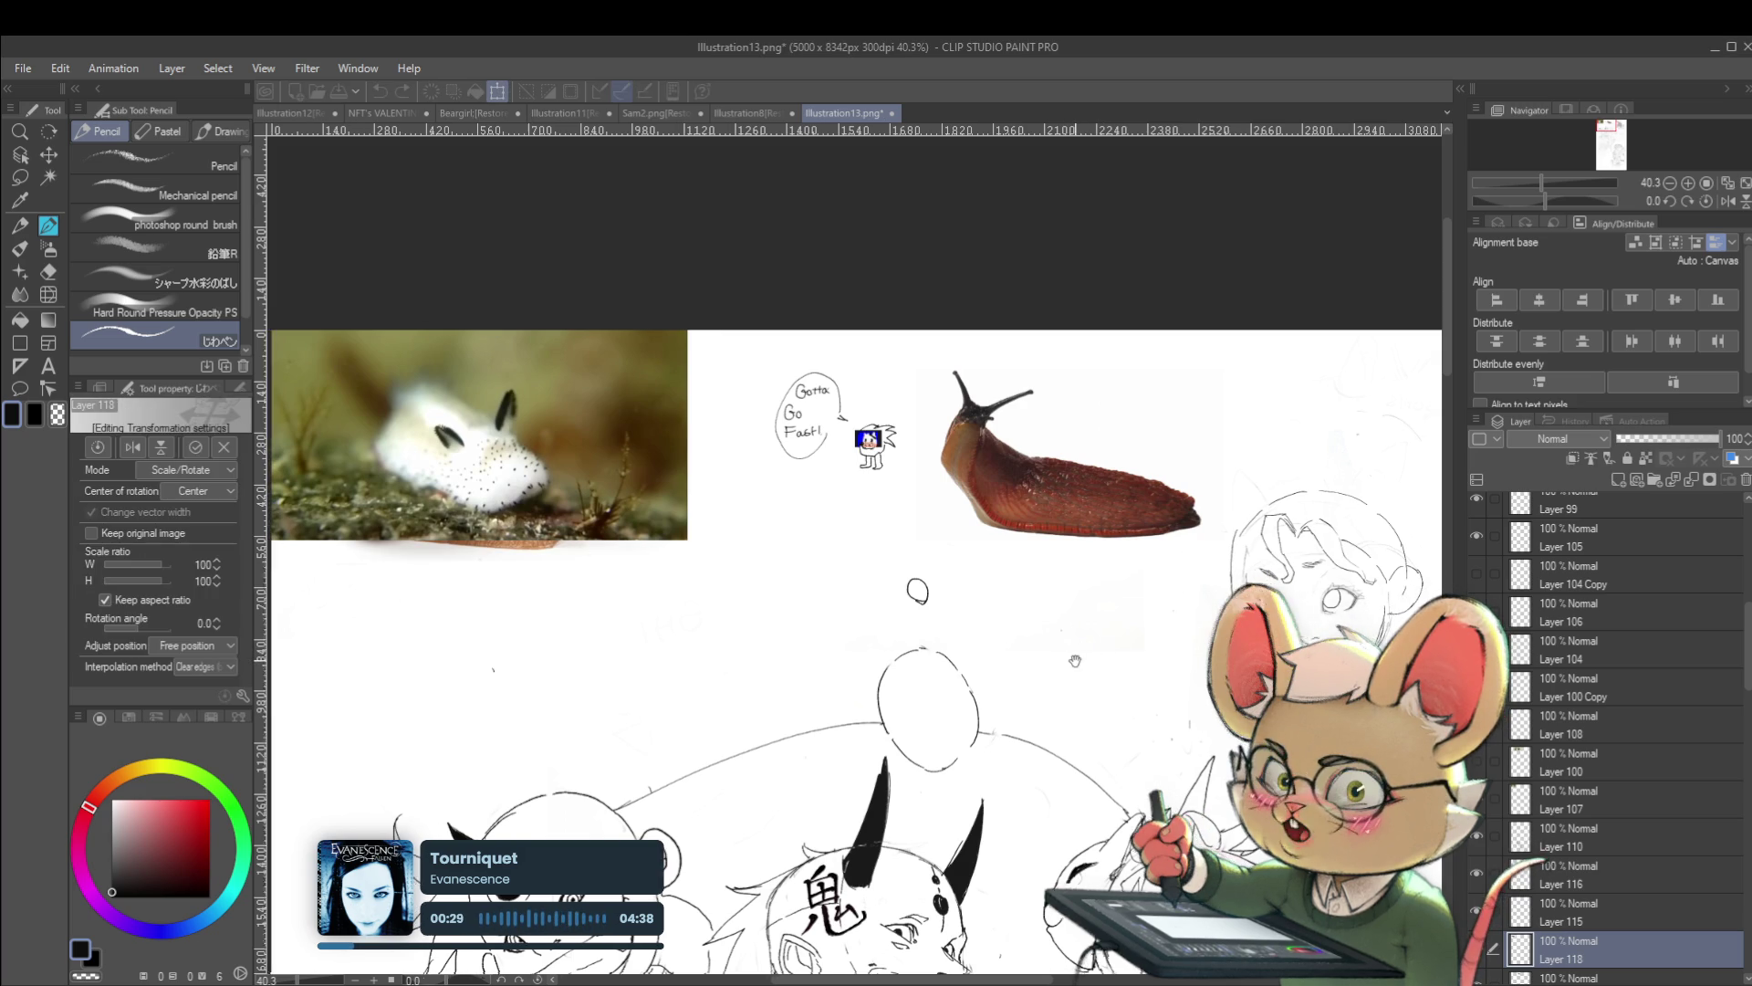
left_click_drag(1309, 478, 1007, 560)
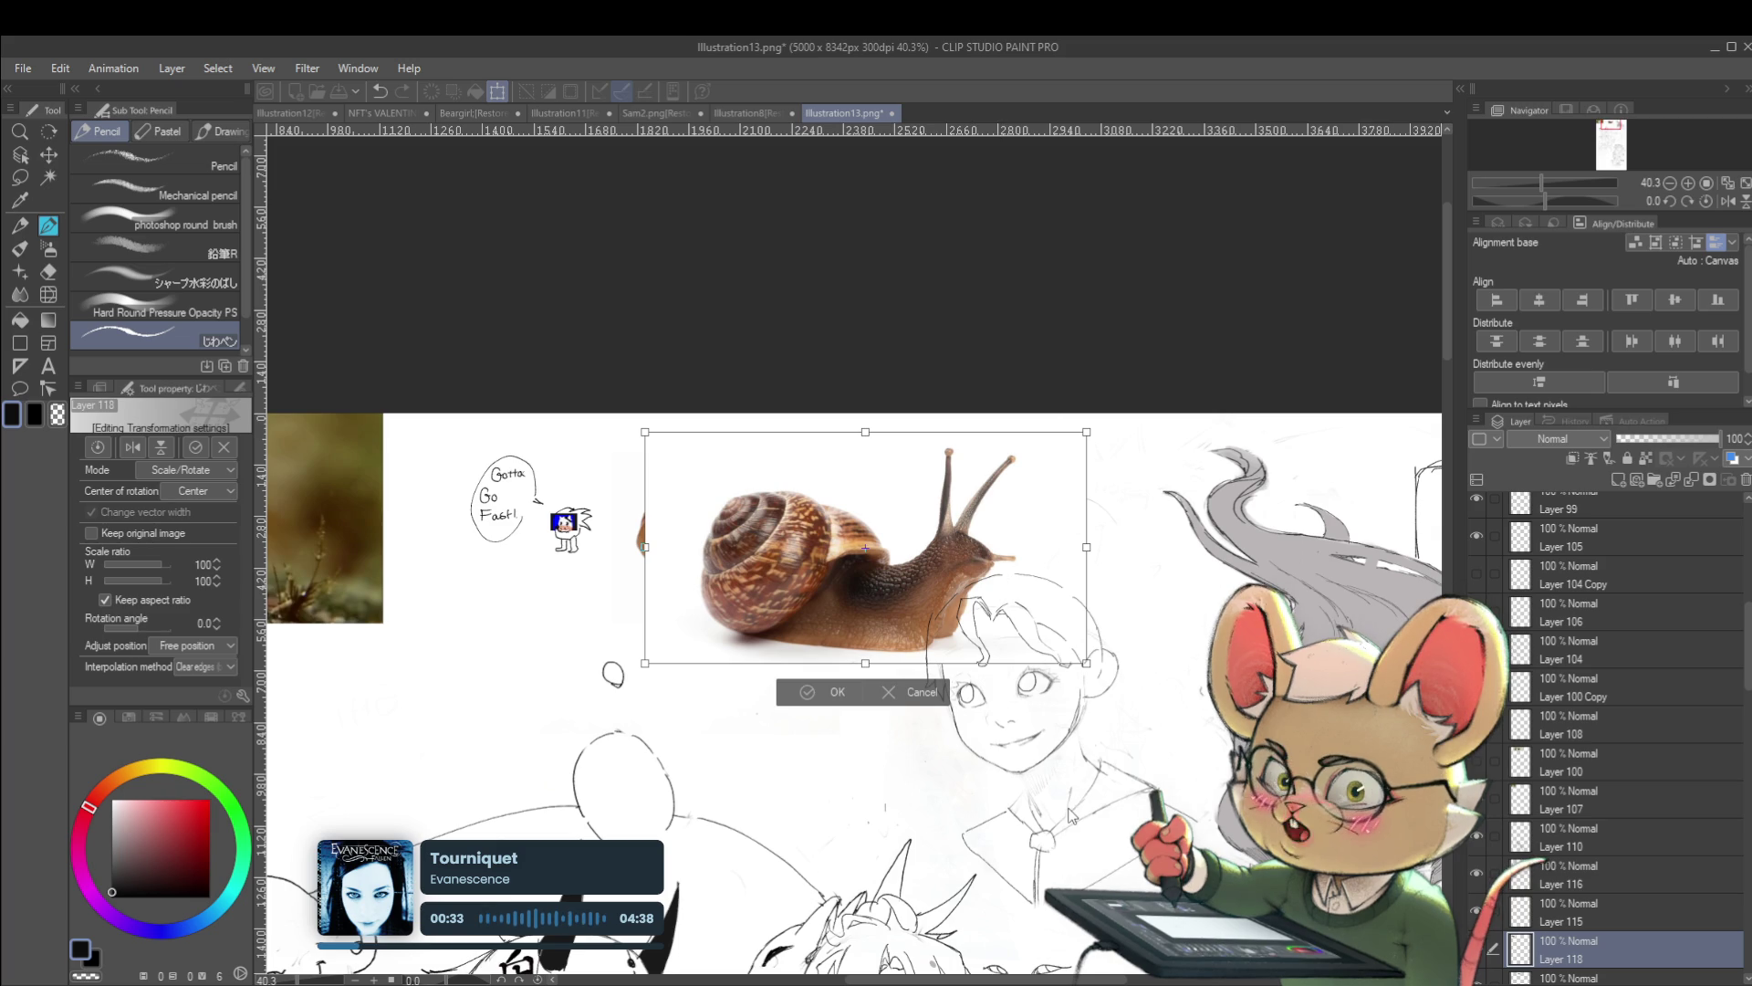
key("h")
left_click_drag(1076, 442, 963, 503)
mouse_move(912, 567)
left_mouse_down()
mouse_move(870, 672)
mouse_move(571, 693)
left_mouse_up()
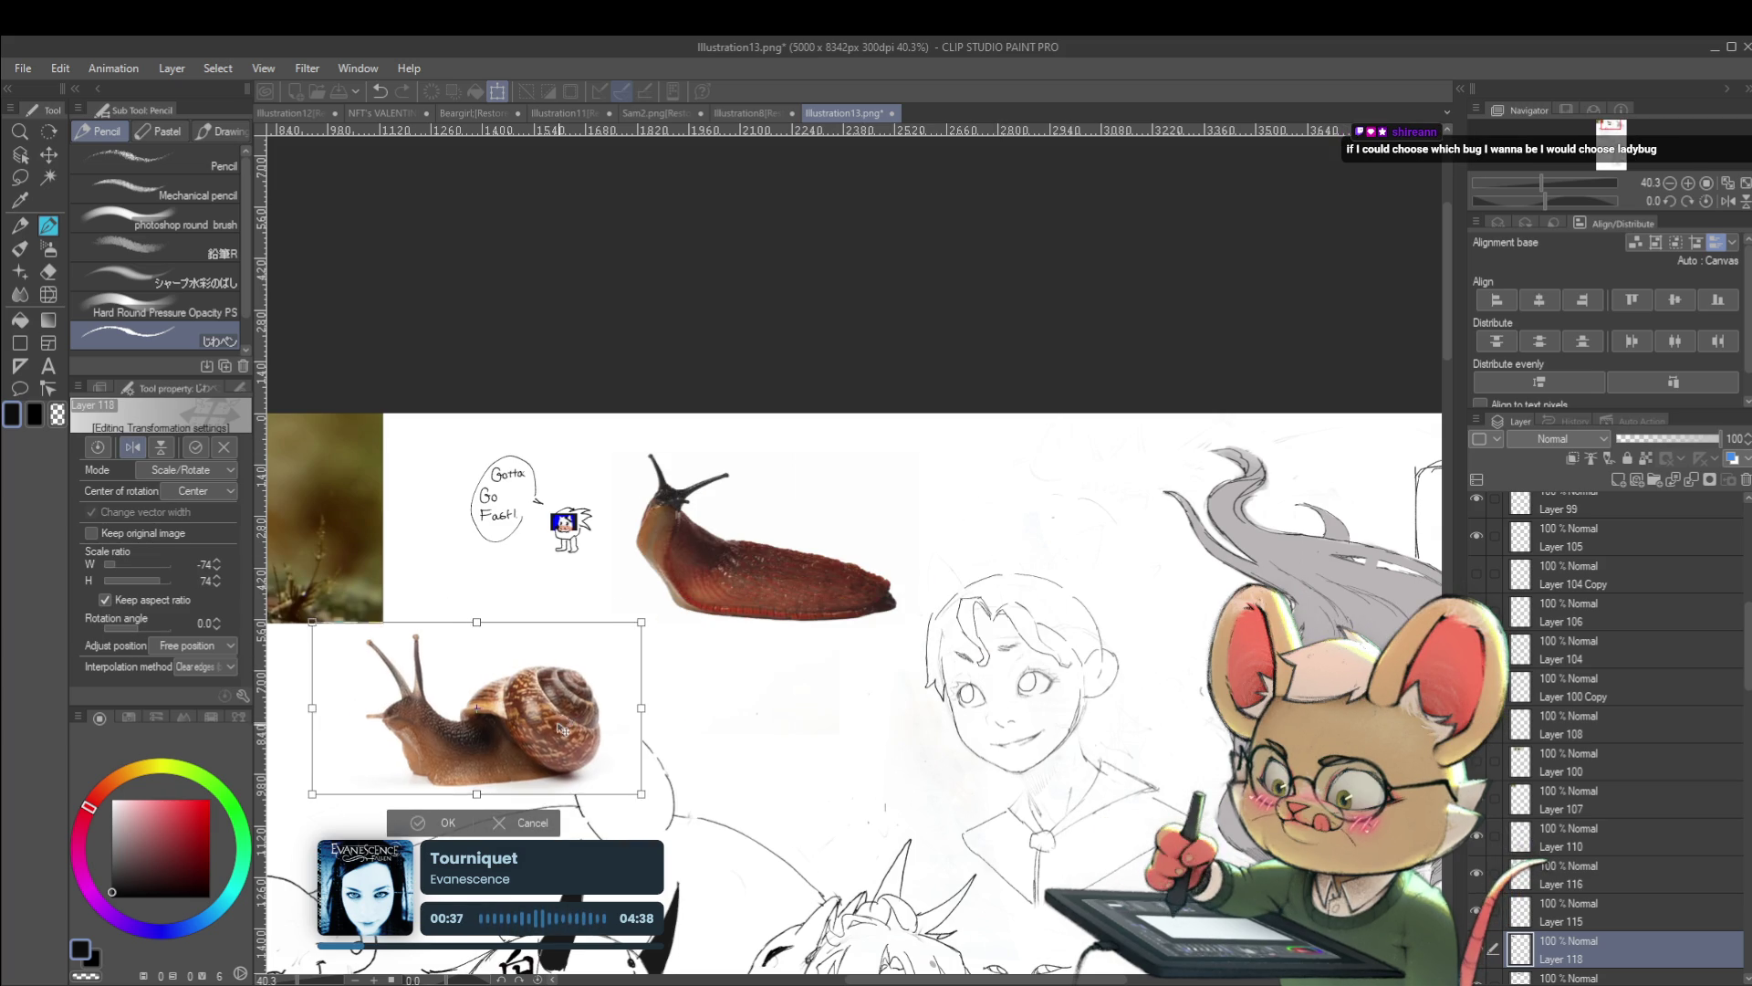
mouse_move(645, 614)
left_mouse_down()
mouse_move(561, 680)
mouse_move(507, 639)
mouse_move(514, 677)
left_mouse_up()
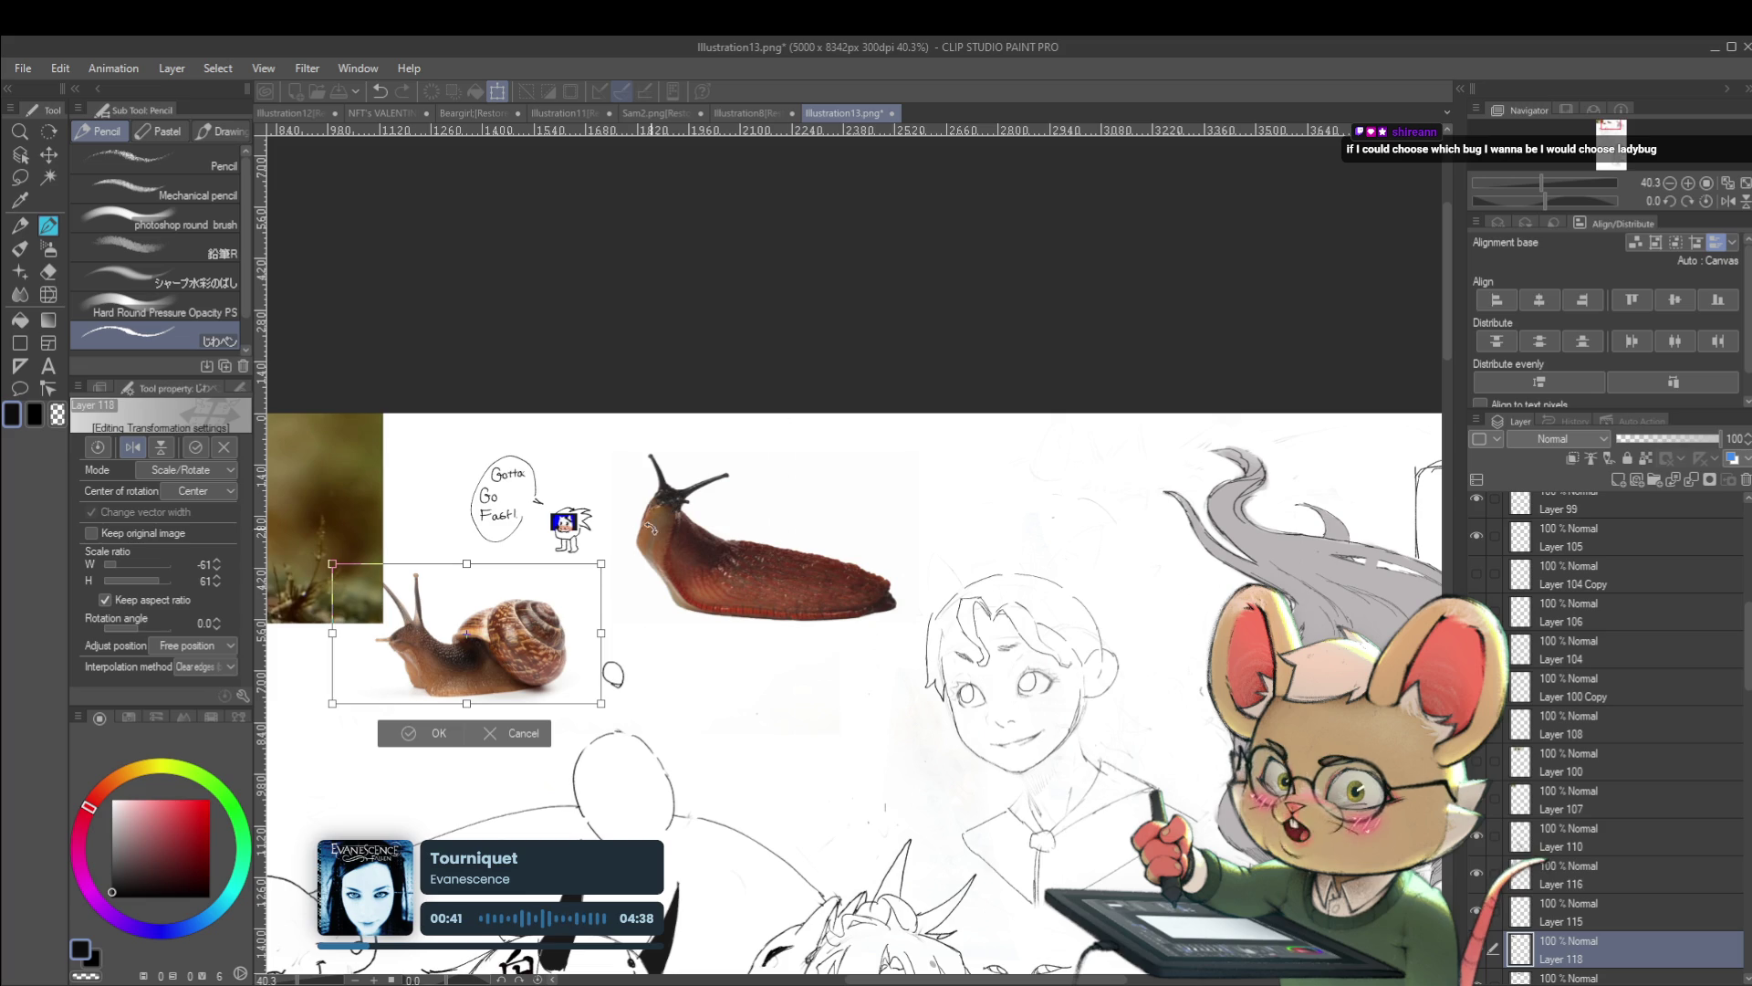
key("Return")
Undo an attempted move of Layer 118 above Layer 115 and reconfirm the snail transform
mouse_move(1597, 958)
left_mouse_down()
mouse_move(1597, 926)
mouse_move(1627, 908)
left_mouse_up()
key("ctrl+z")
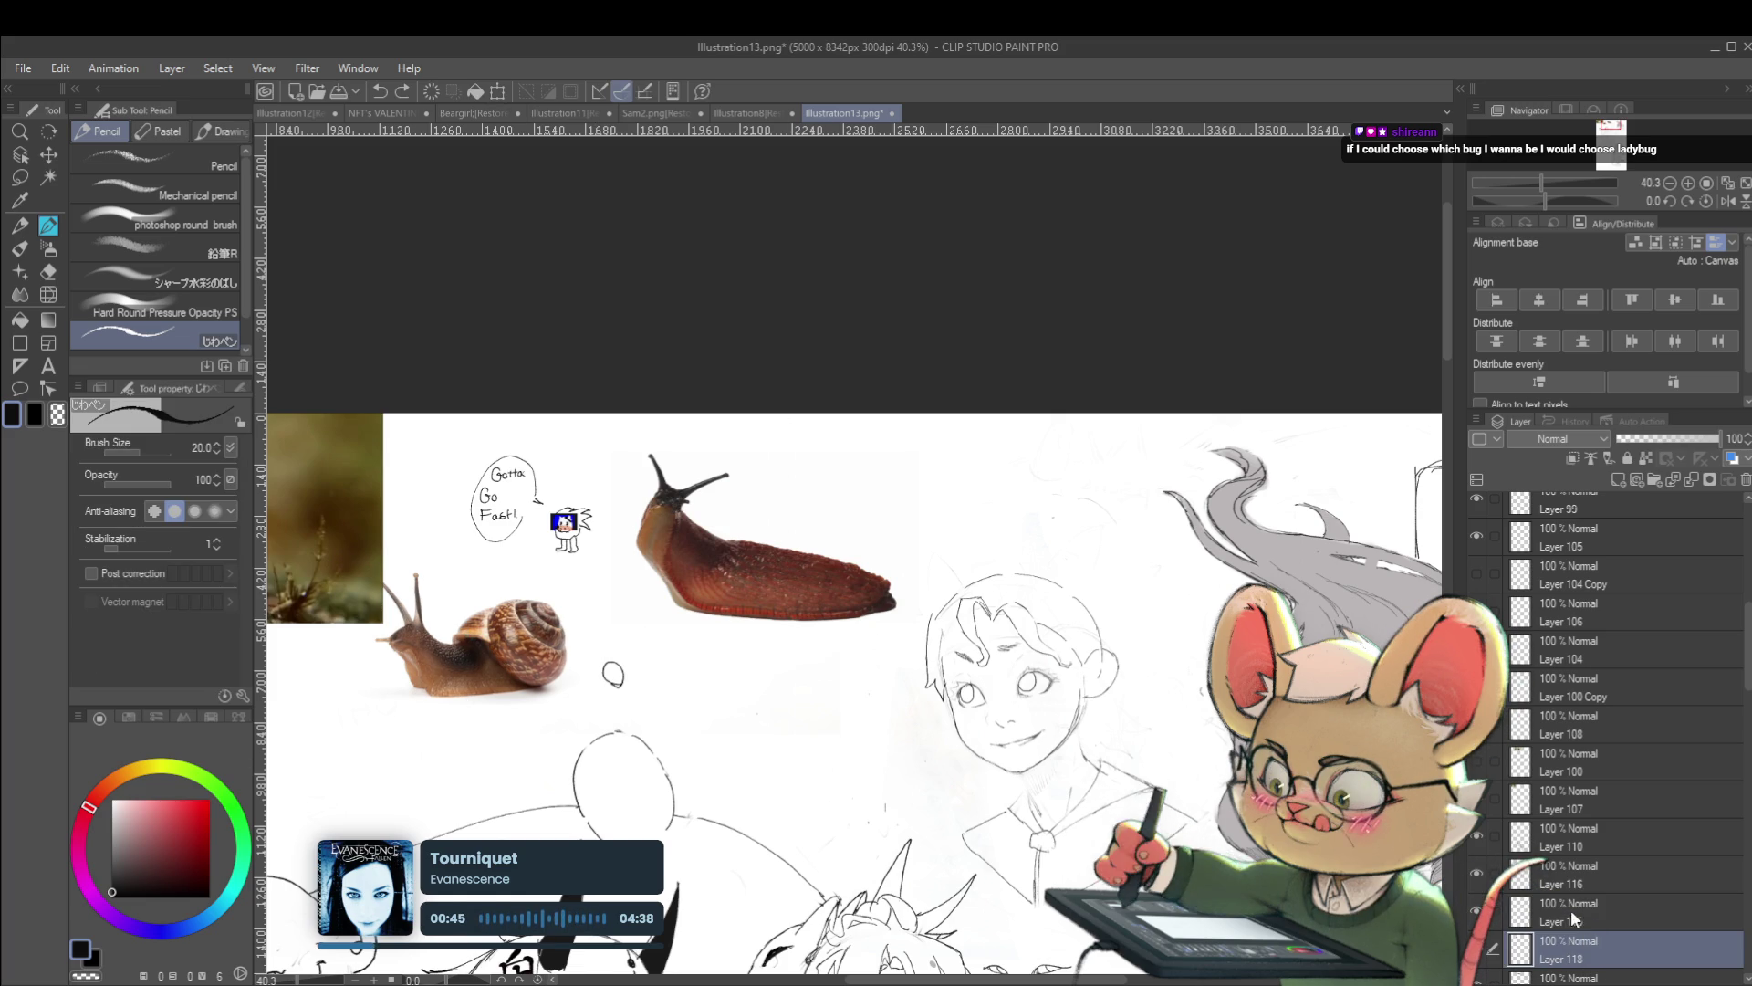
scroll(1136, 675, "down", 1)
key("ctrl+t")
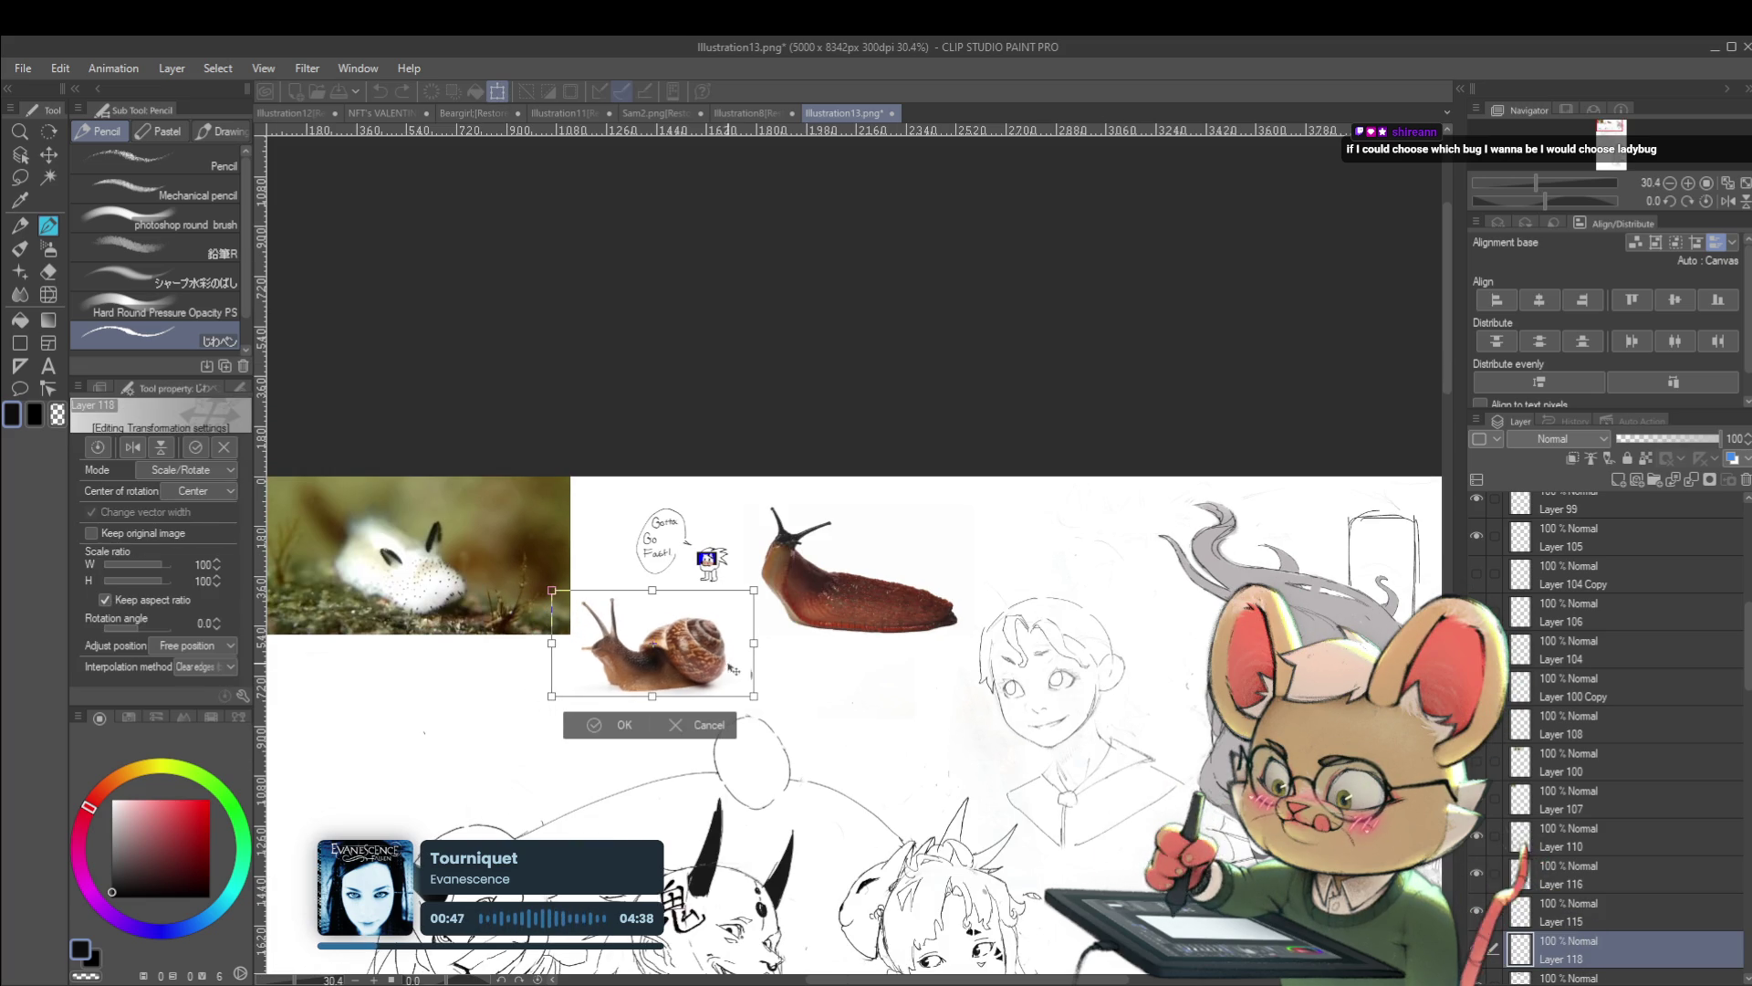
key("Return")
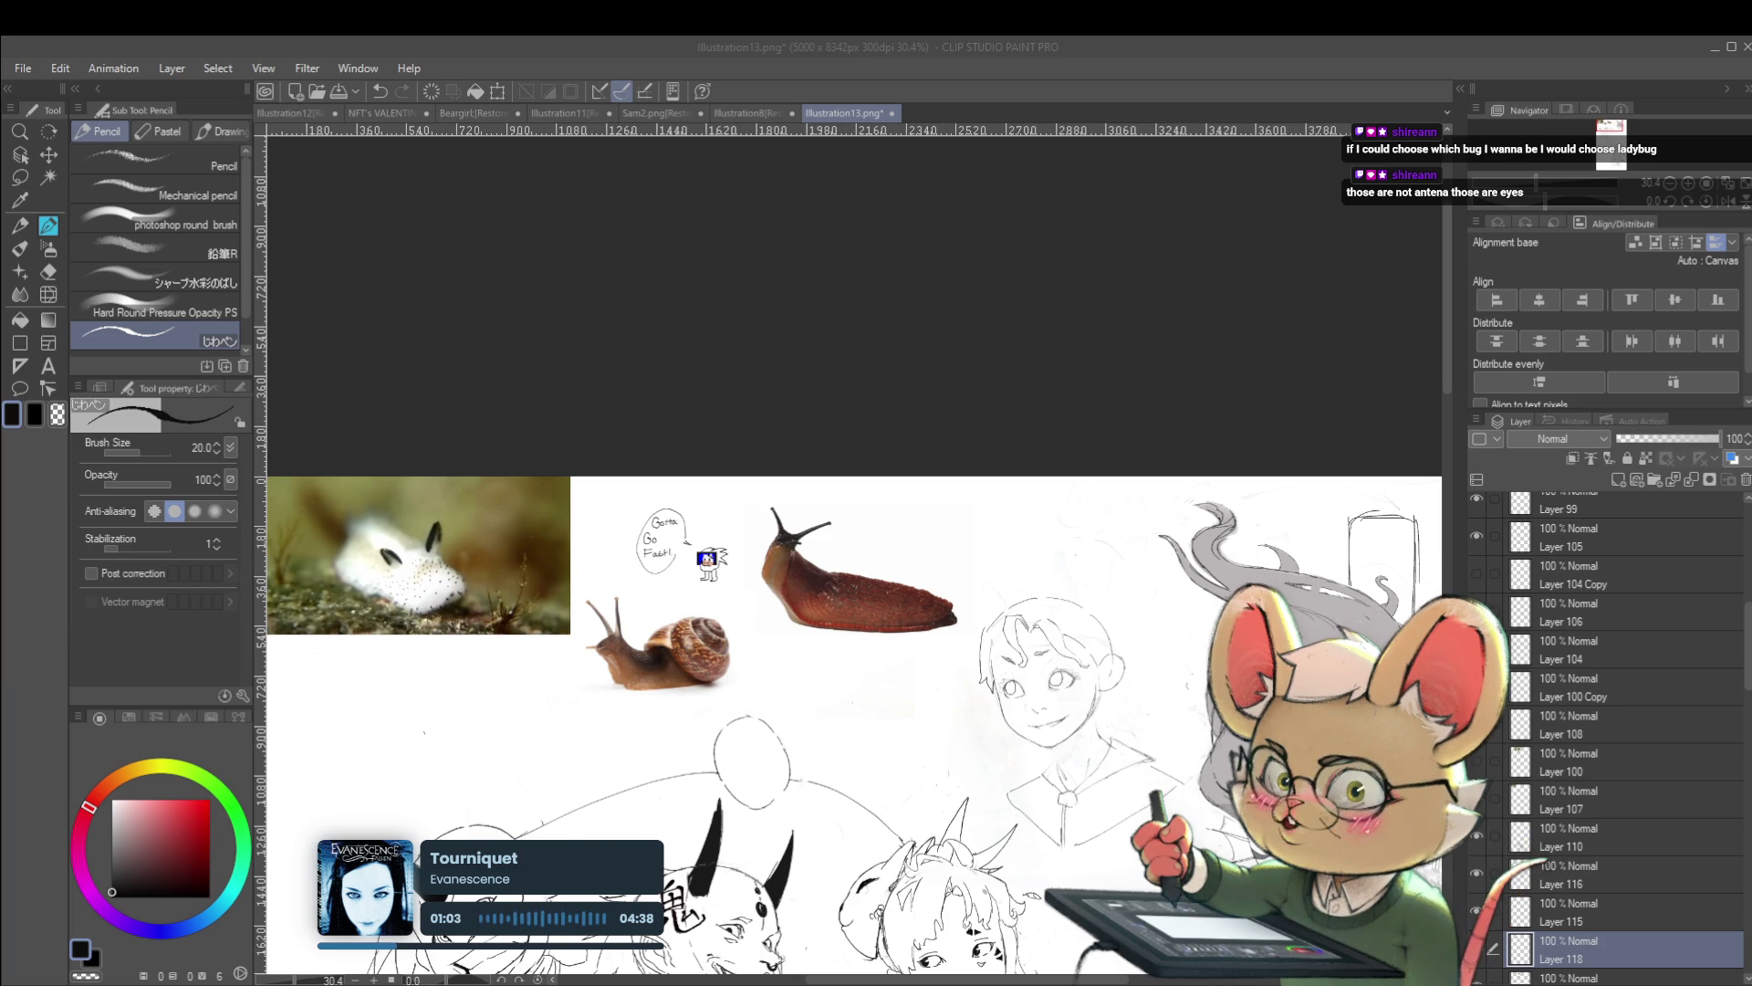
Toggle Layers 115 and 110 to check the boy's sketch, working on Layer 116
left_click(1477, 610)
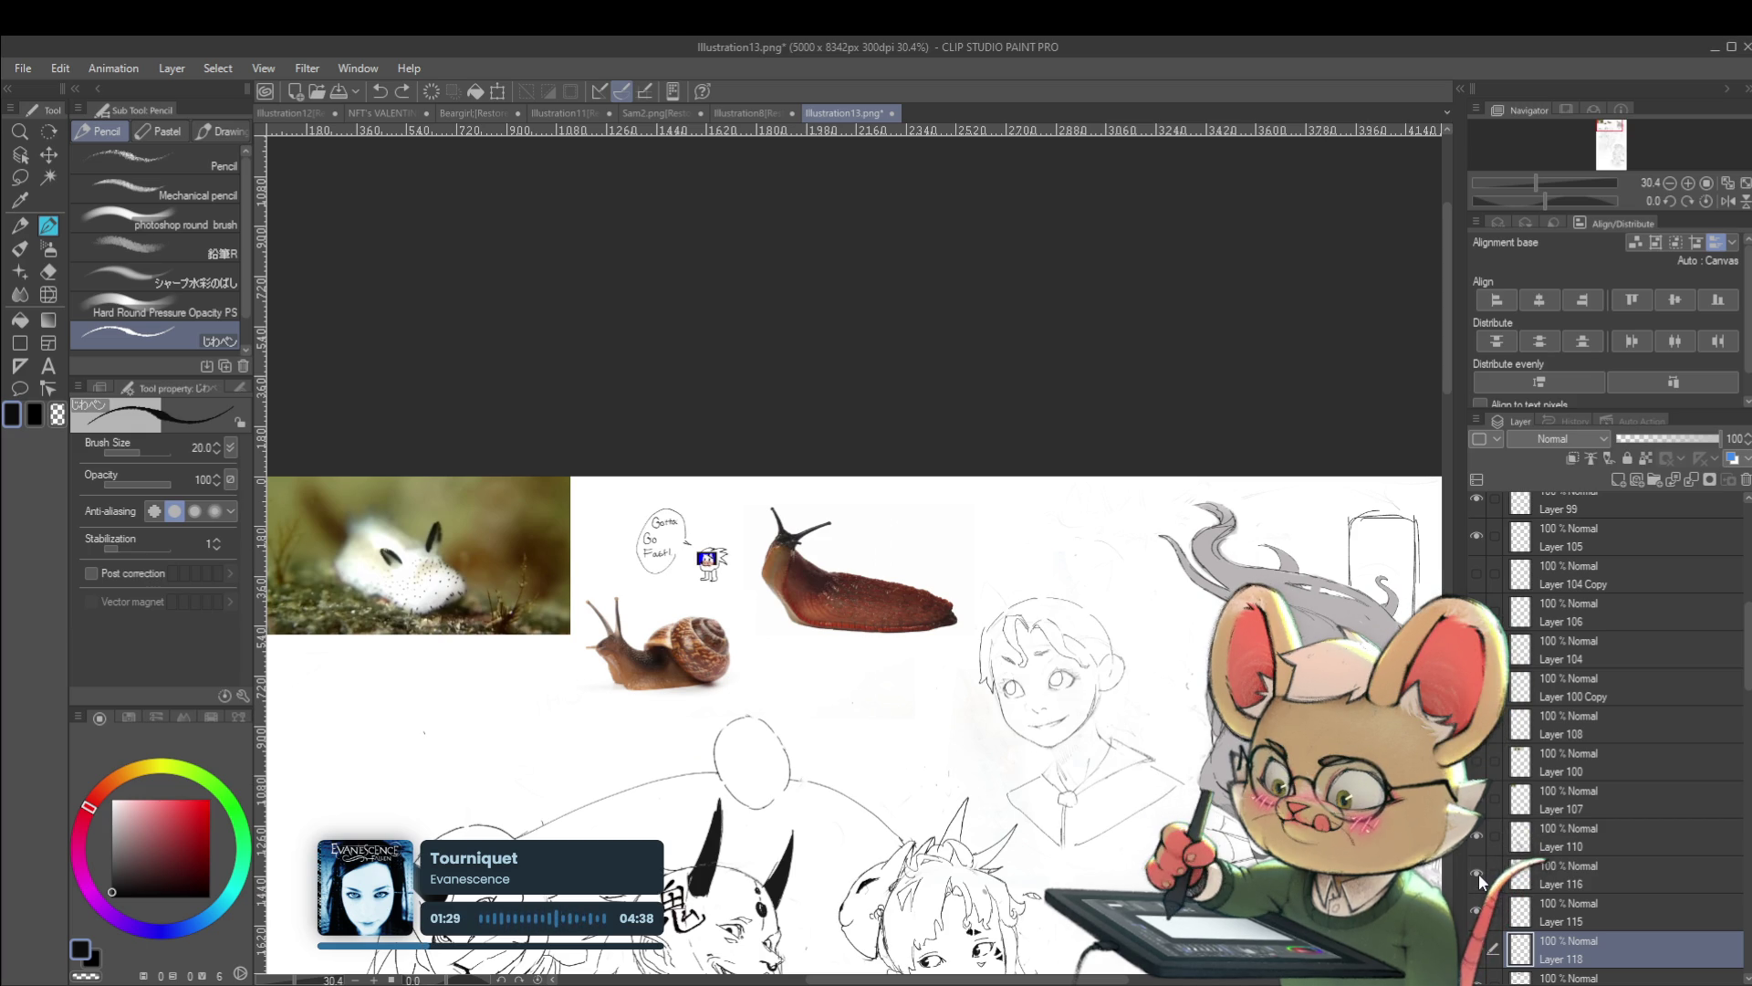
left_click(1564, 872)
left_click(1475, 913)
left_click(1475, 918)
left_click(1476, 838)
left_click(1477, 838)
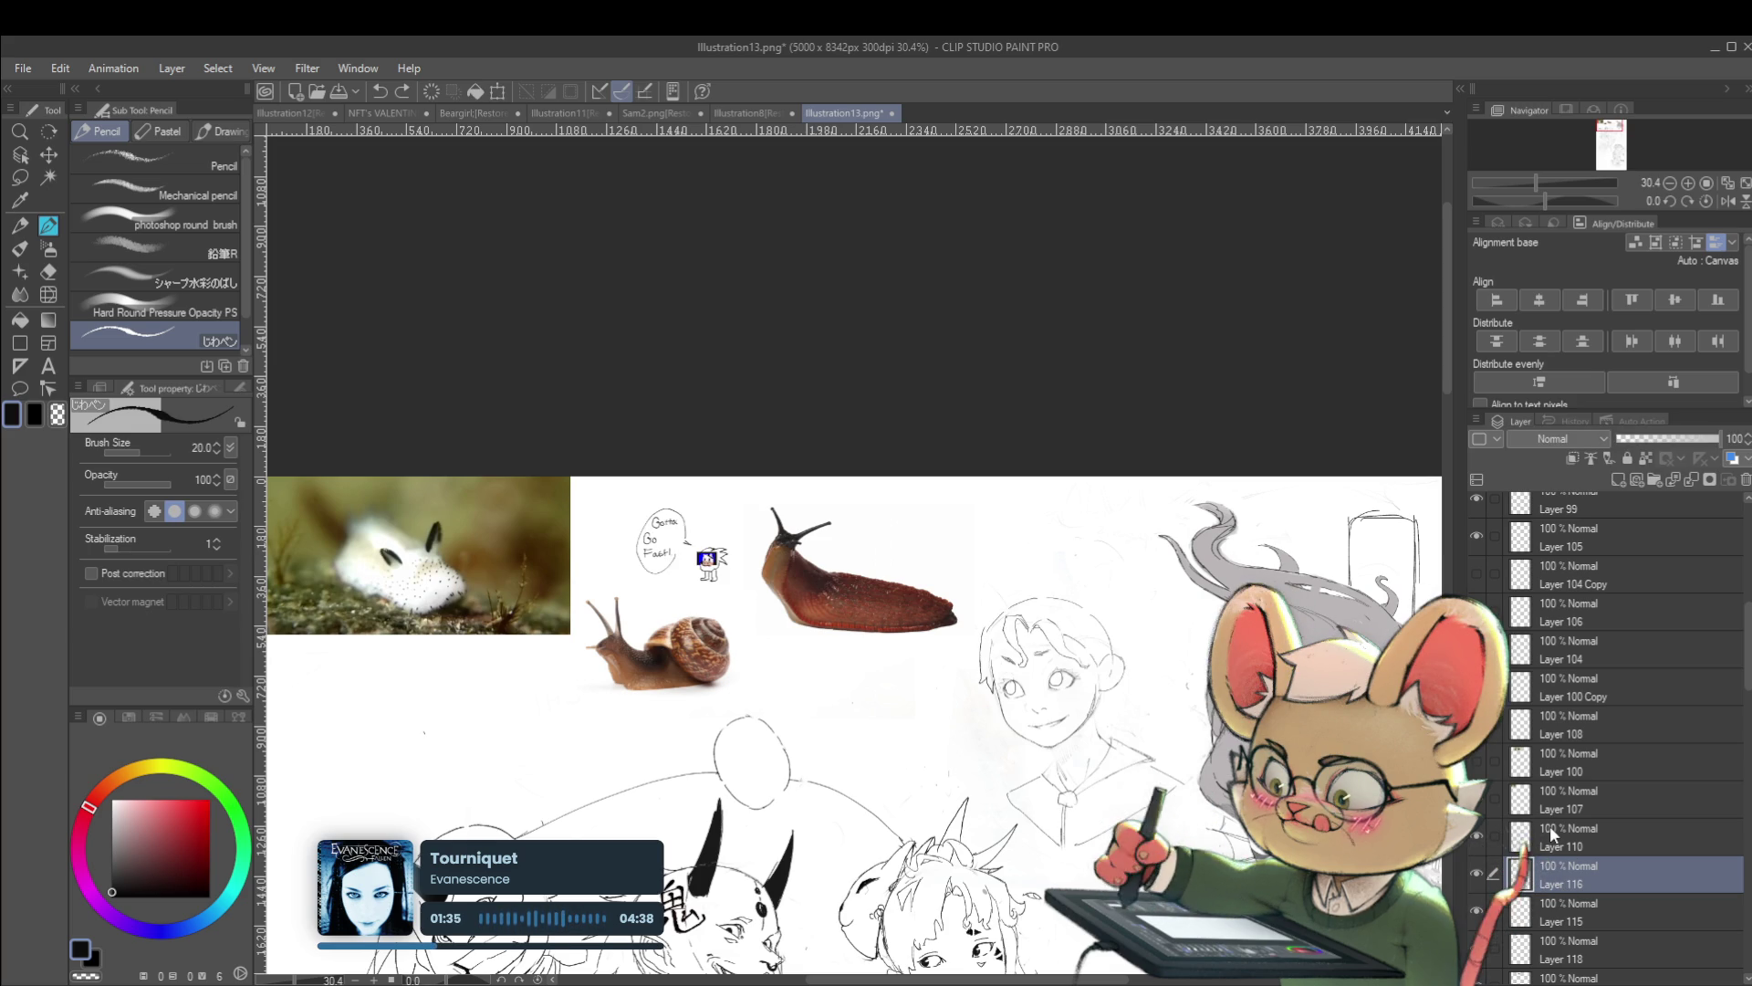
left_click(1476, 611)
scroll(849, 639, "down", 2)
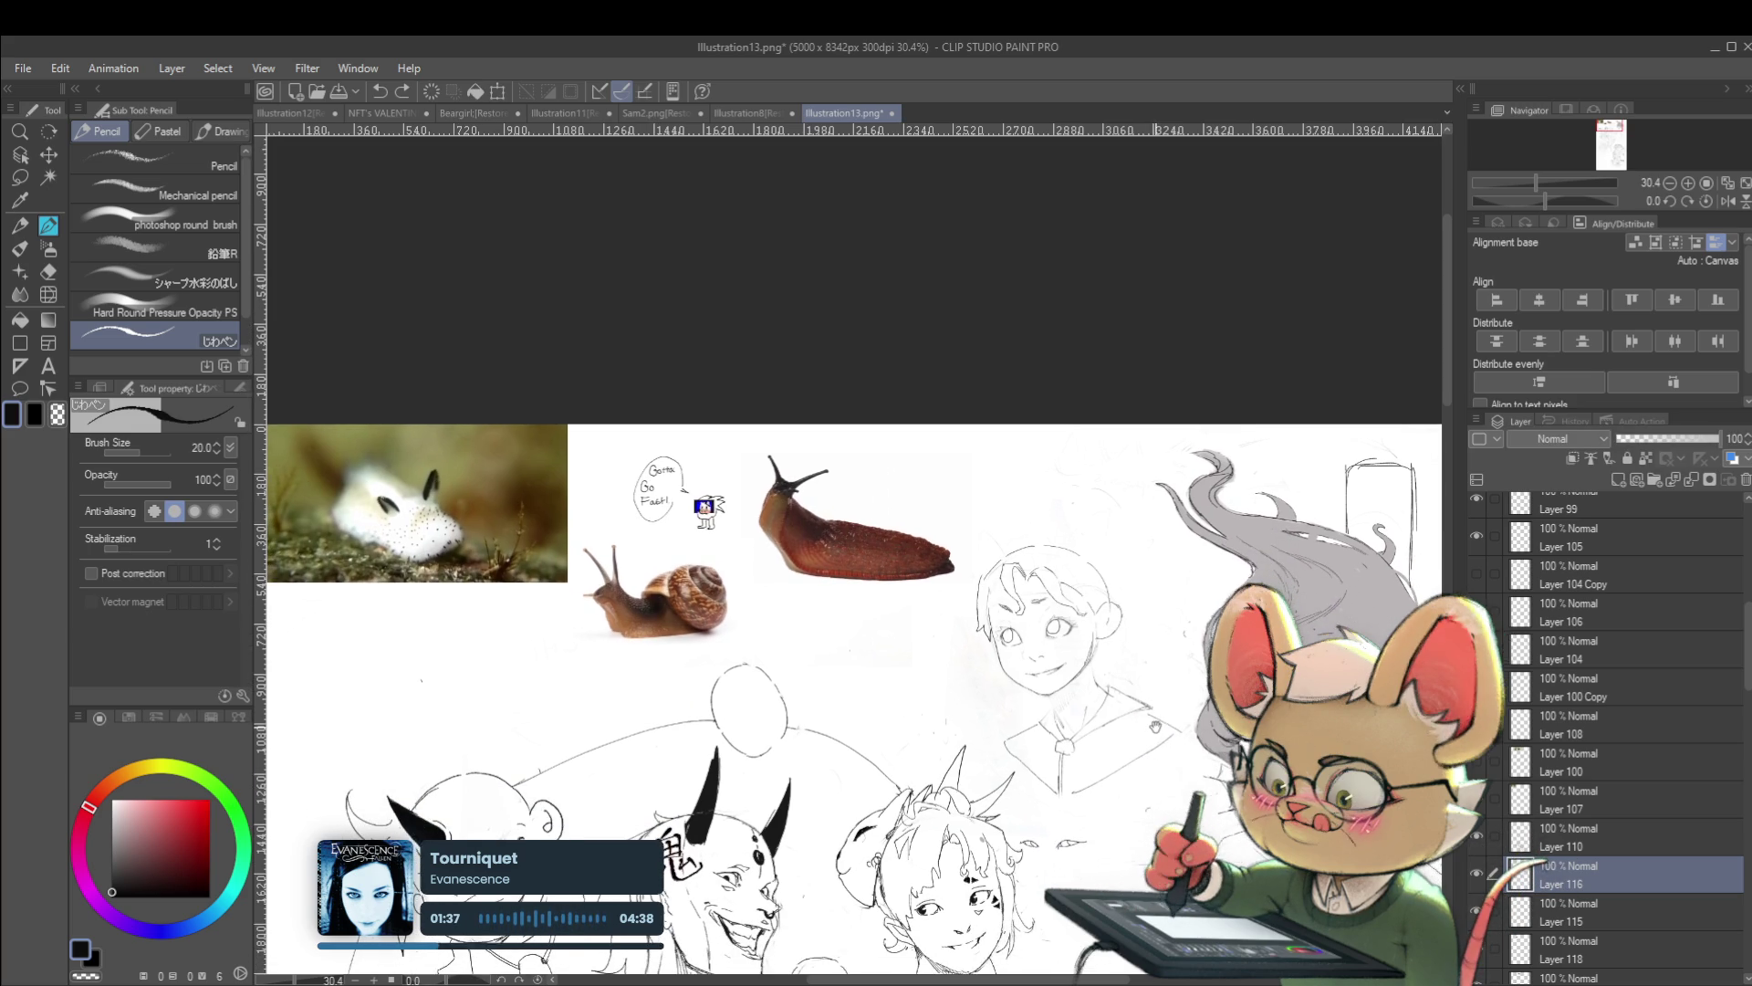
scroll(1150, 557, "up", 1)
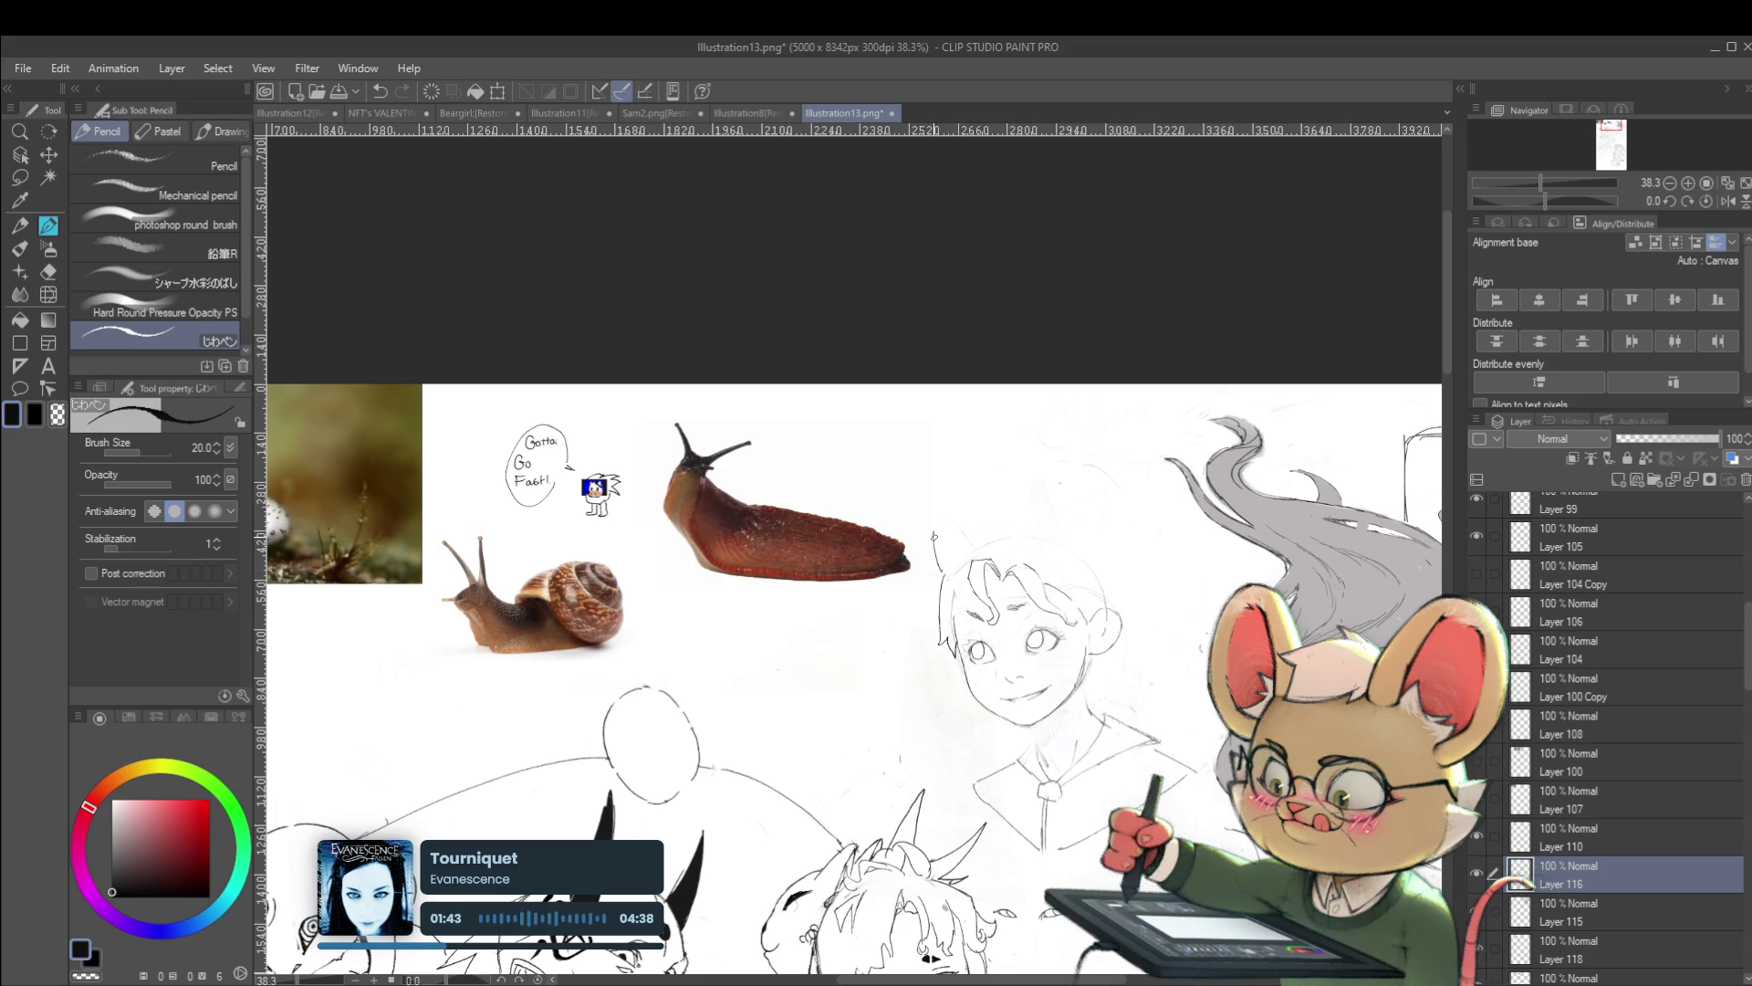
Pencil a curved line above the boy's head
left_click_drag(938, 552, 991, 512)
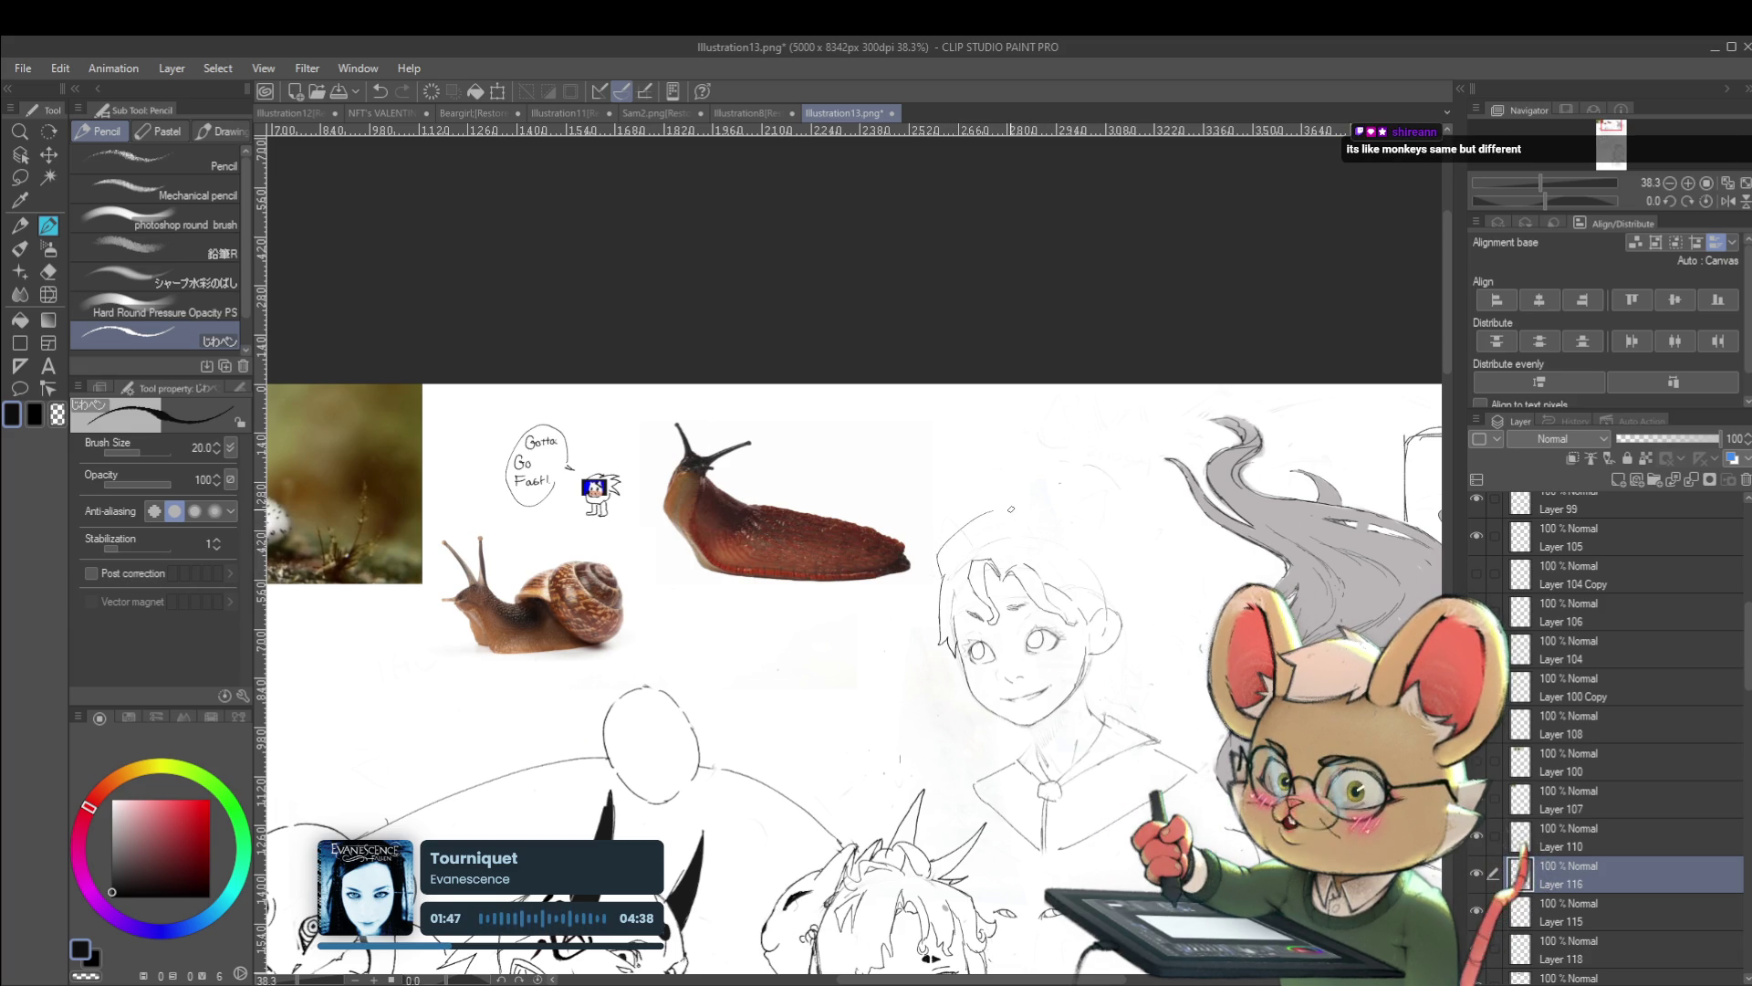
left_click_drag(1058, 520, 990, 526)
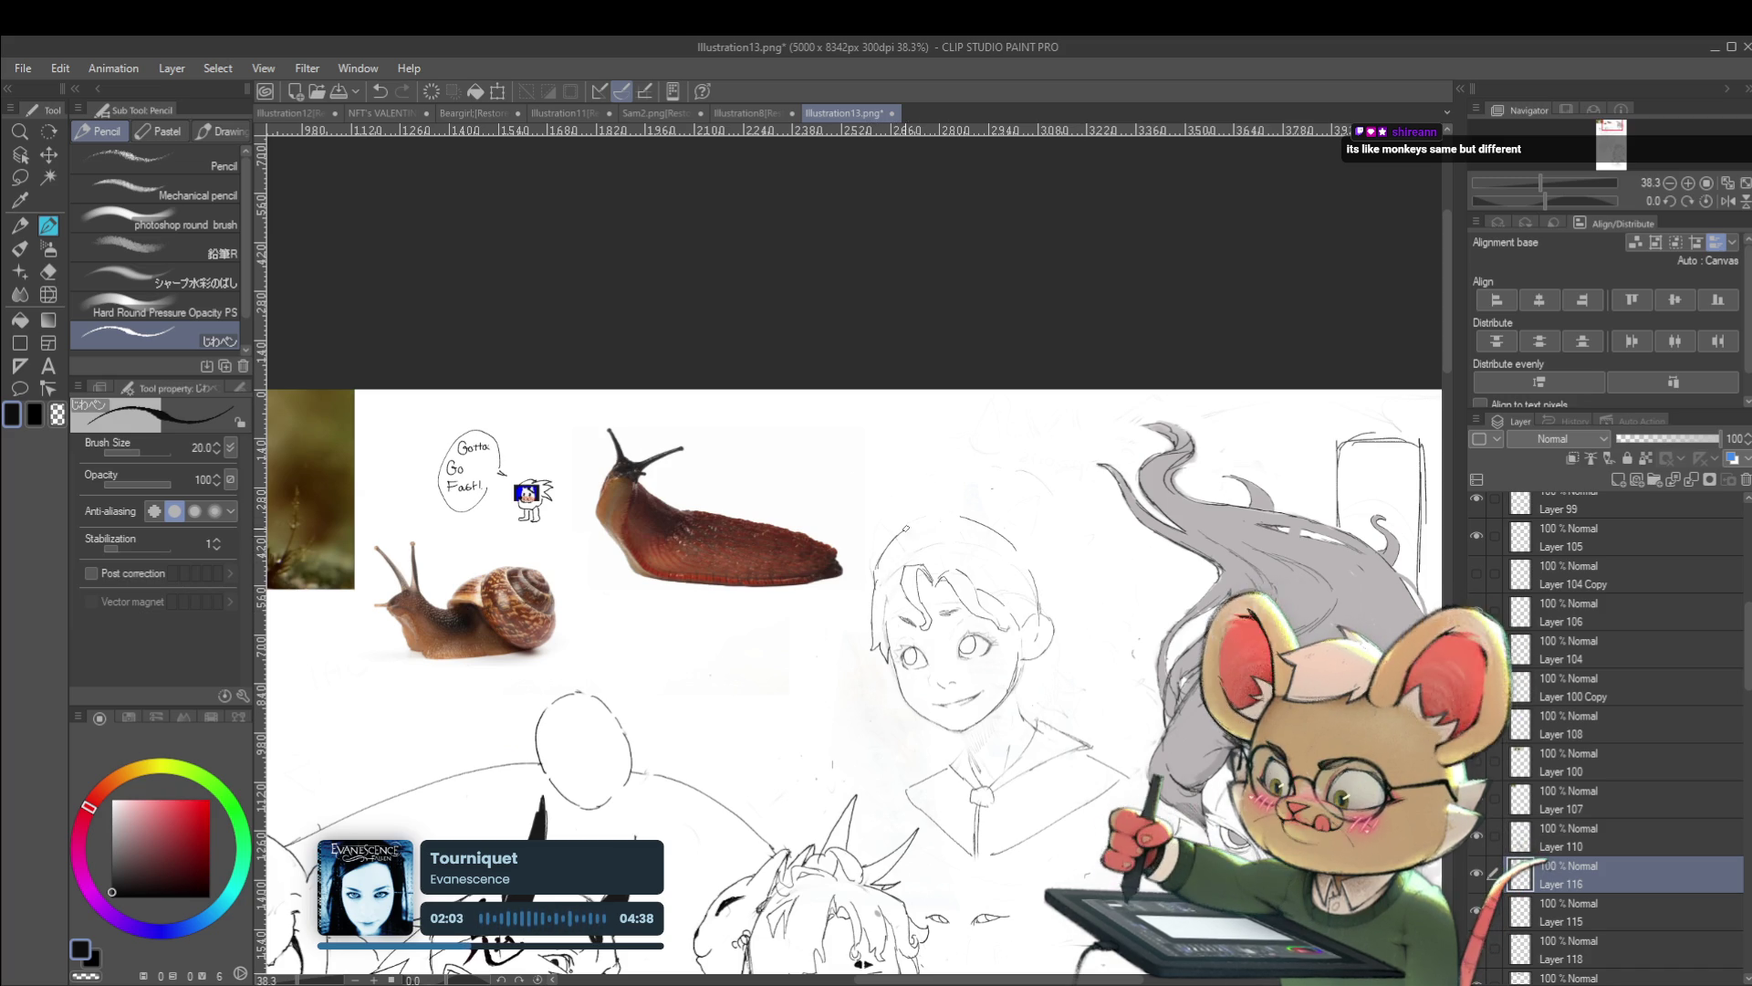
scroll(953, 519, "down", 4)
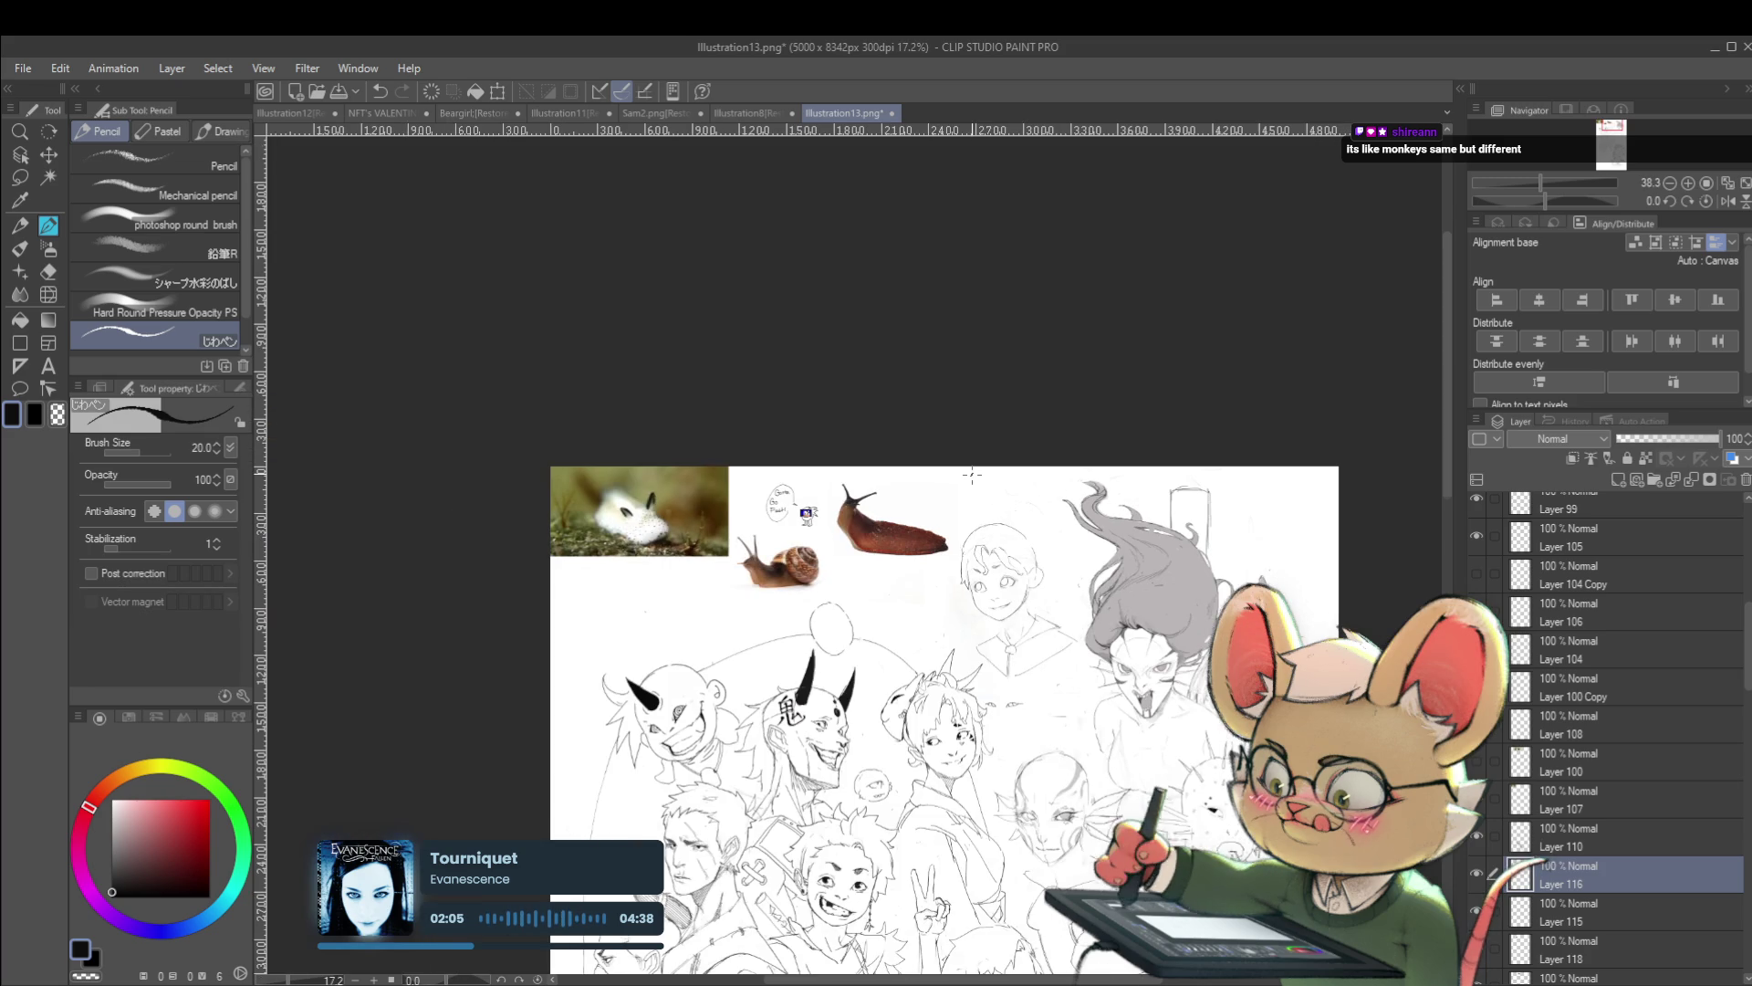
On a mirrored view, pencil hair strokes along the top and back of the boy's head, redrawing one
left_click(1727, 201)
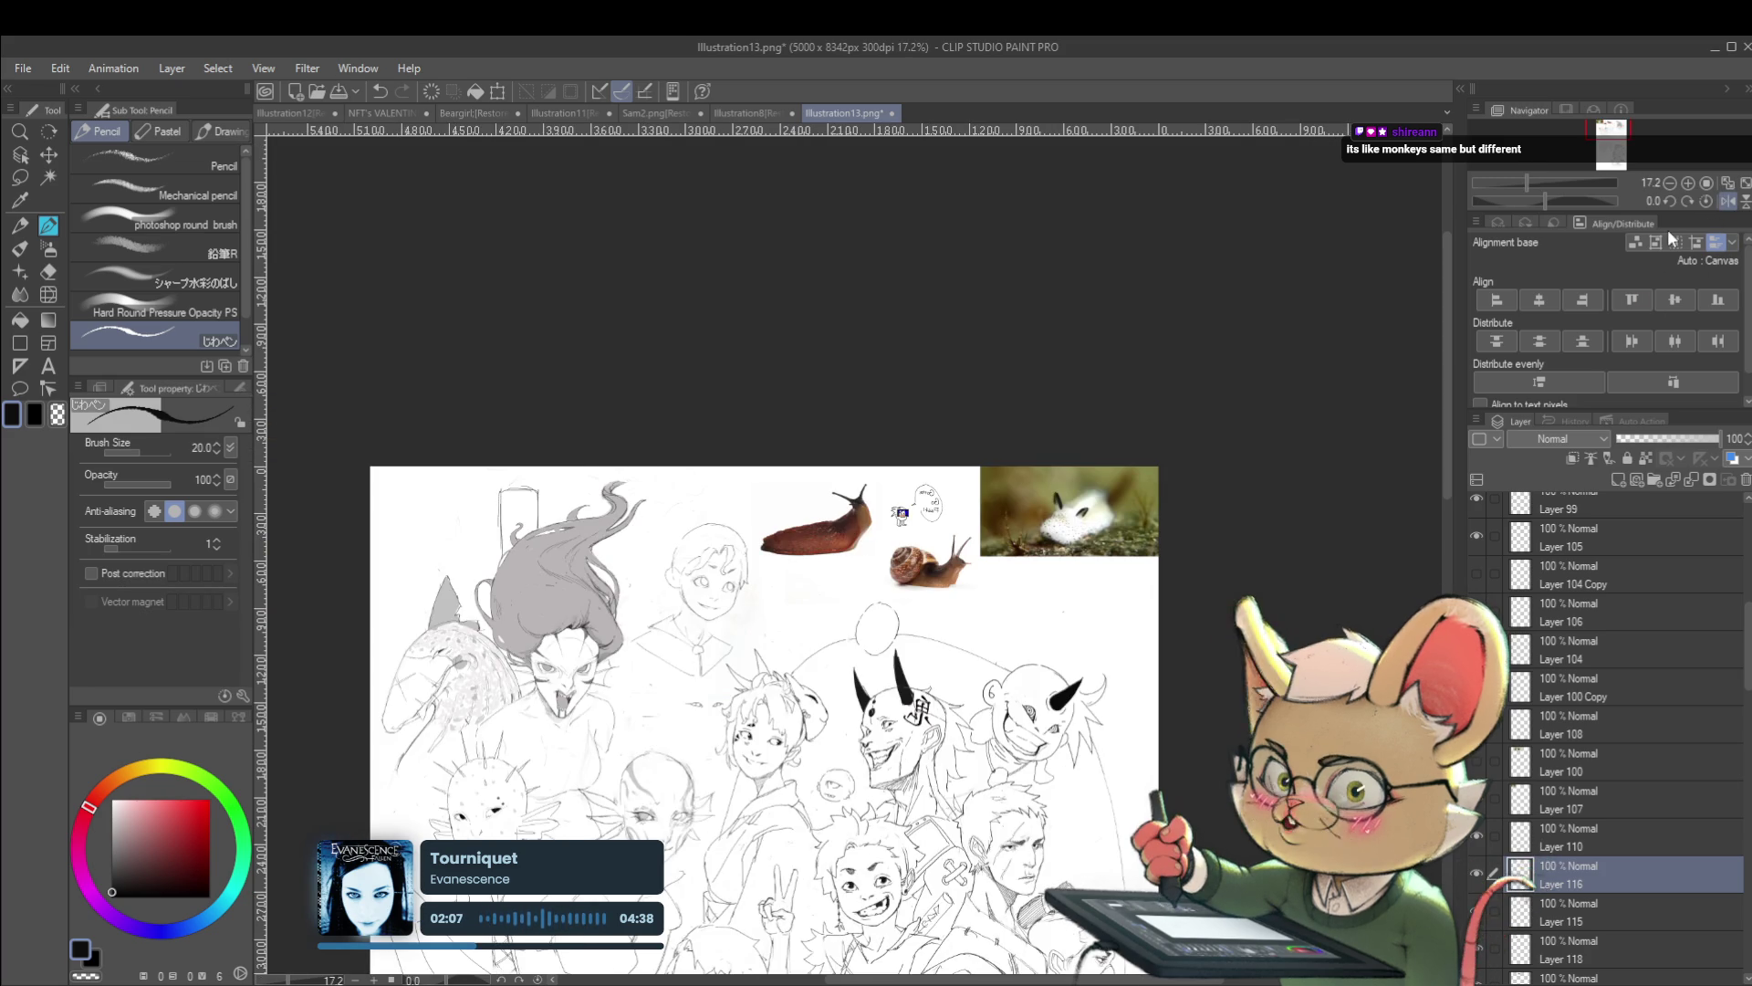
scroll(776, 584, "up", 4)
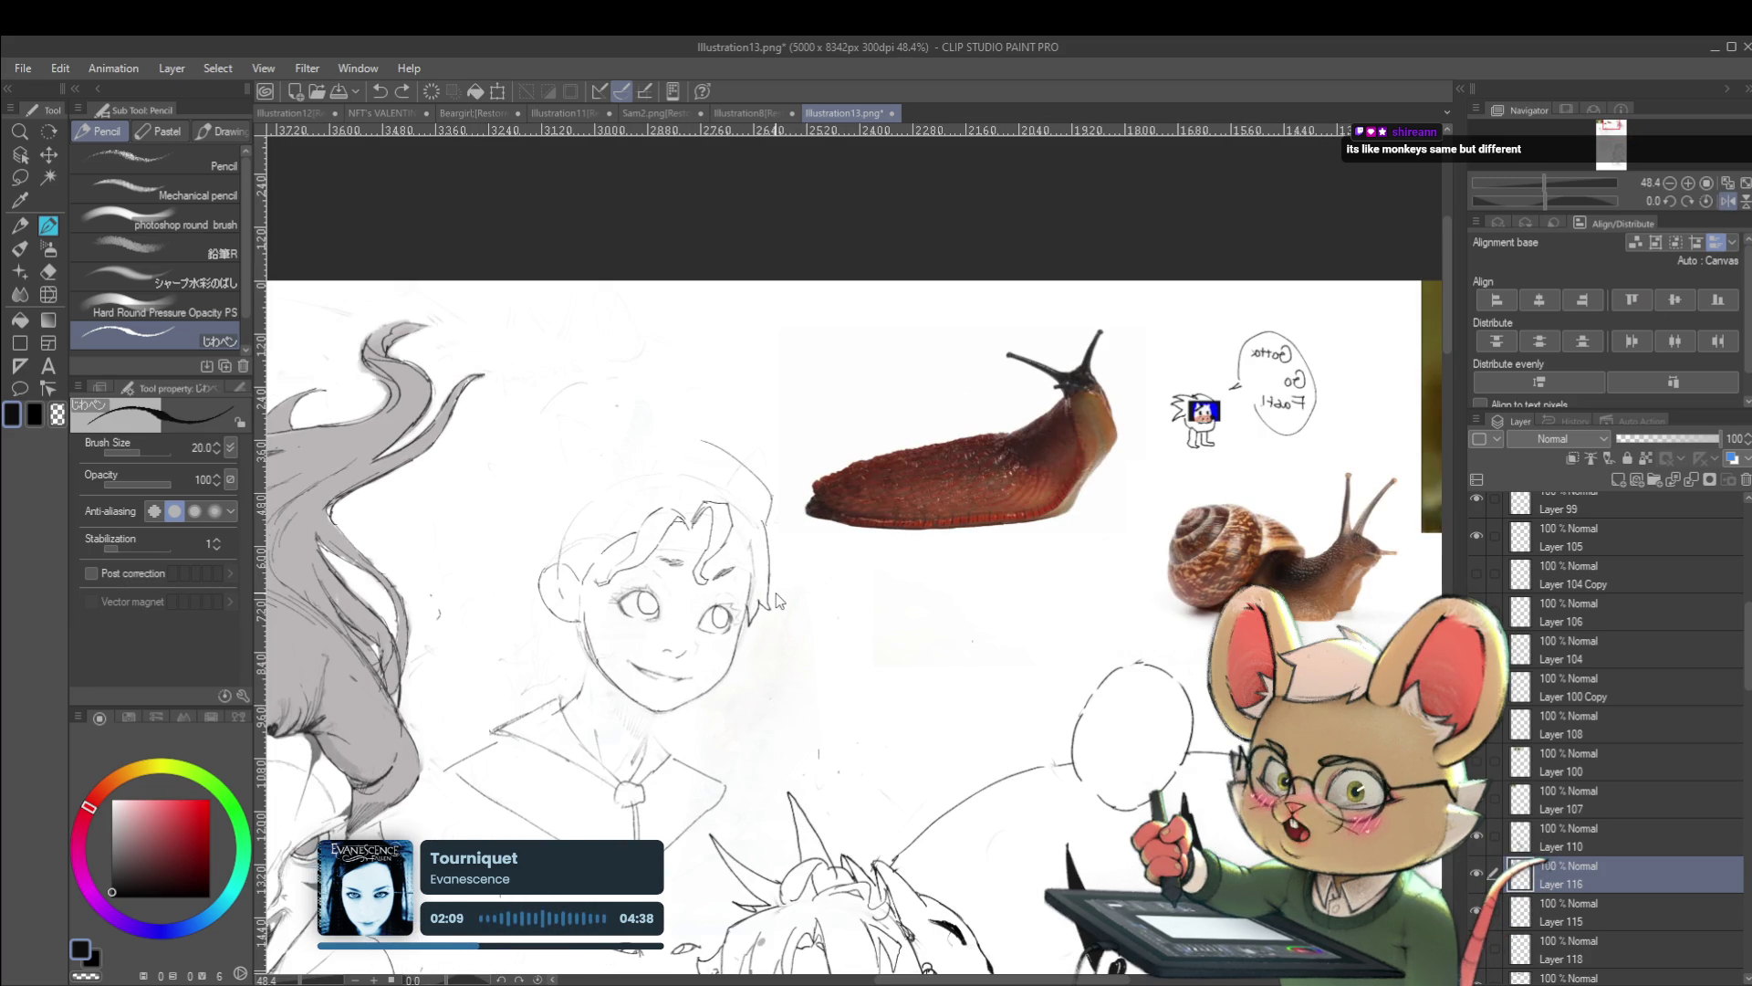
mouse_move(595, 494)
left_mouse_down()
mouse_move(558, 570)
mouse_move(638, 472)
mouse_move(679, 472)
left_mouse_up()
left_click_drag(543, 584, 577, 505)
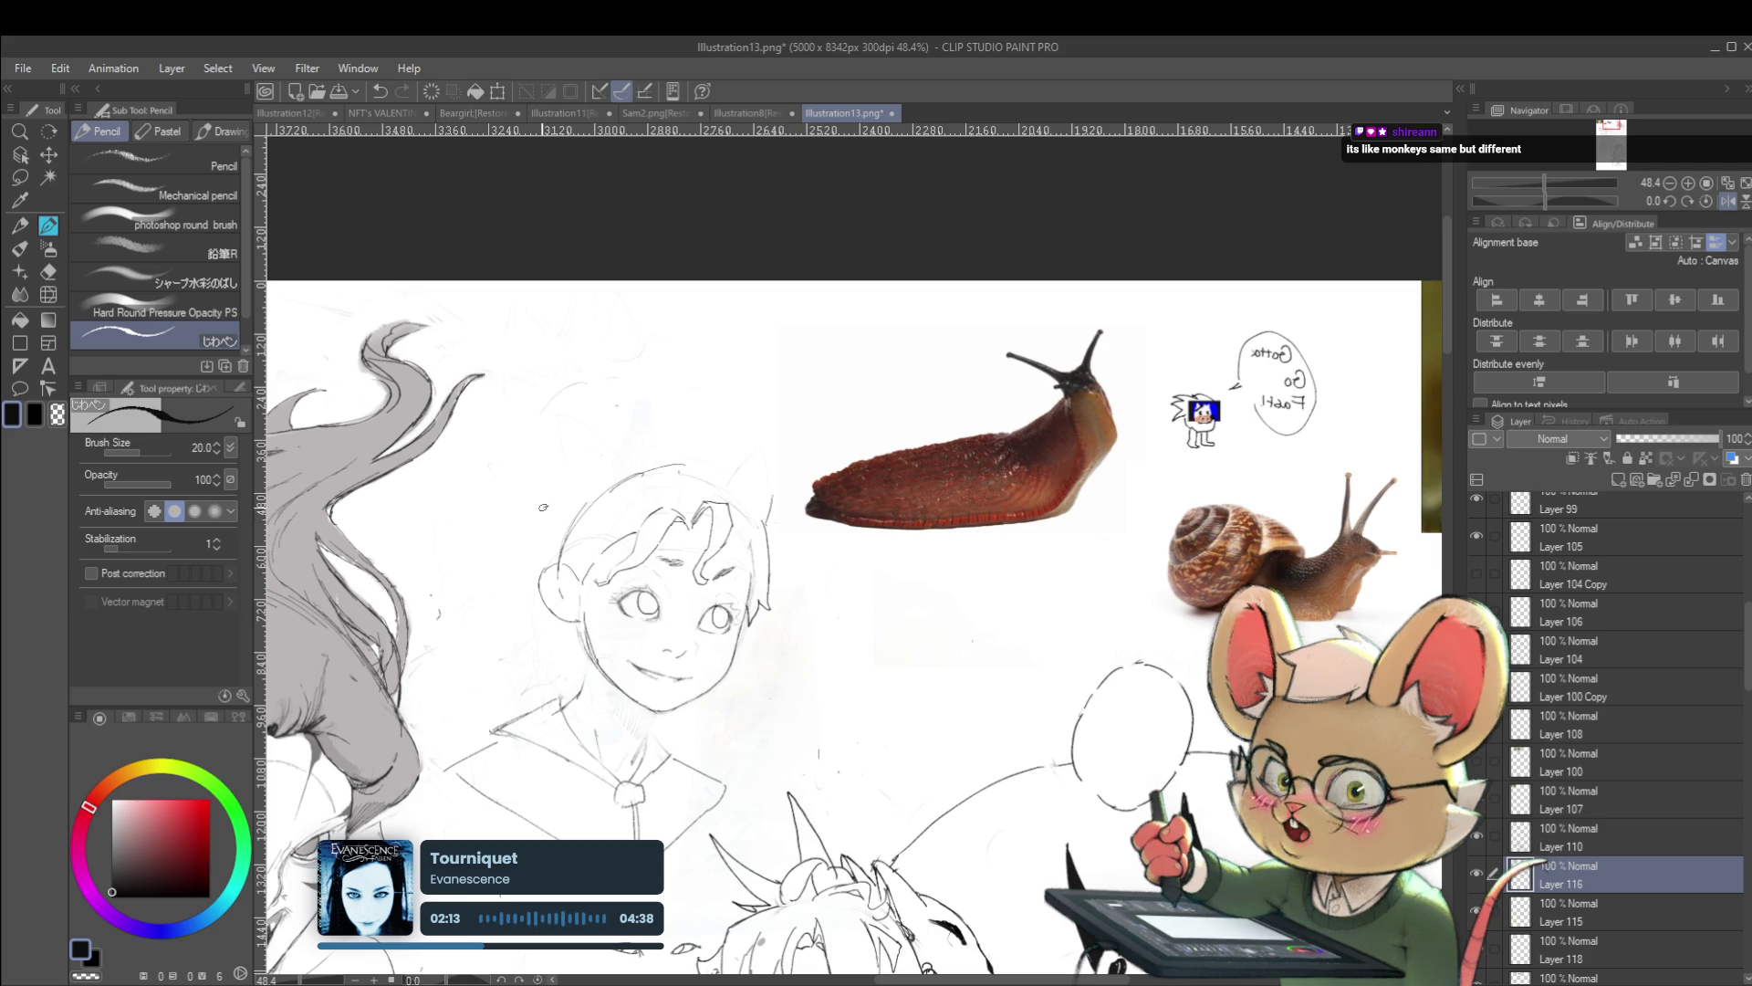
key("ctrl+z")
left_click_drag(511, 504, 472, 527)
left_click_drag(481, 595, 498, 634)
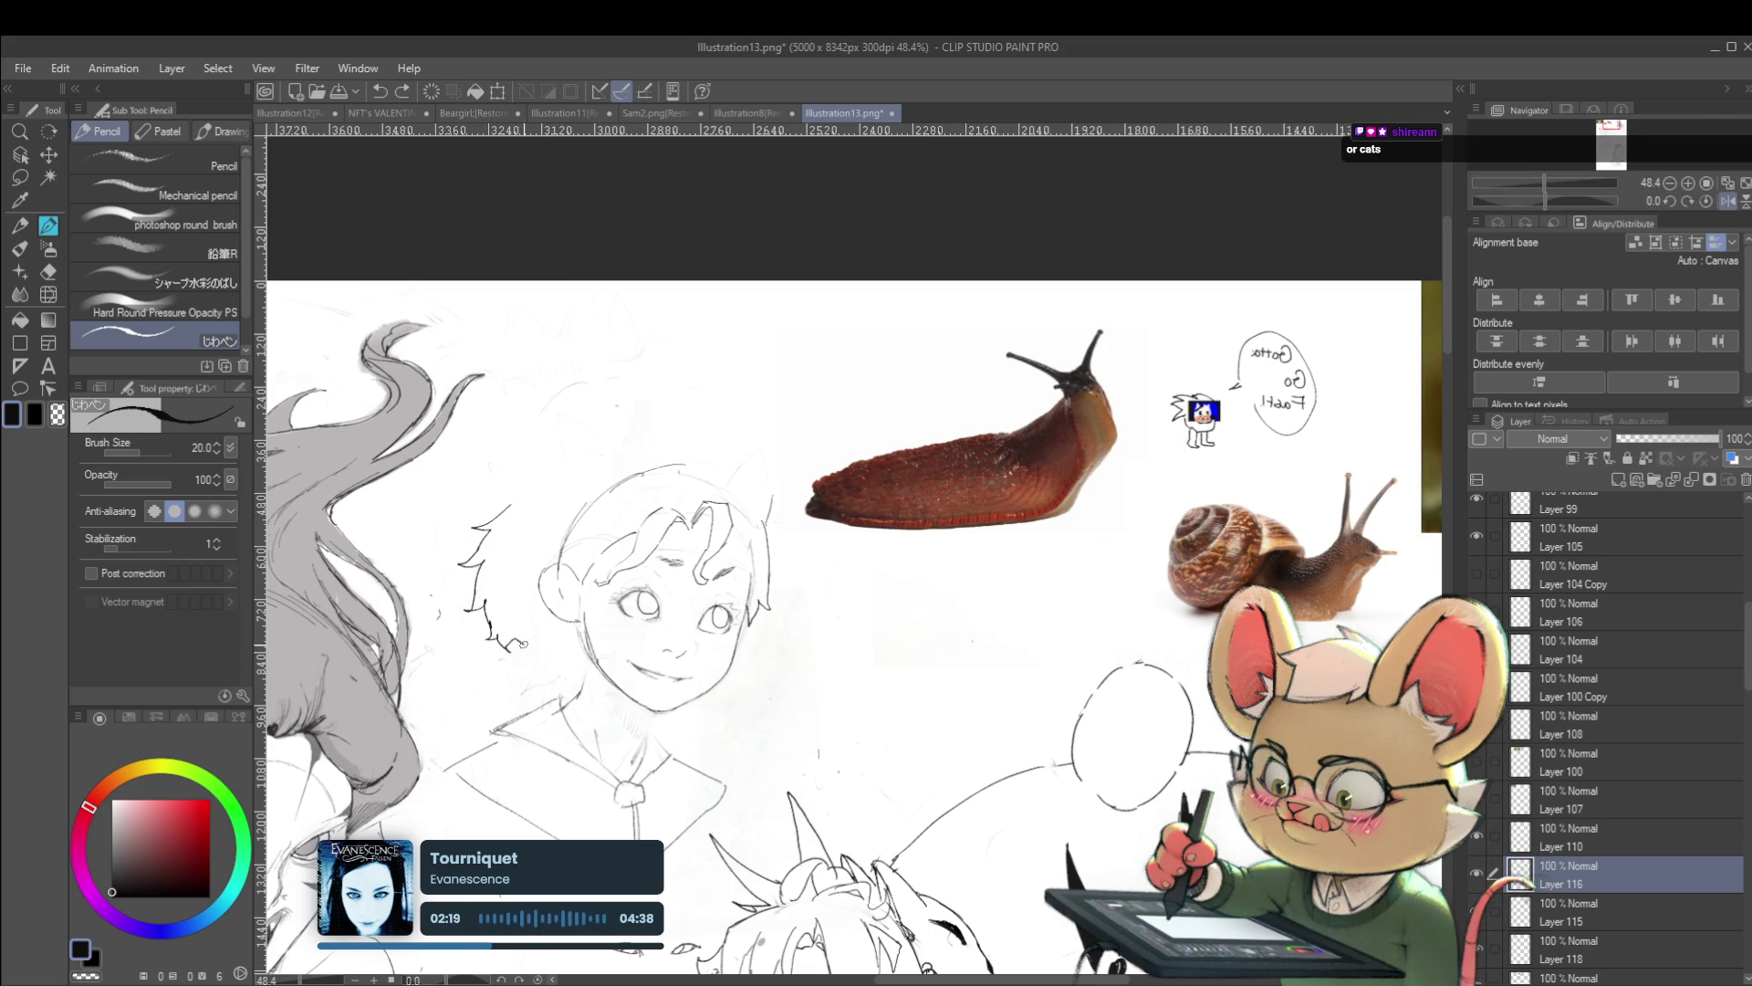
Flip the canvas back to normal and switch to the layer-picking tool
scroll(972, 642, "down", 3)
scroll(995, 573, "up", 1)
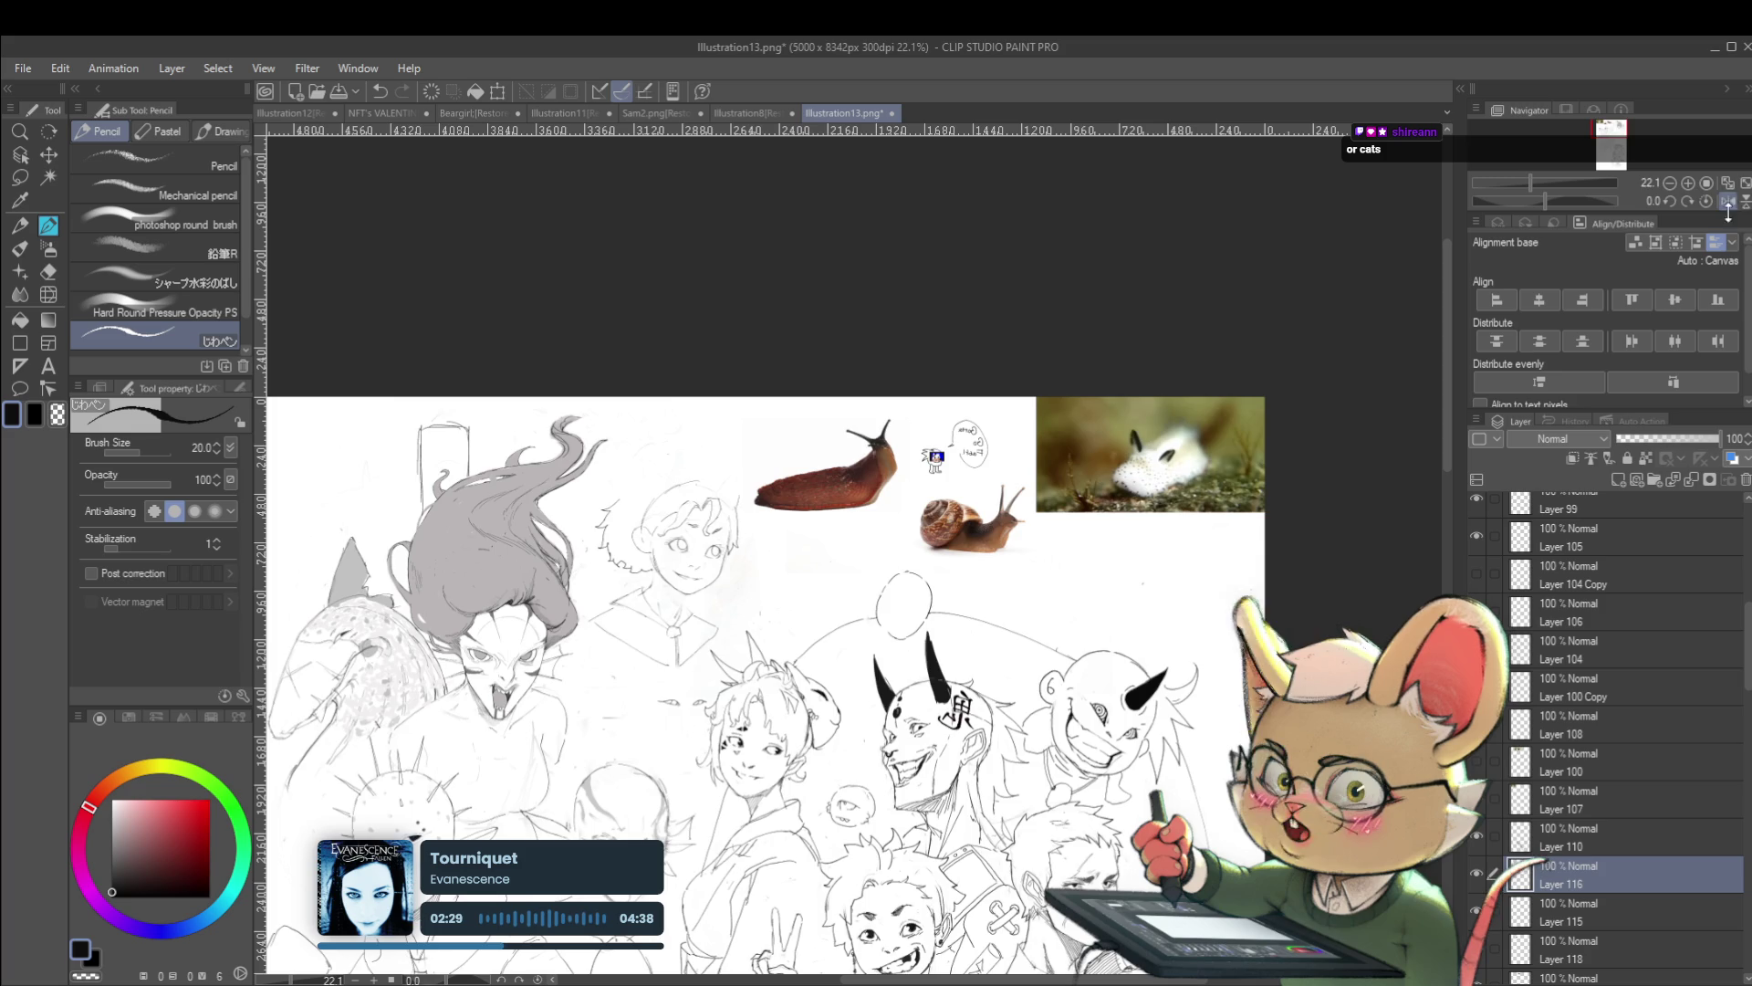
left_click(1725, 202)
scroll(912, 593, "down", 3)
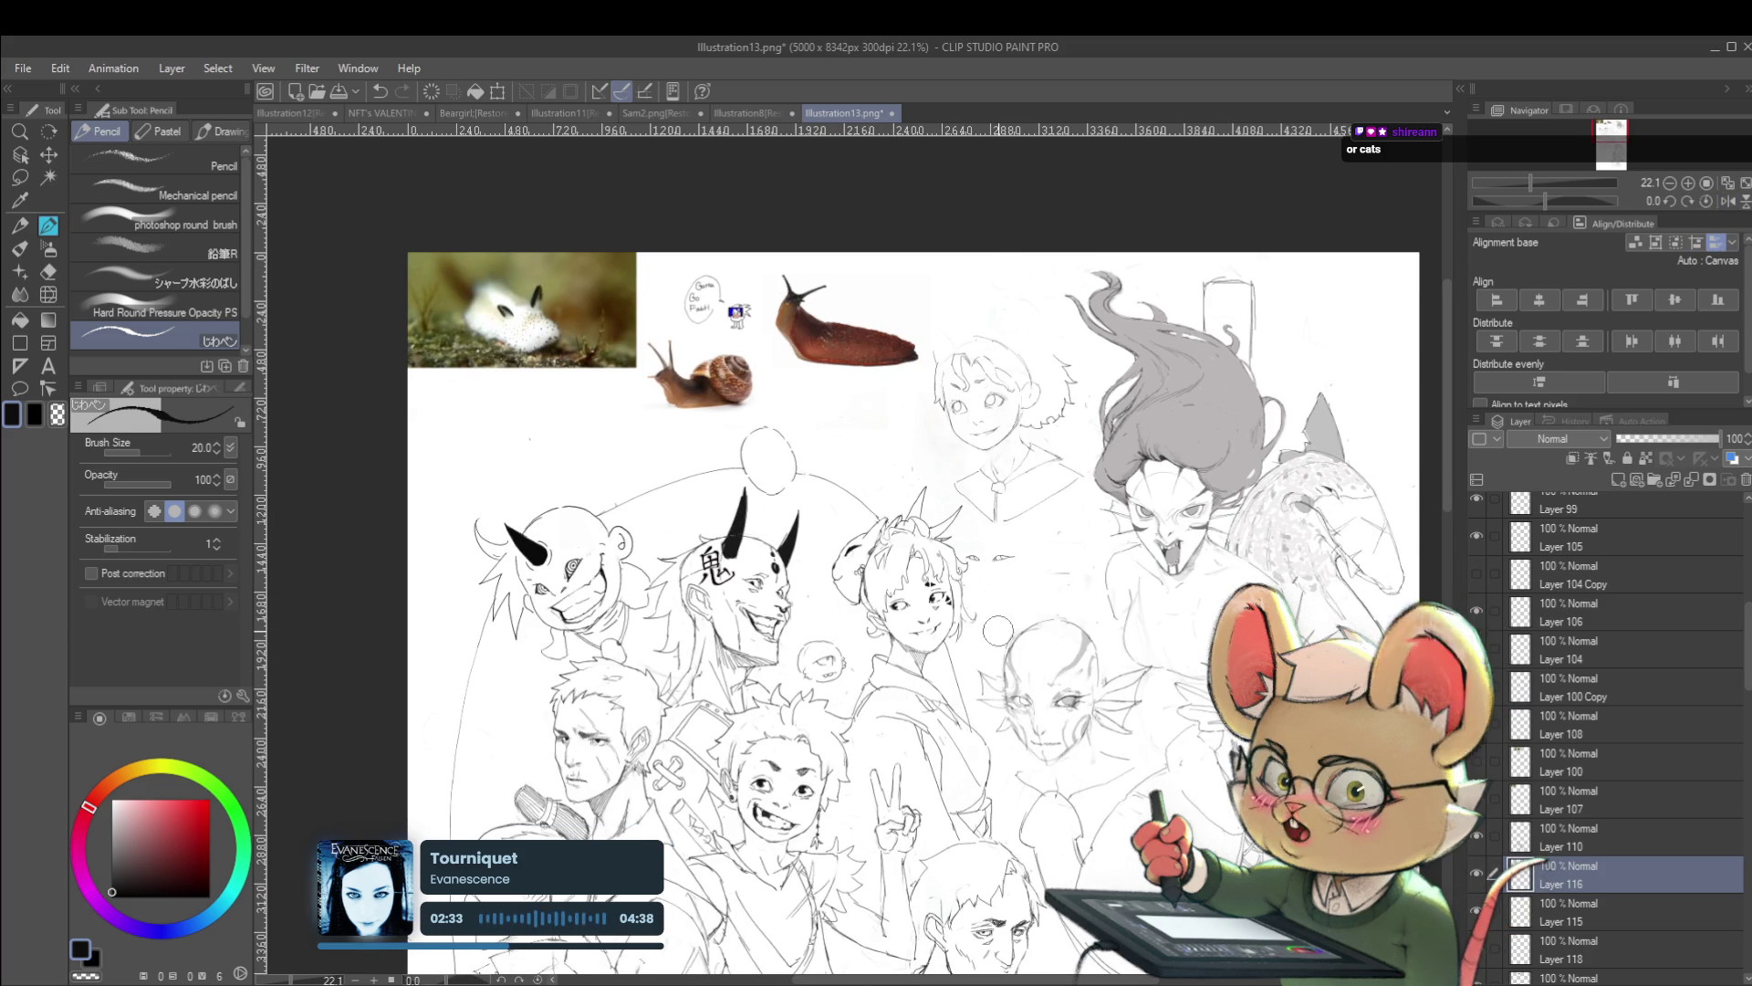
left_click(19, 154)
scroll(928, 607, "up", 10)
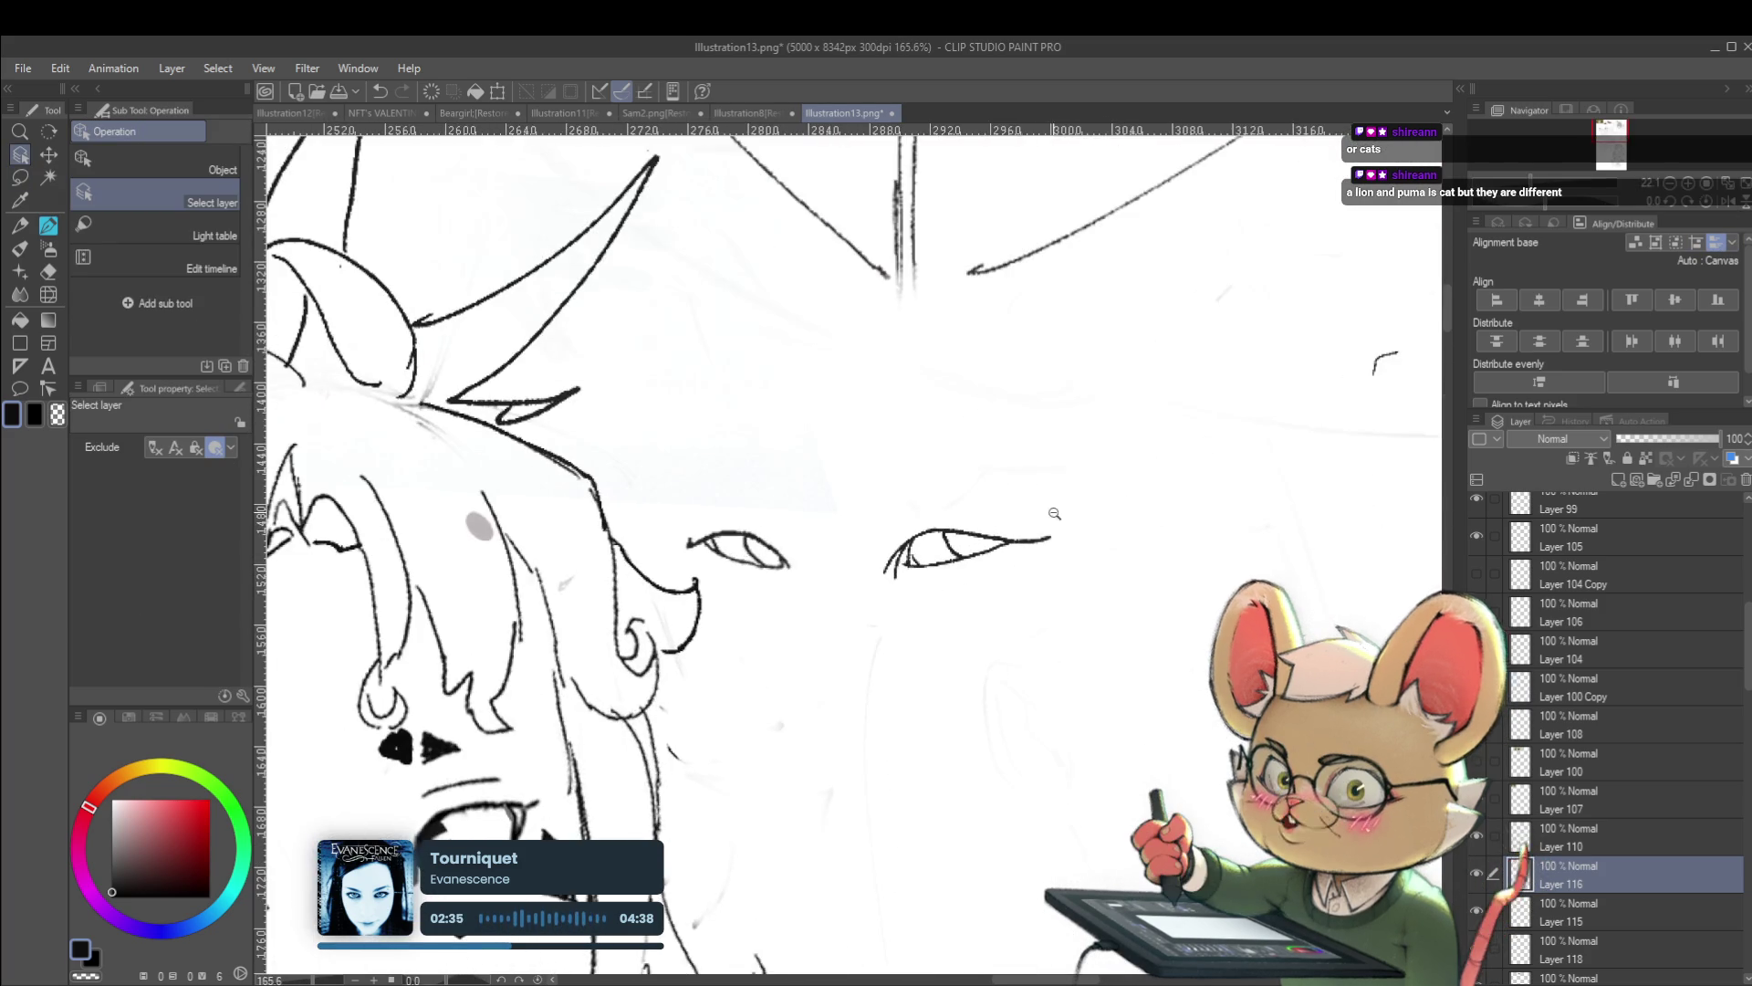
Make Layer 98's bald face sketch visible and set Layer 58 as the working layer
scroll(996, 490, "down", 8)
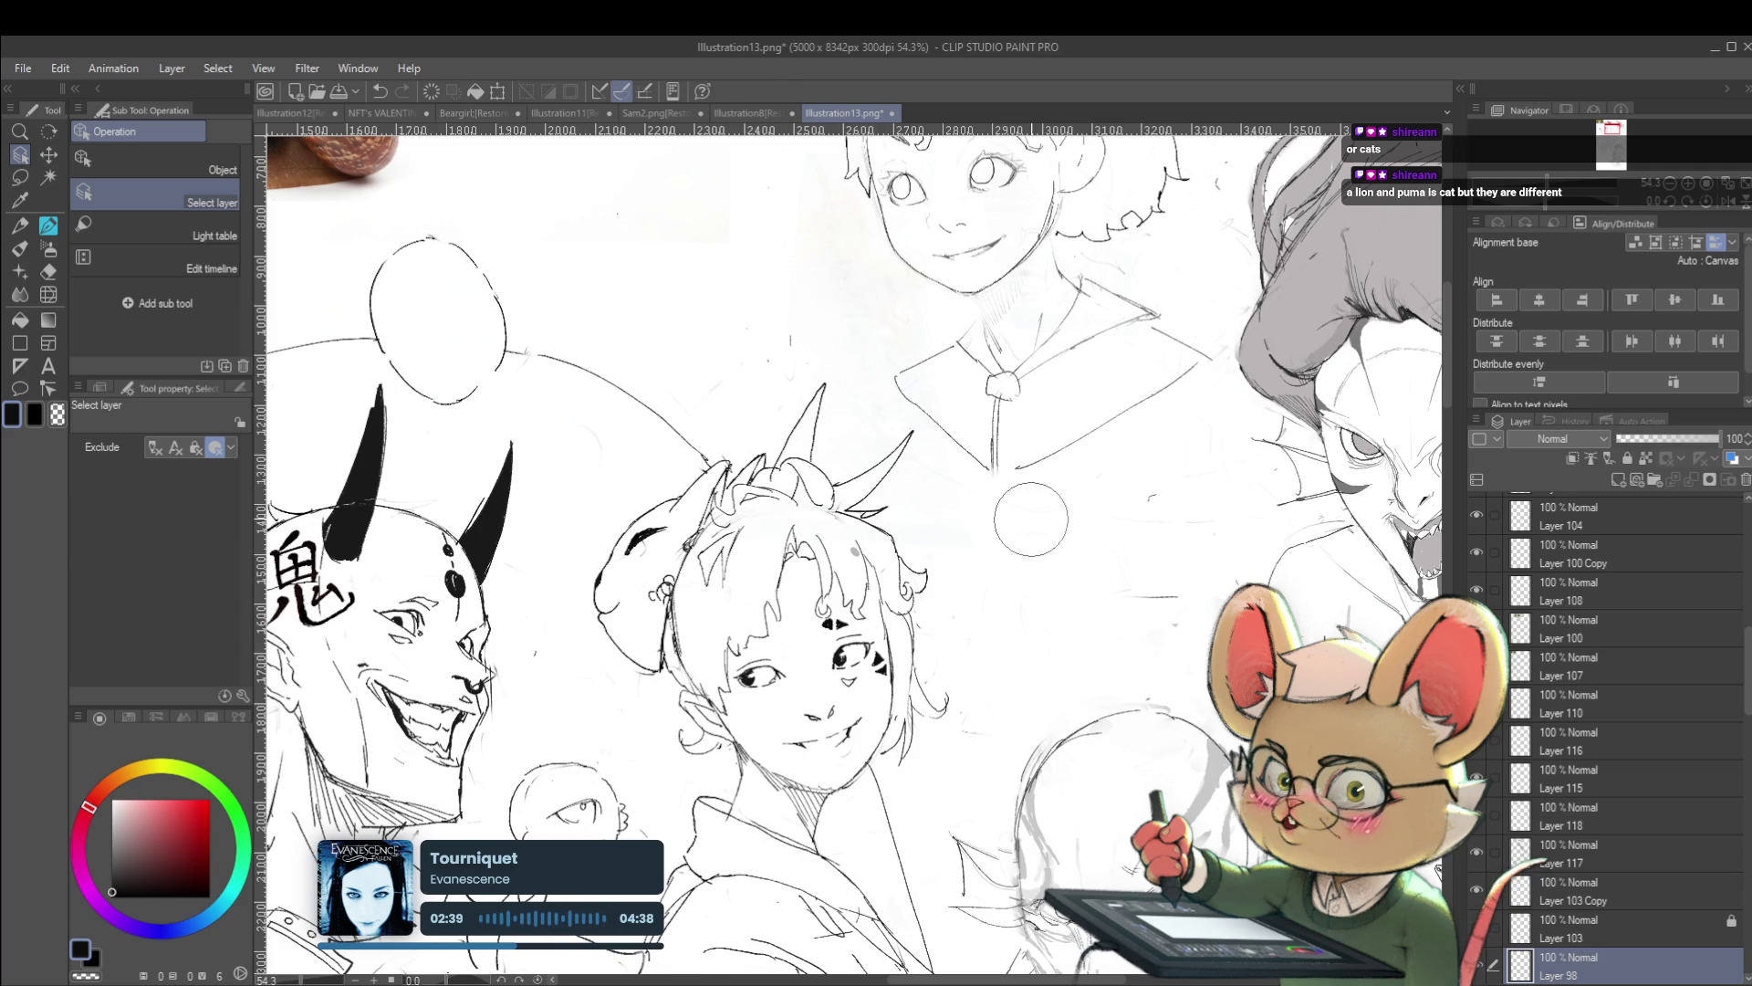
scroll(1031, 519, "down", 5)
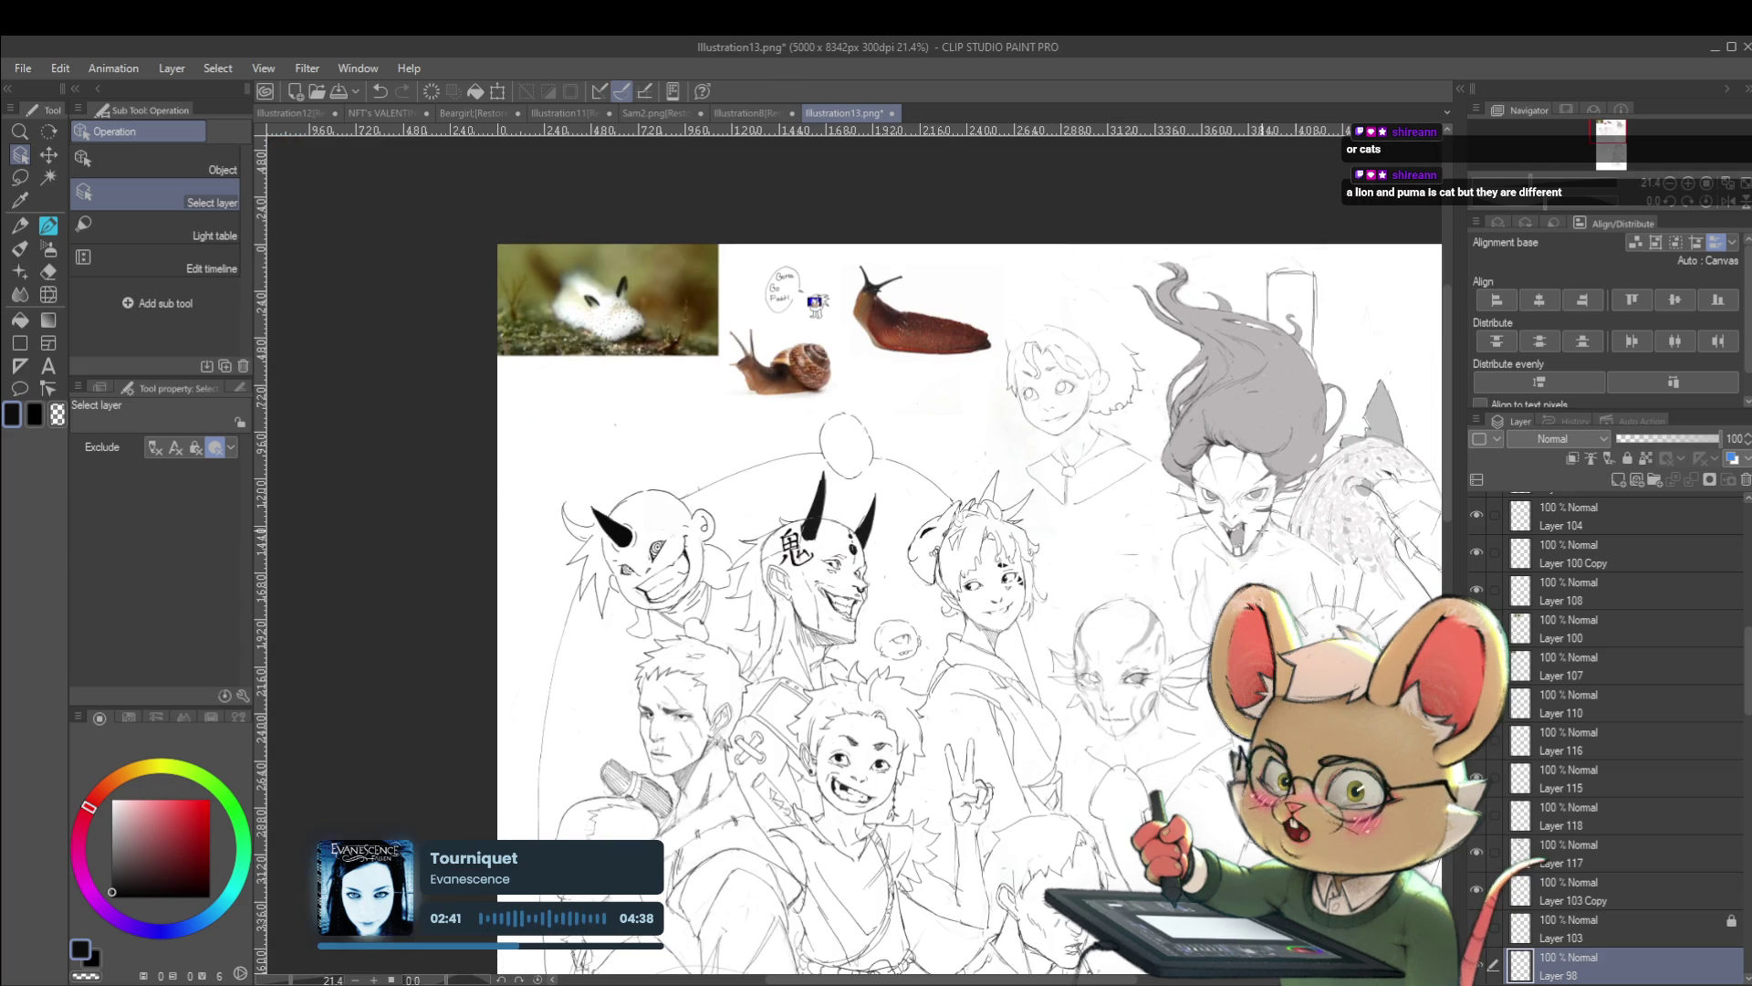
left_click_drag(1270, 564, 1113, 610)
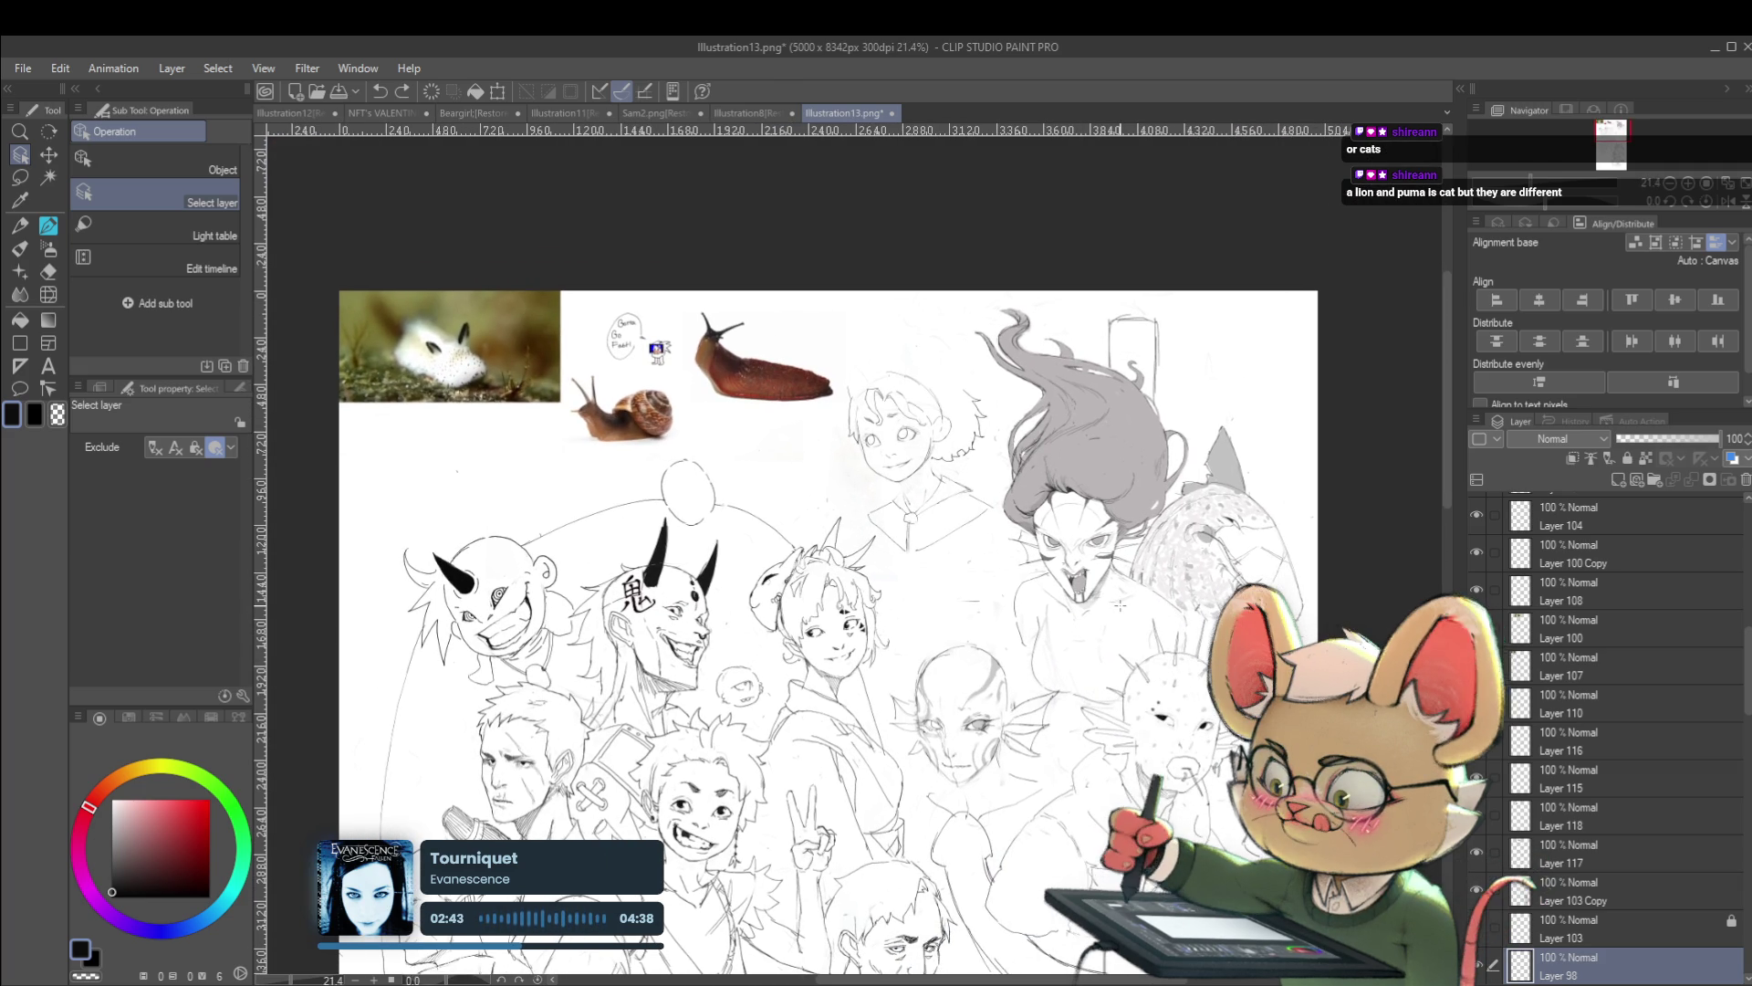
scroll(980, 582, "up", 2)
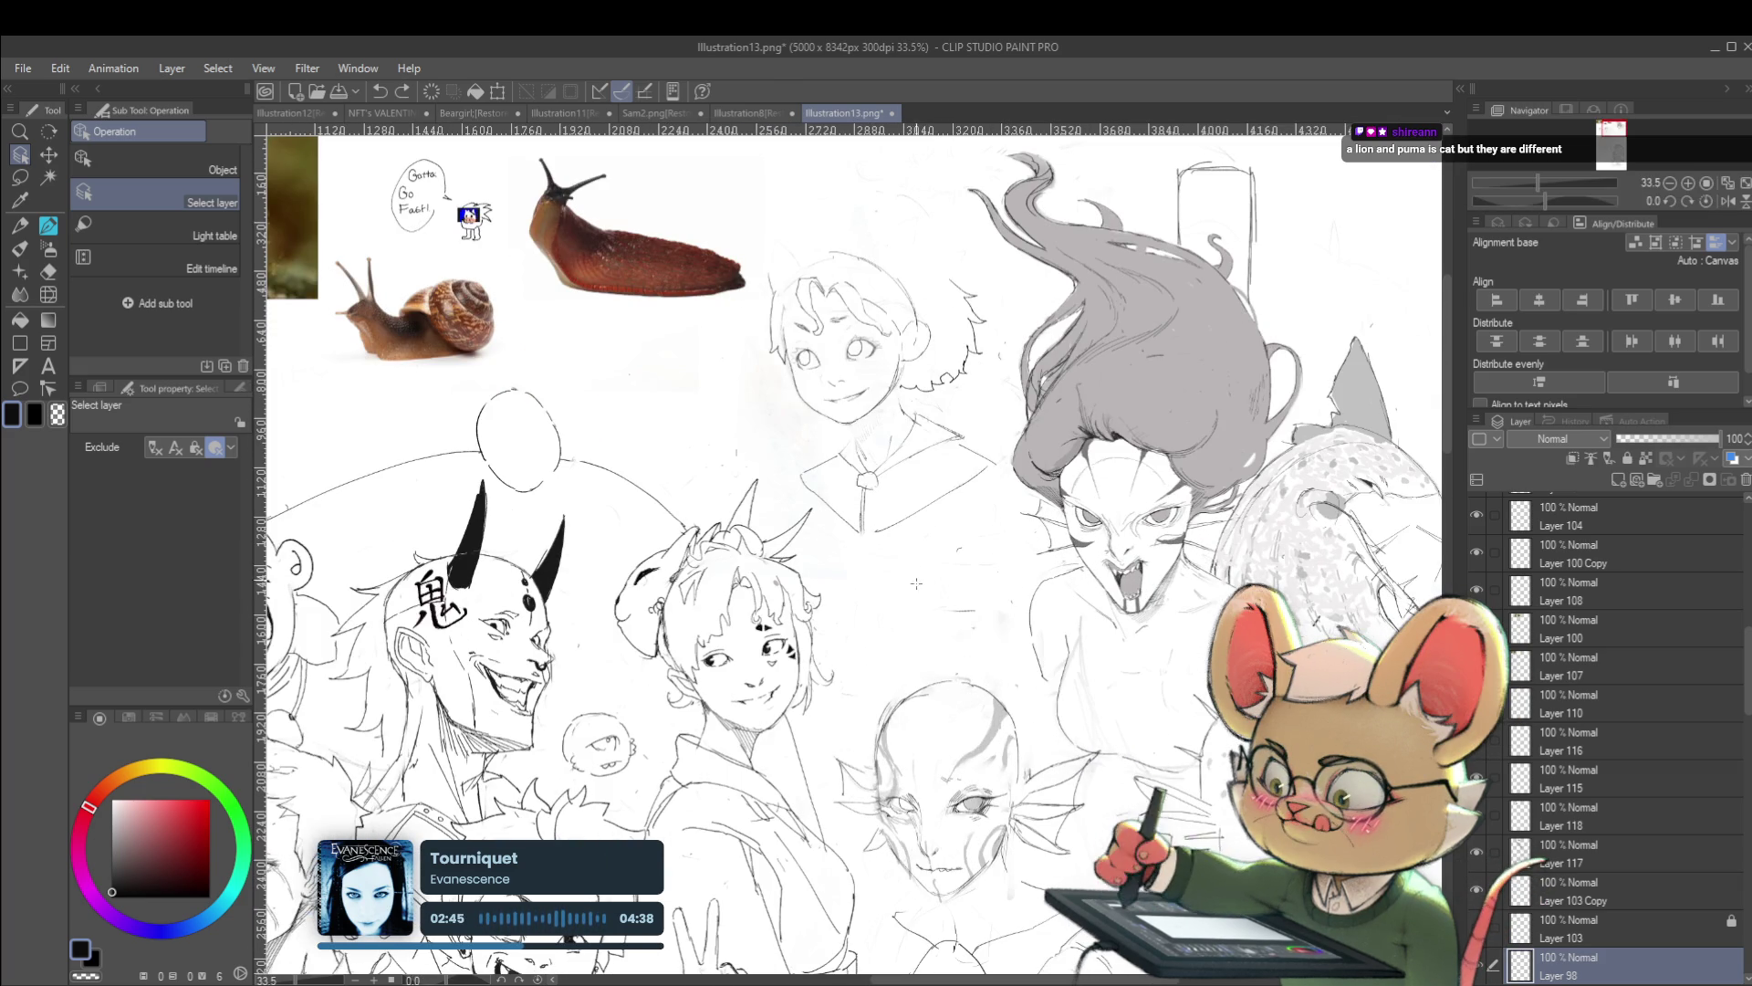
left_click(1477, 974)
scroll(940, 798, "down", 3)
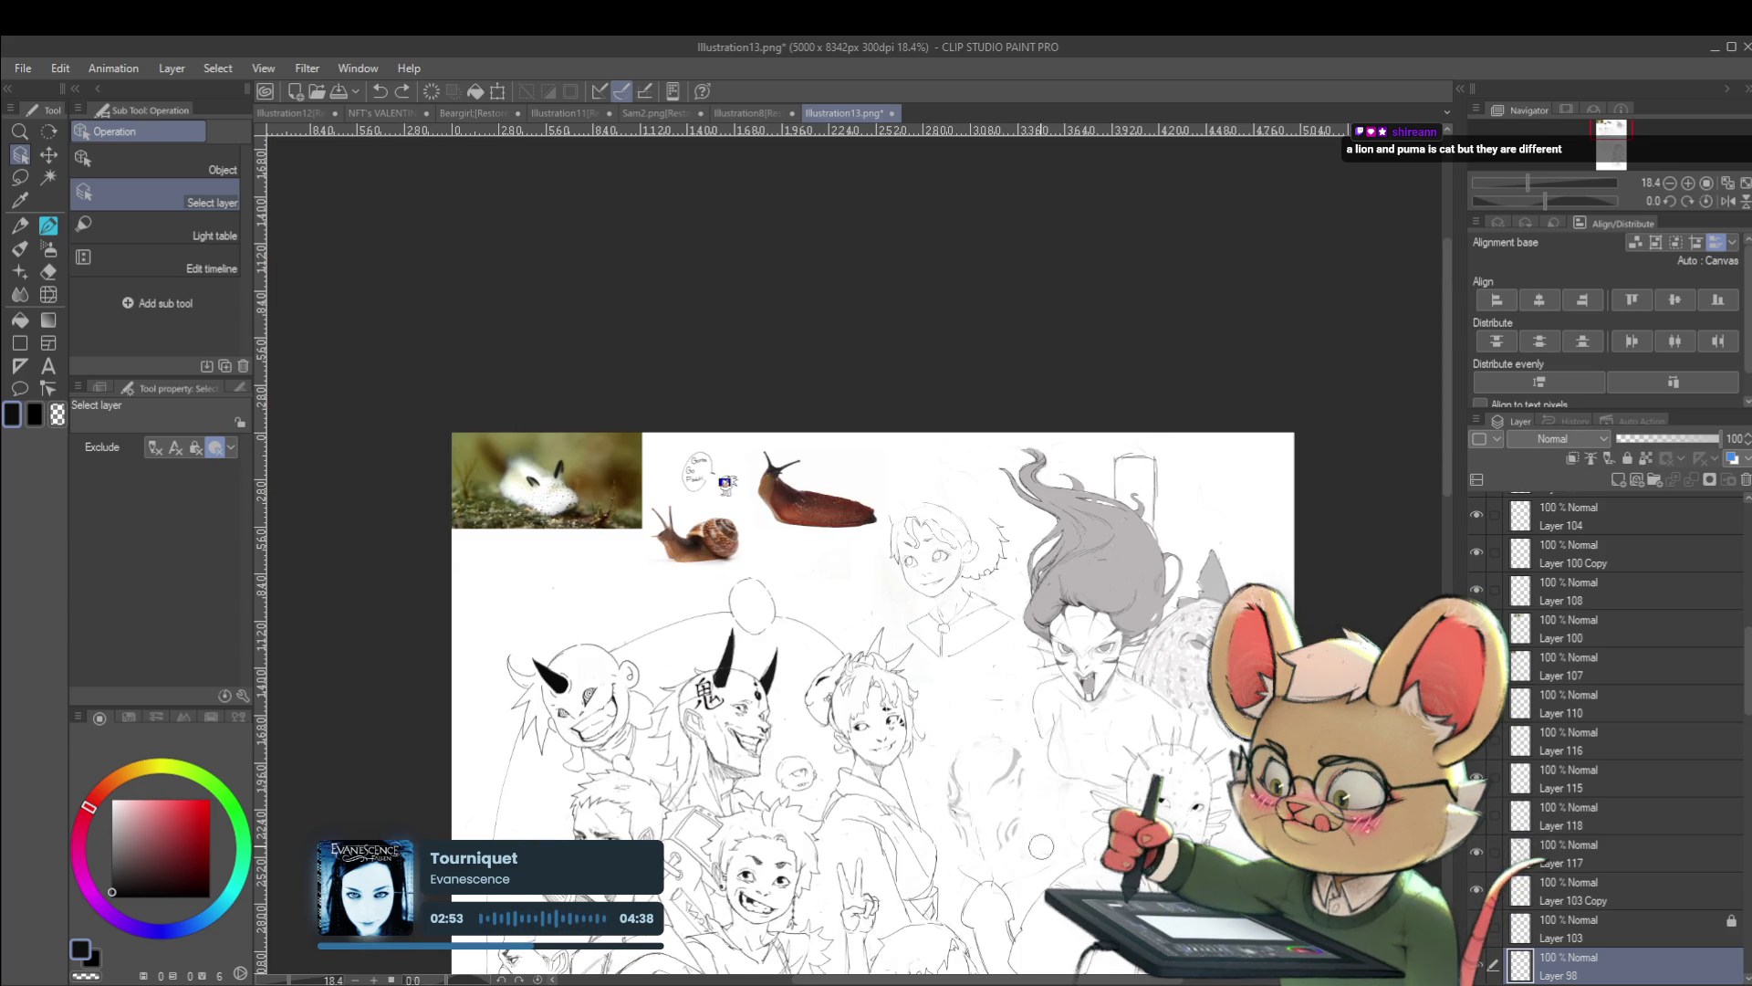
left_click_drag(958, 874, 797, 684)
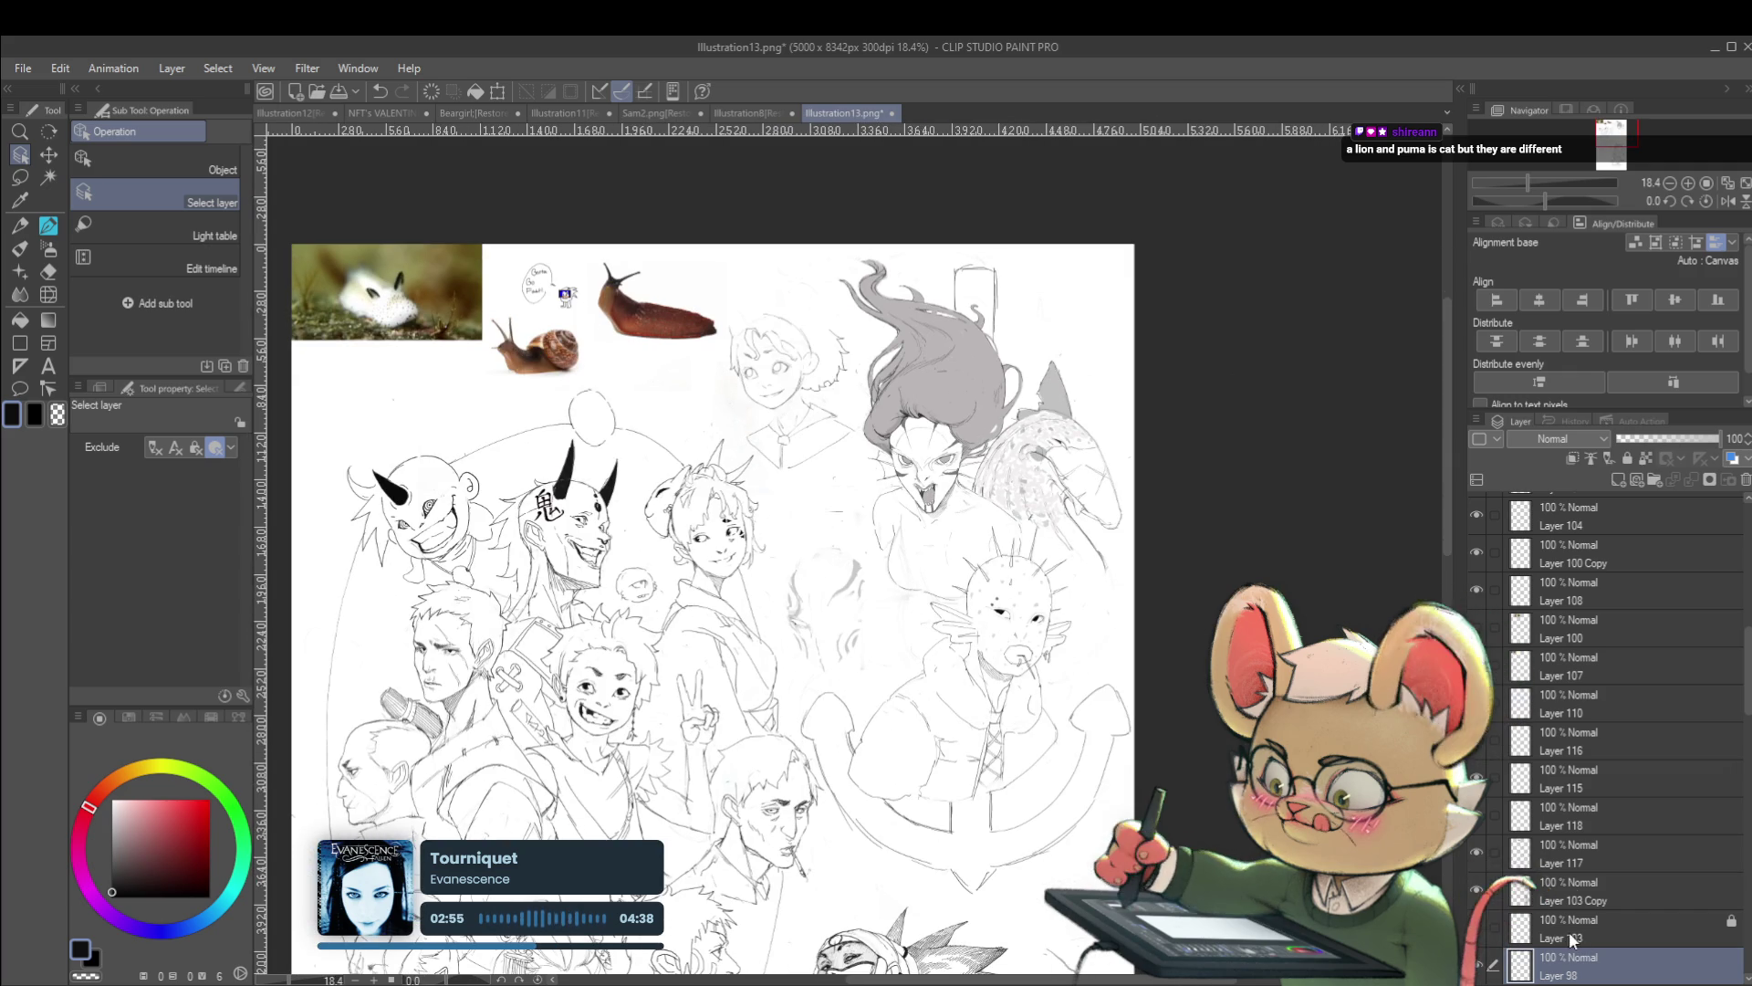
scroll(1606, 776, "down", 5)
left_click(1558, 908)
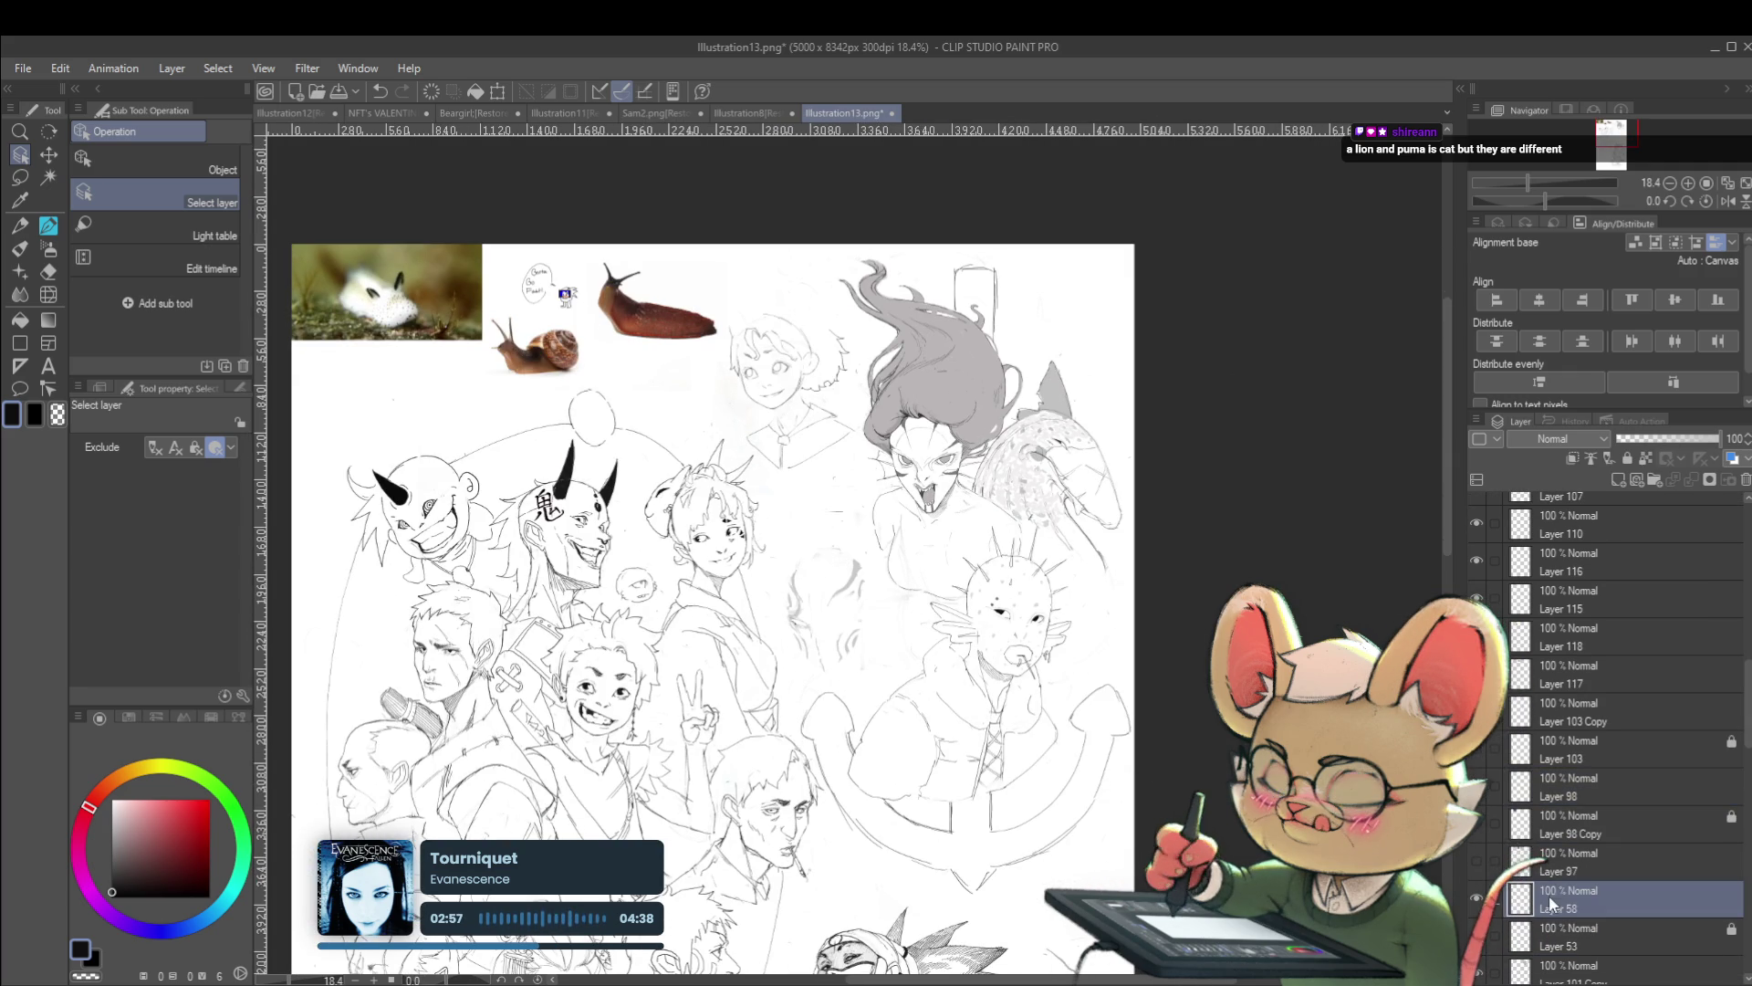
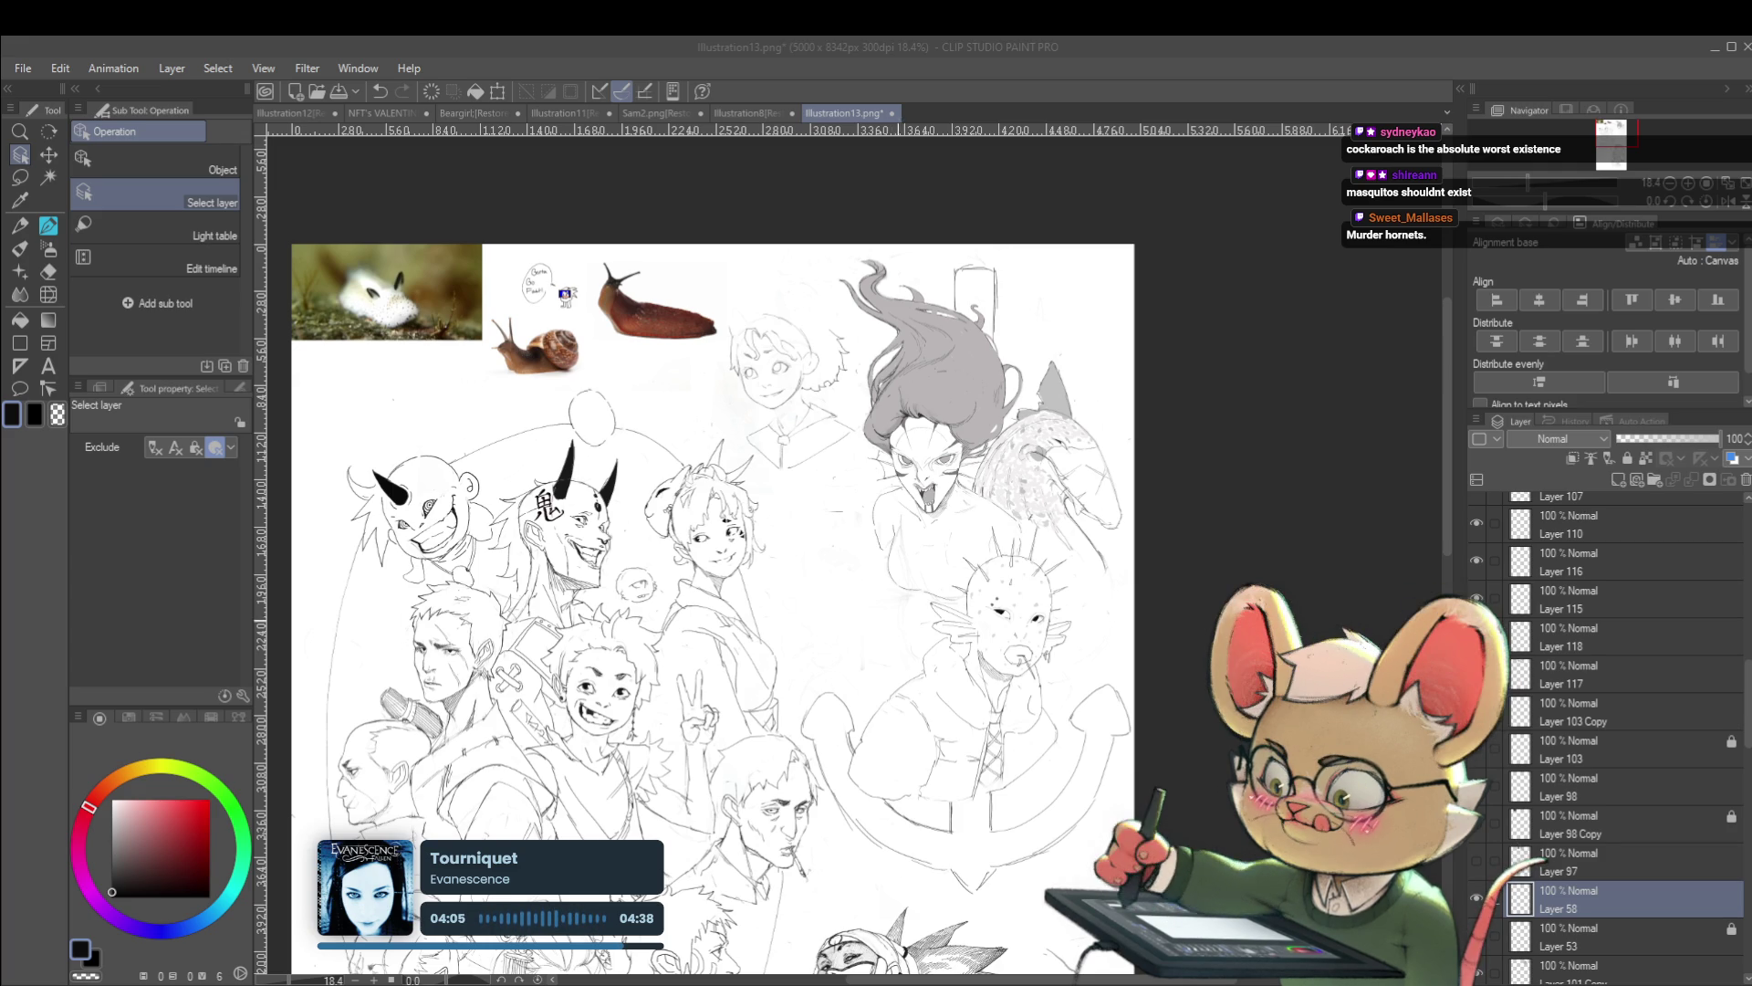
Pick the central sketch on the canvas so Layer 98 becomes the active layer
left_click(899, 511)
scroll(913, 511, "up", 3)
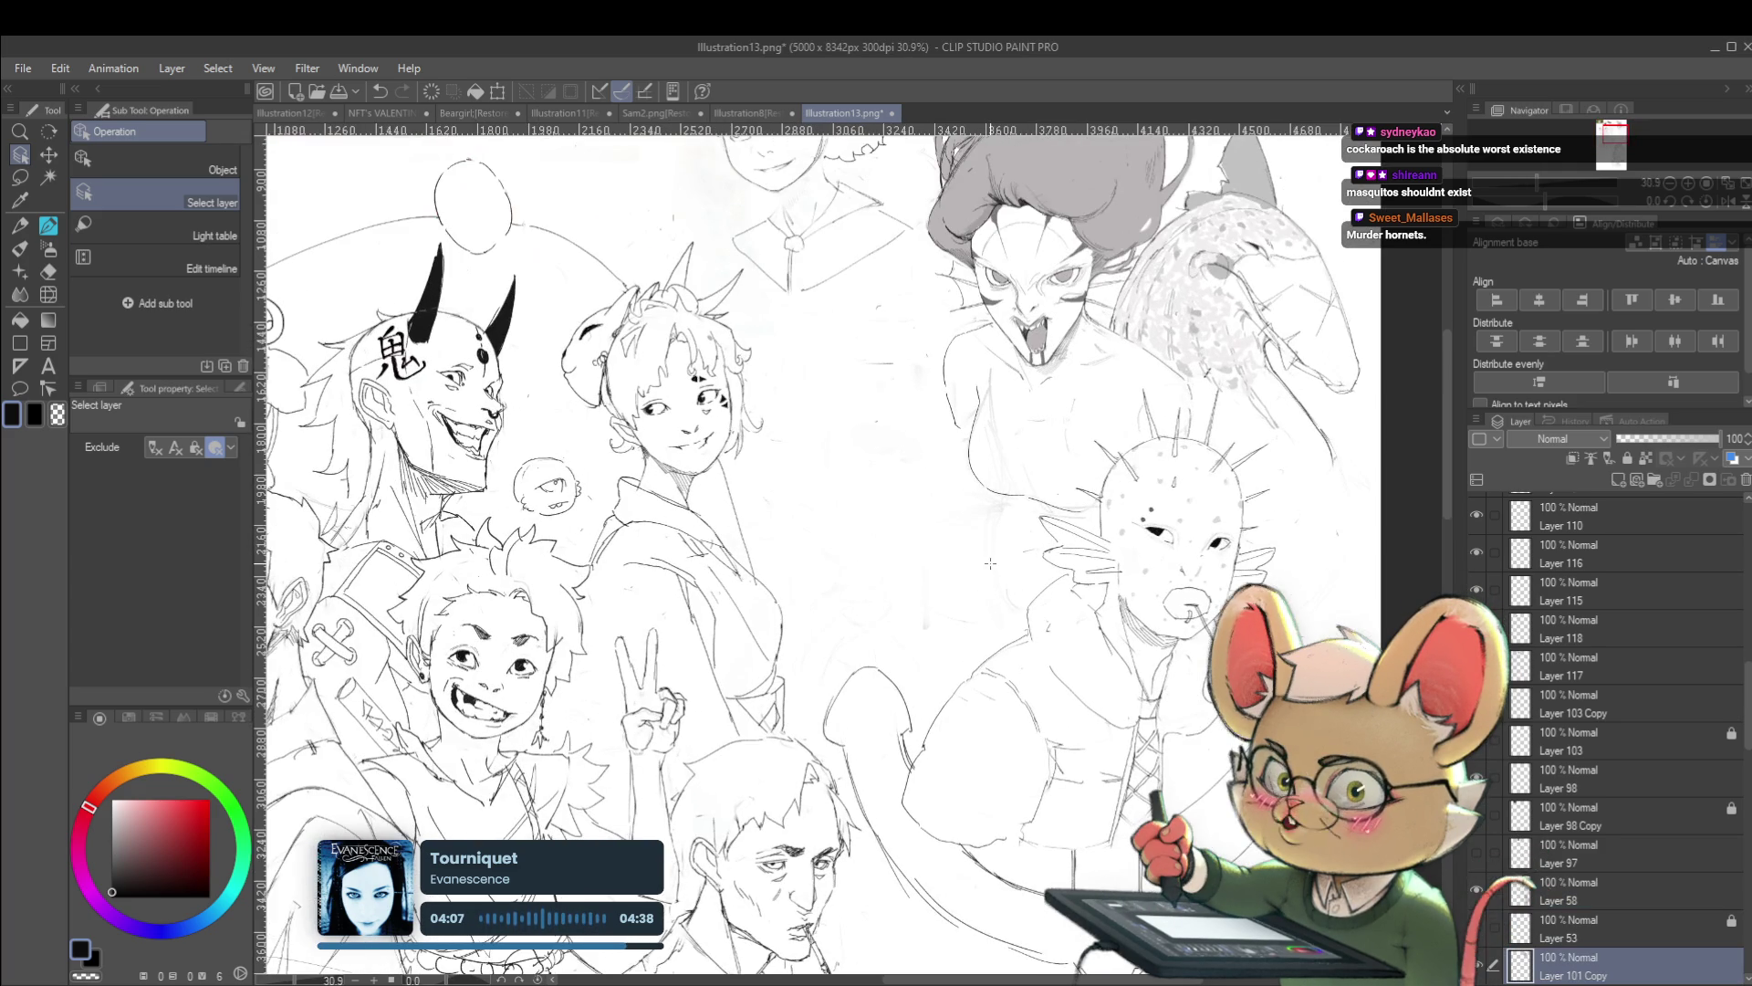
left_click_drag(992, 563, 1019, 463)
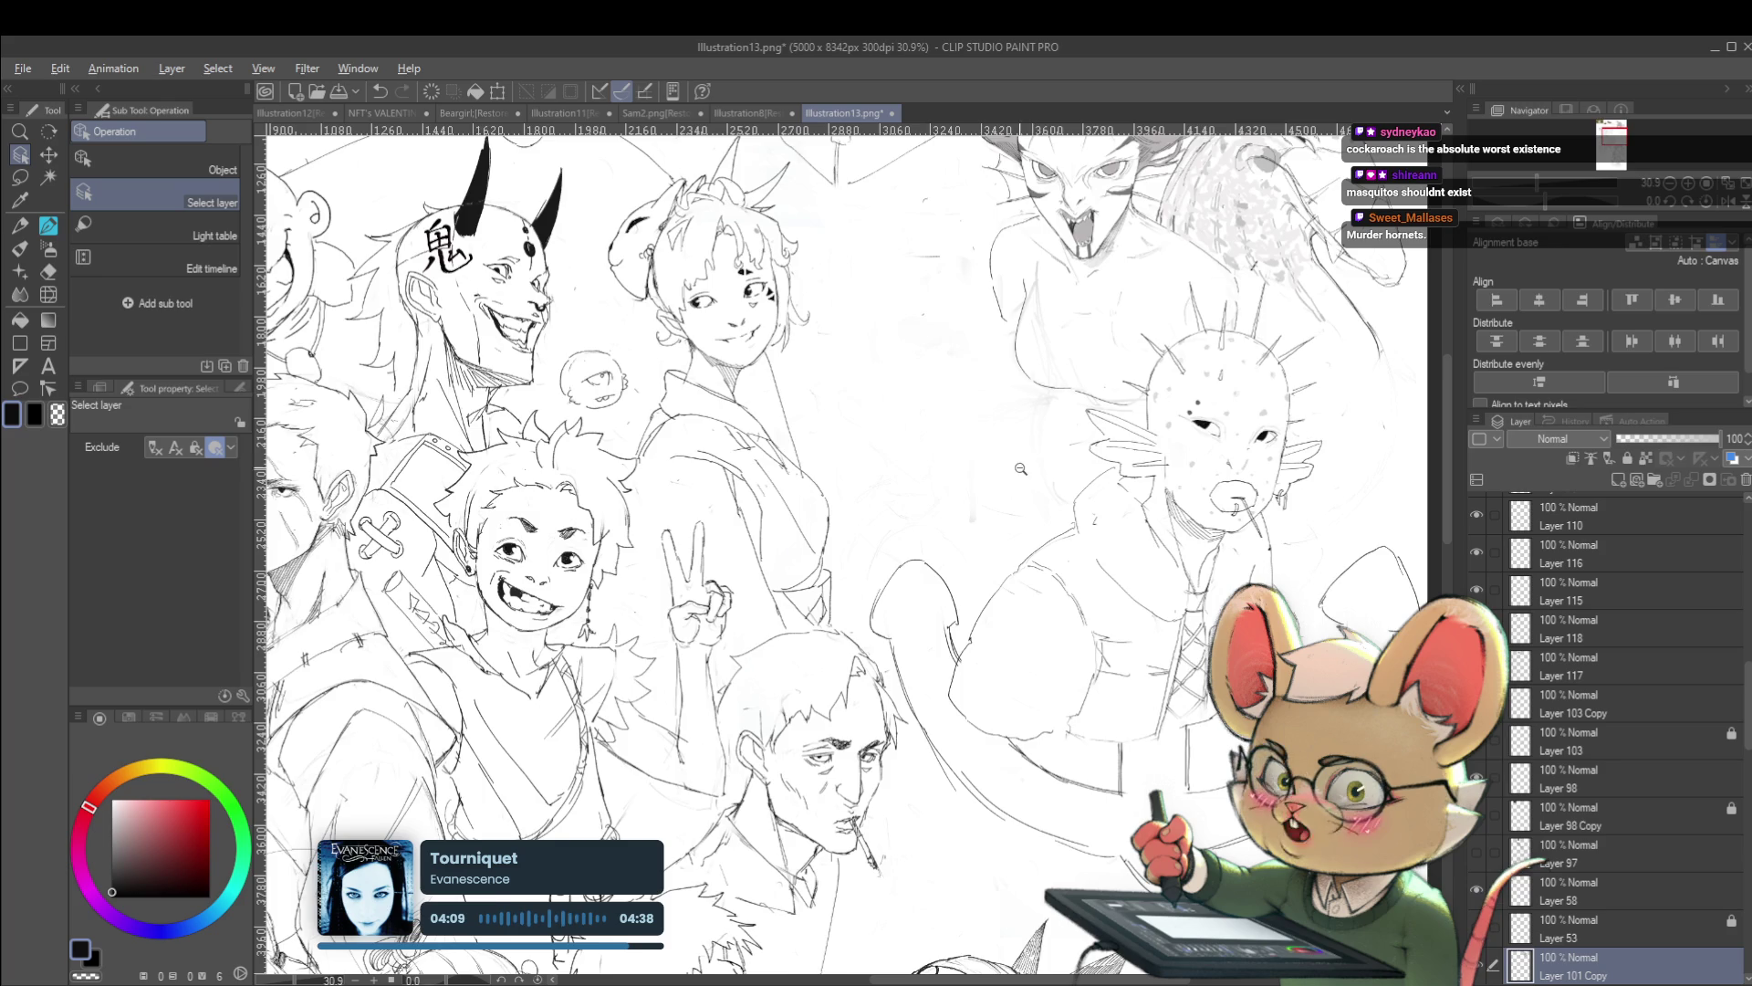
scroll(977, 449, "down", 1)
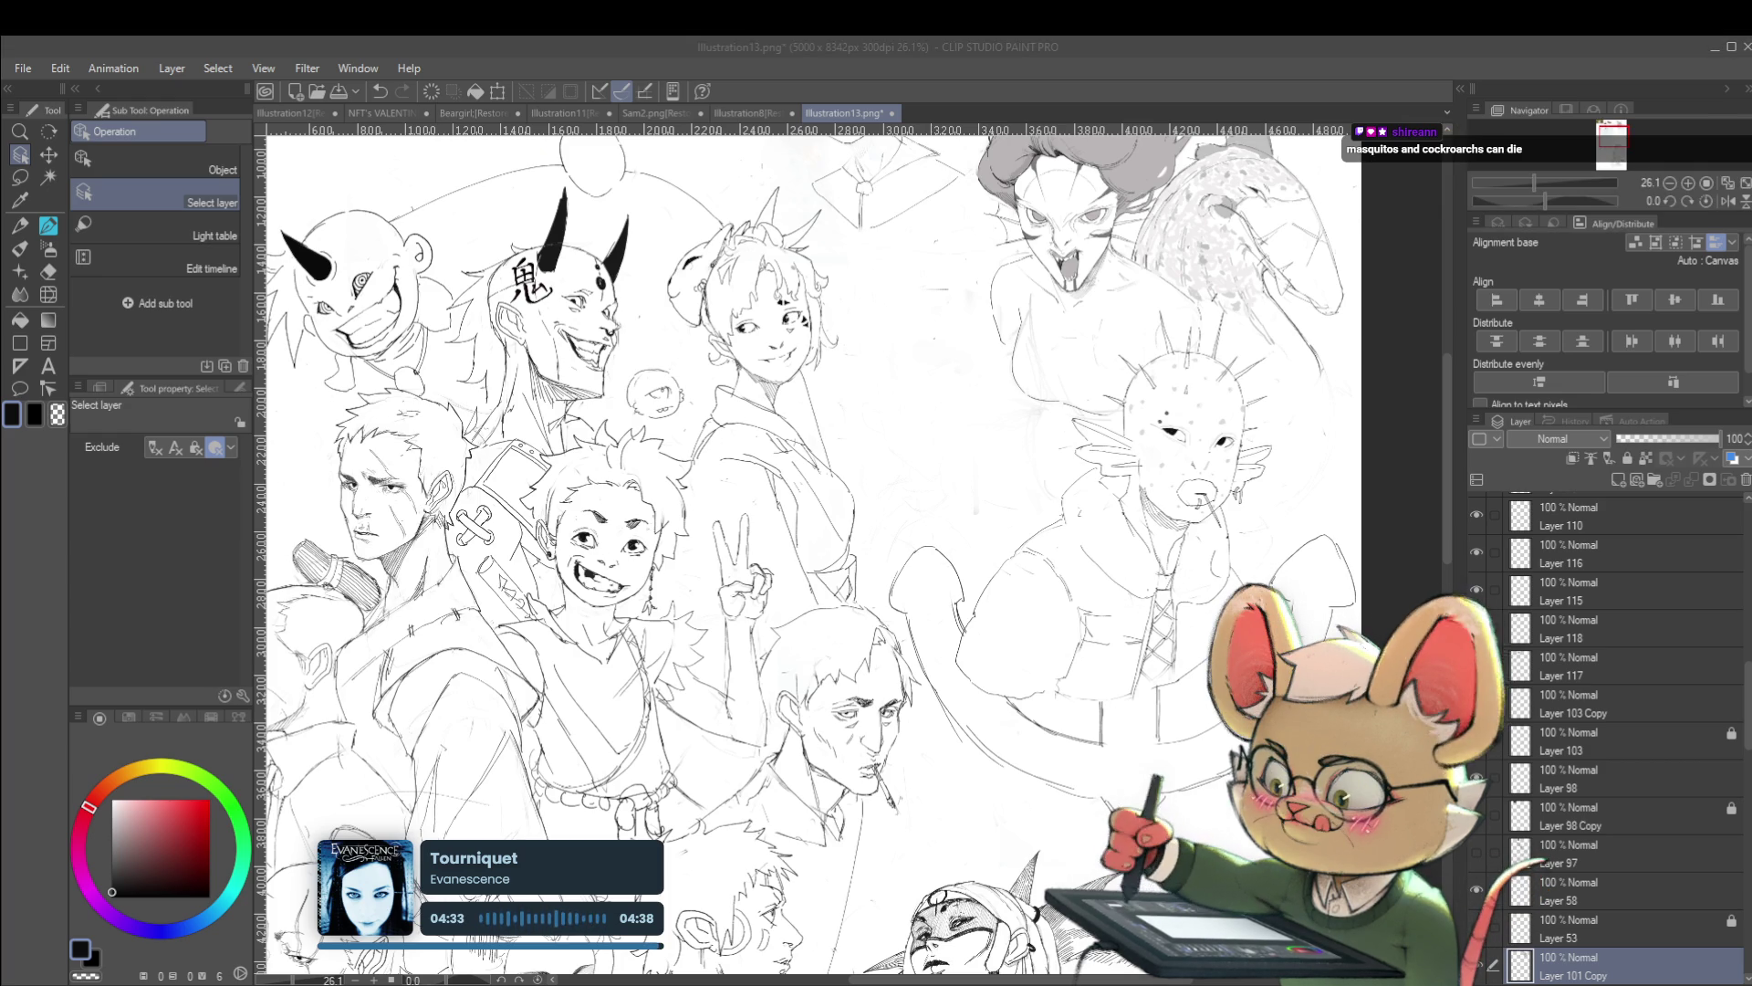
left_click(1025, 405)
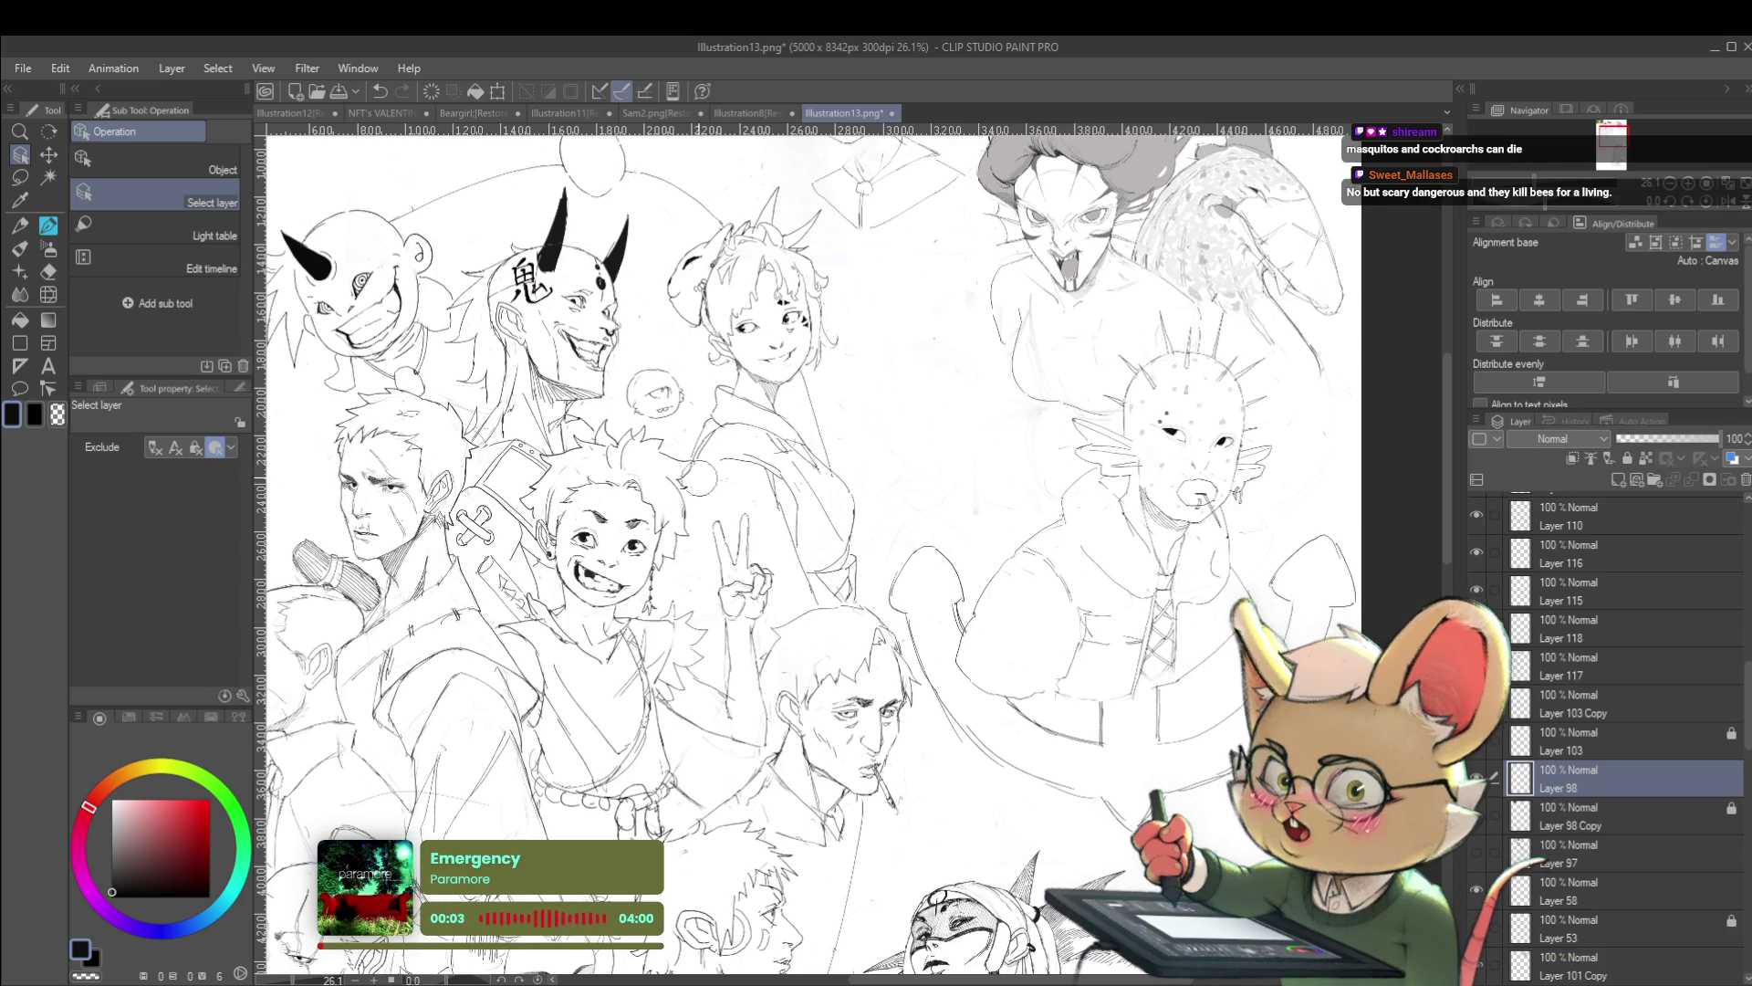
Zoom out to the whole page, zoom back in, and switch to the Pencil sub tool
scroll(1150, 543, "down", 3)
scroll(1150, 542, "down", 1)
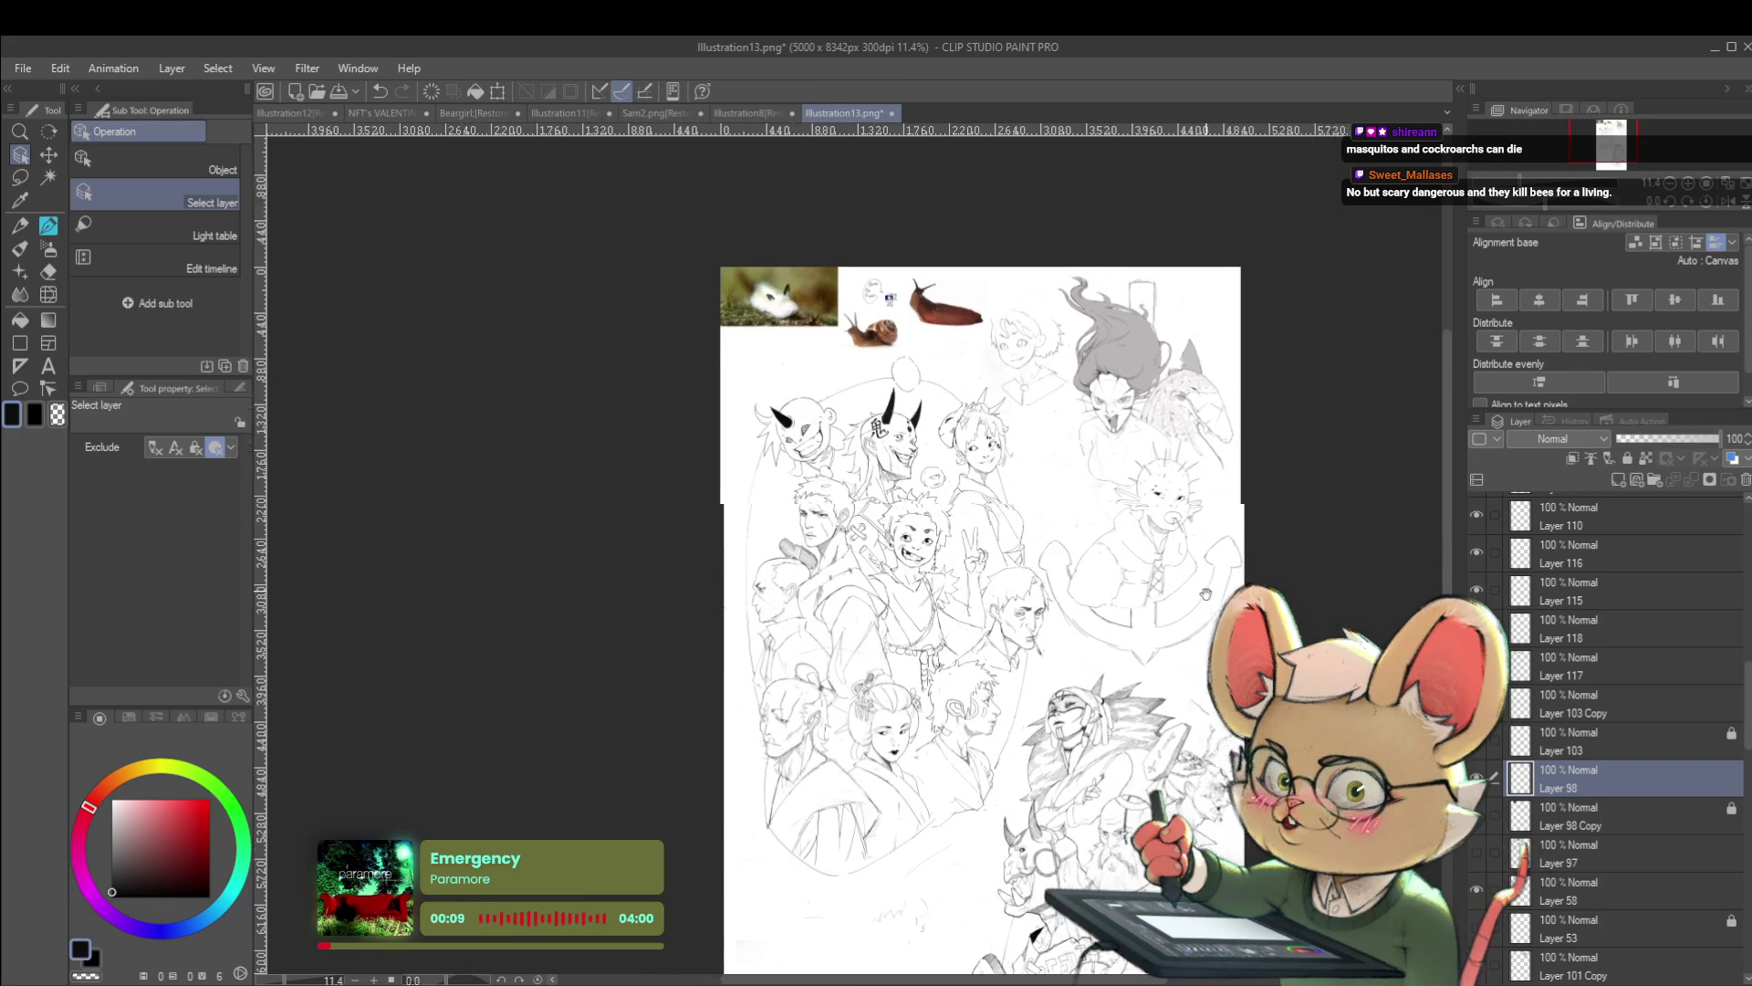
scroll(1055, 488, "up", 3)
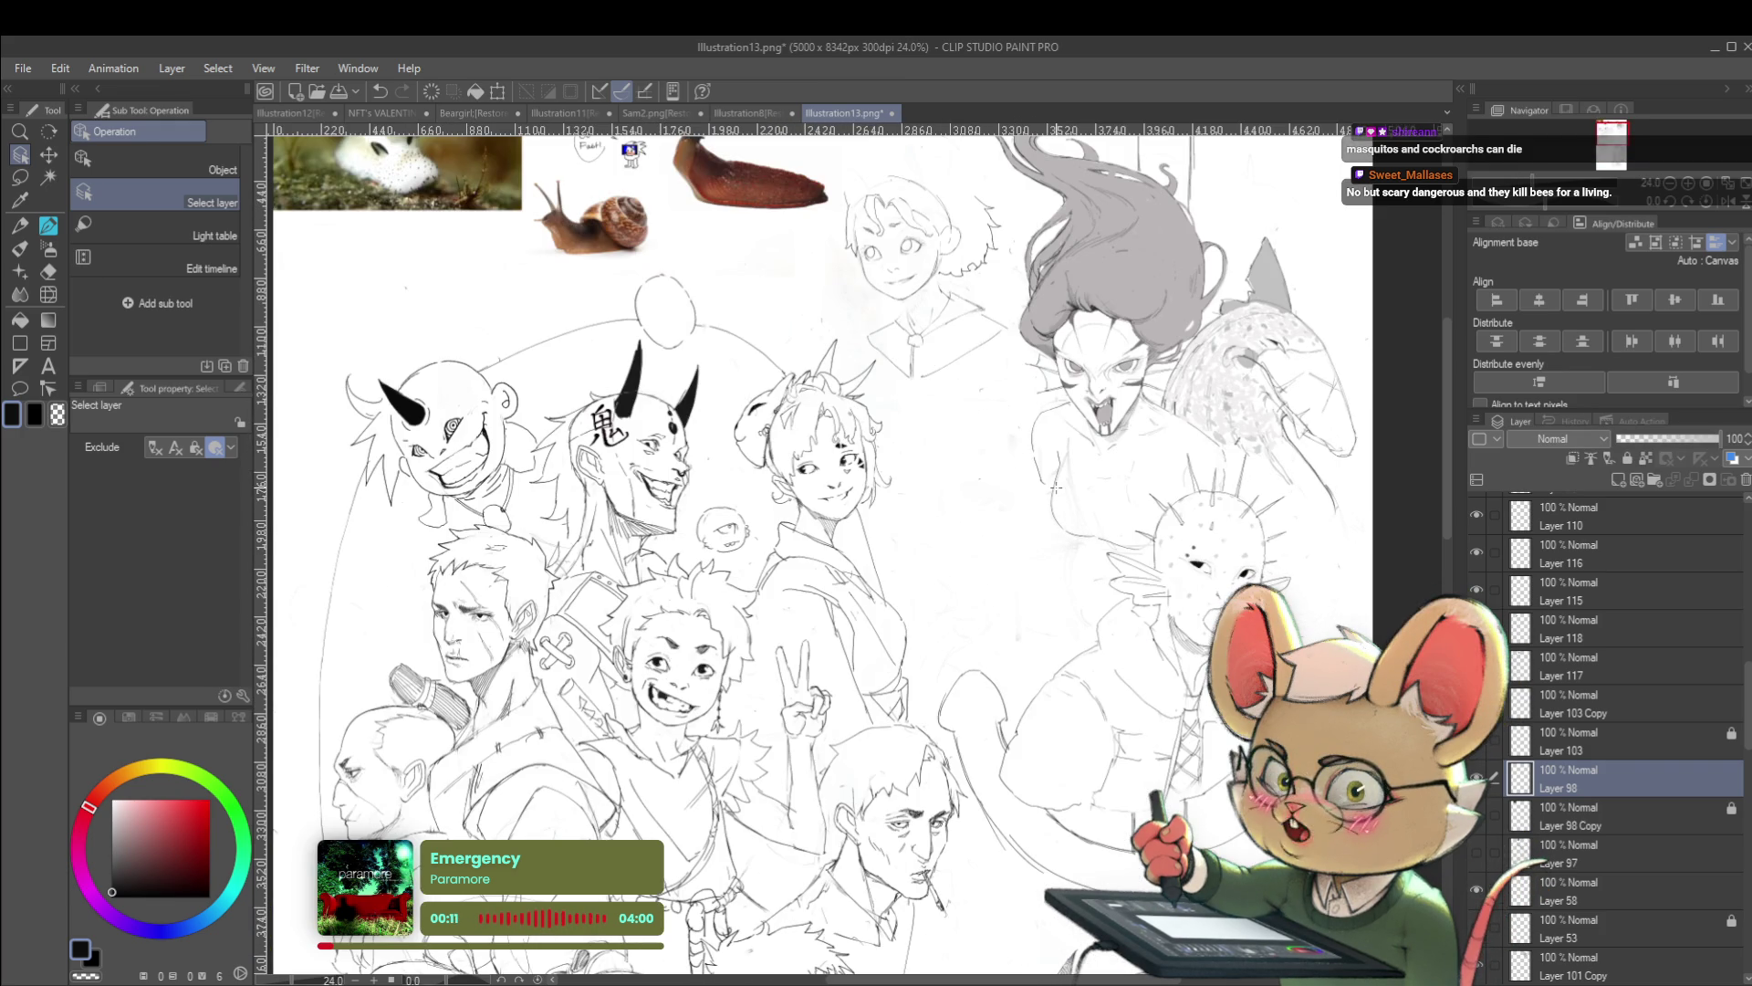
key("p")
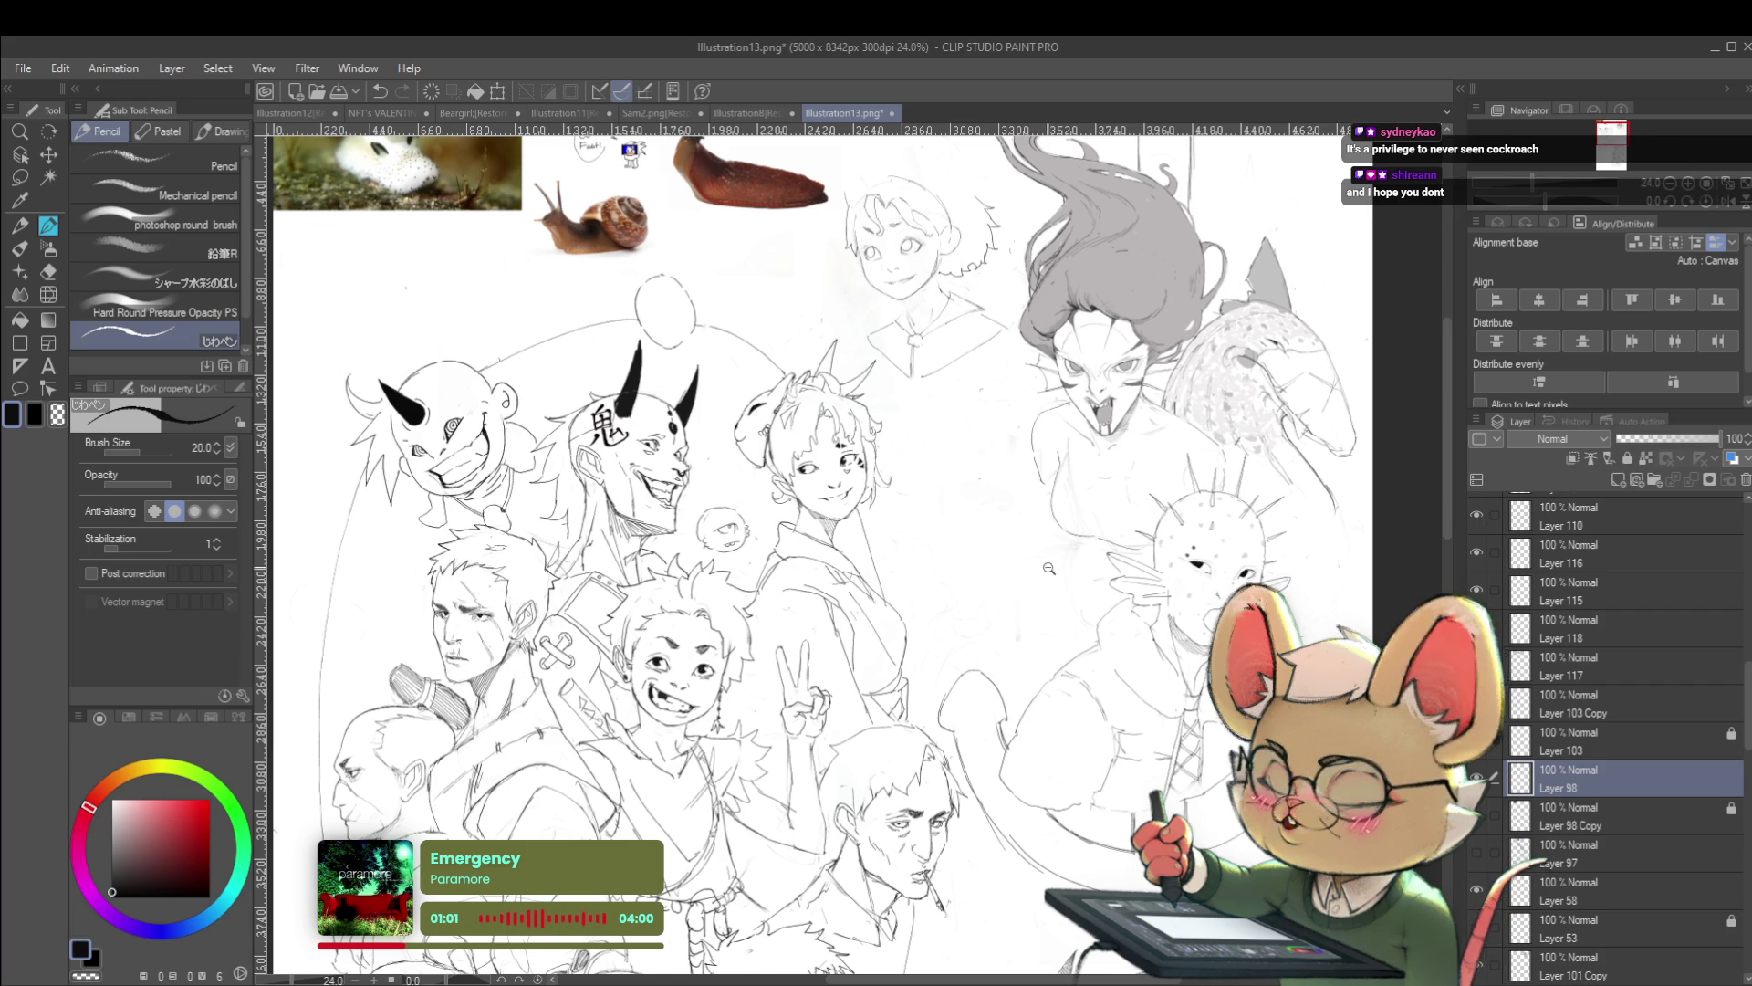
Pencil a round bald head outline, undoing and redrawing a stray line down its side
scroll(1034, 549, "up", 2)
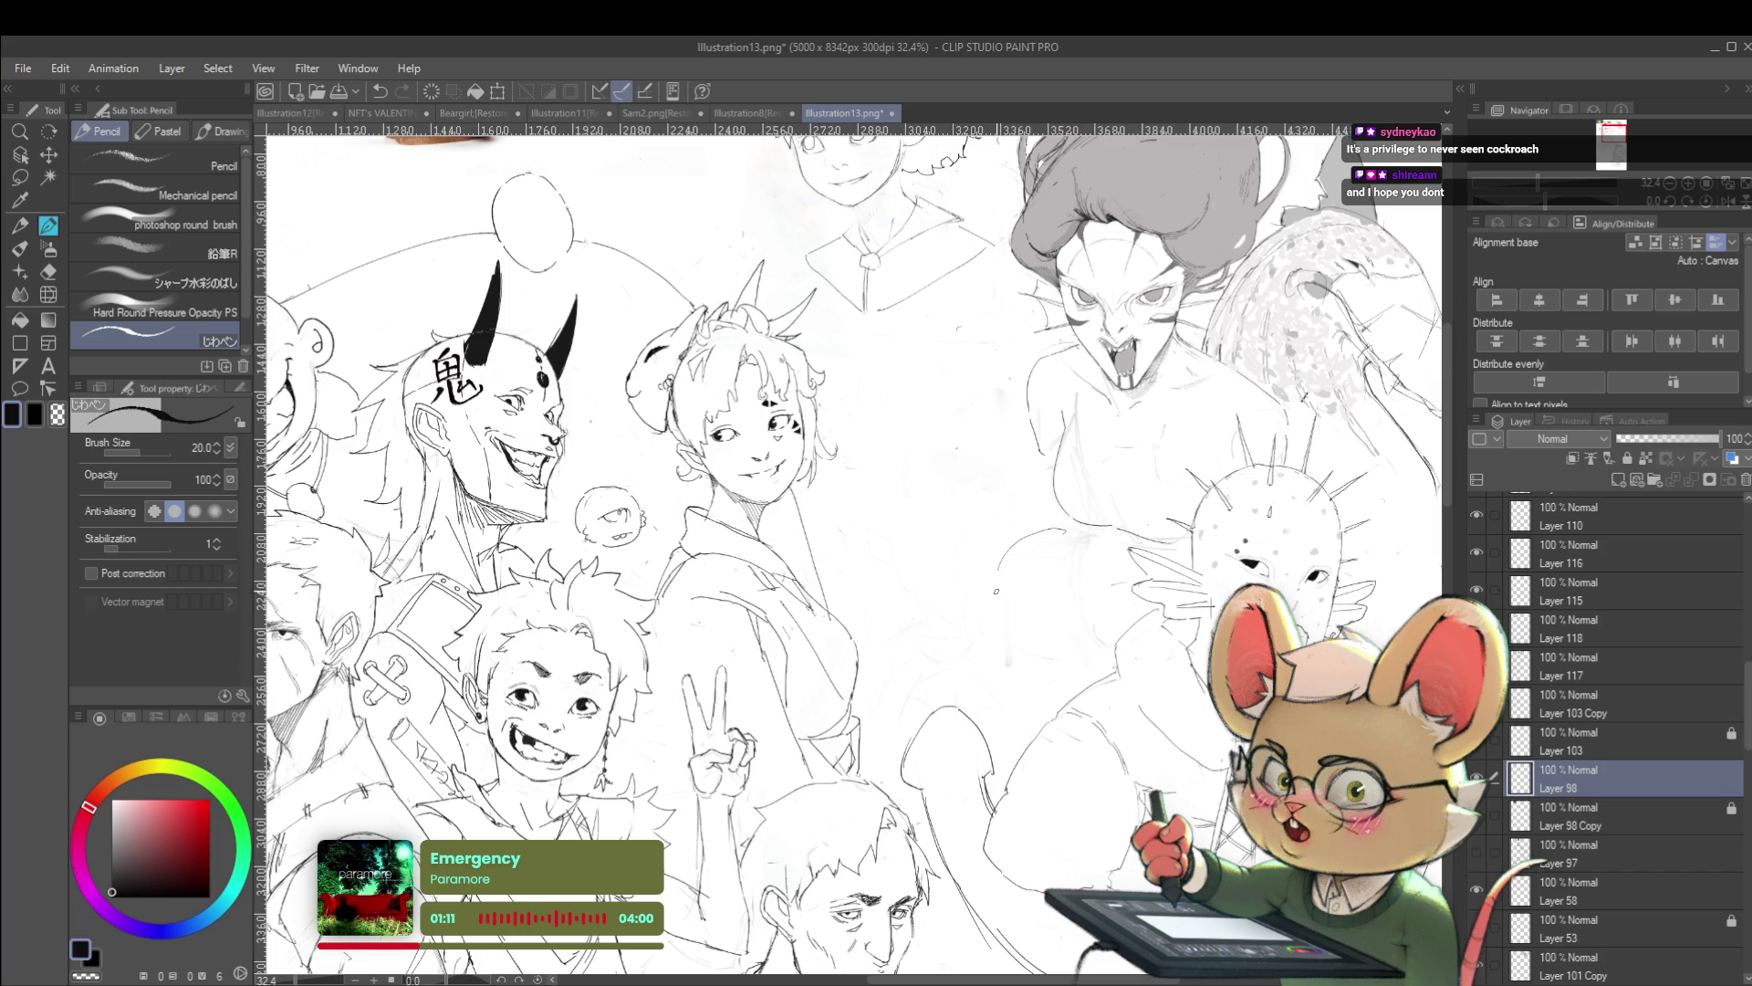
mouse_move(1059, 528)
left_mouse_down()
mouse_move(982, 602)
mouse_move(992, 677)
left_mouse_up()
key("ctrl+z")
left_click_drag(982, 614, 991, 675)
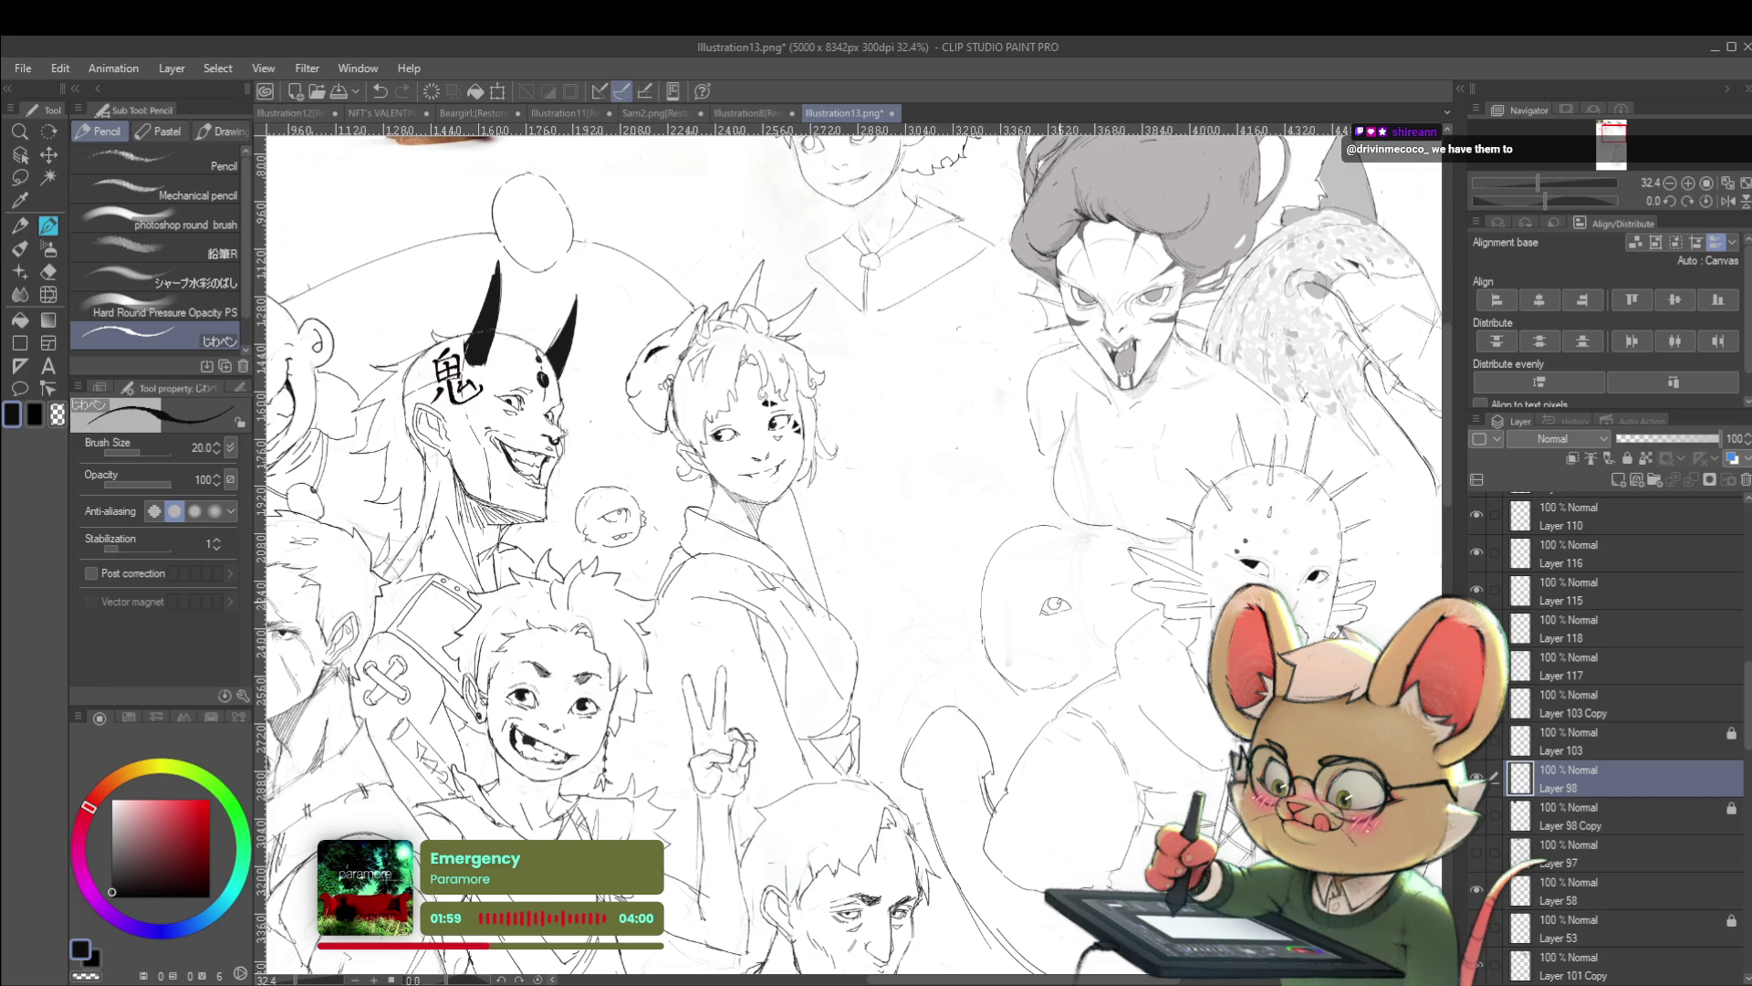
scroll(1116, 616, "down", 3)
scroll(1116, 616, "up", 3)
scroll(1116, 616, "up", 1)
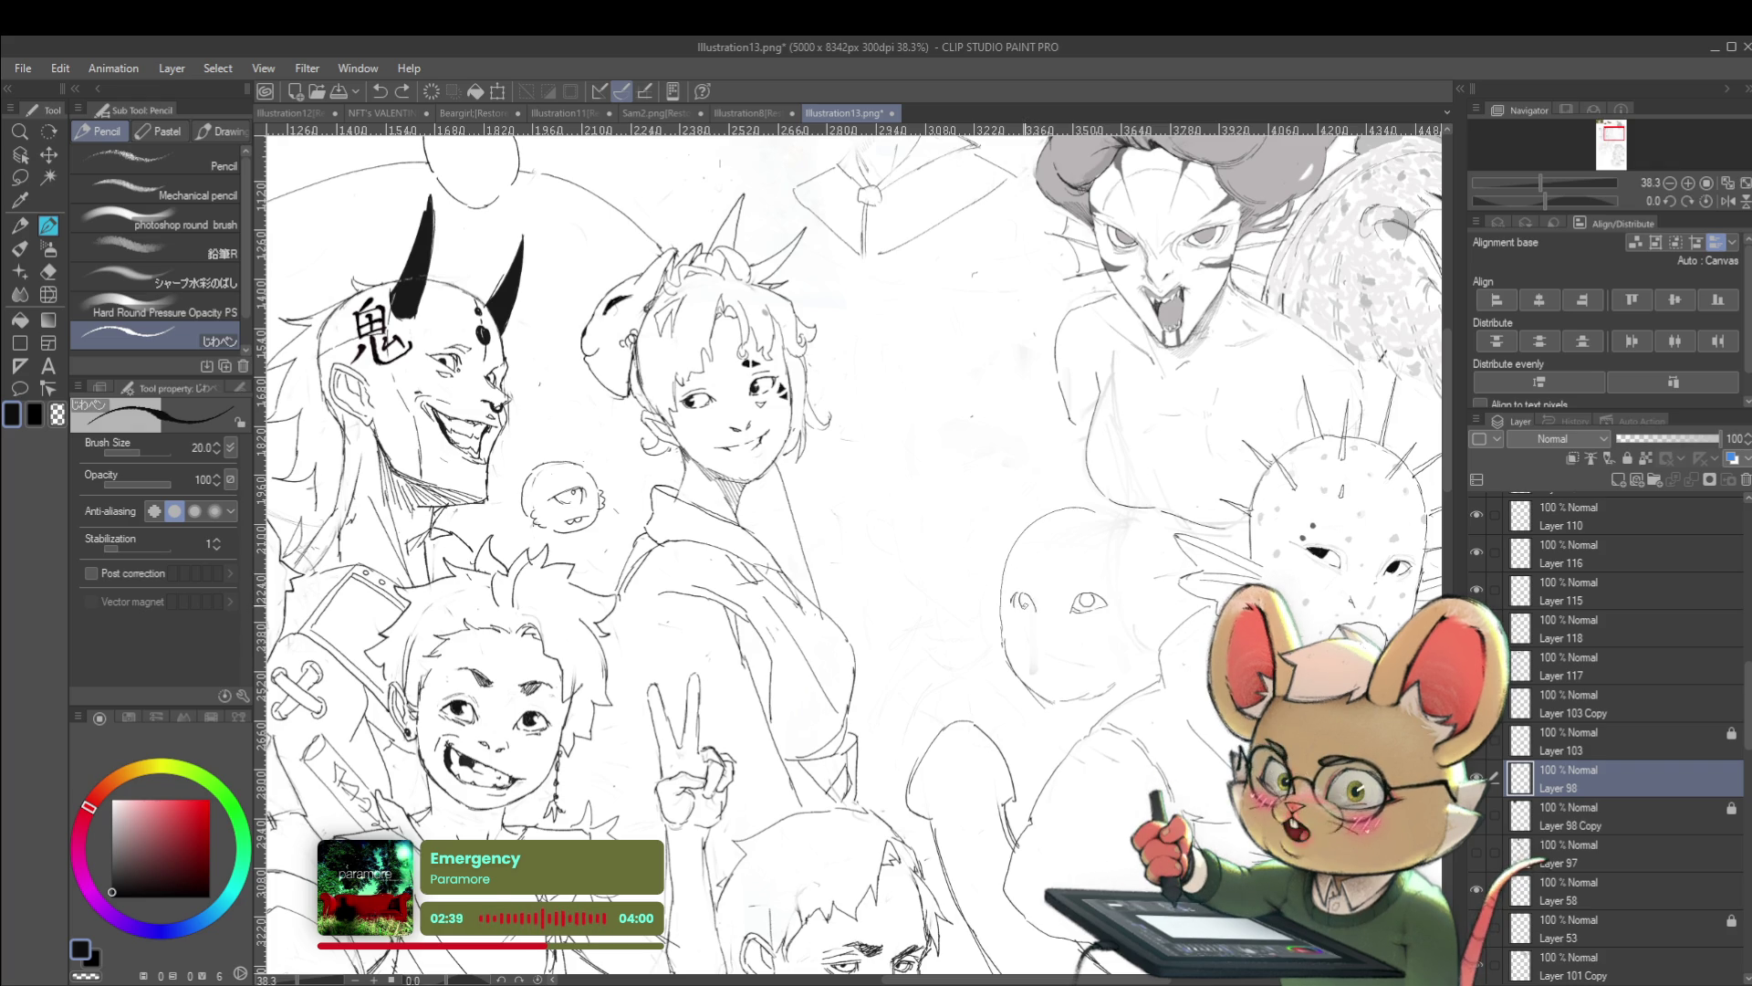
scroll(1050, 520, "down", 3)
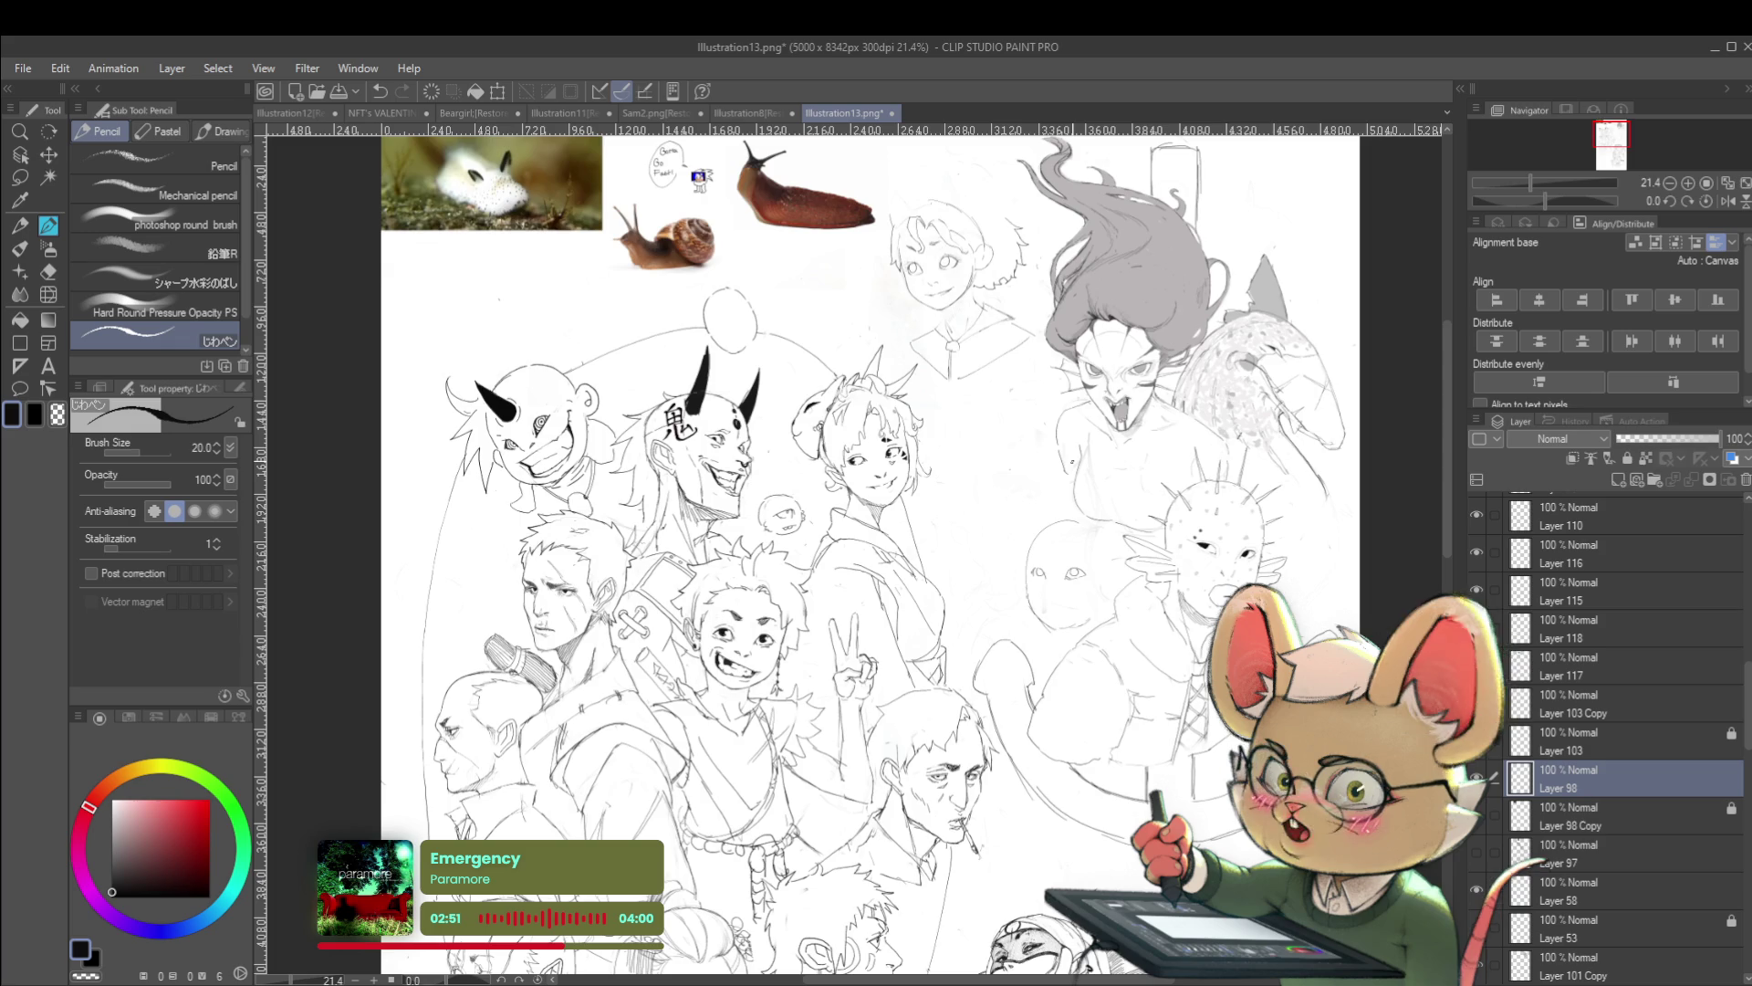
scroll(1057, 575, "up", 8)
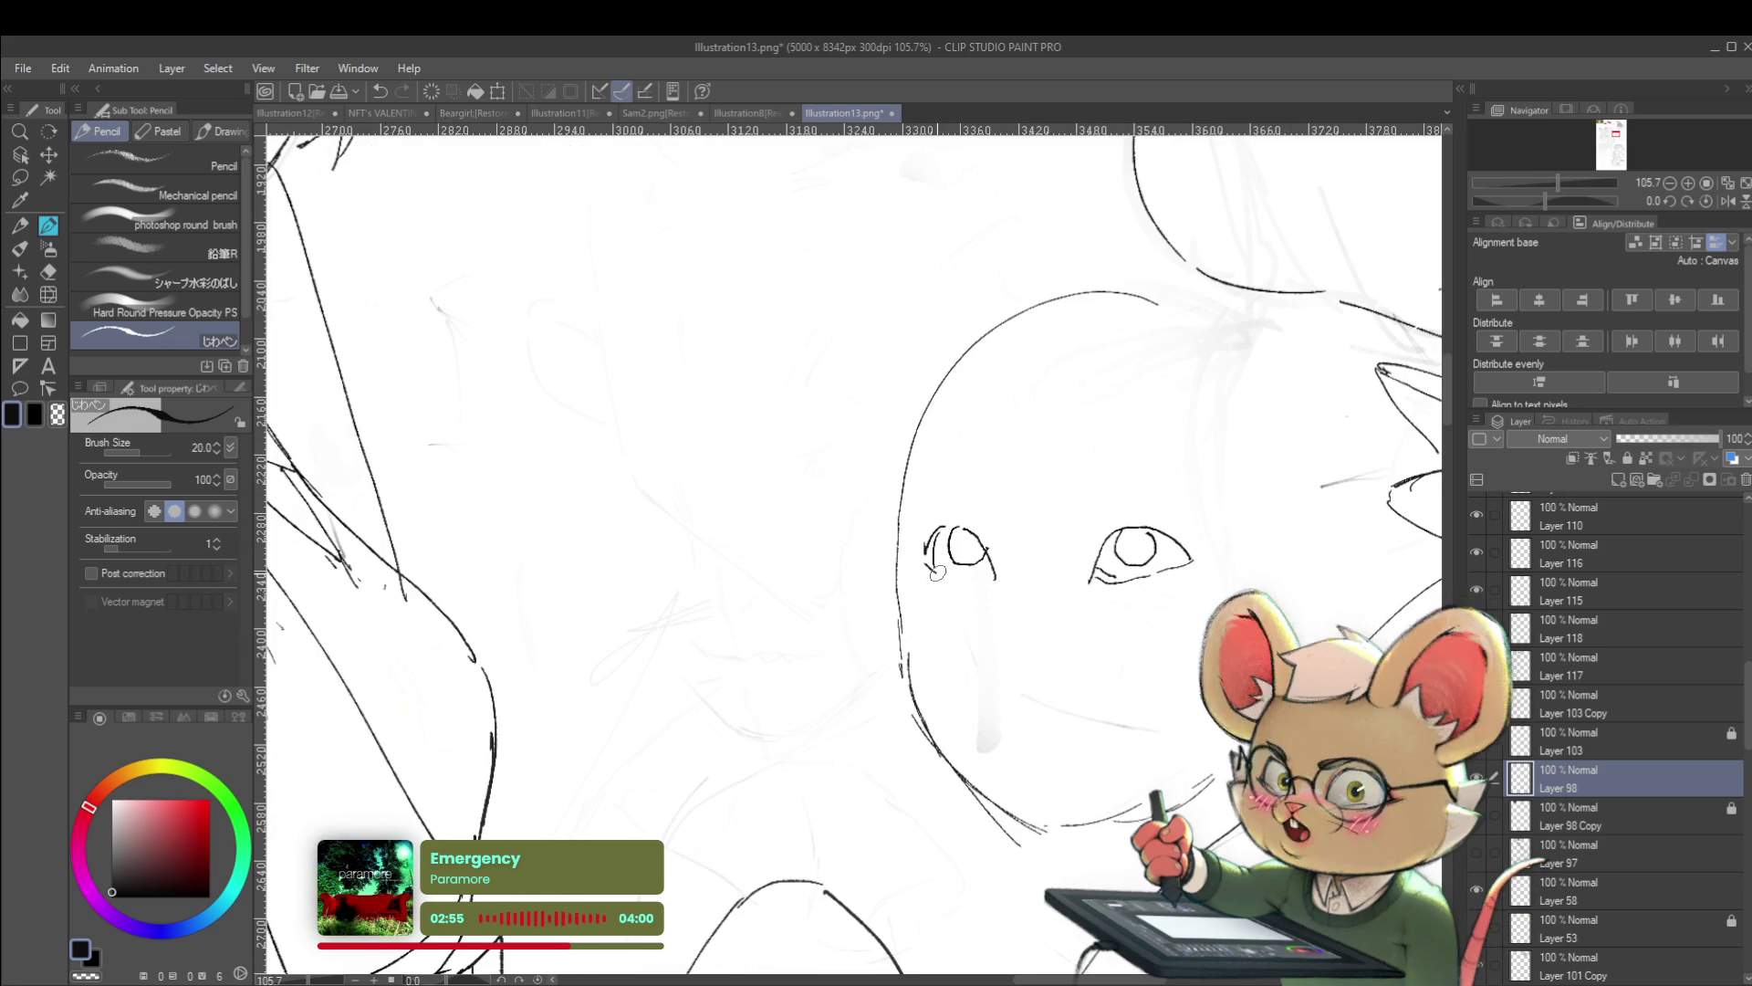
scroll(1001, 564, "down", 5)
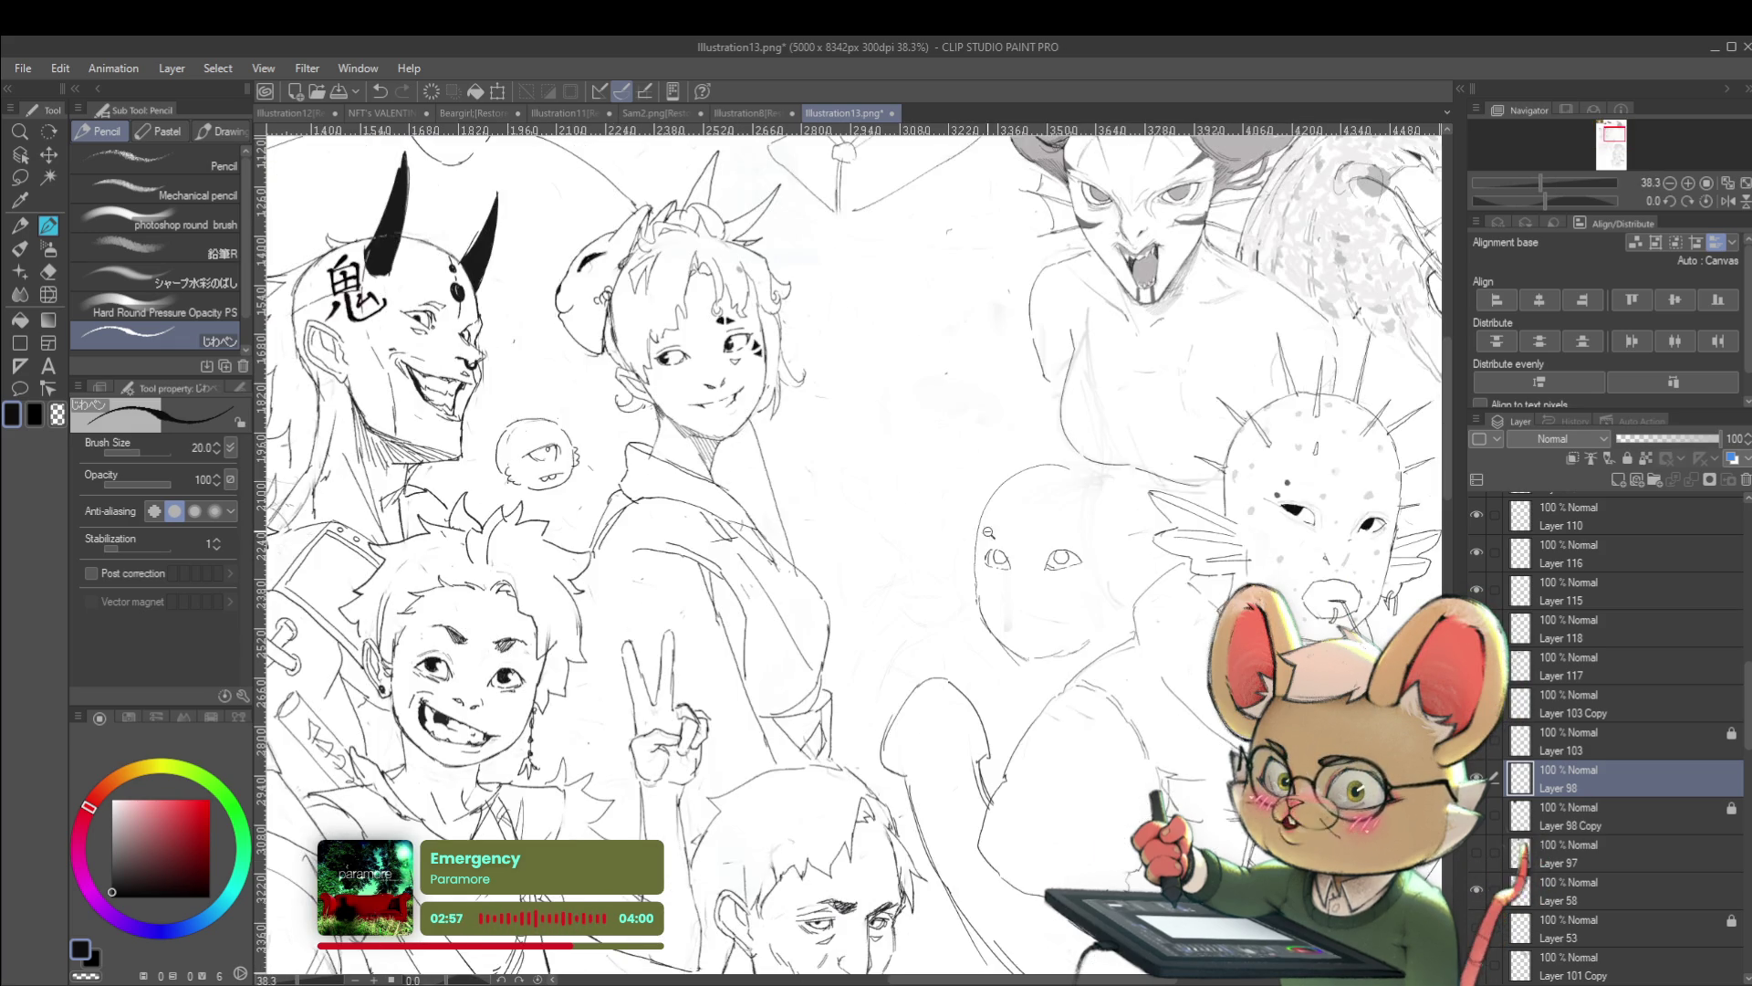
scroll(971, 558, "up", 4)
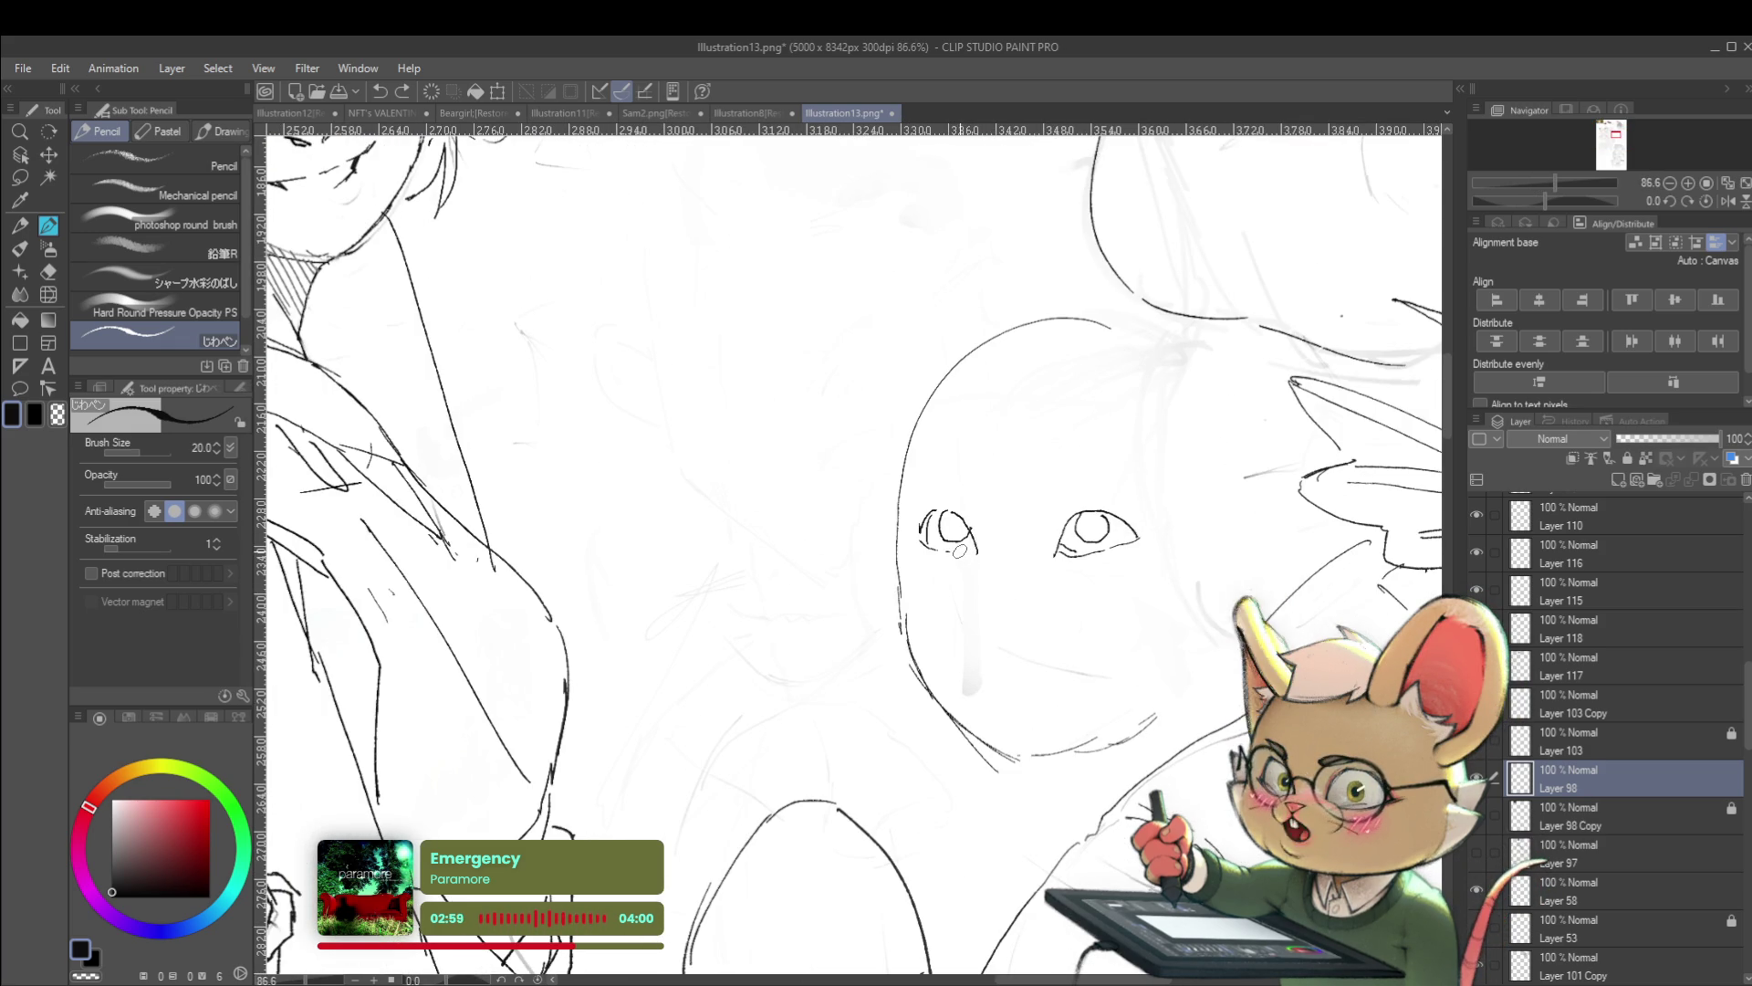
scroll(905, 474, "down", 4)
scroll(906, 473, "down", 2)
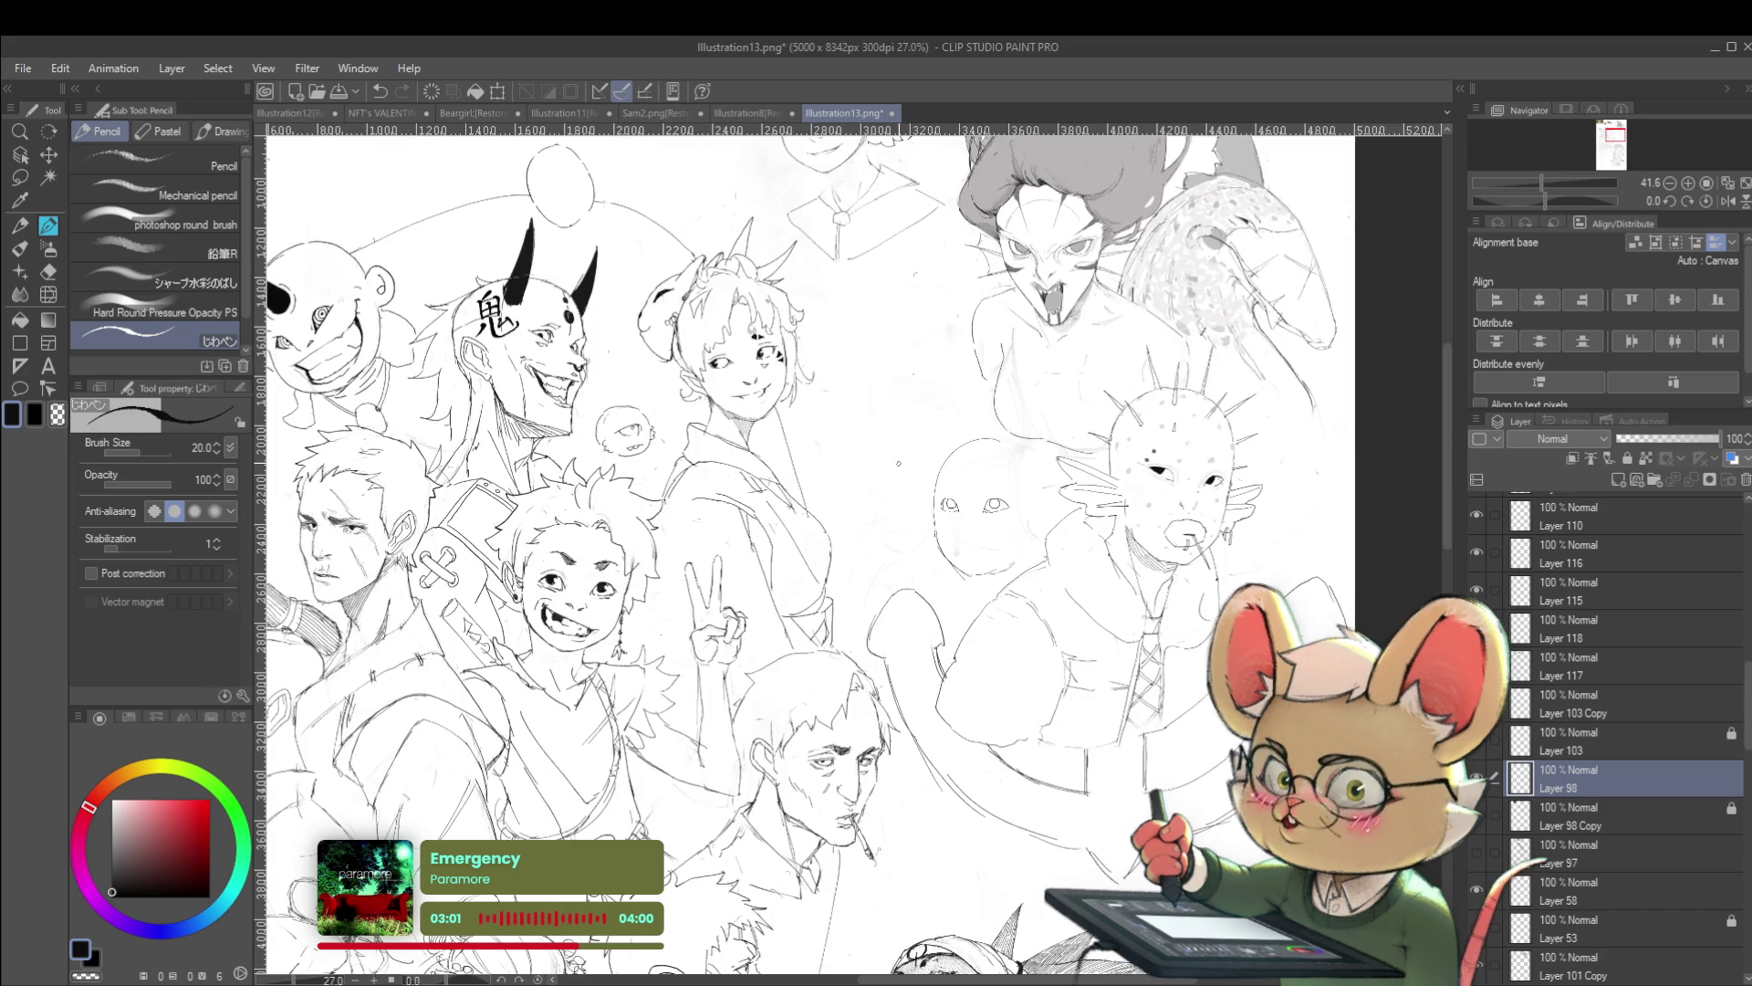
scroll(975, 488, "up", 3)
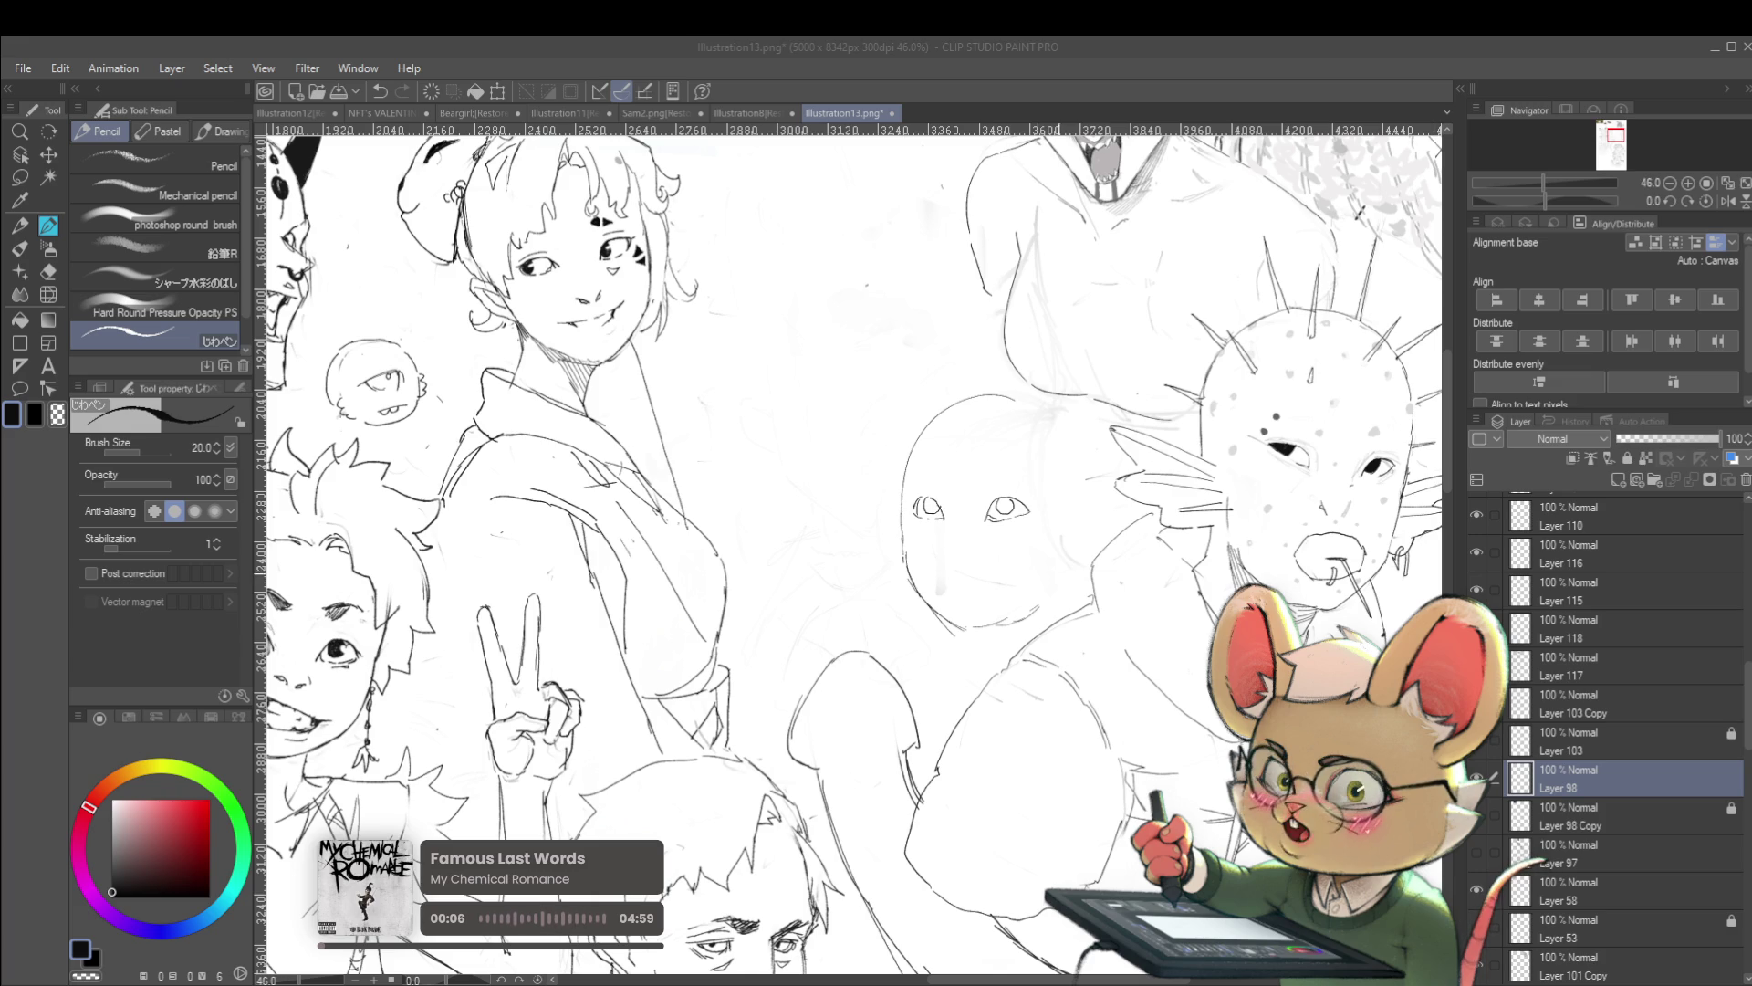
Pencil the upper and lower grin lines and a pointed ear on the round head
left_click(259, 584)
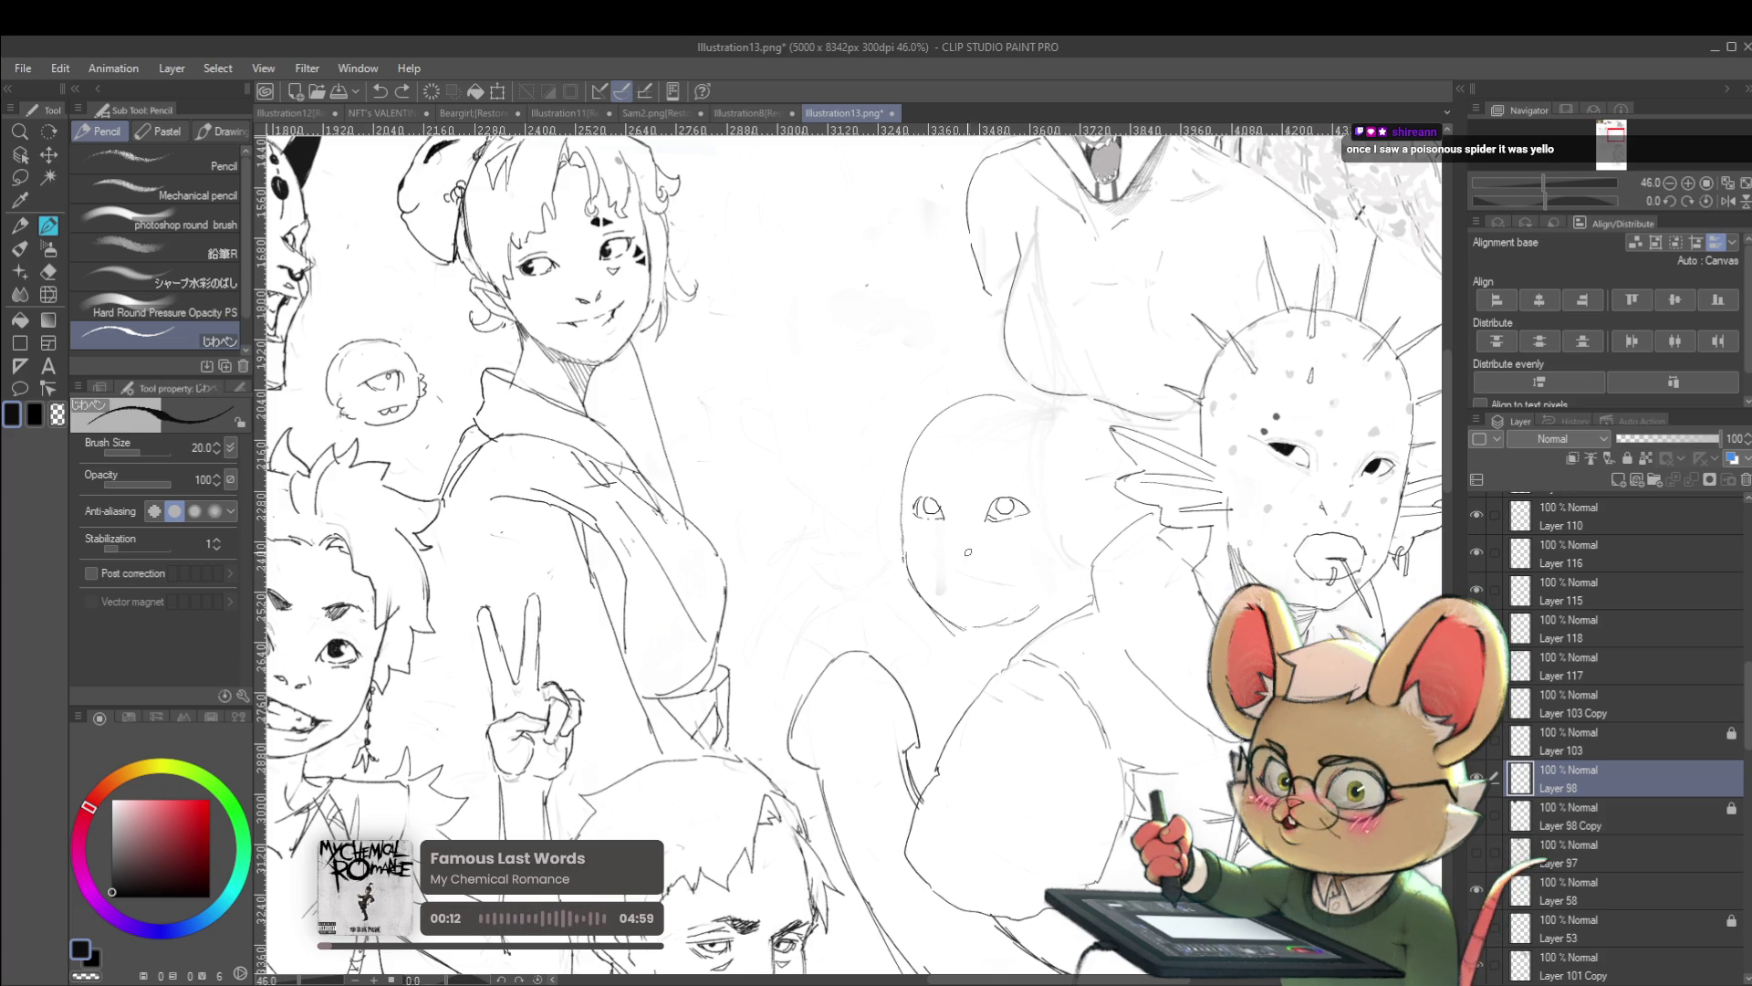
left_click_drag(971, 556, 1015, 553)
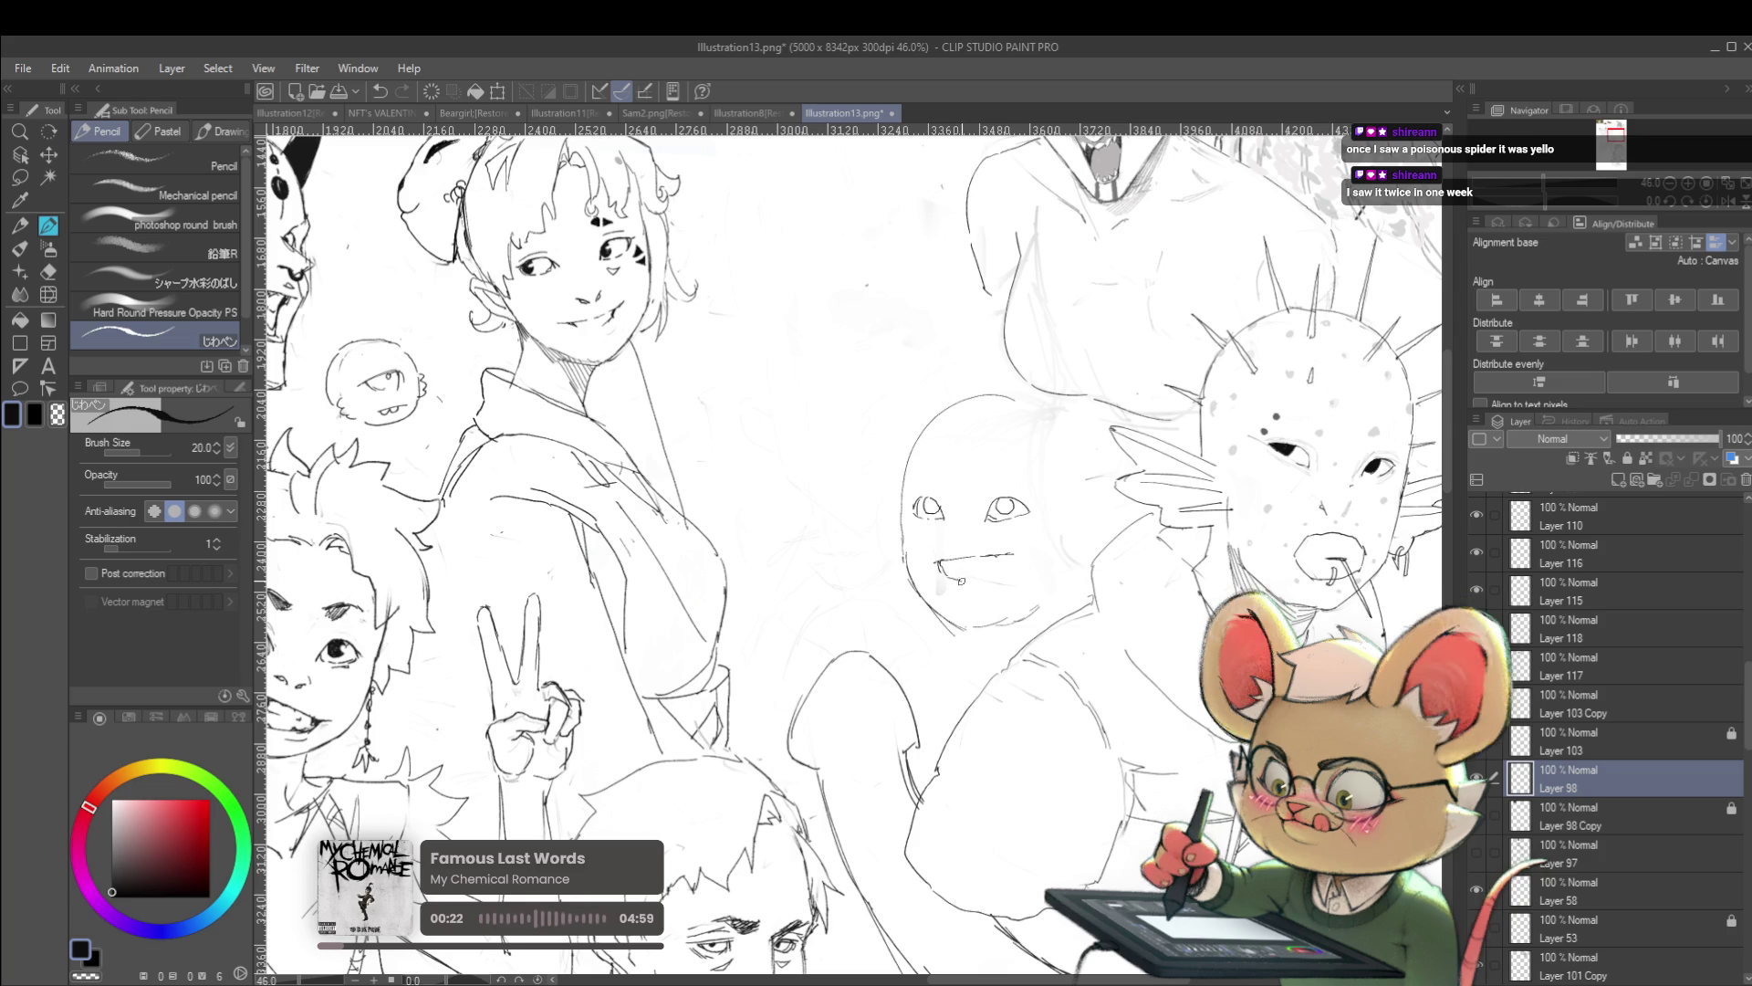
left_click_drag(985, 580, 1010, 564)
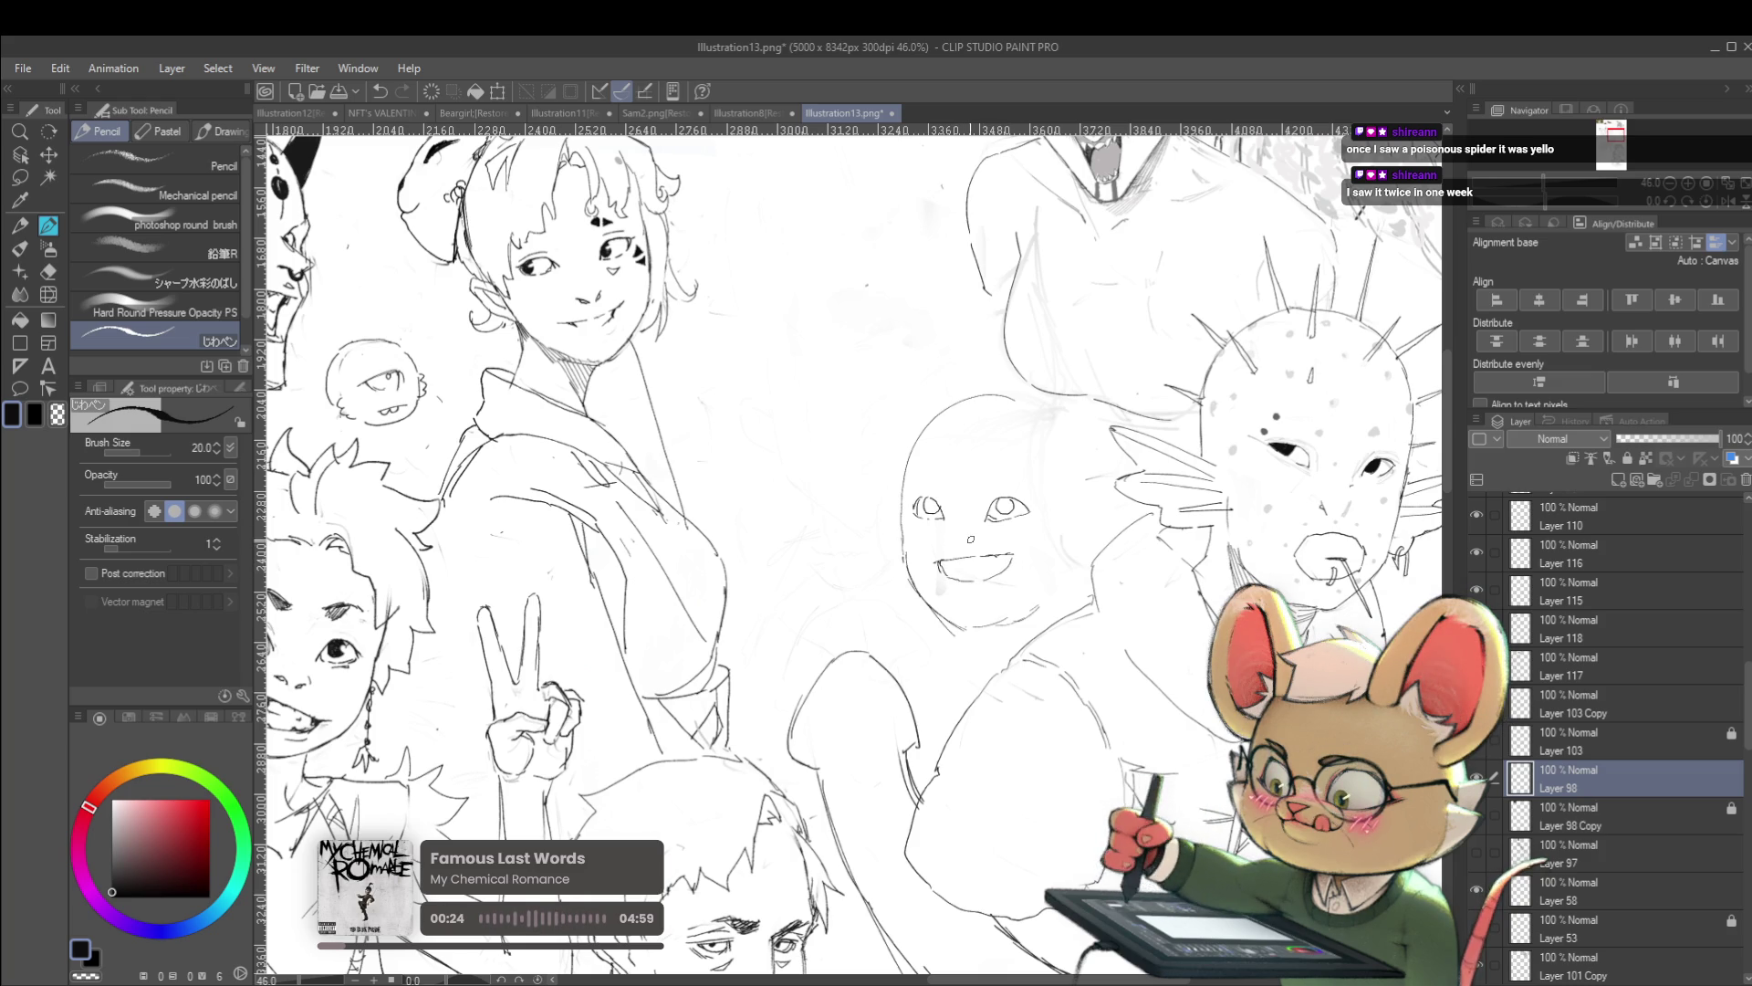
scroll(1012, 532, "down", 3)
scroll(1038, 543, "up", 2)
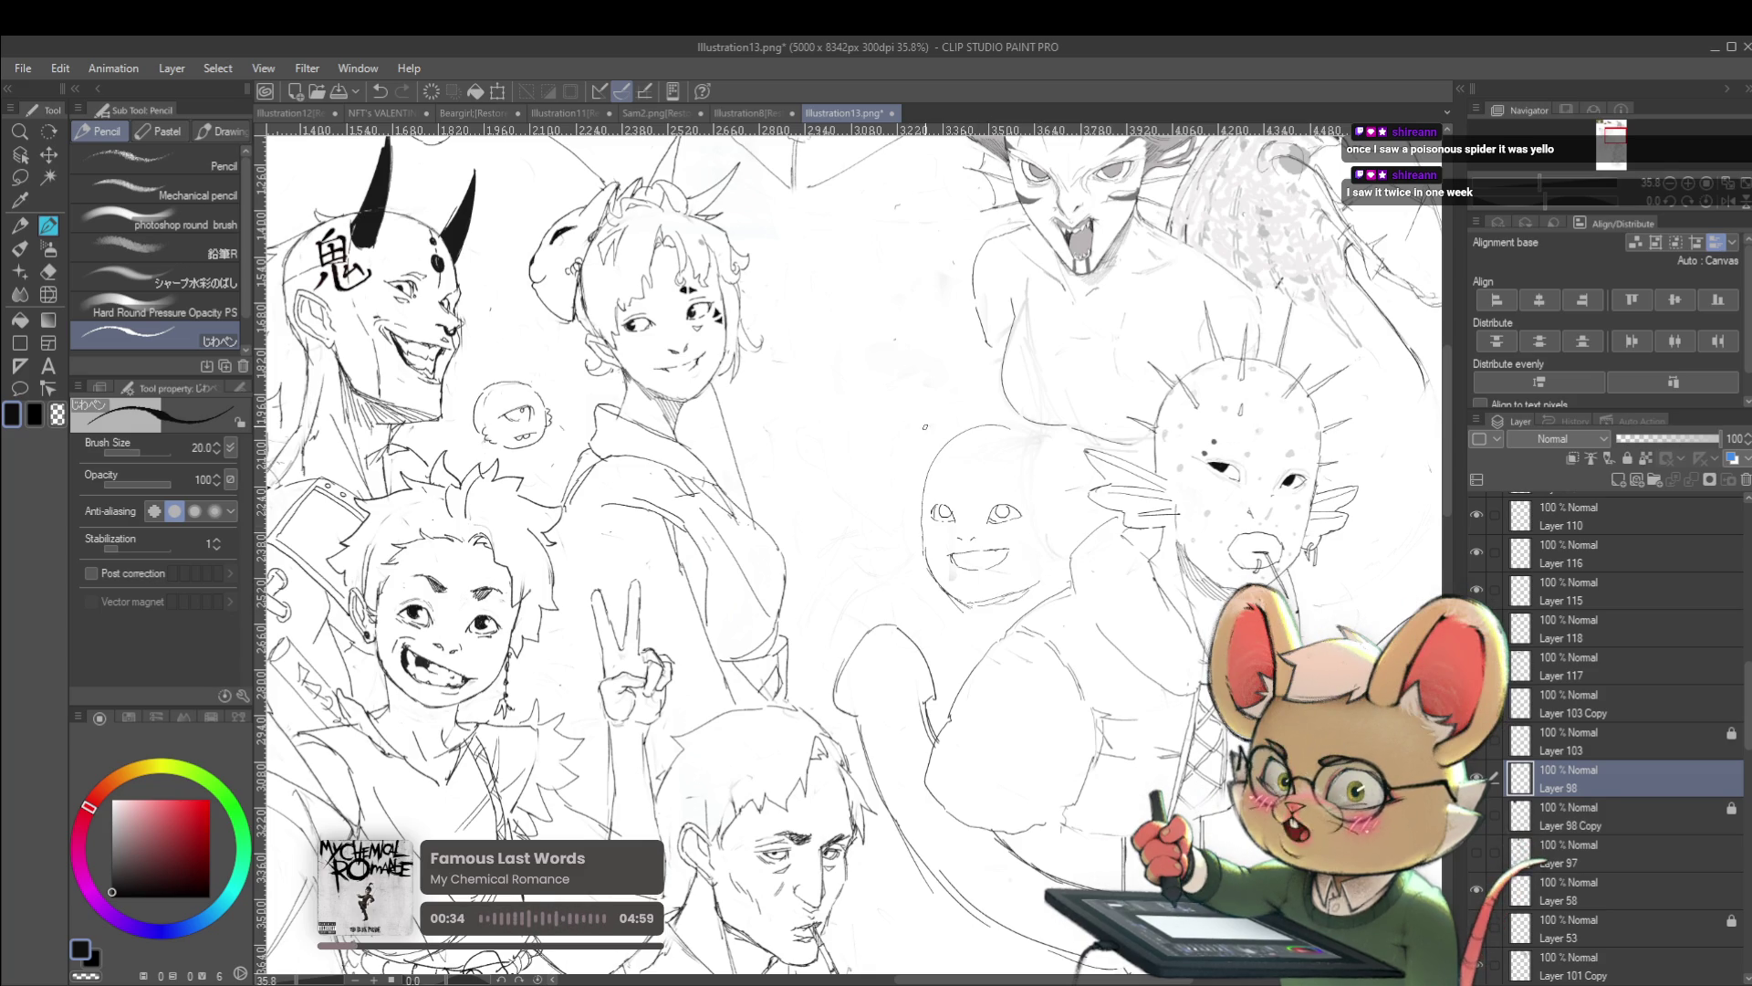
left_click_drag(878, 418, 922, 481)
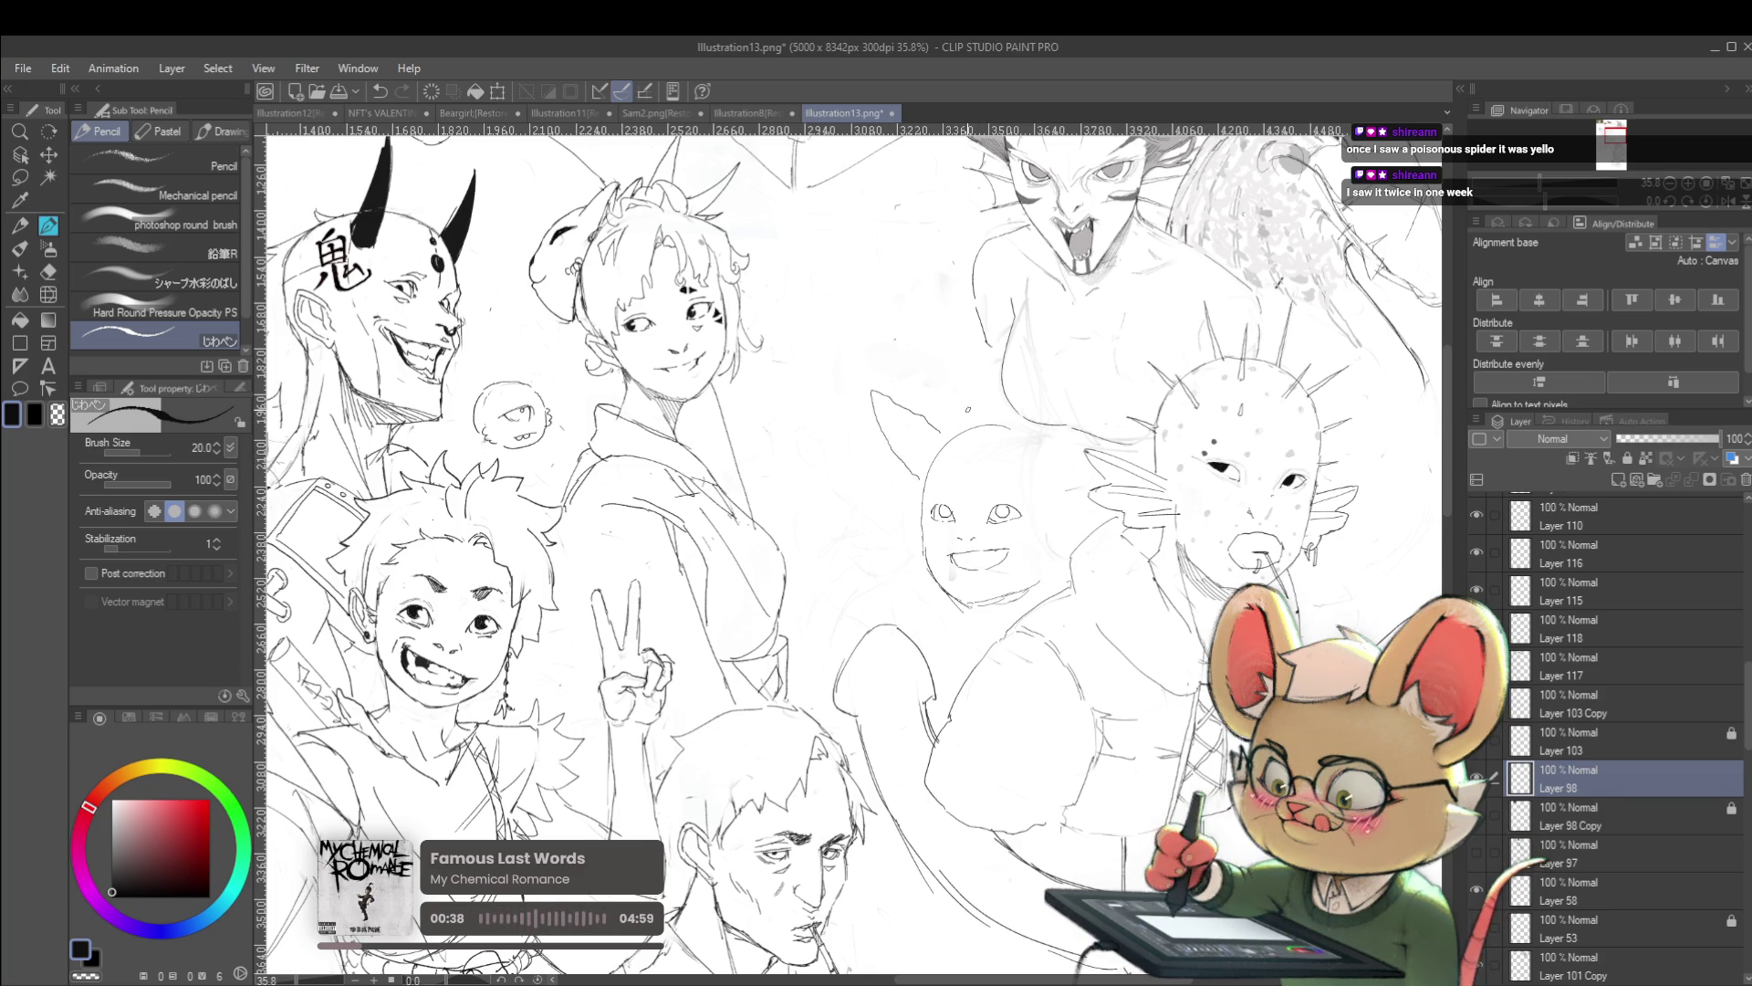
scroll(989, 437, "down", 5)
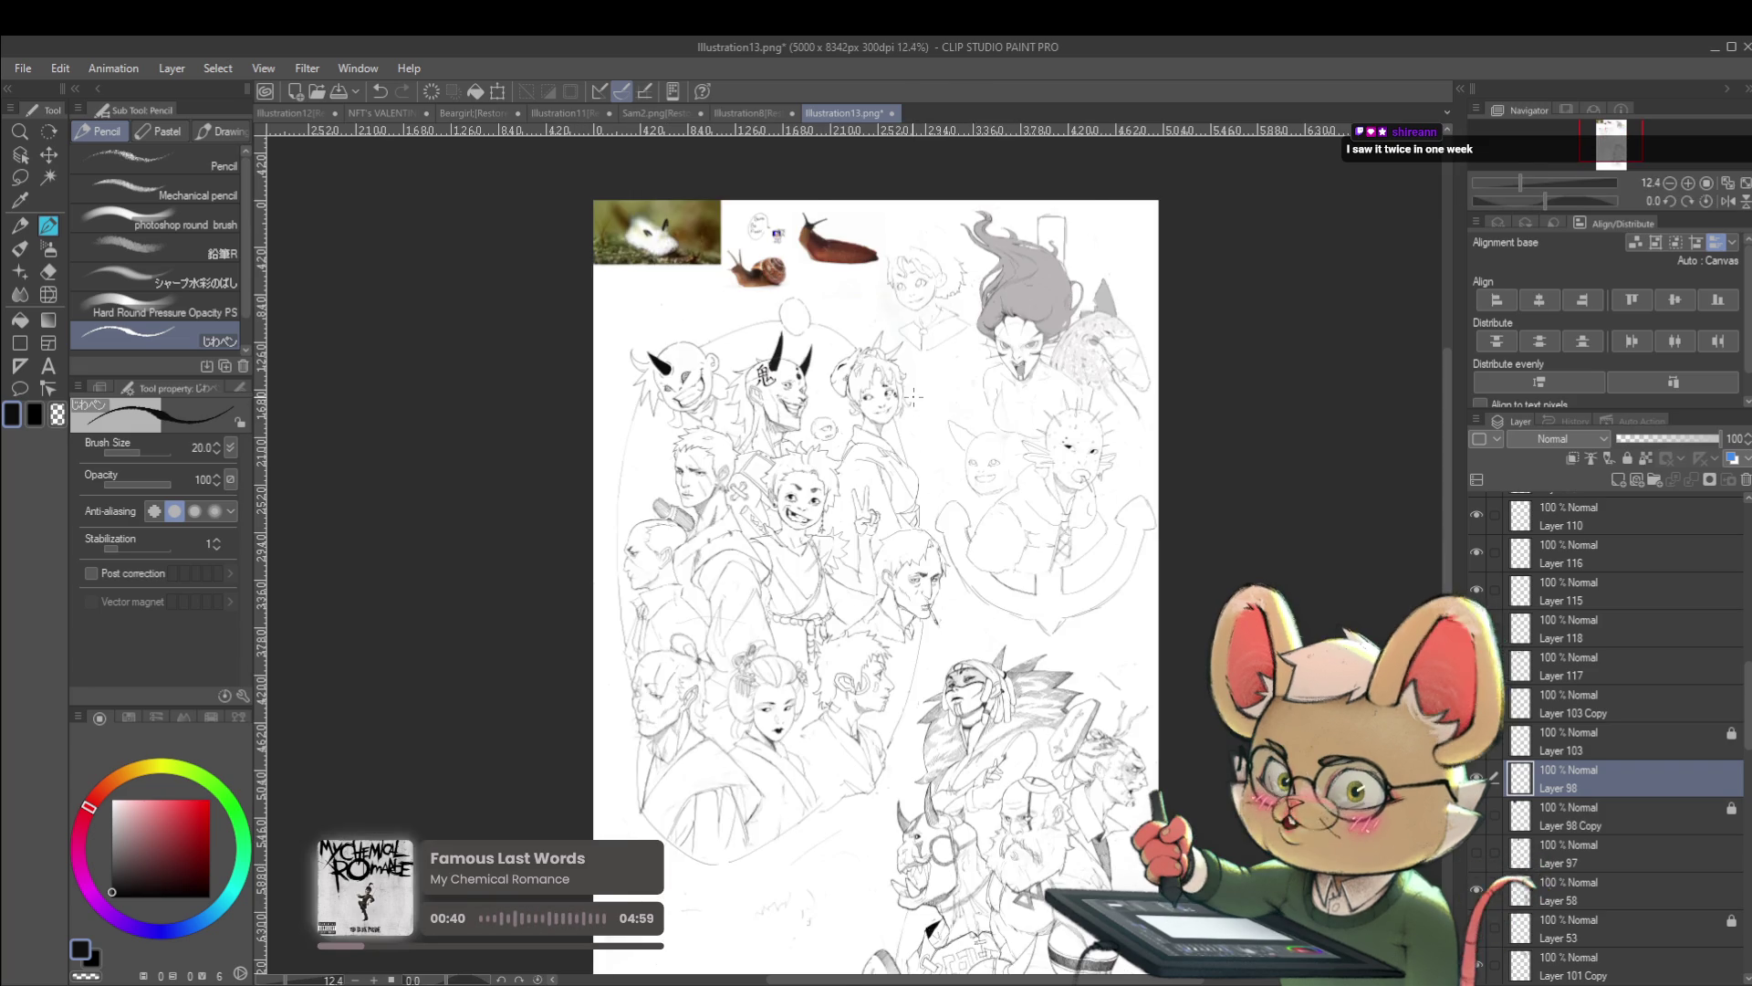
Try a second ear, undo those strokes, and extend the head outline upward
scroll(1004, 412, "up", 5)
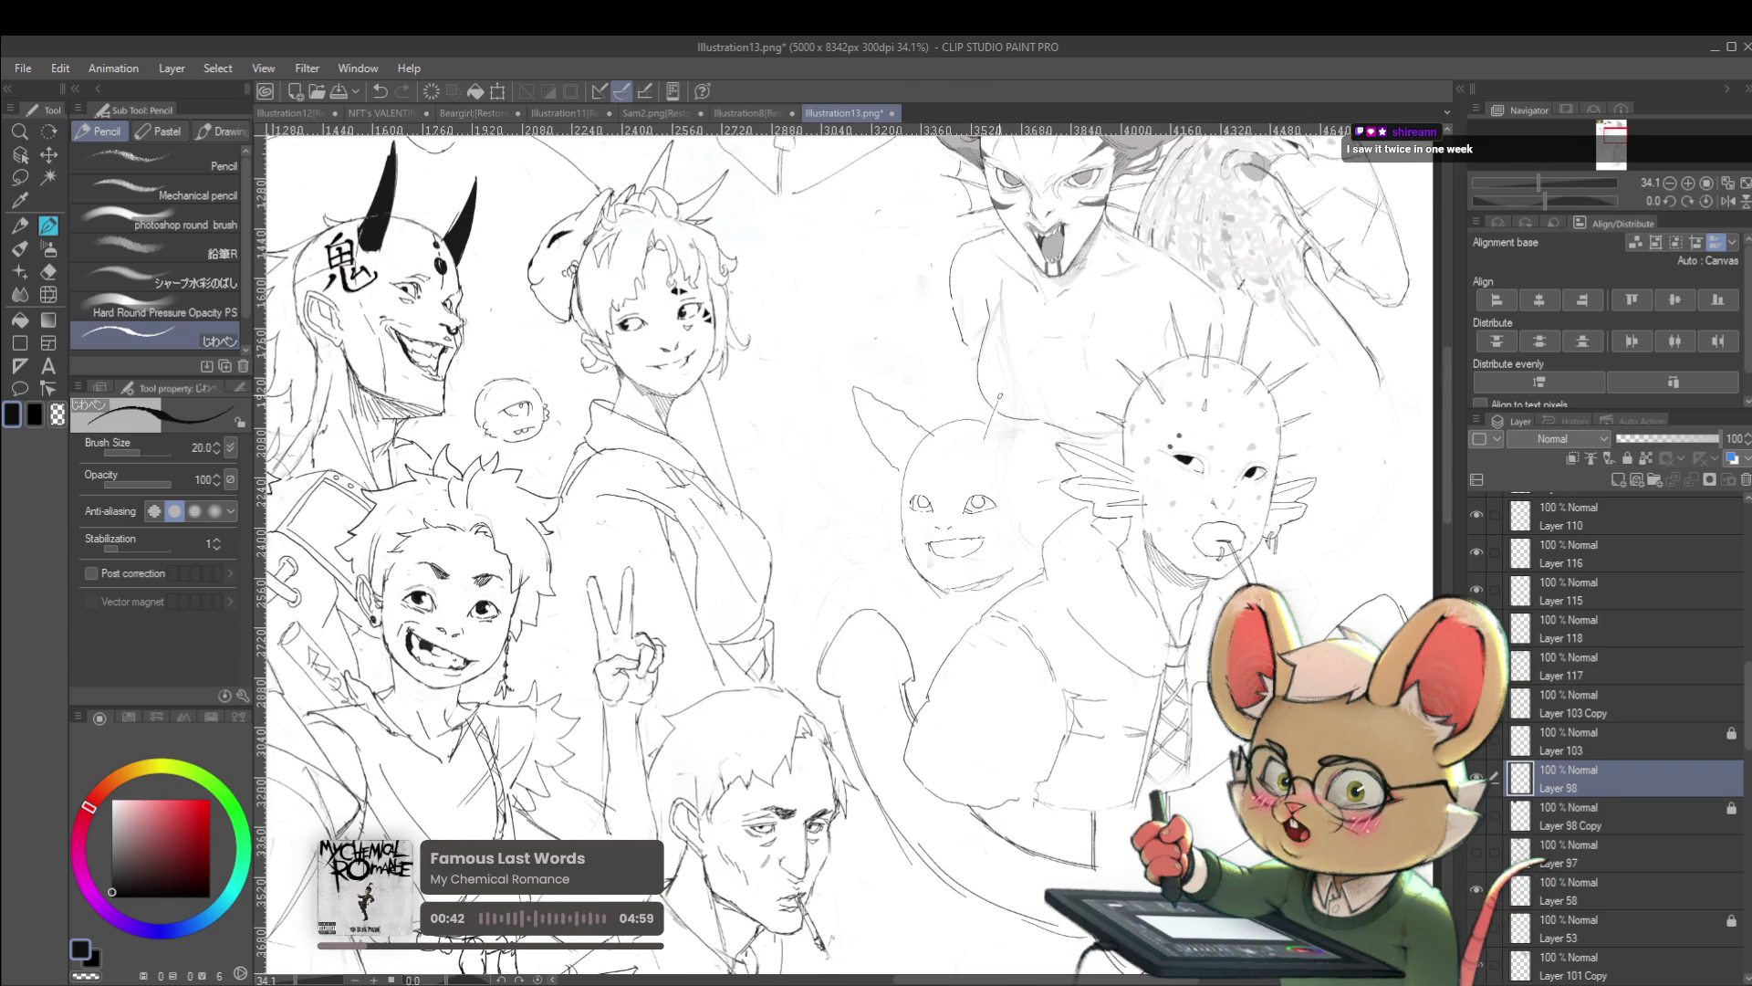
left_click_drag(991, 422, 1015, 359)
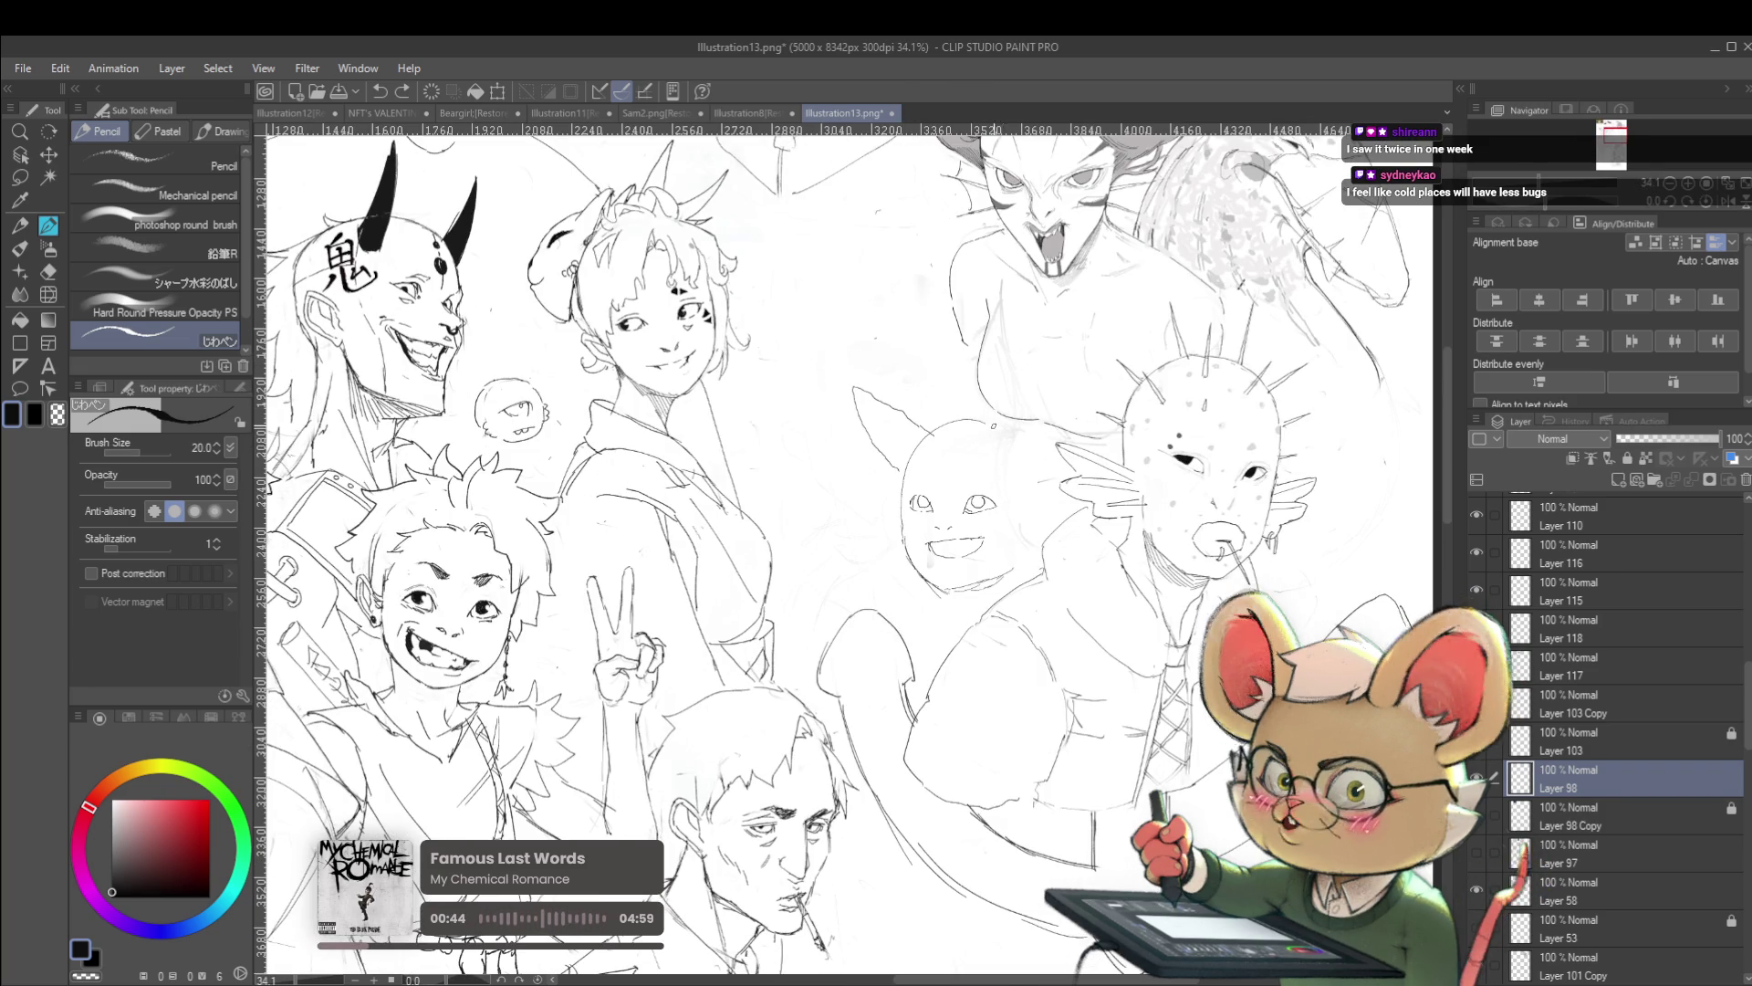
mouse_move(989, 420)
left_mouse_down()
mouse_move(1018, 356)
mouse_move(1031, 390)
left_mouse_up()
key("ctrl+z")
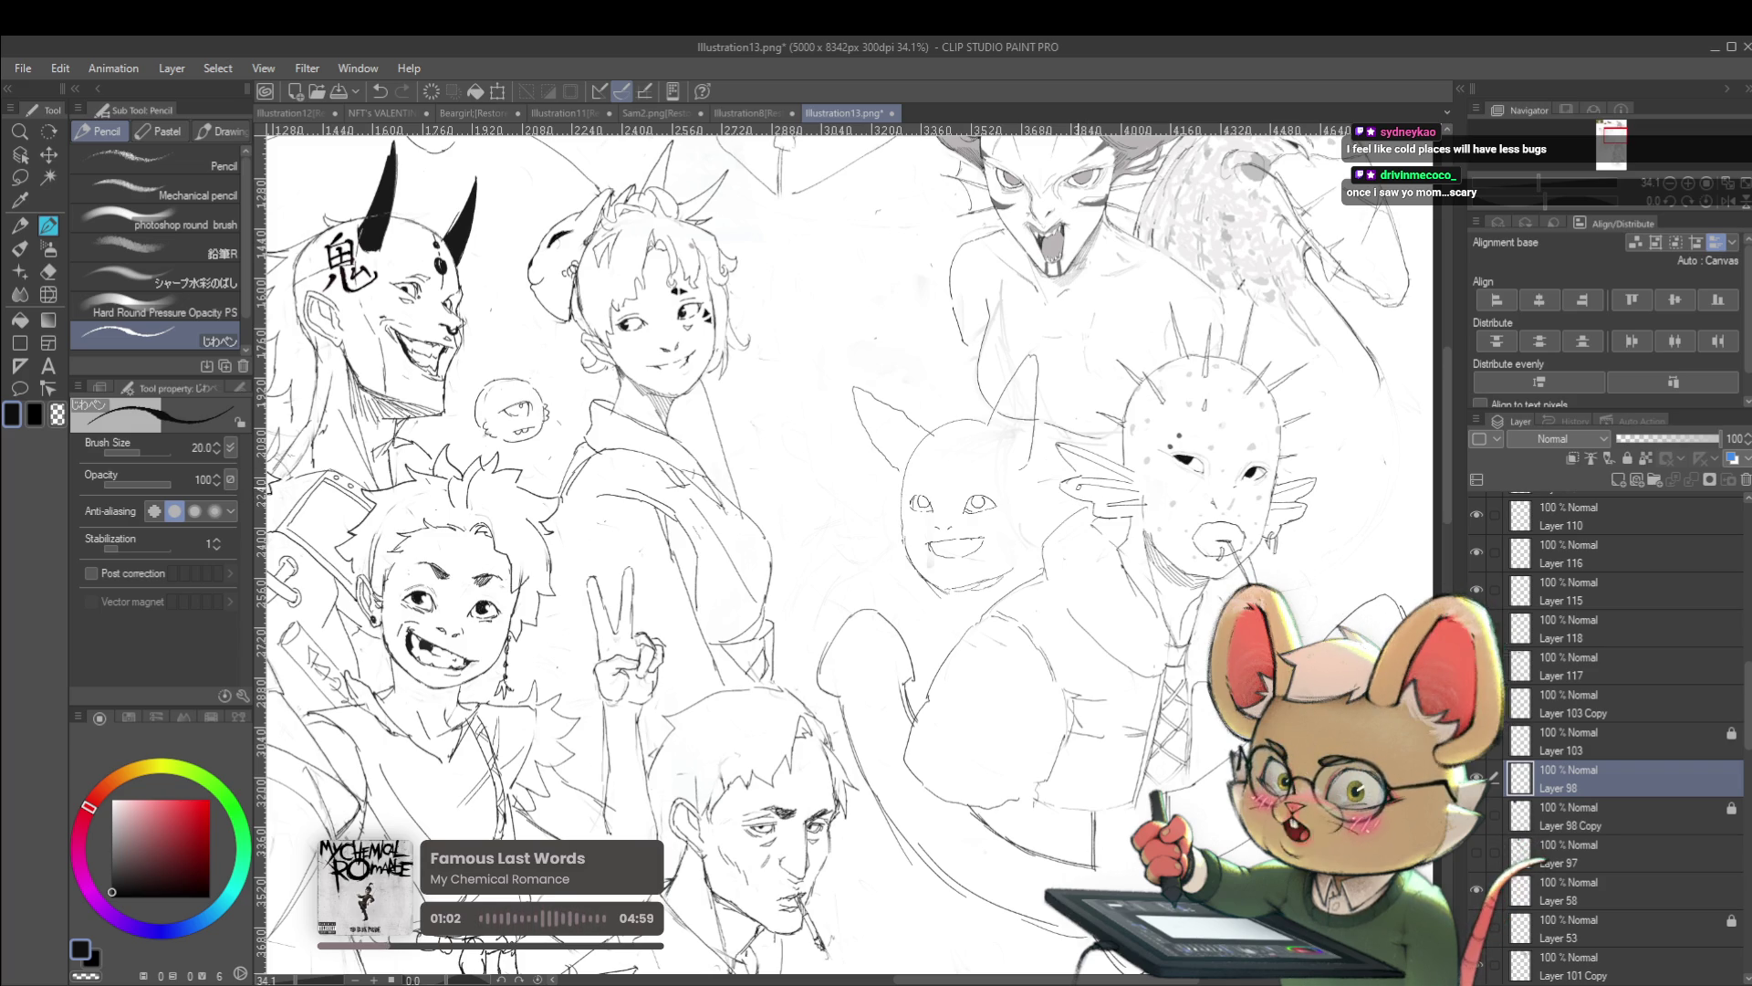
scroll(1019, 369, "up", 3)
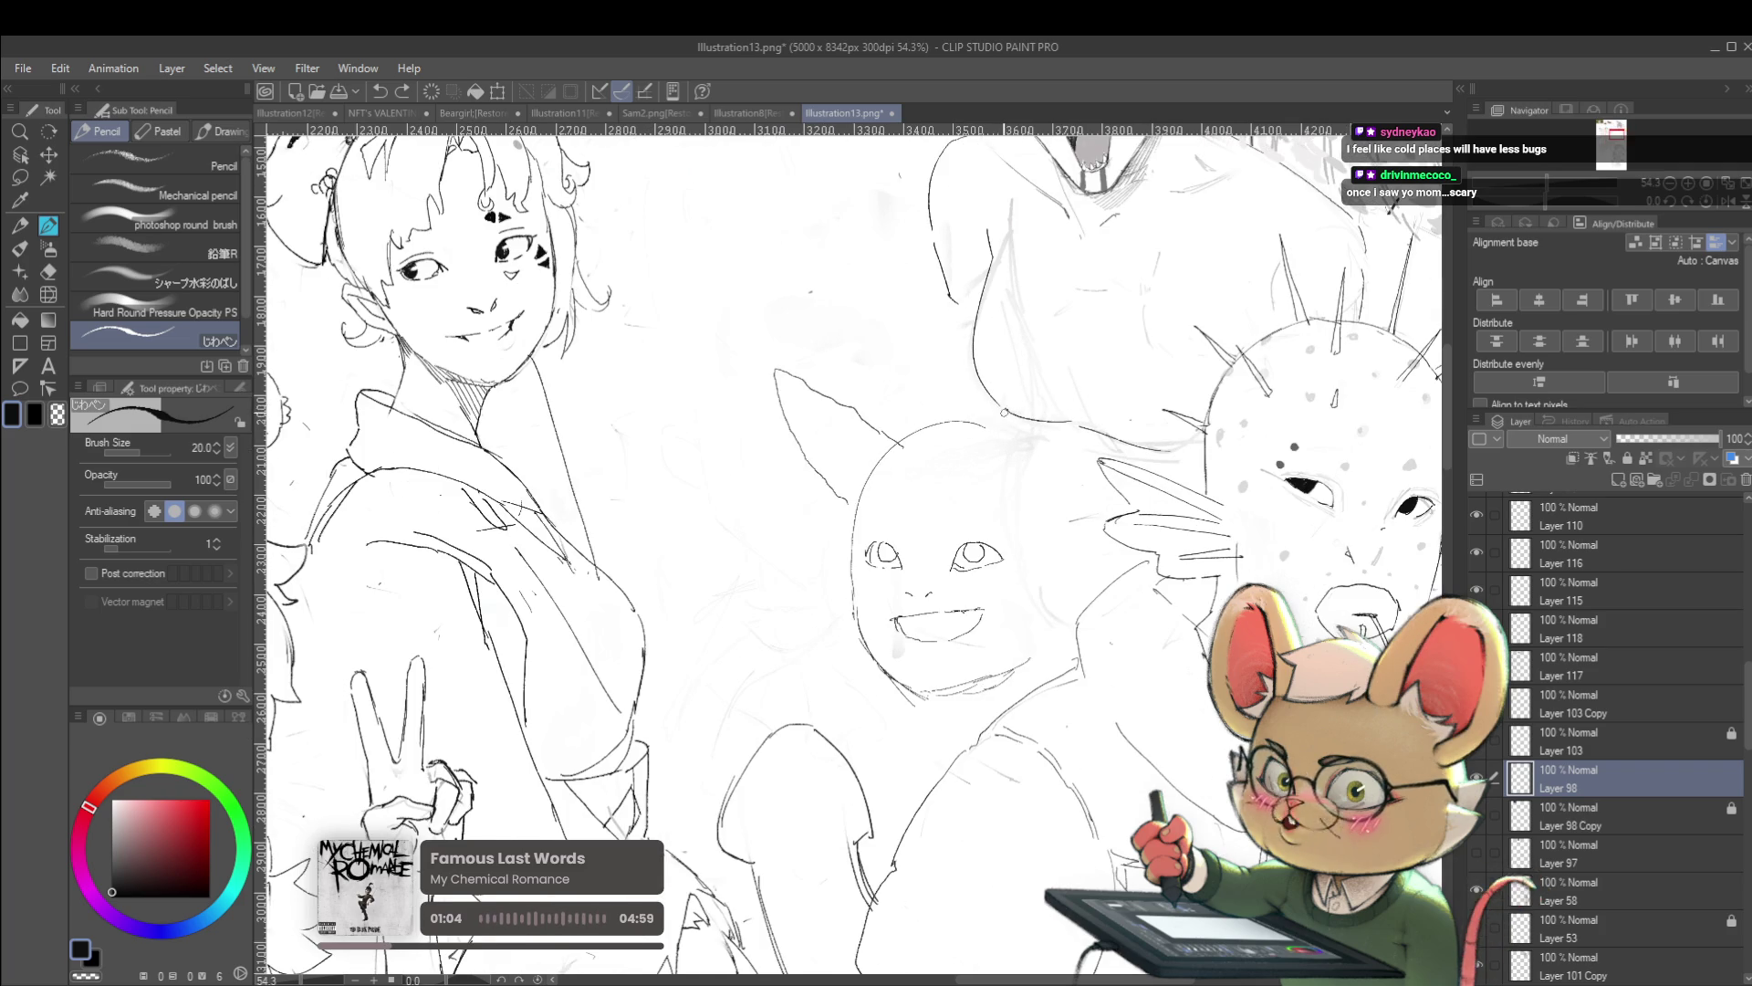
key("ctrl+z")
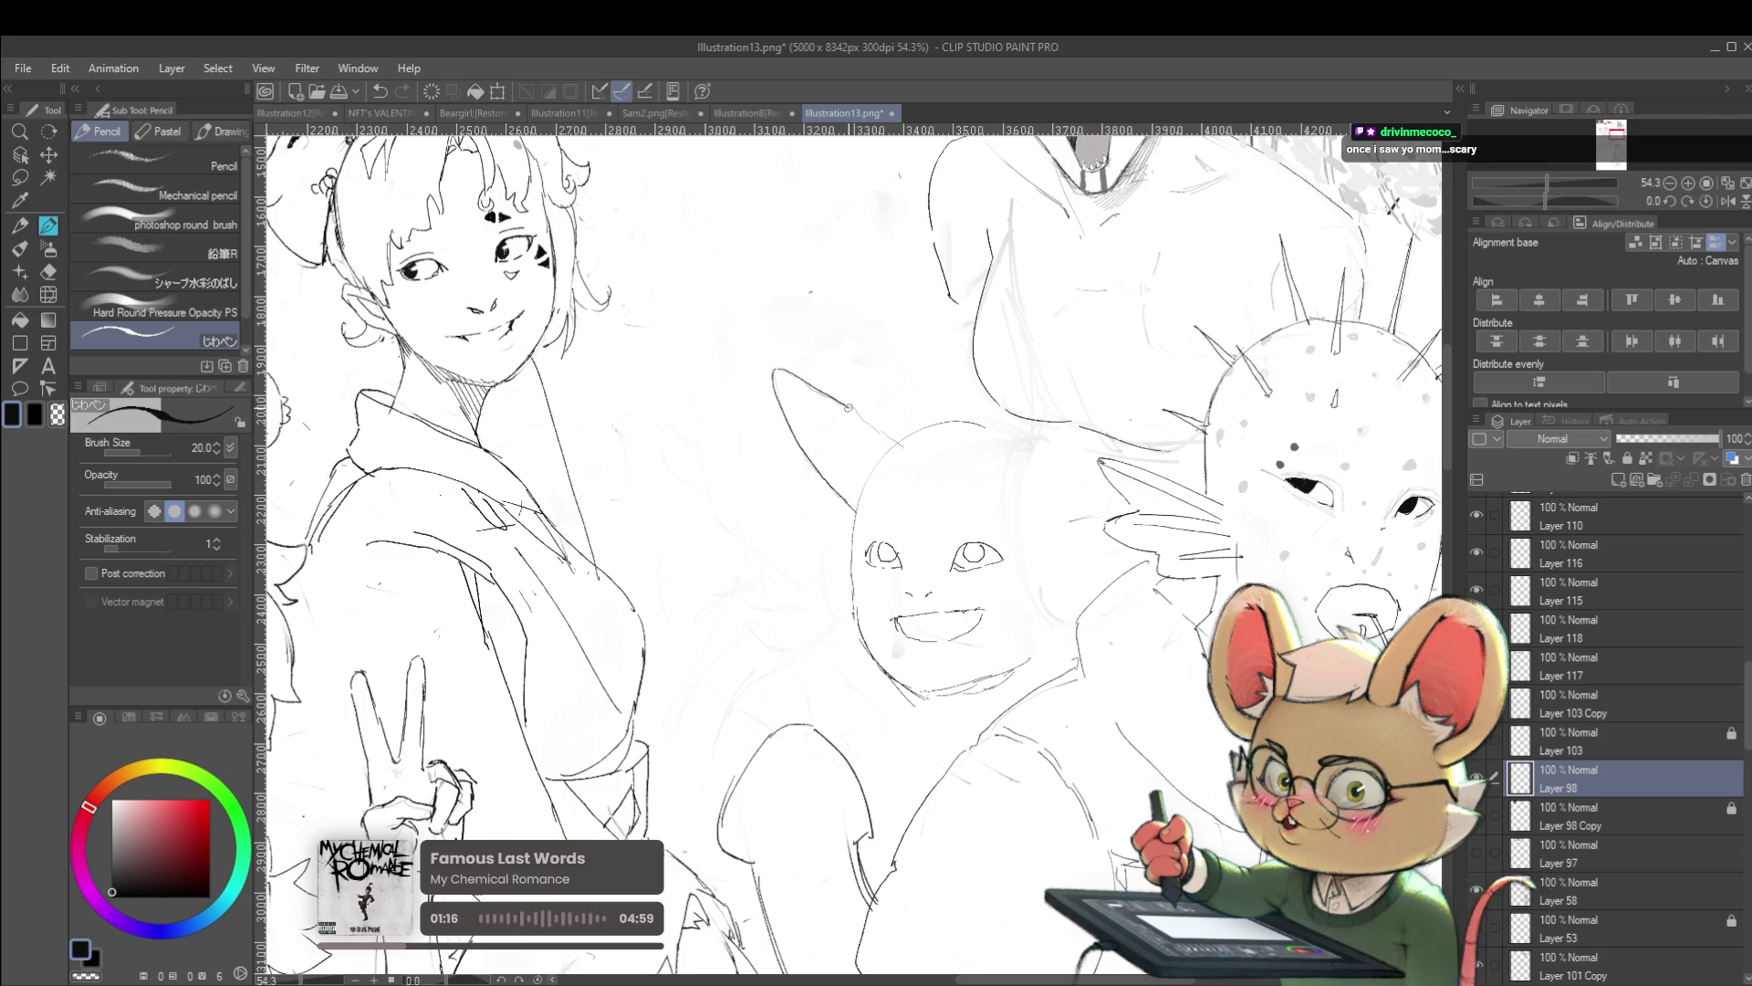
scroll(876, 427, "down", 5)
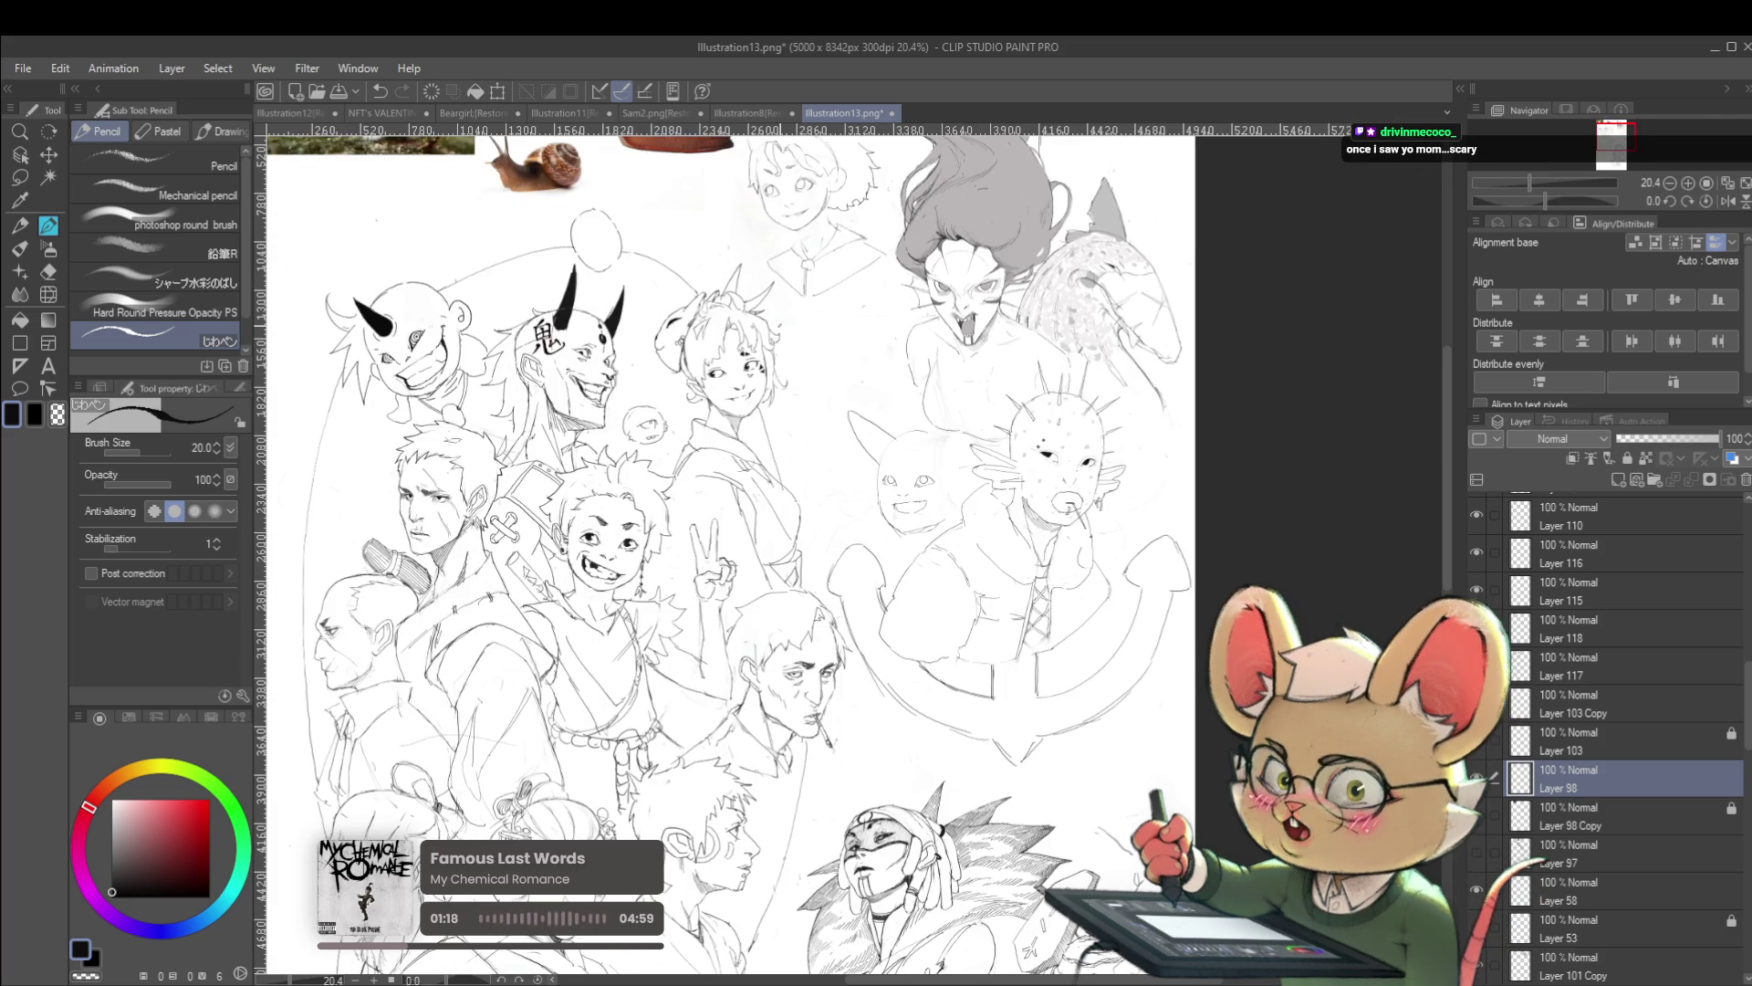
scroll(846, 491, "up", 5)
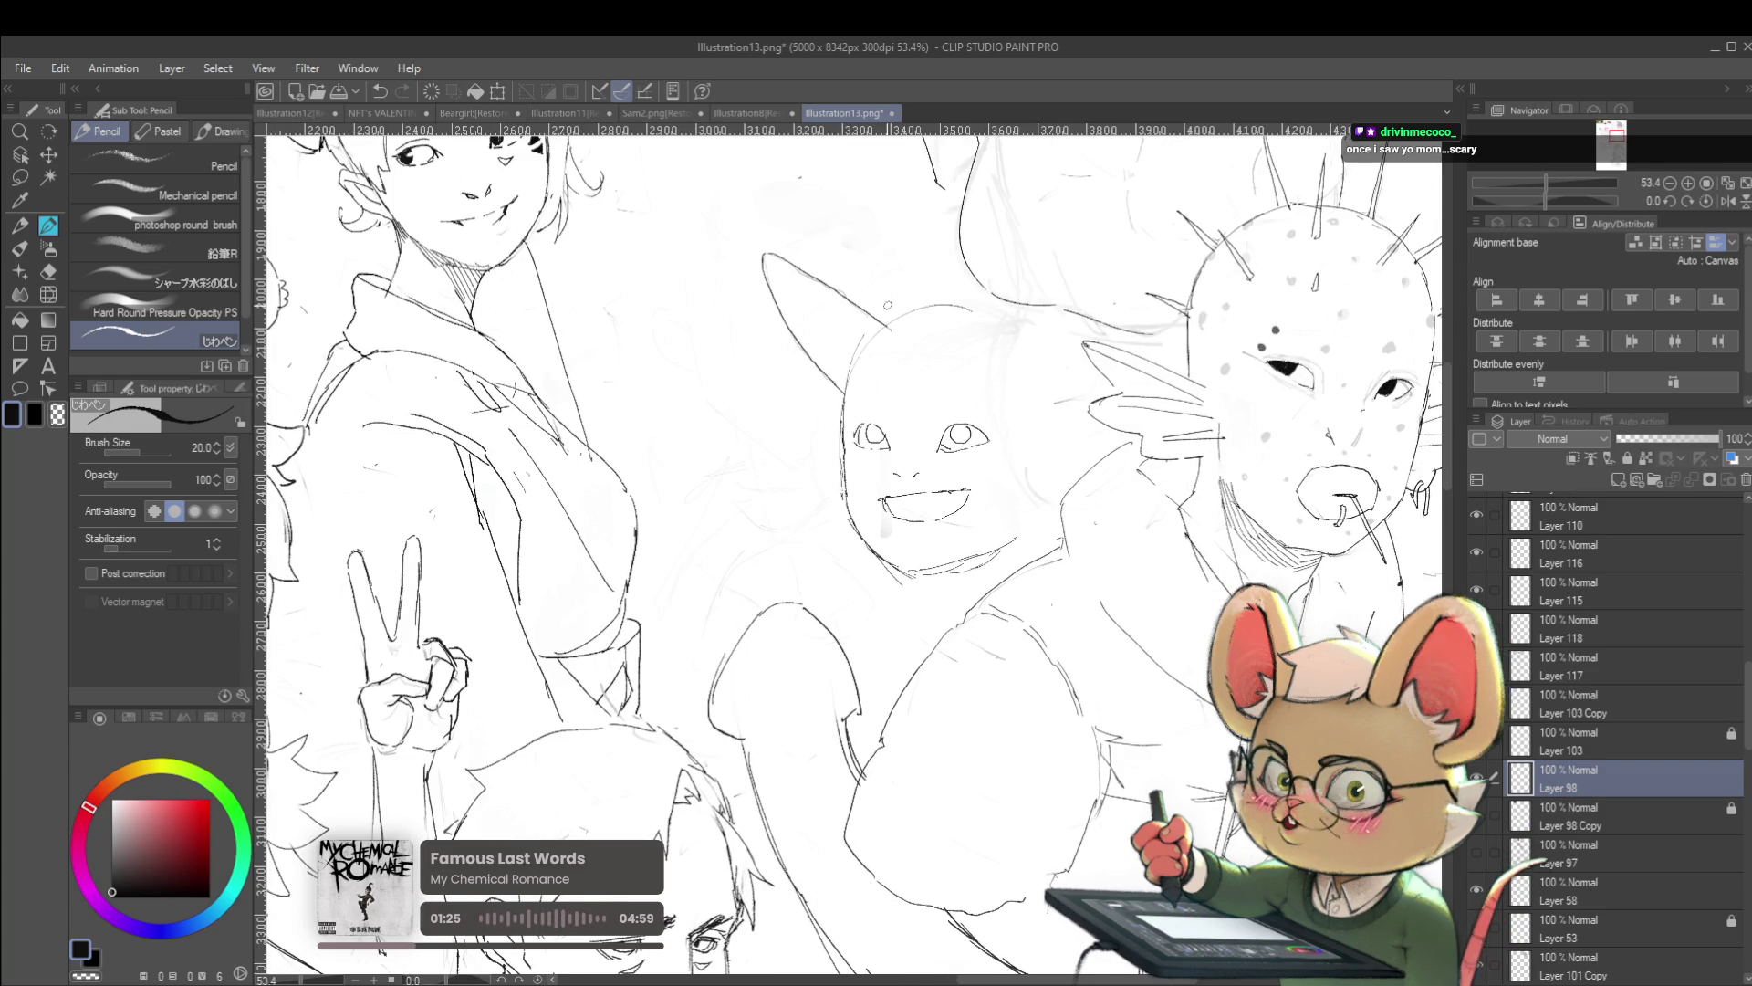
left_click_drag(844, 394, 865, 337)
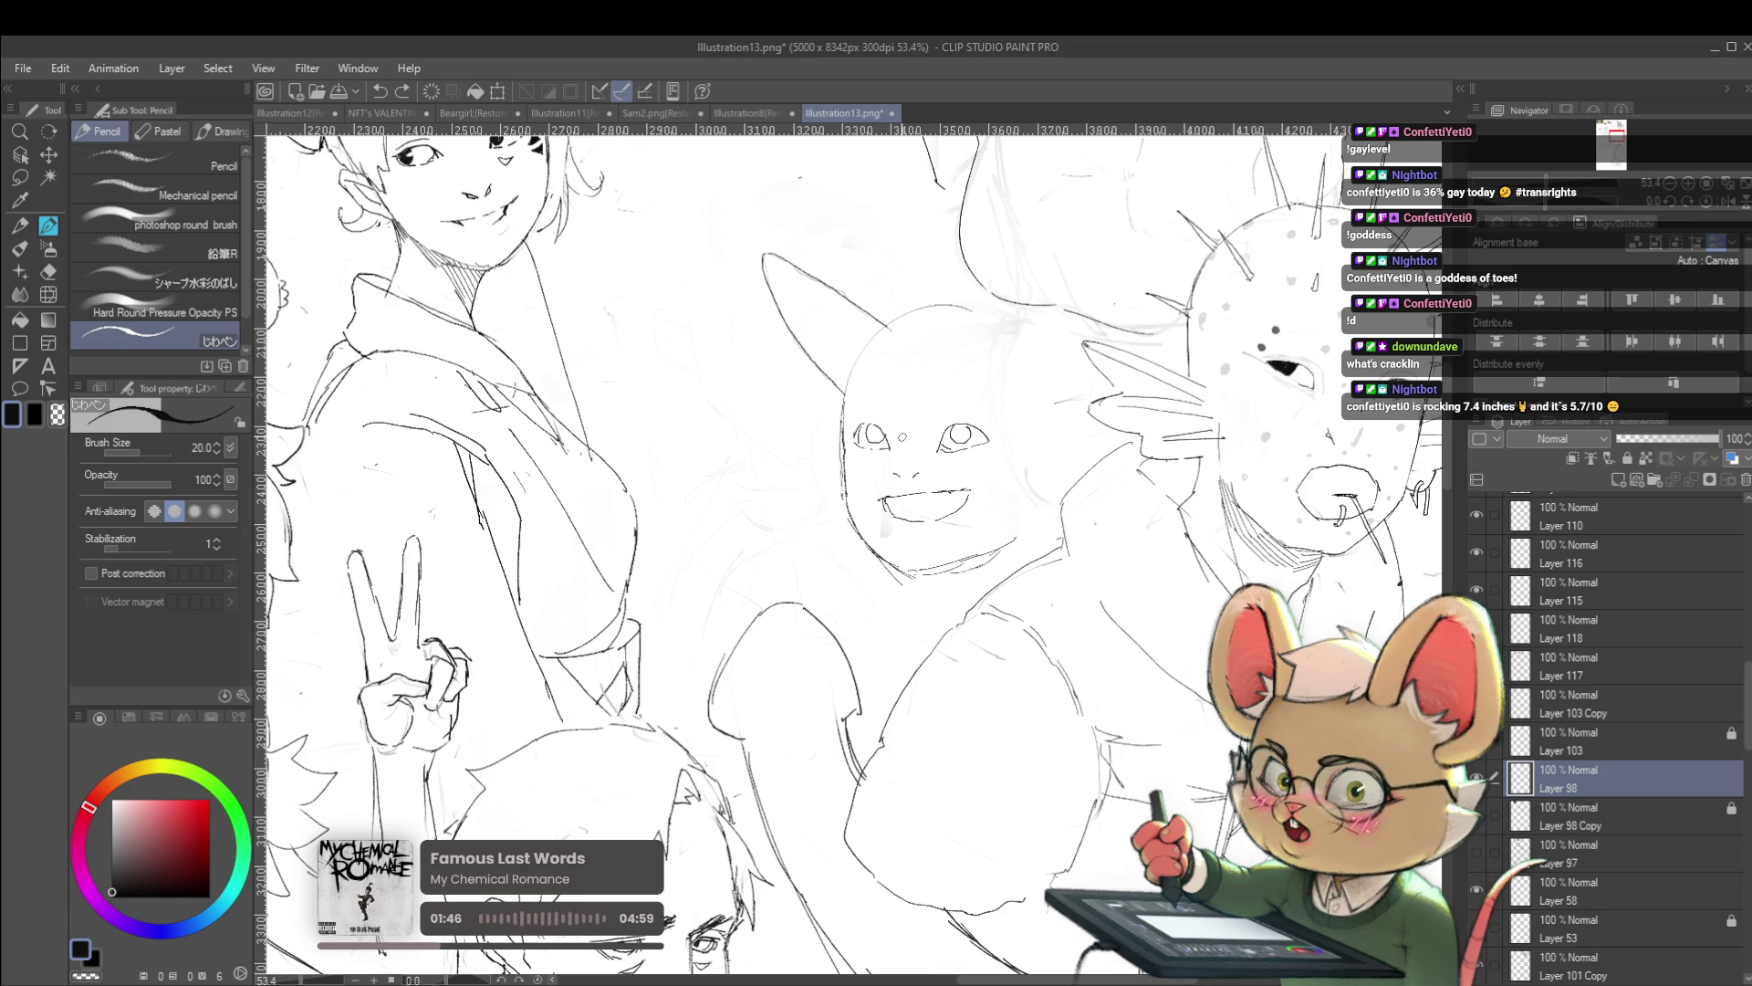
Redraw the mouth area and remove the wide grin strokes, leaving a smaller mouth
scroll(862, 393, "down", 1)
scroll(849, 454, "up", 2)
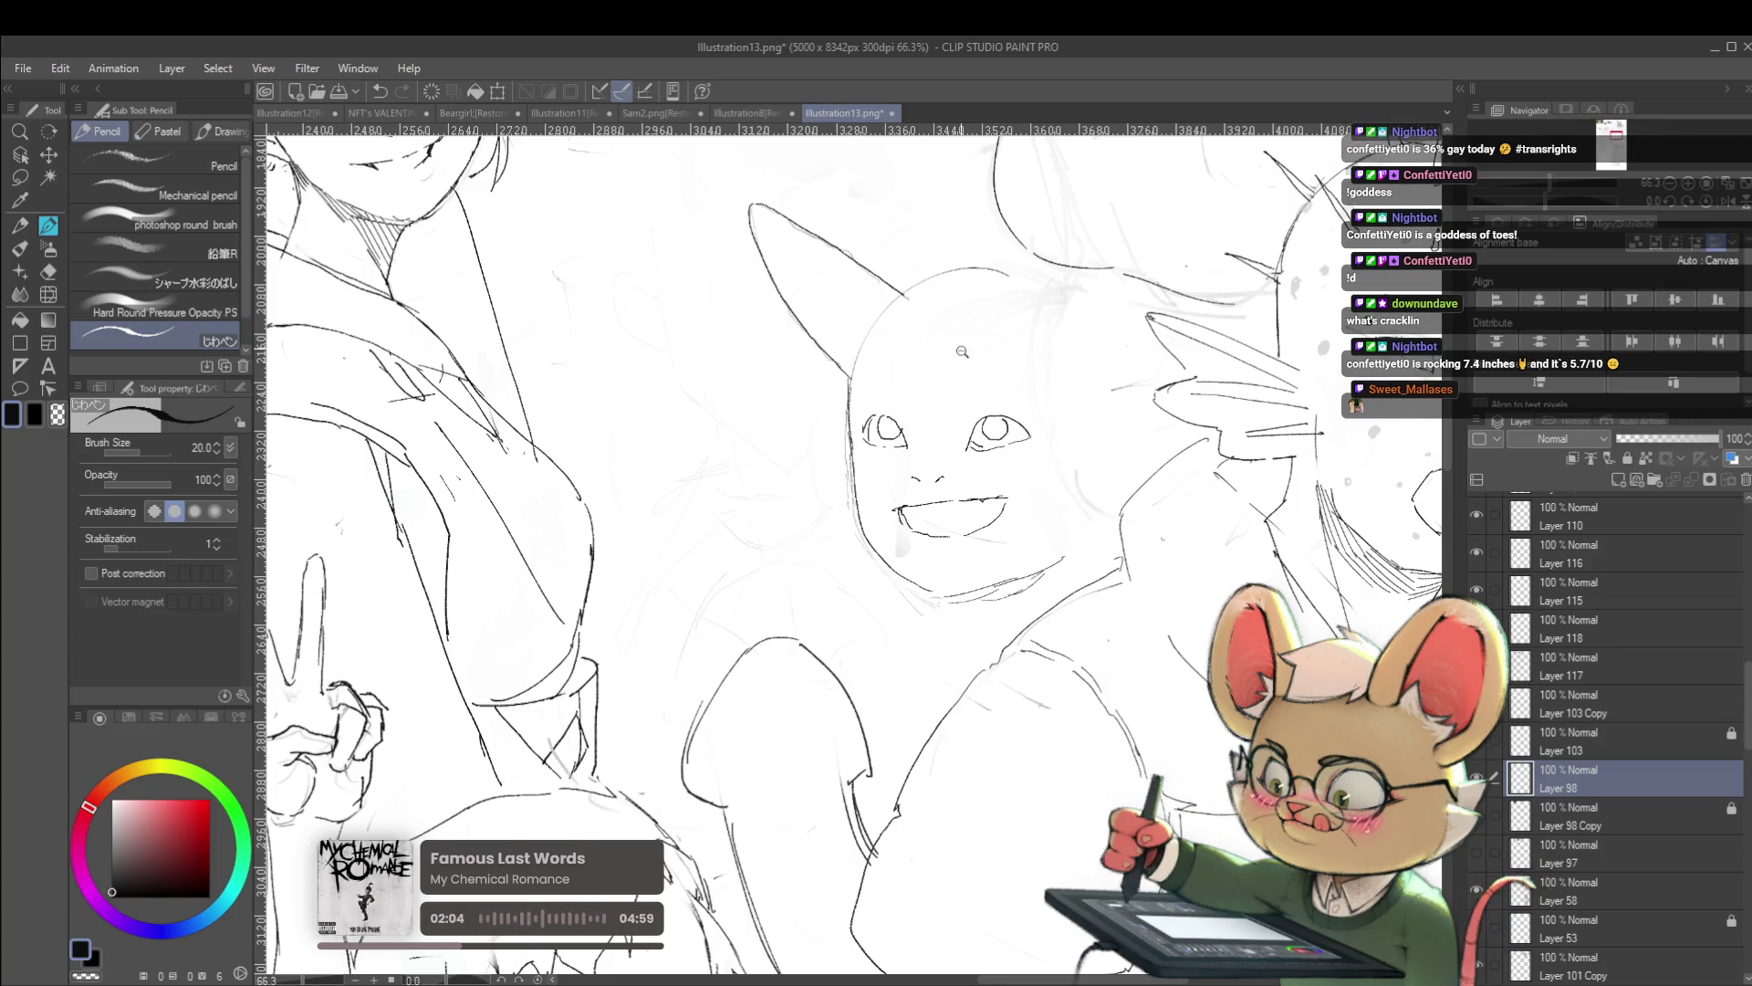
scroll(961, 332, "down", 5)
scroll(978, 274, "up", 4)
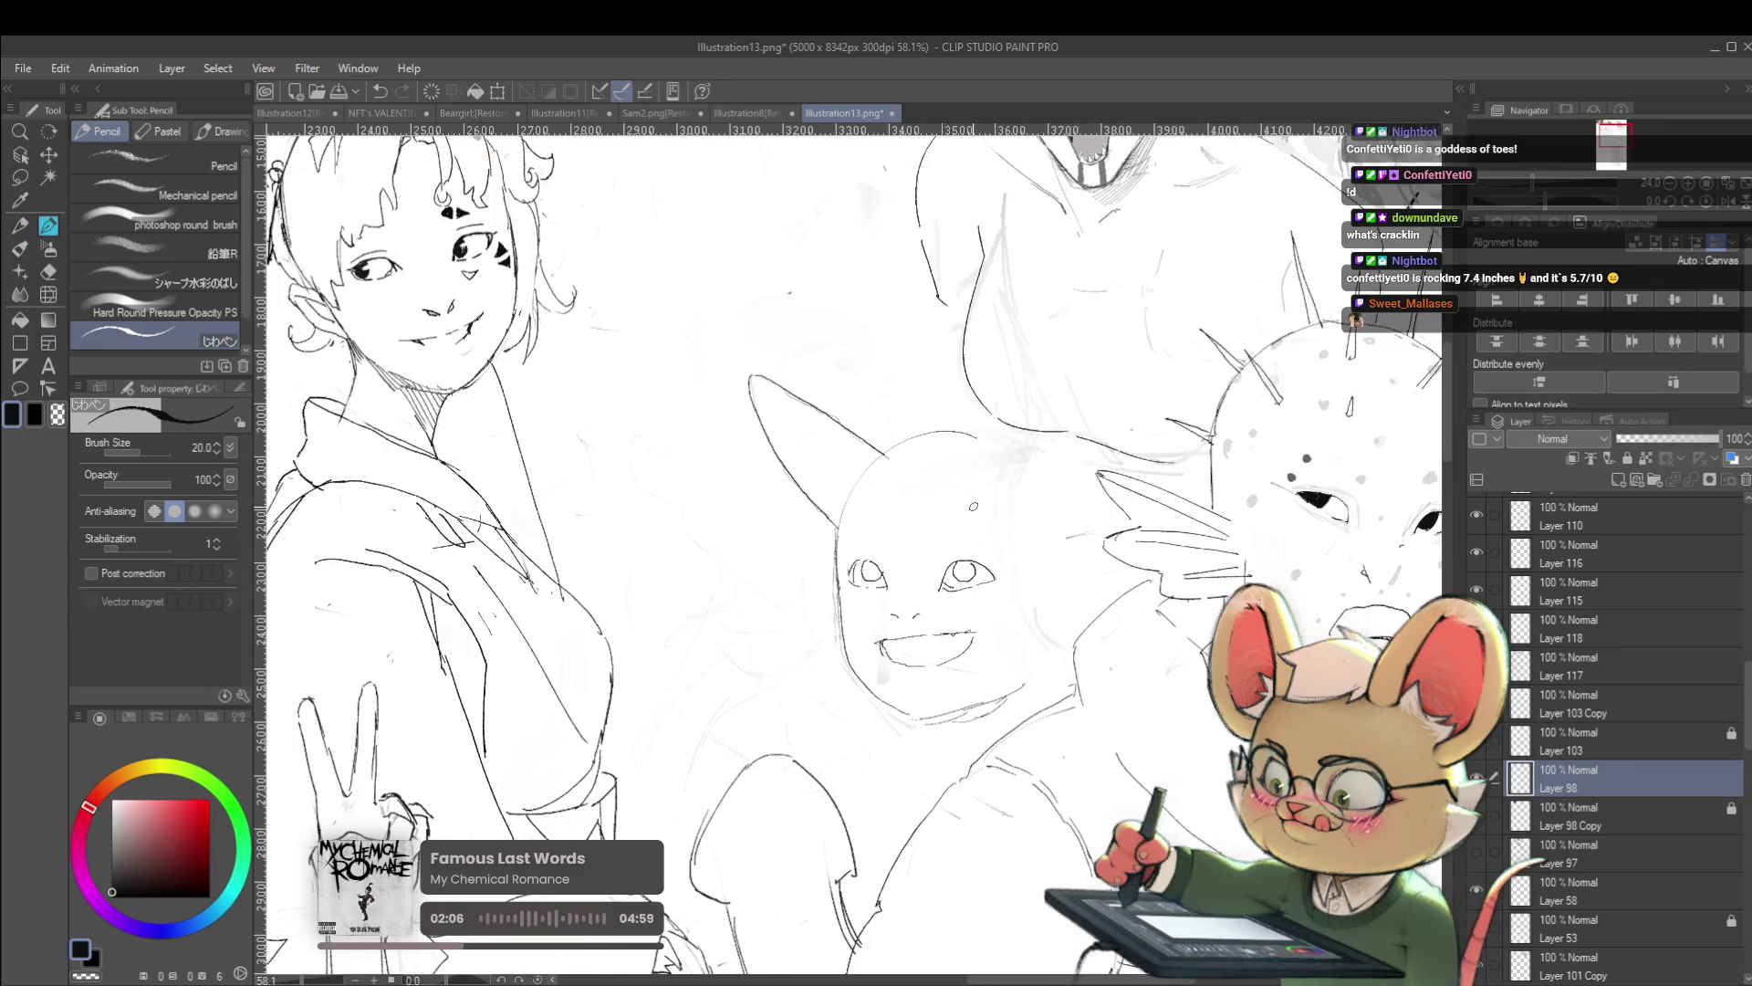
mouse_move(946, 642)
left_mouse_down()
mouse_move(899, 643)
mouse_move(903, 676)
mouse_move(894, 657)
mouse_move(927, 661)
left_mouse_up()
key("ctrl+z")
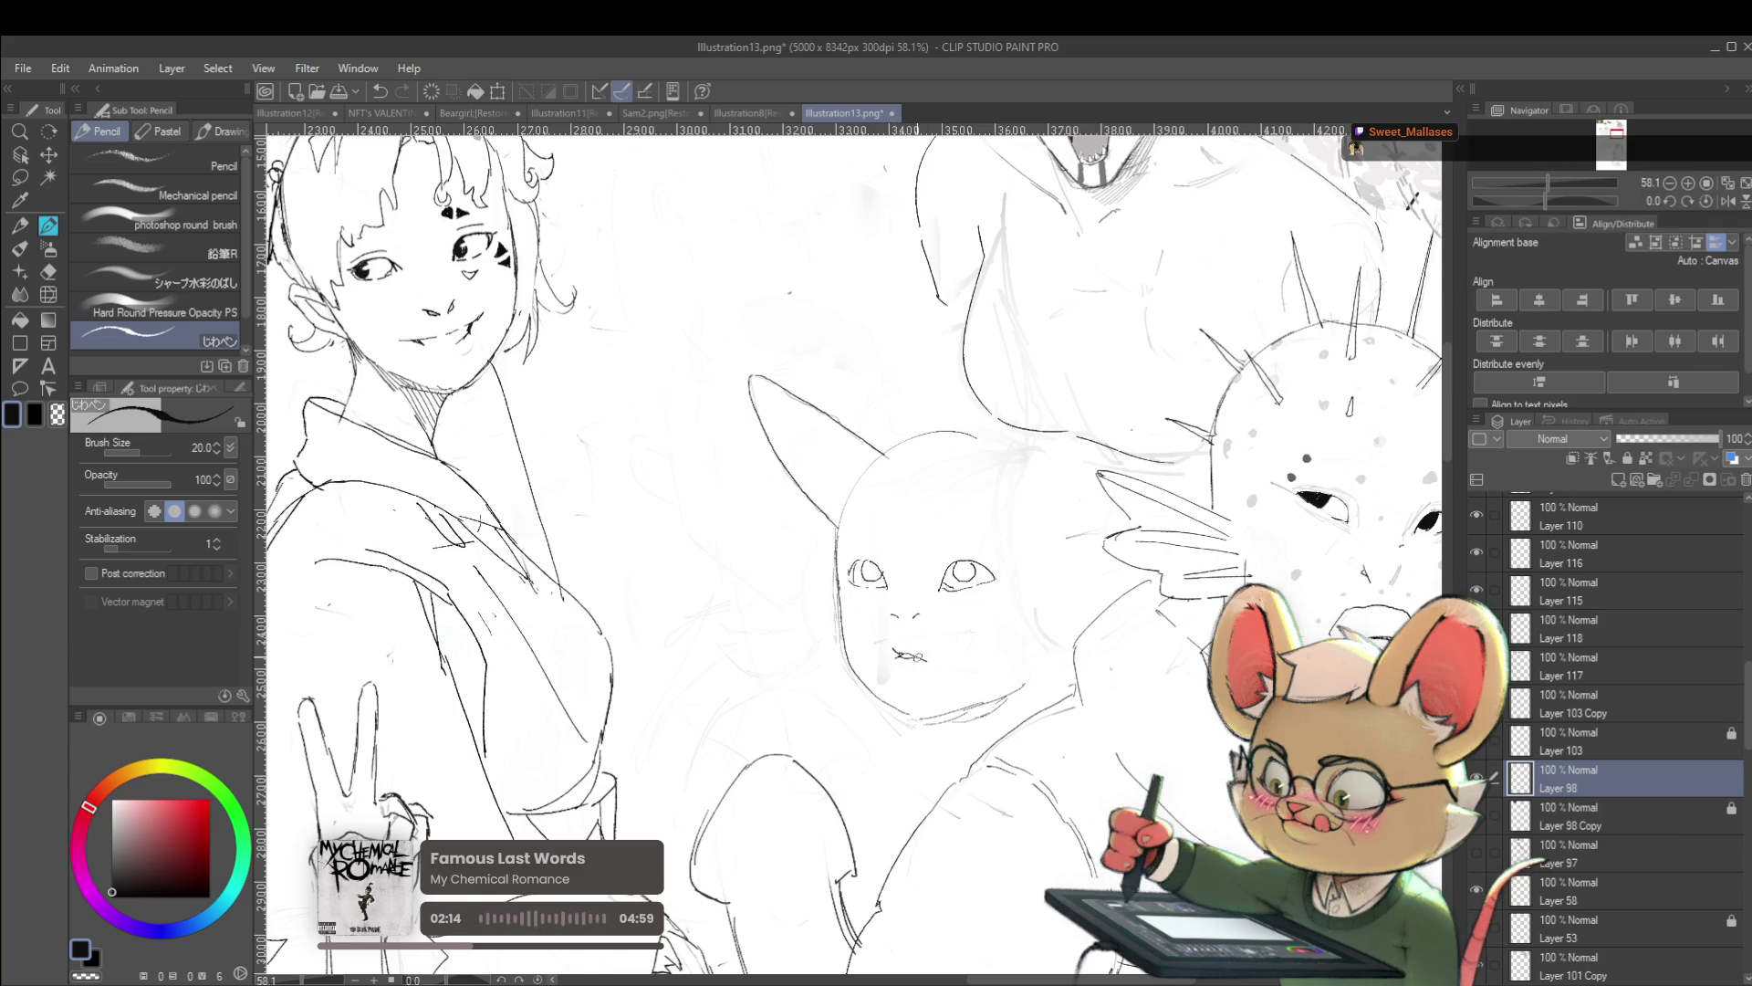
scroll(943, 644, "down", 5)
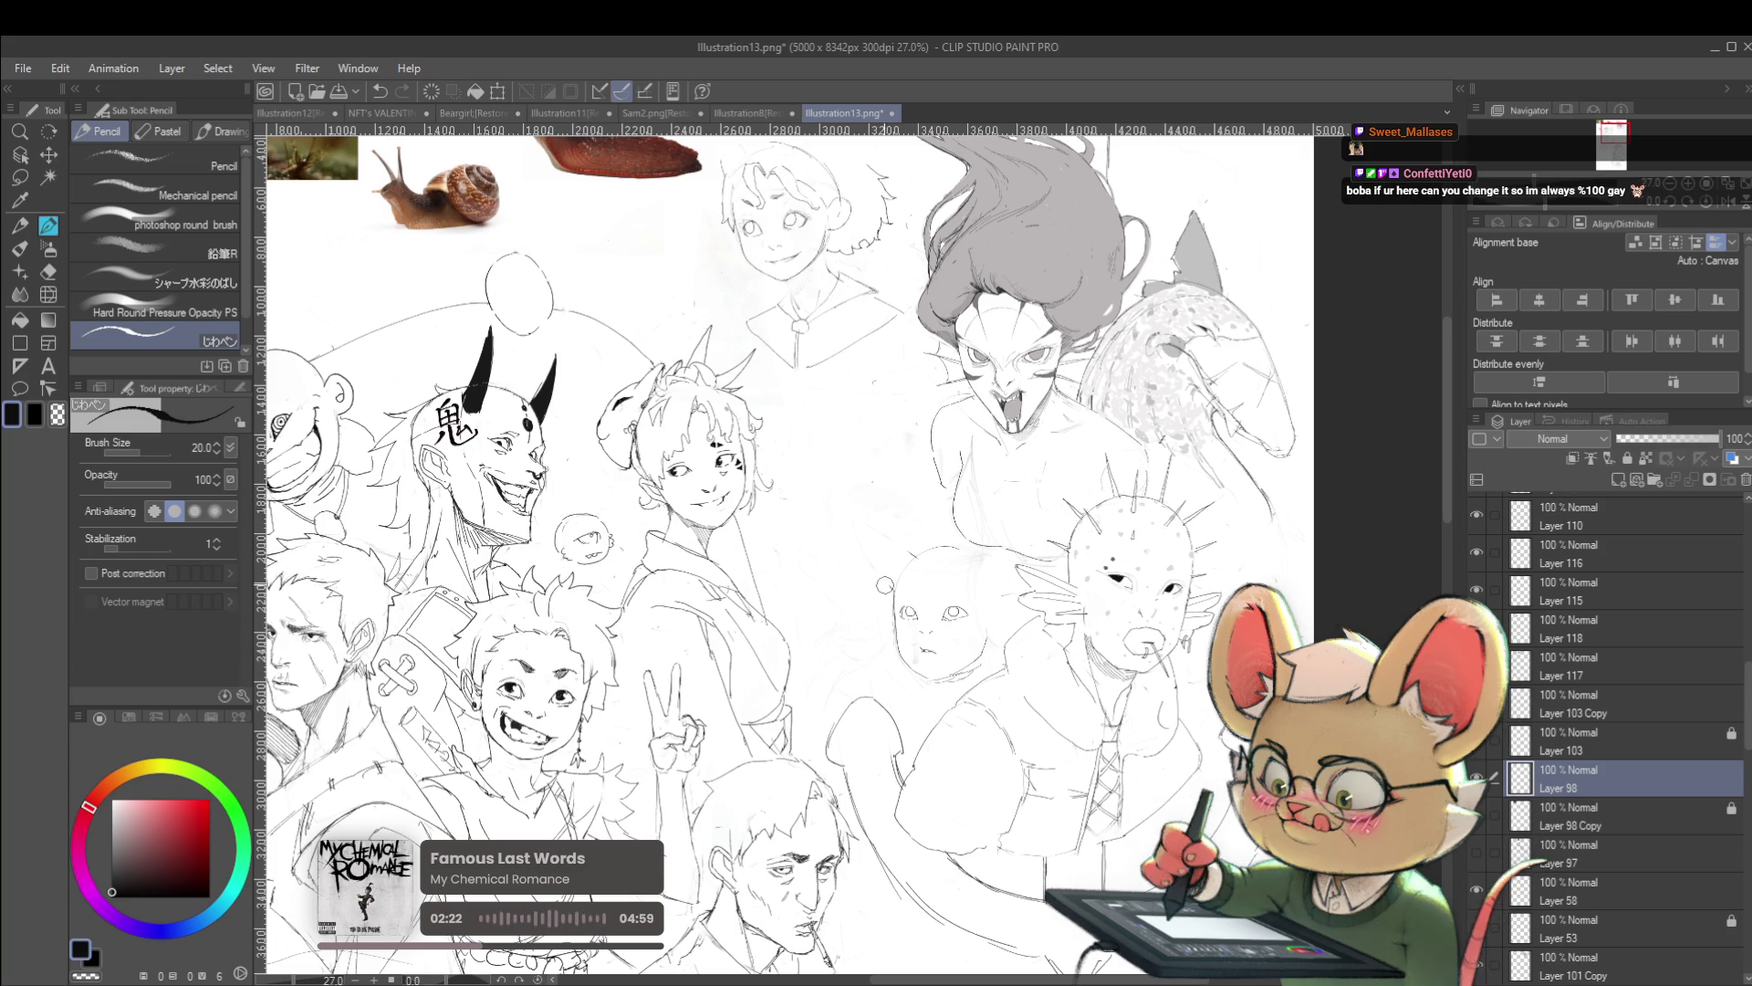
Add a short pencil stroke above the creature's left eye
scroll(883, 580, "up", 5)
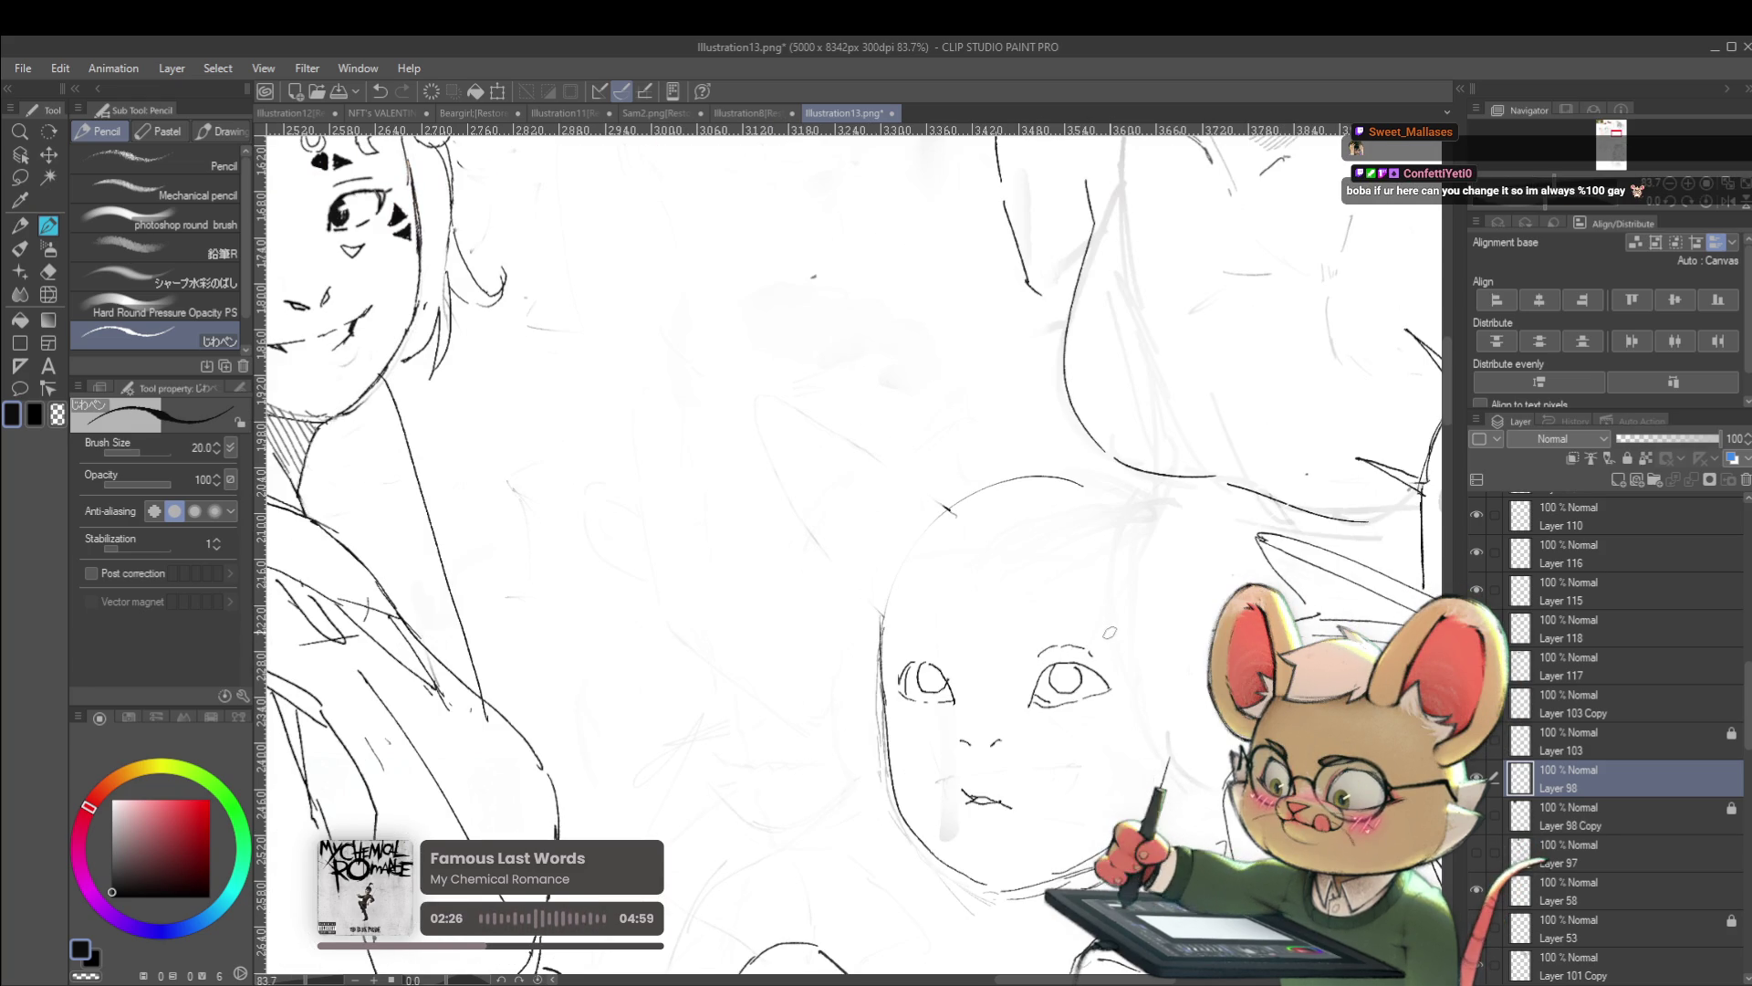
left_click_drag(912, 651, 925, 647)
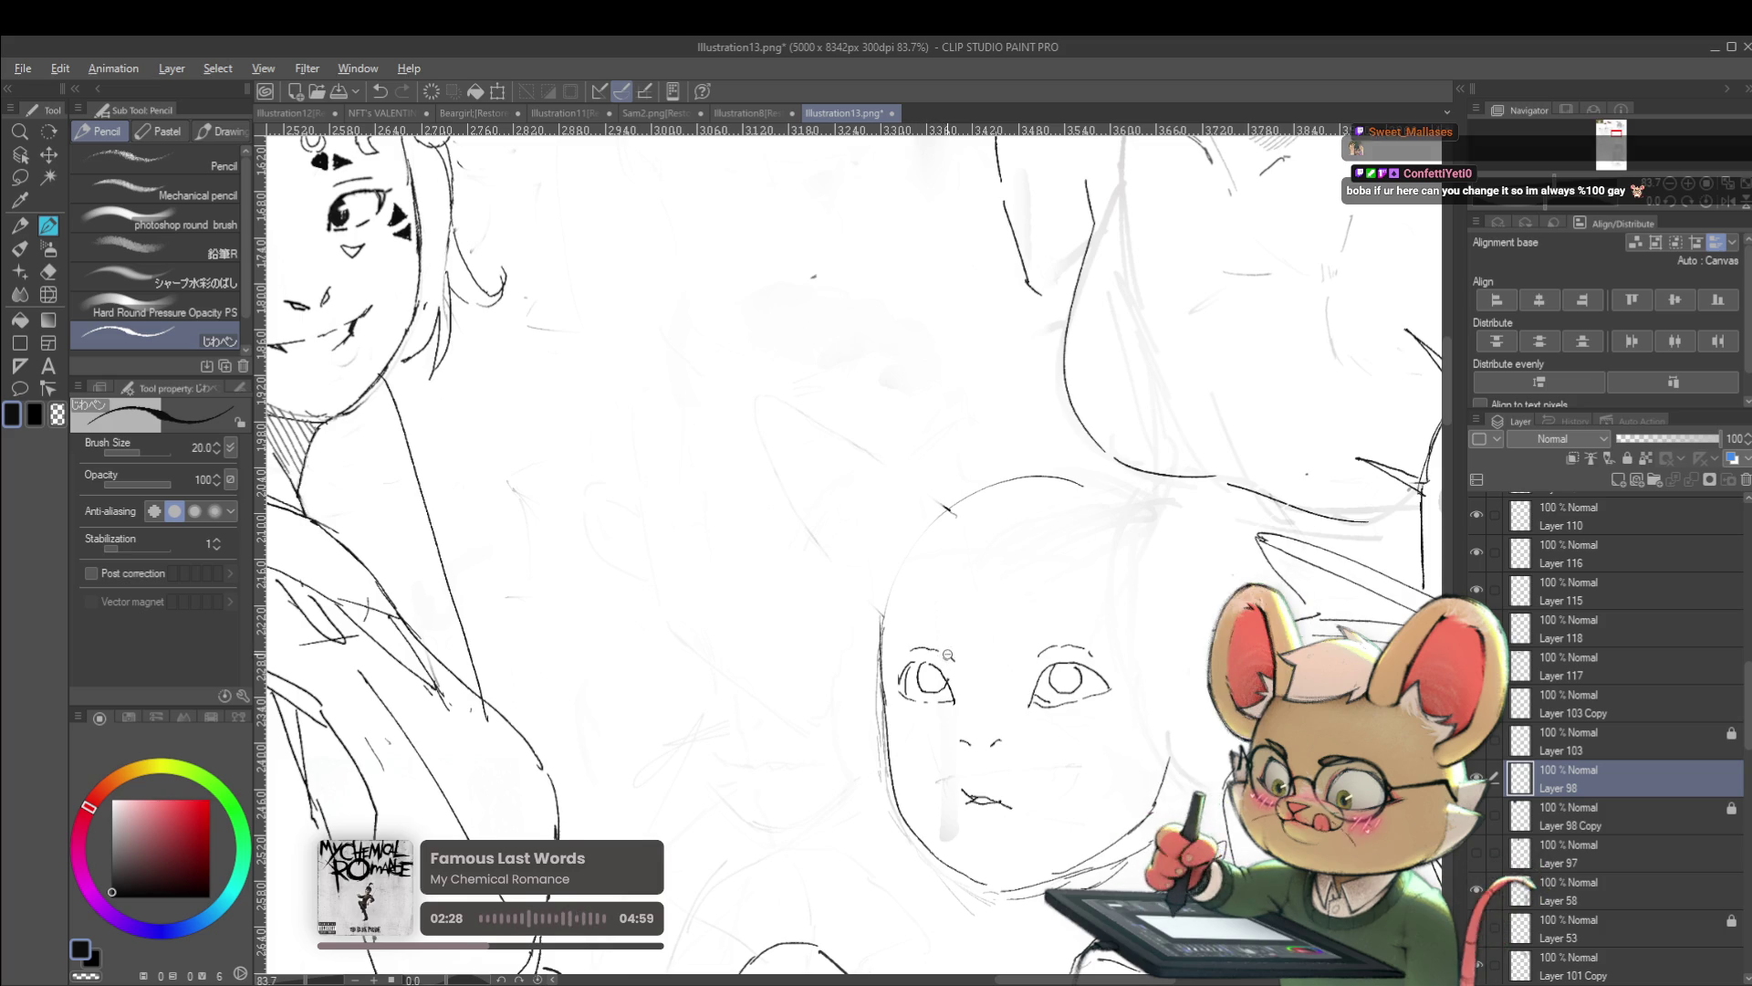
scroll(943, 655, "down", 6)
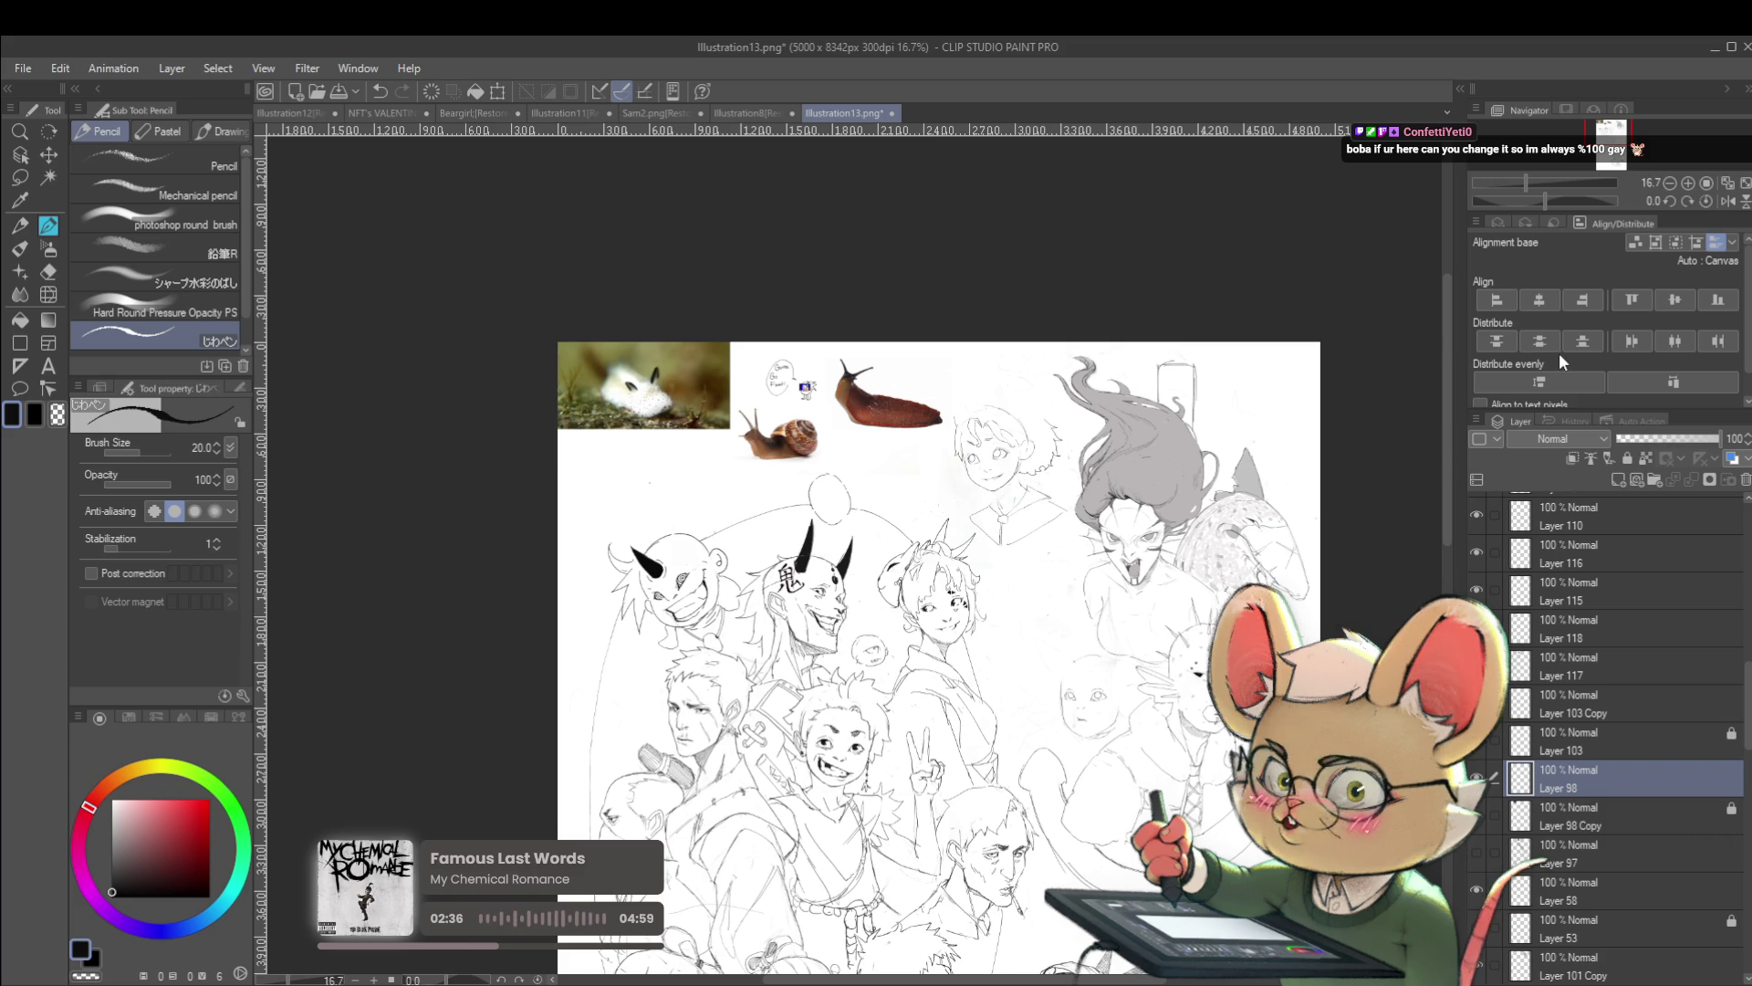
Flip the canvas horizontally, pan over the mirrored figures, then flip it back to normal
left_click(1726, 201)
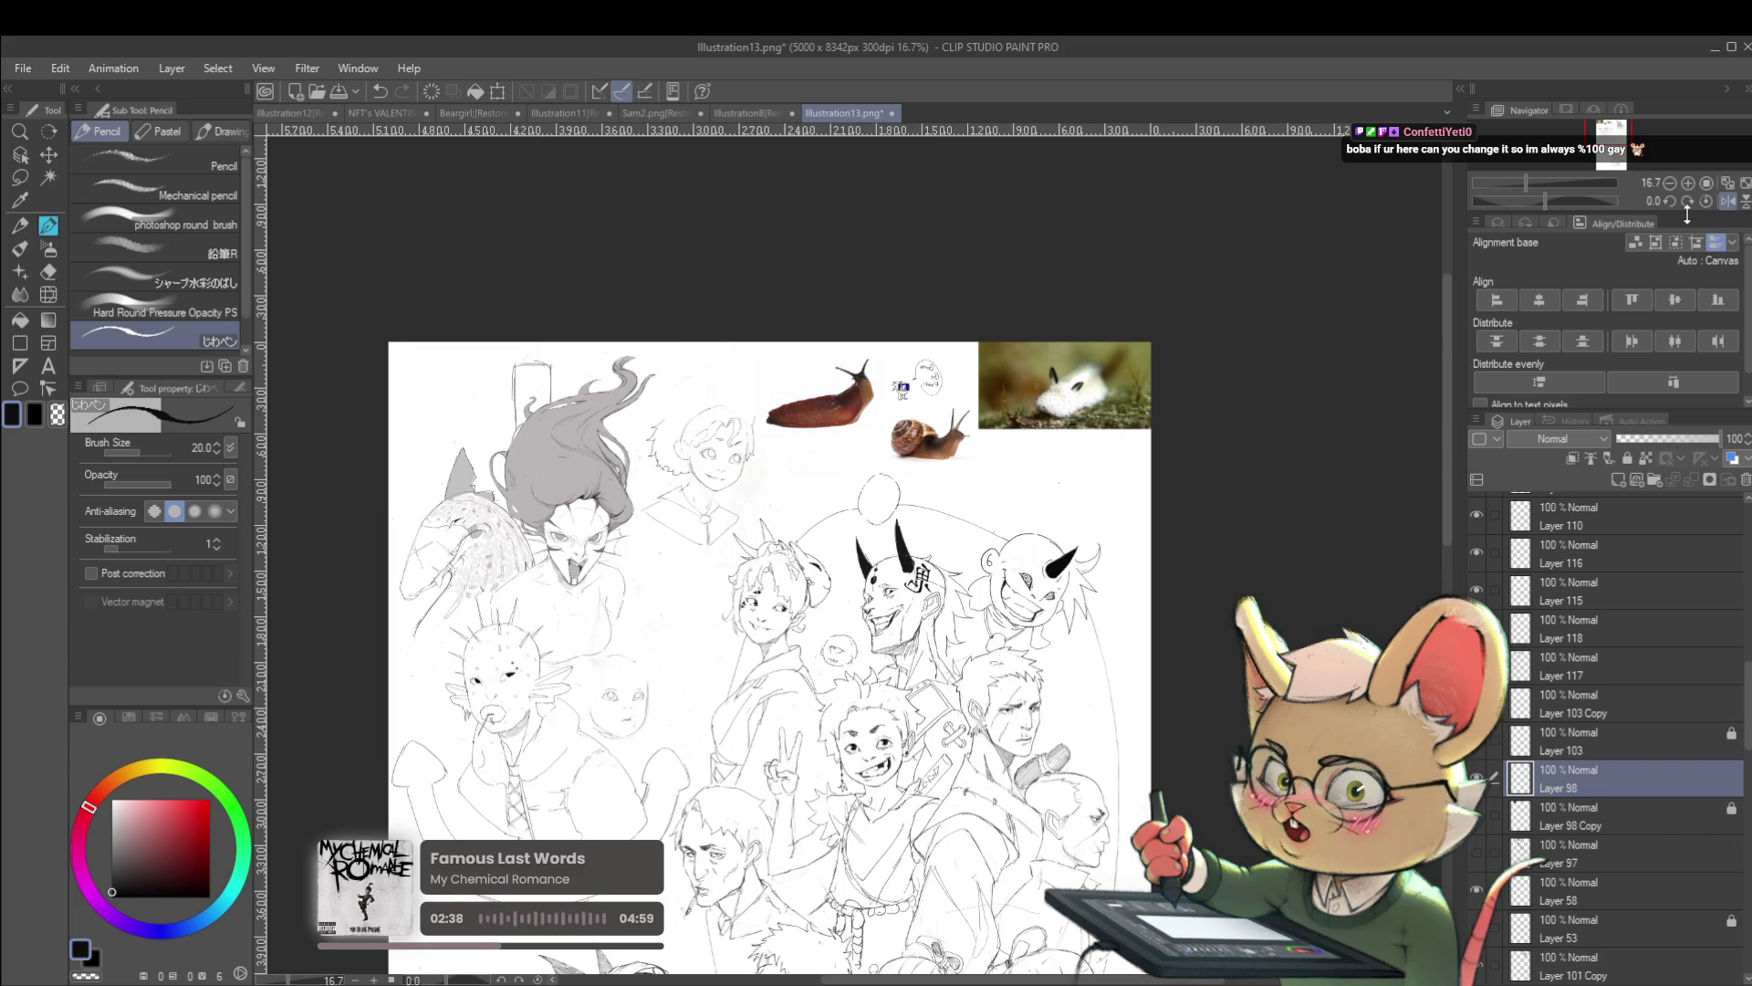
left_click_drag(1128, 558, 1434, 406)
left_click_drag(1000, 527, 1064, 516)
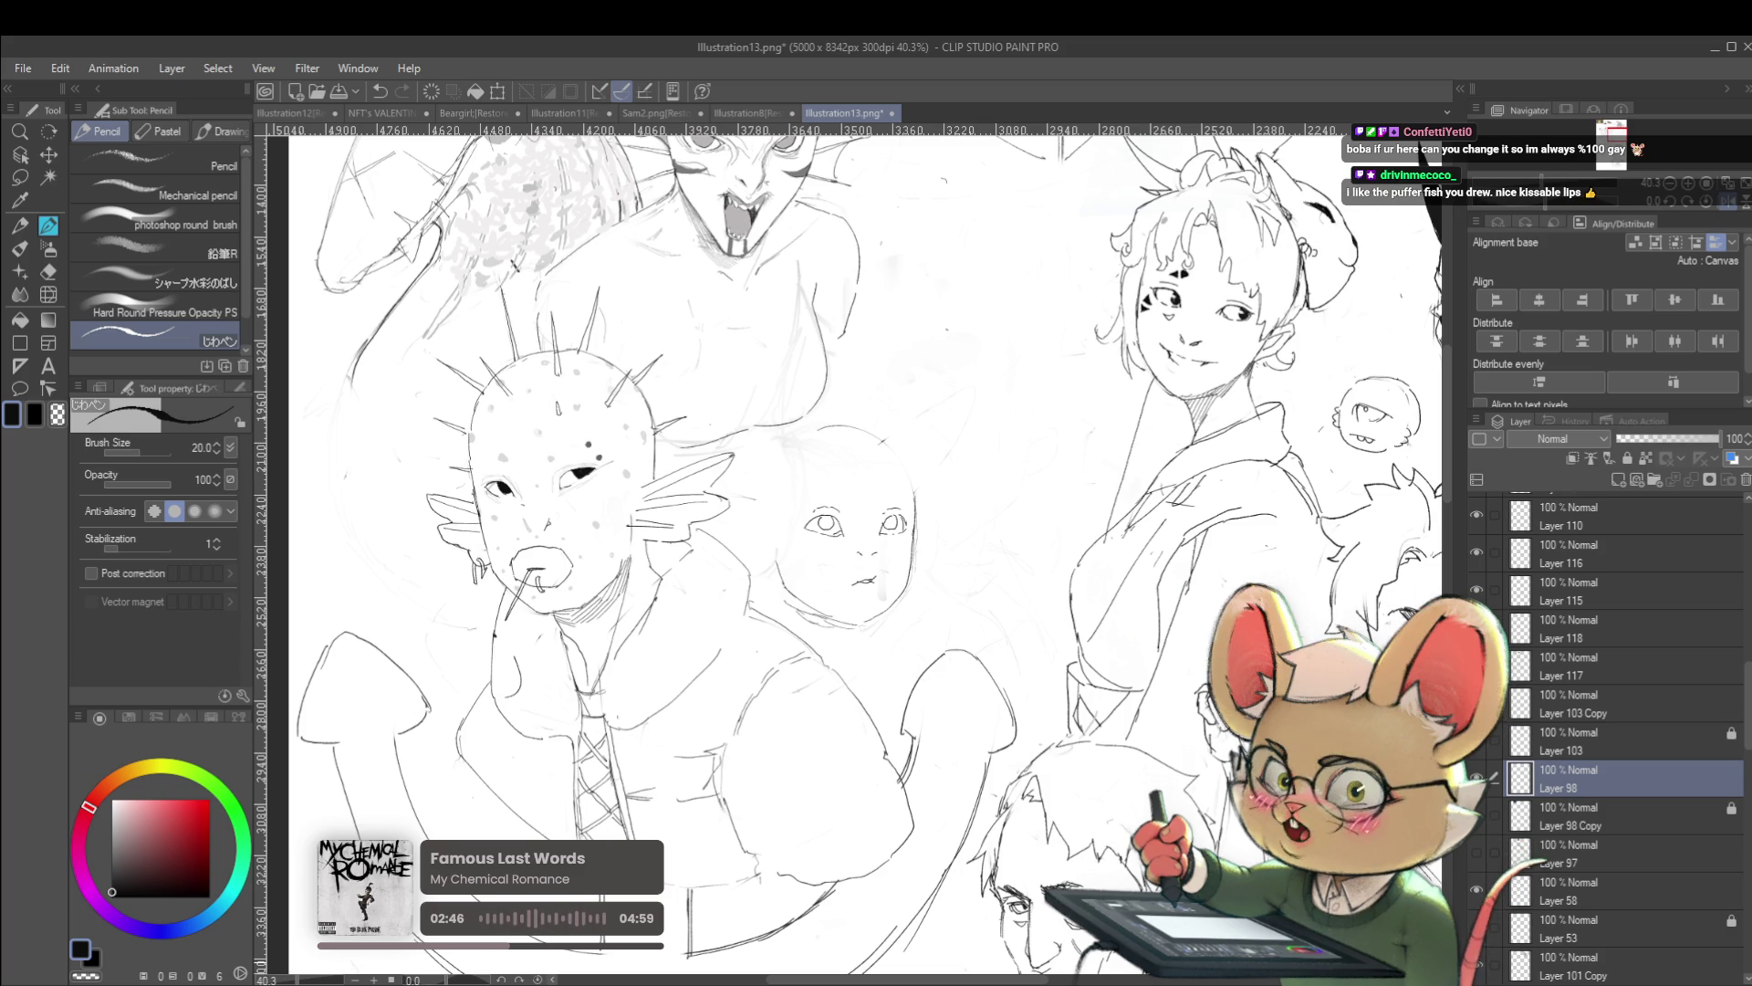
scroll(1159, 493, "down", 2)
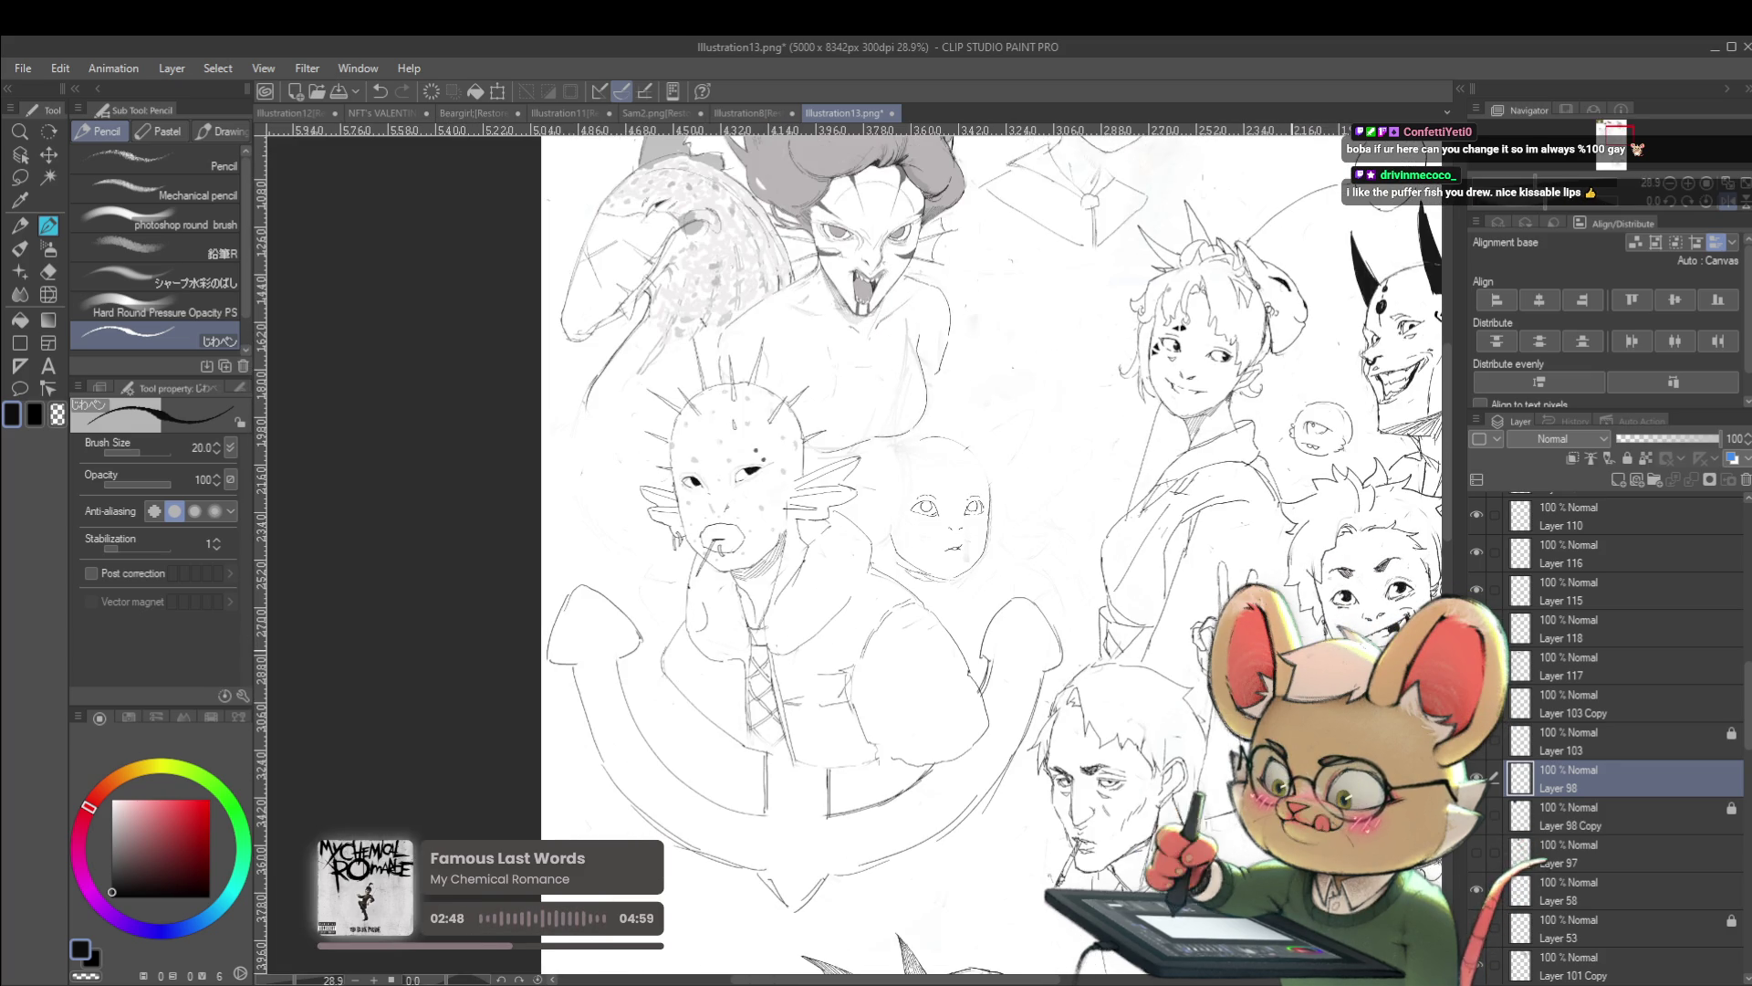
left_click_drag(971, 547, 930, 461)
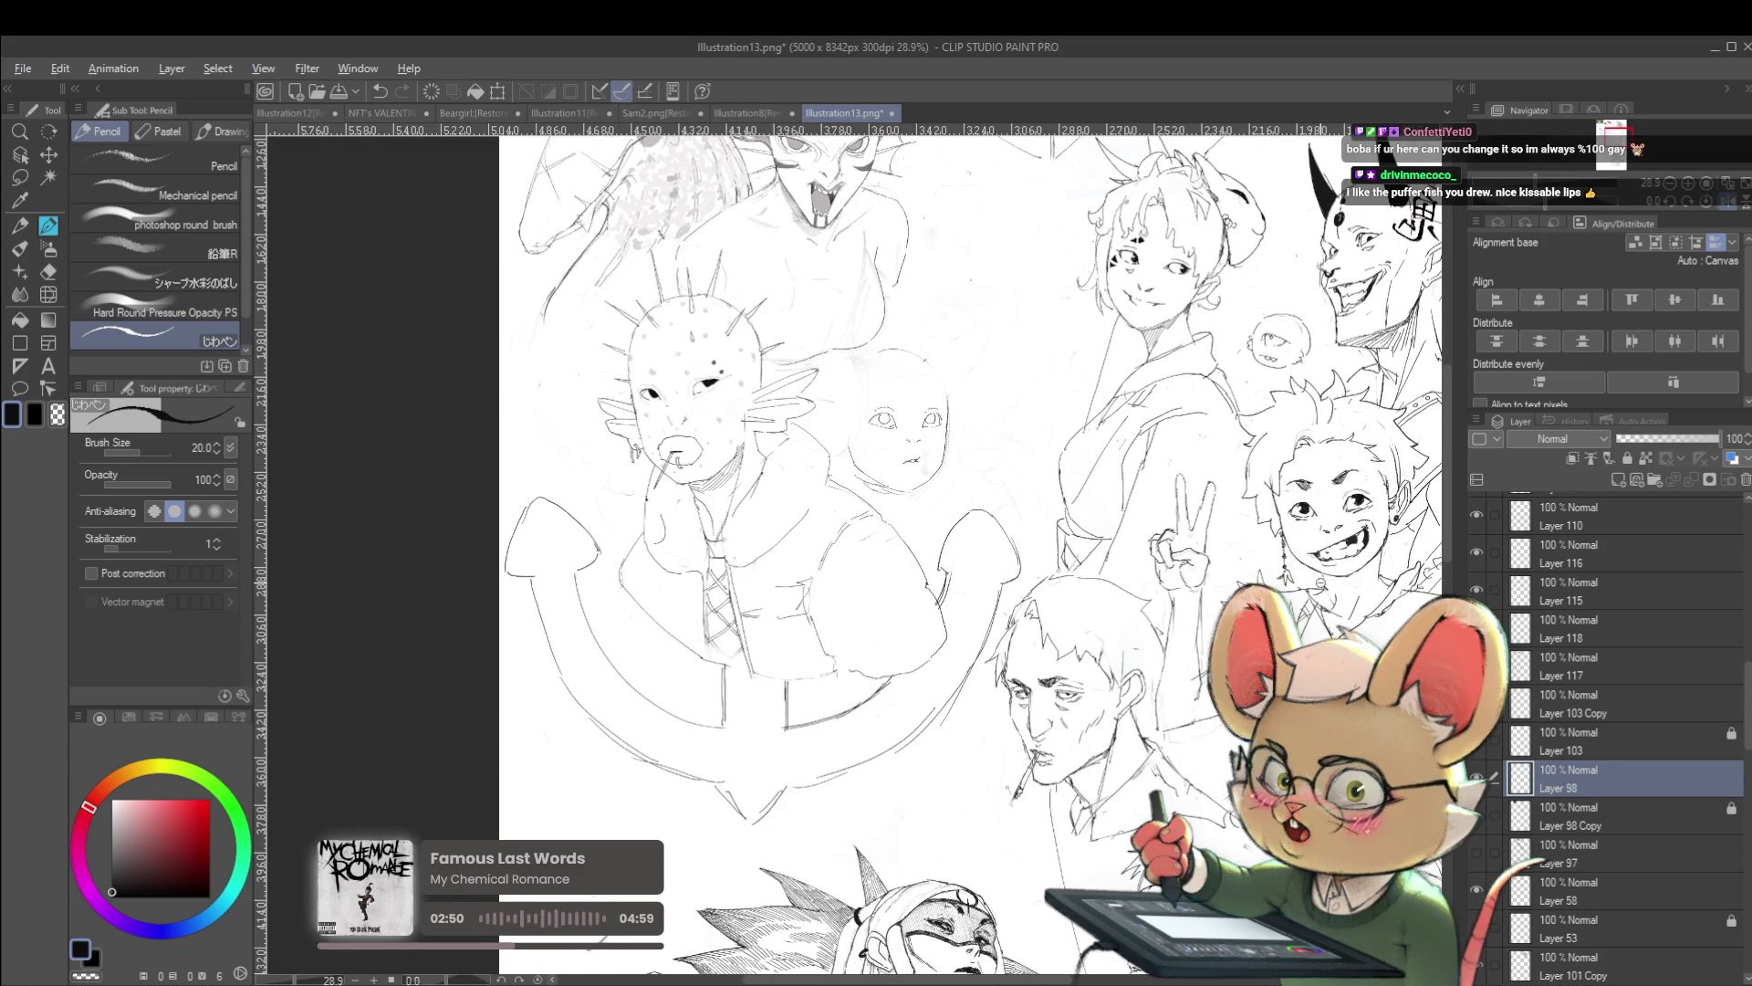
scroll(1315, 600, "down", 1)
left_click_drag(1301, 570, 1348, 656)
left_click(1725, 202)
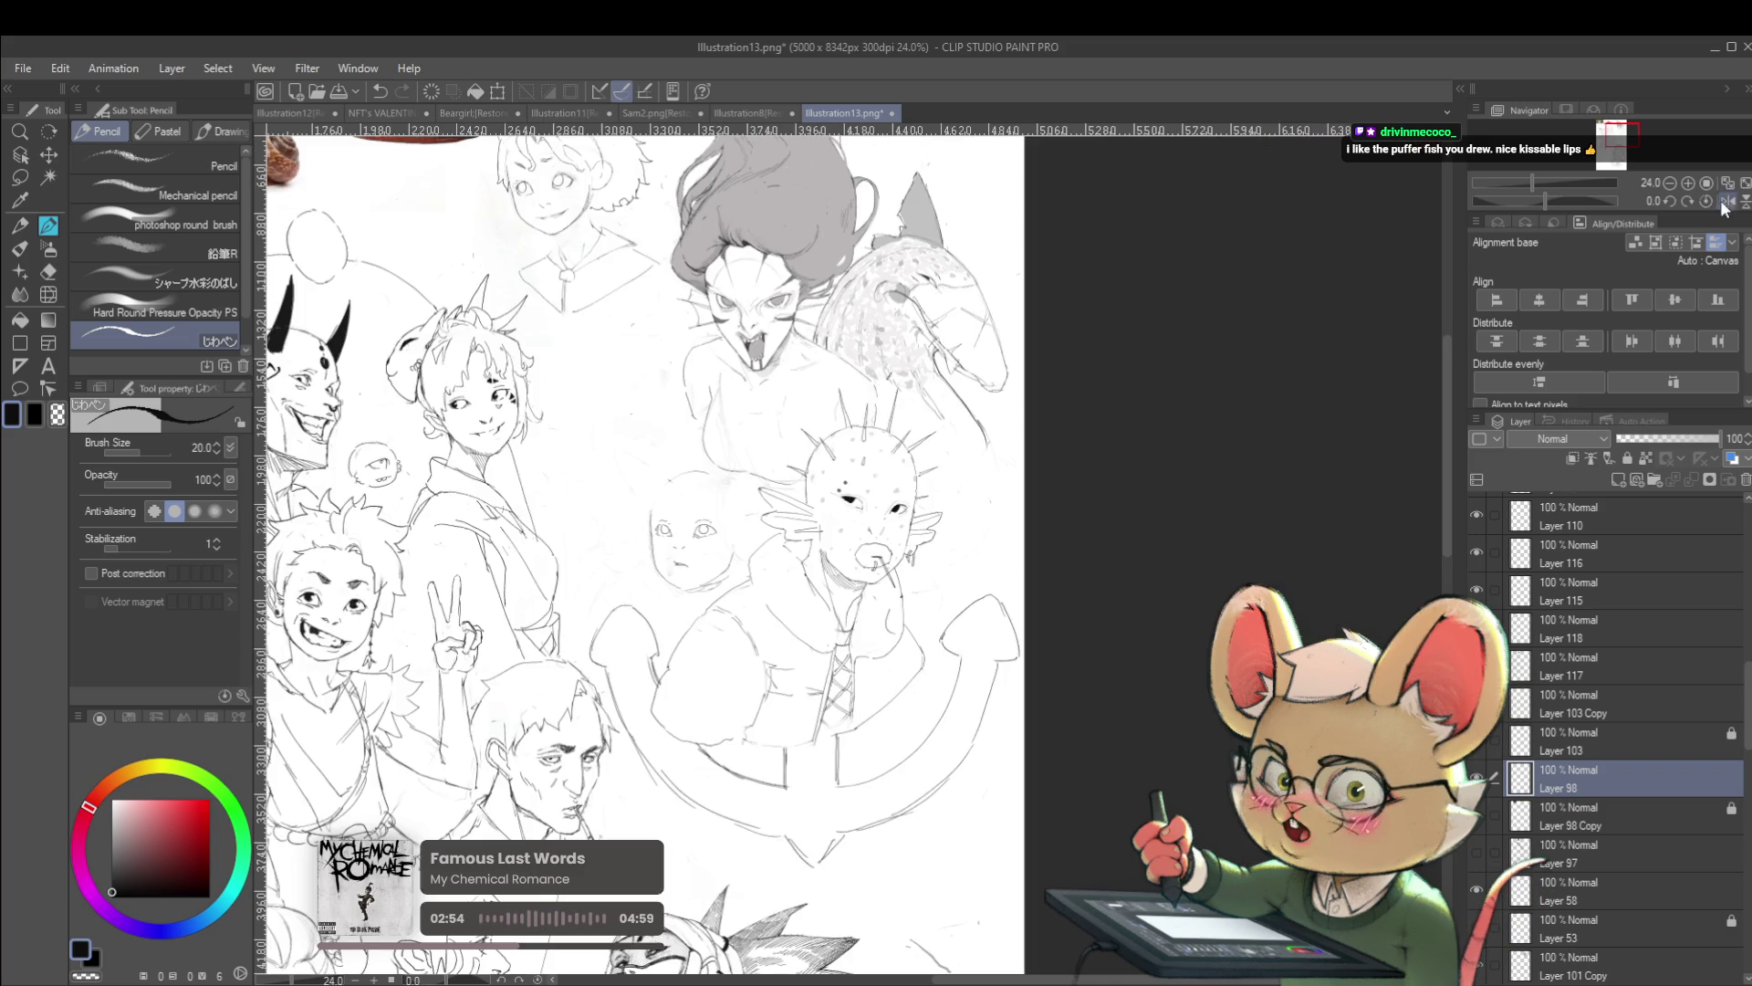
scroll(758, 489, "up", 2)
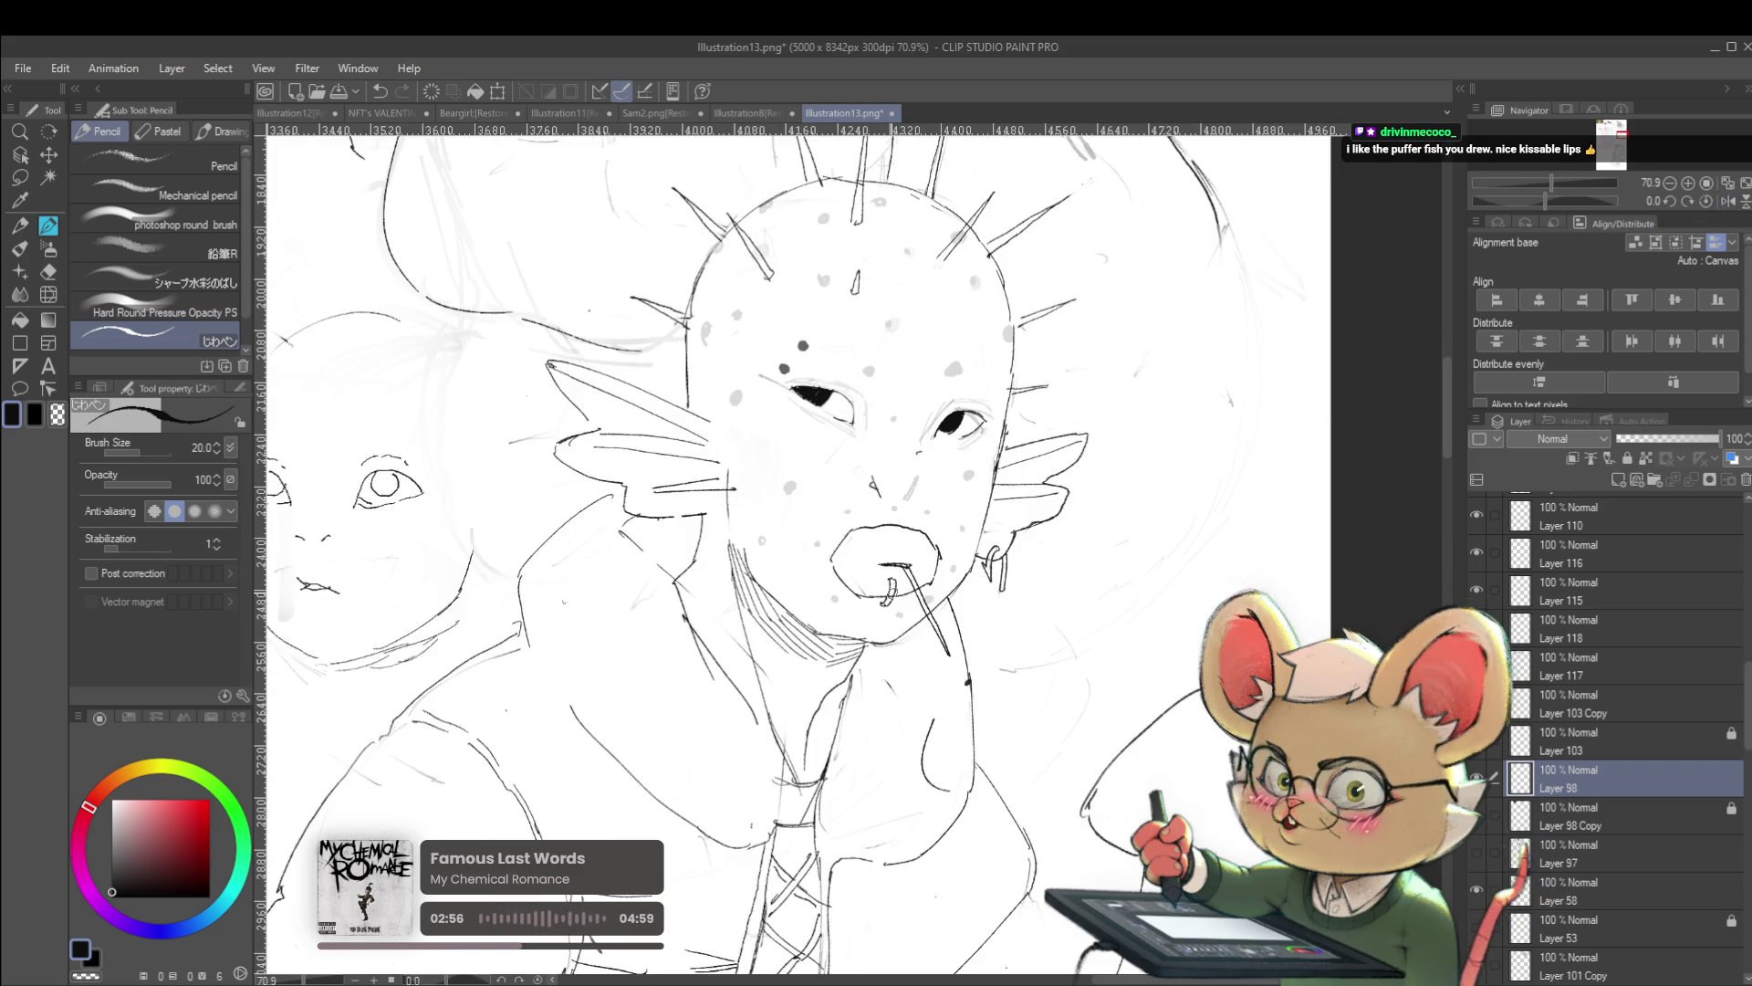
scroll(904, 511, "down", 1)
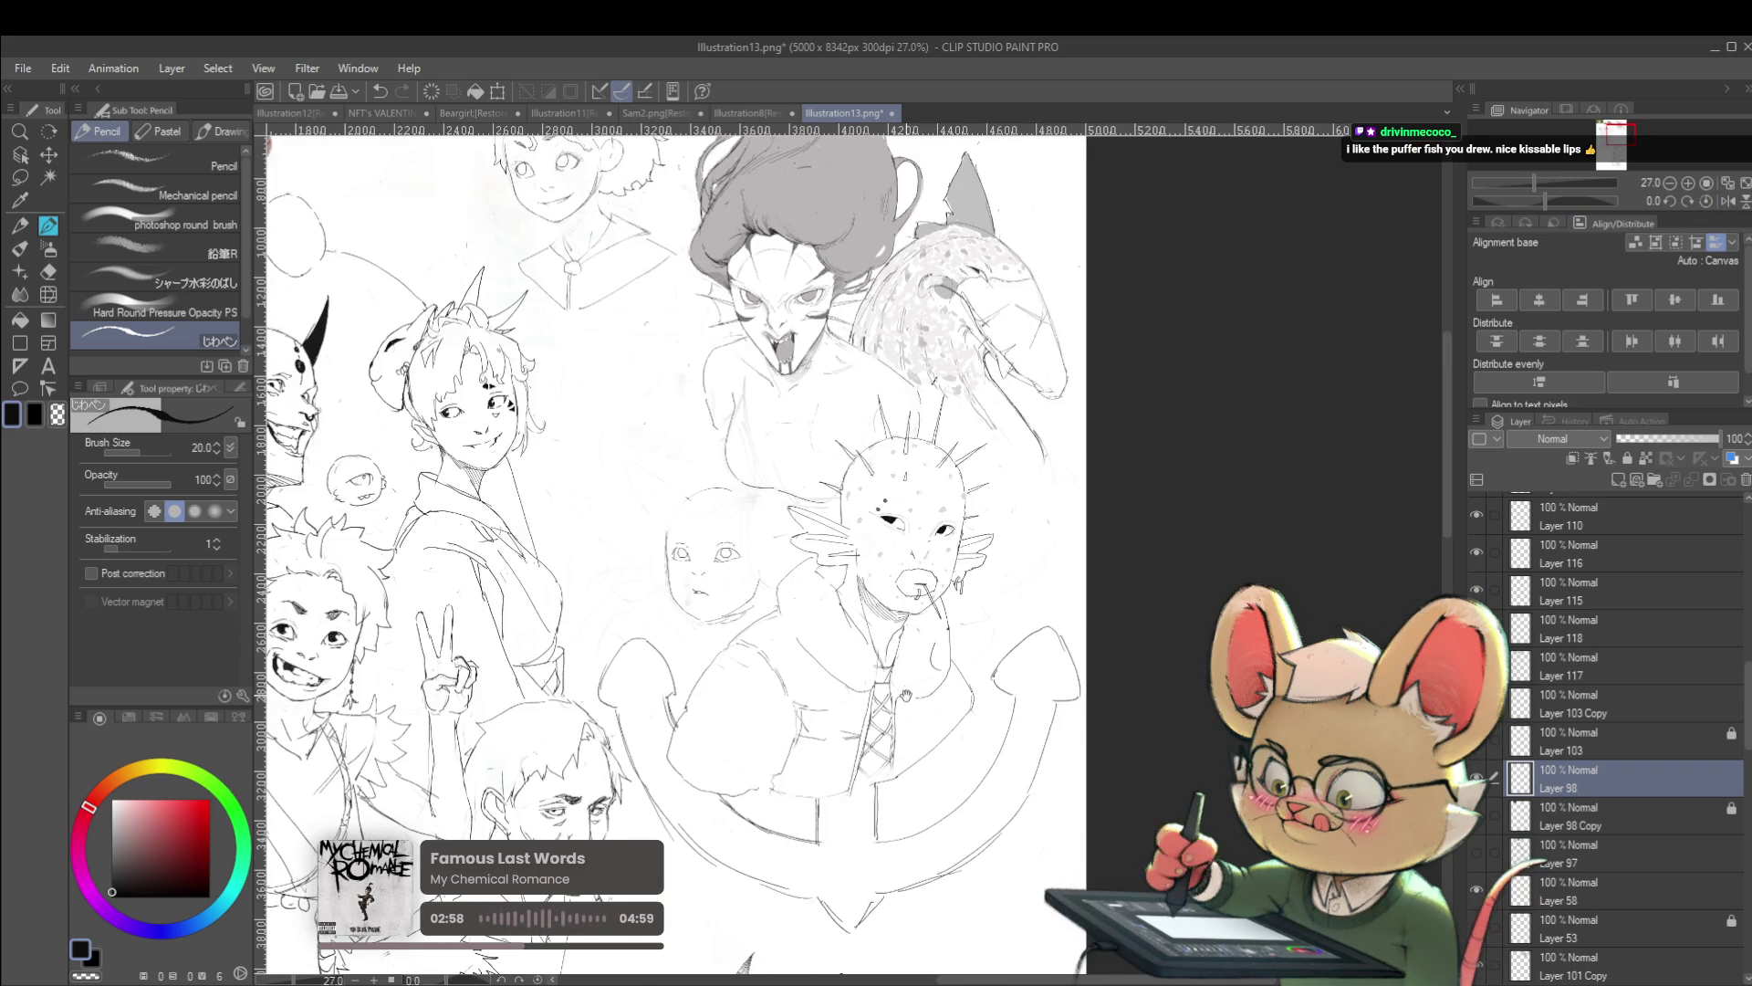
left_click_drag(911, 693, 1020, 620)
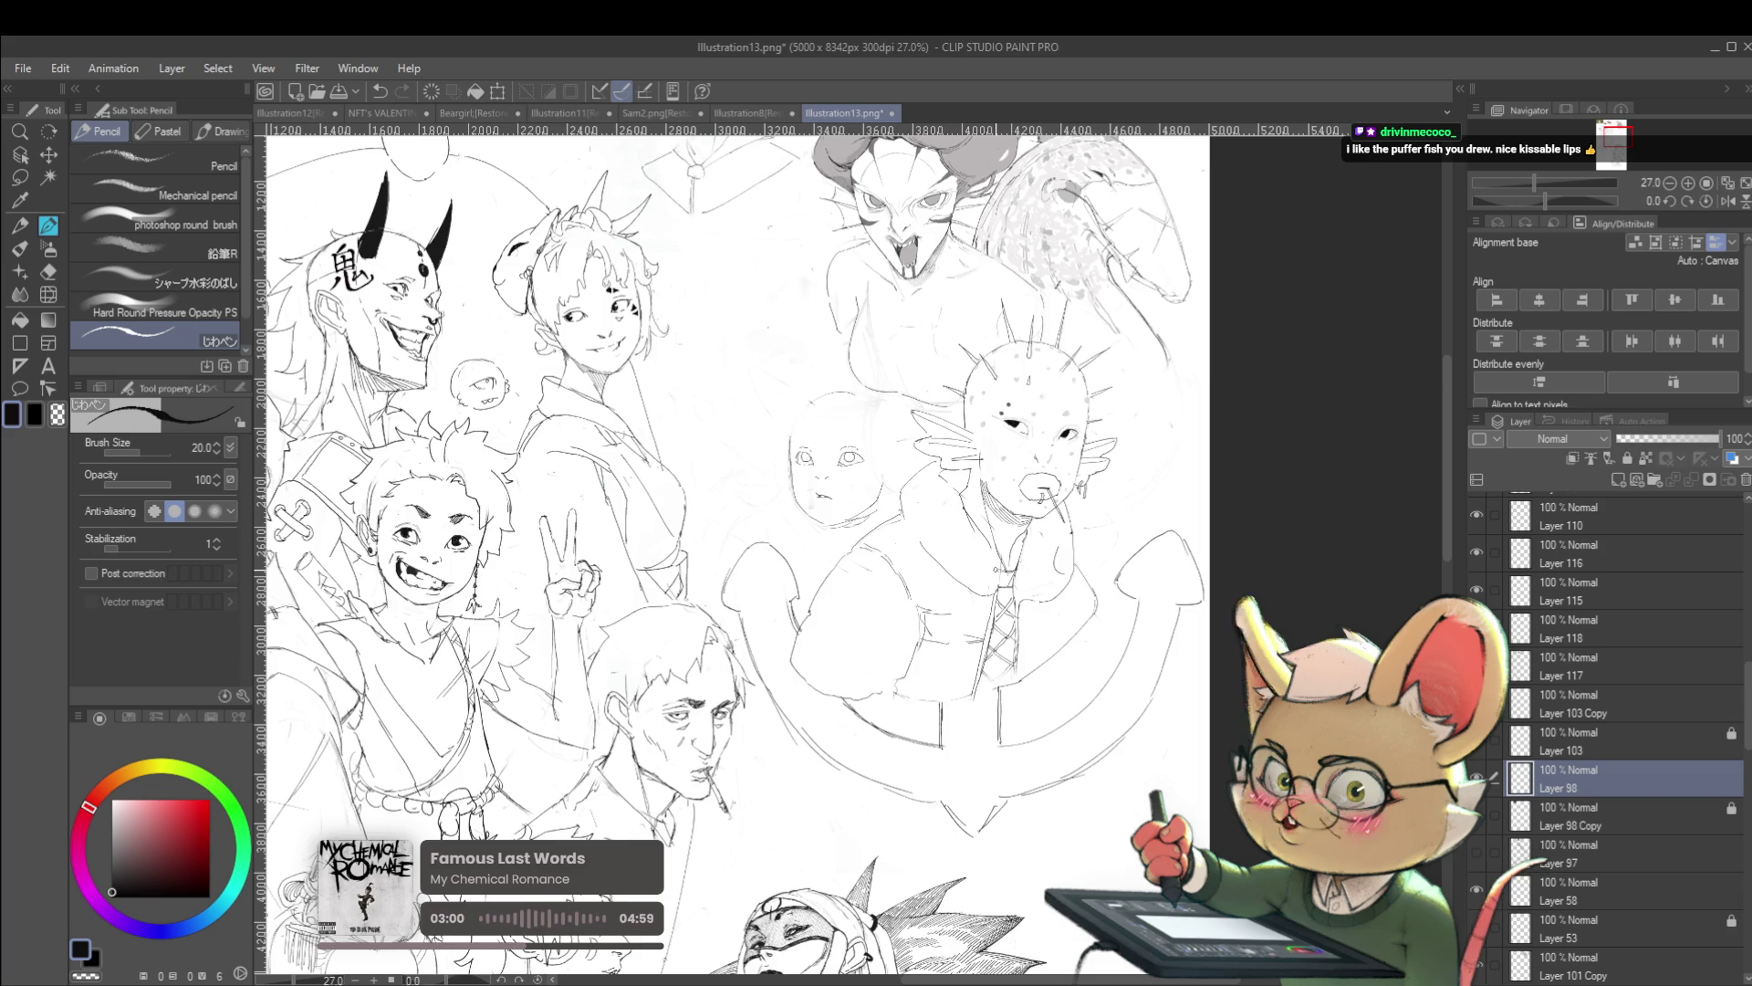
scroll(1061, 563, "up", 3)
scroll(1060, 563, "up", 2)
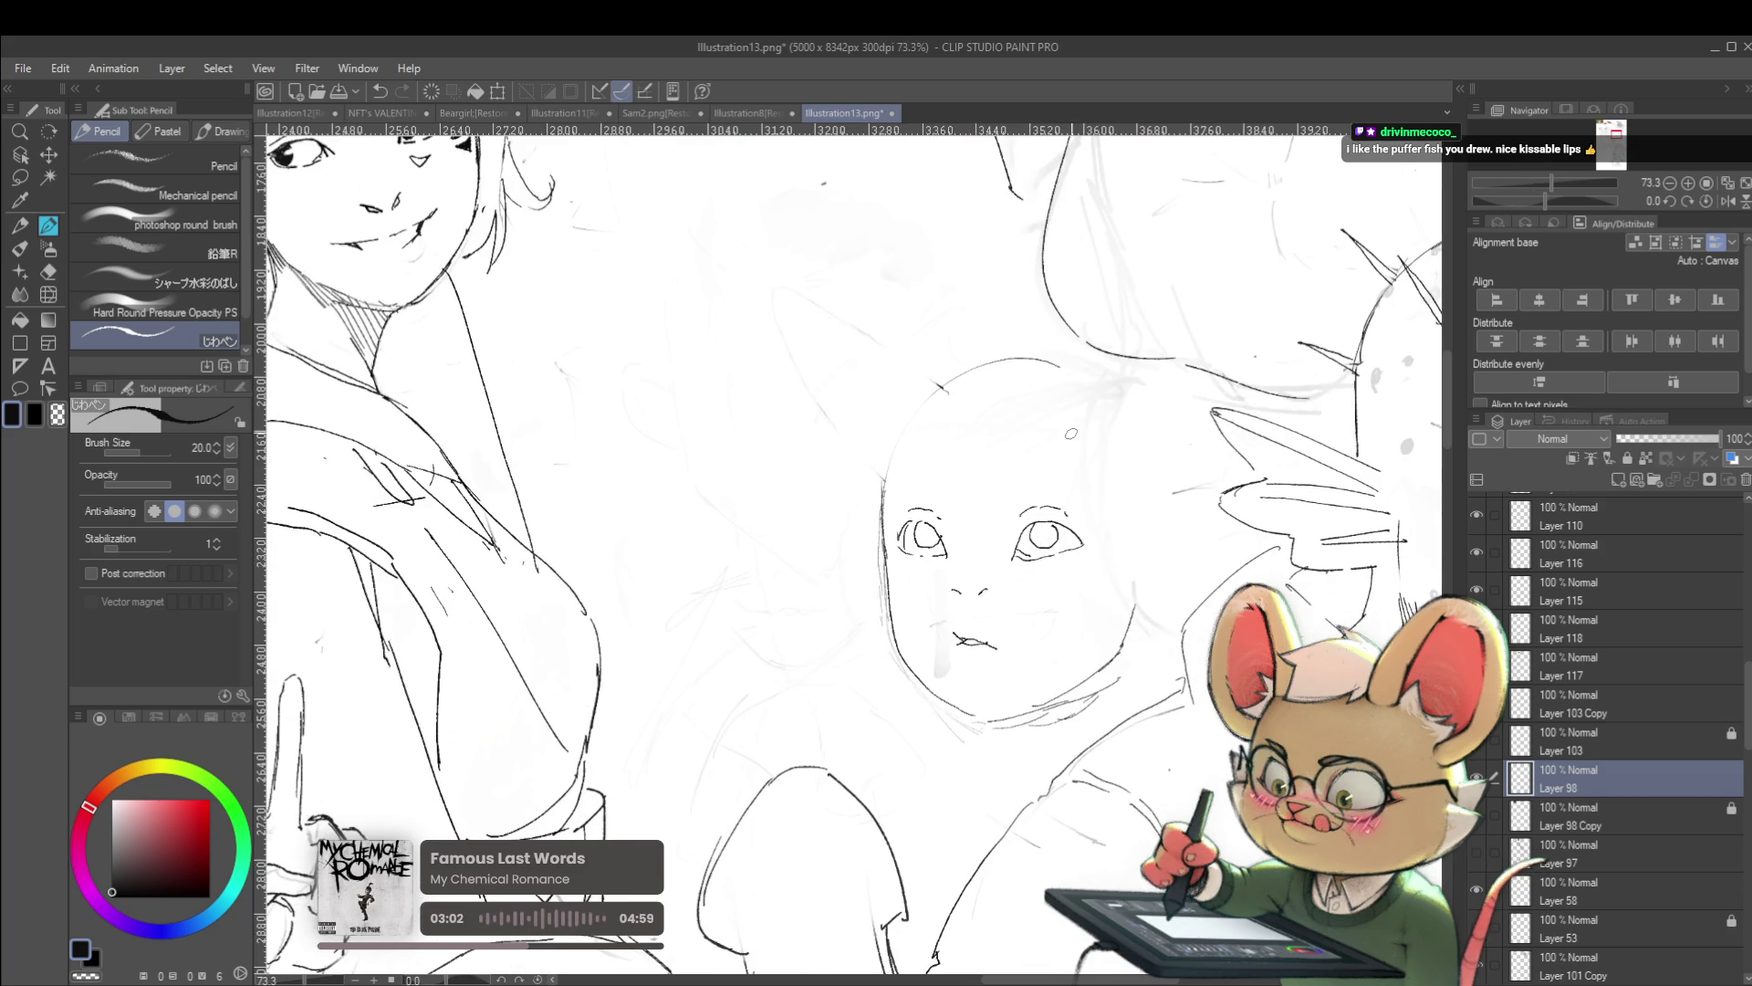
Extend the baby's head outline up and to the right, then mirror the canvas view
scroll(1052, 499, "down", 2)
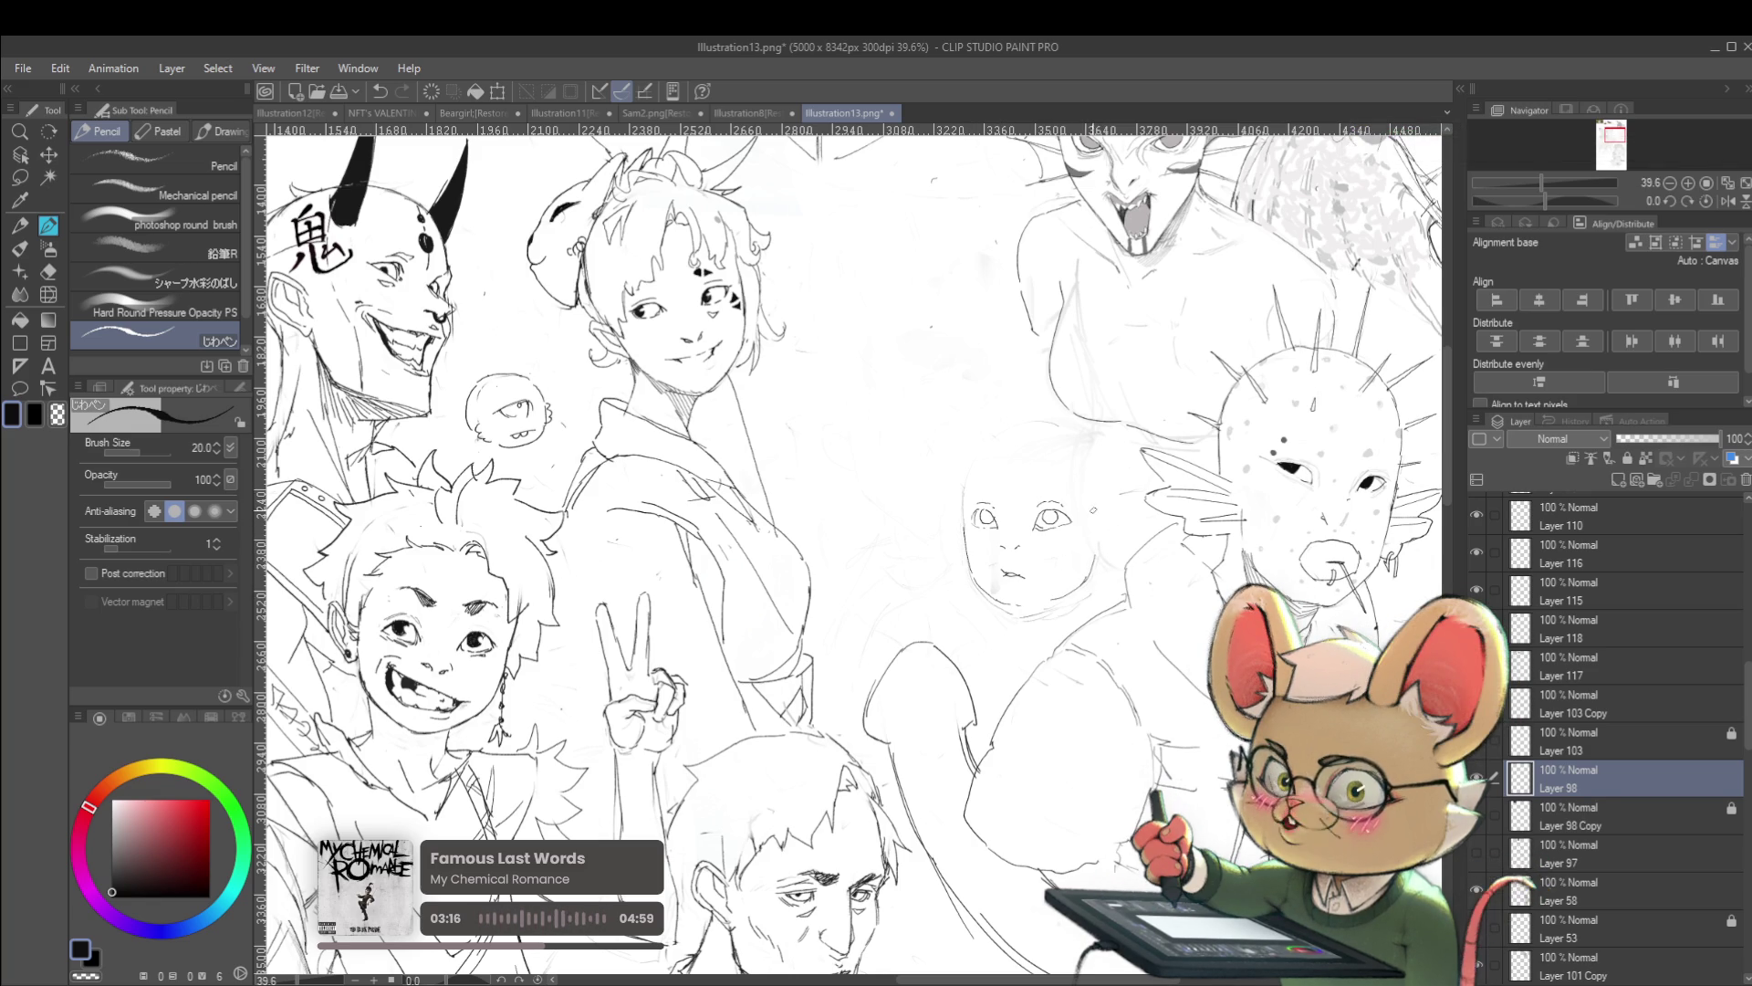
key("ctrl+z")
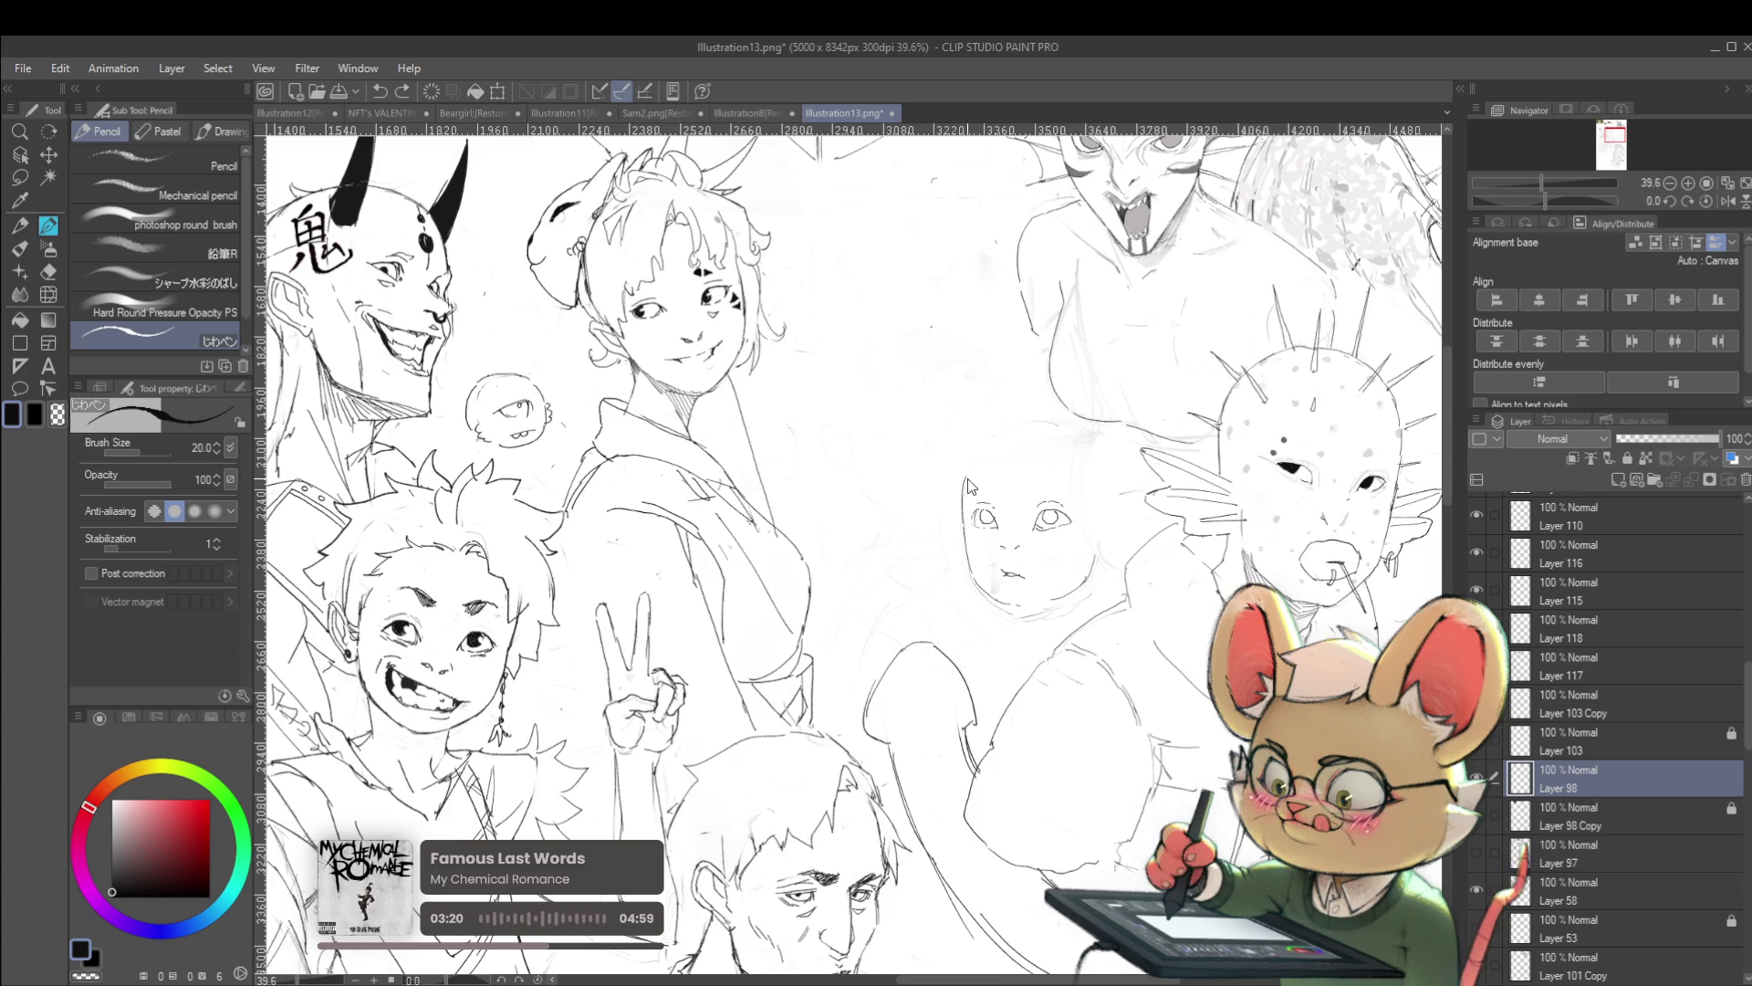
key("ctrl+y")
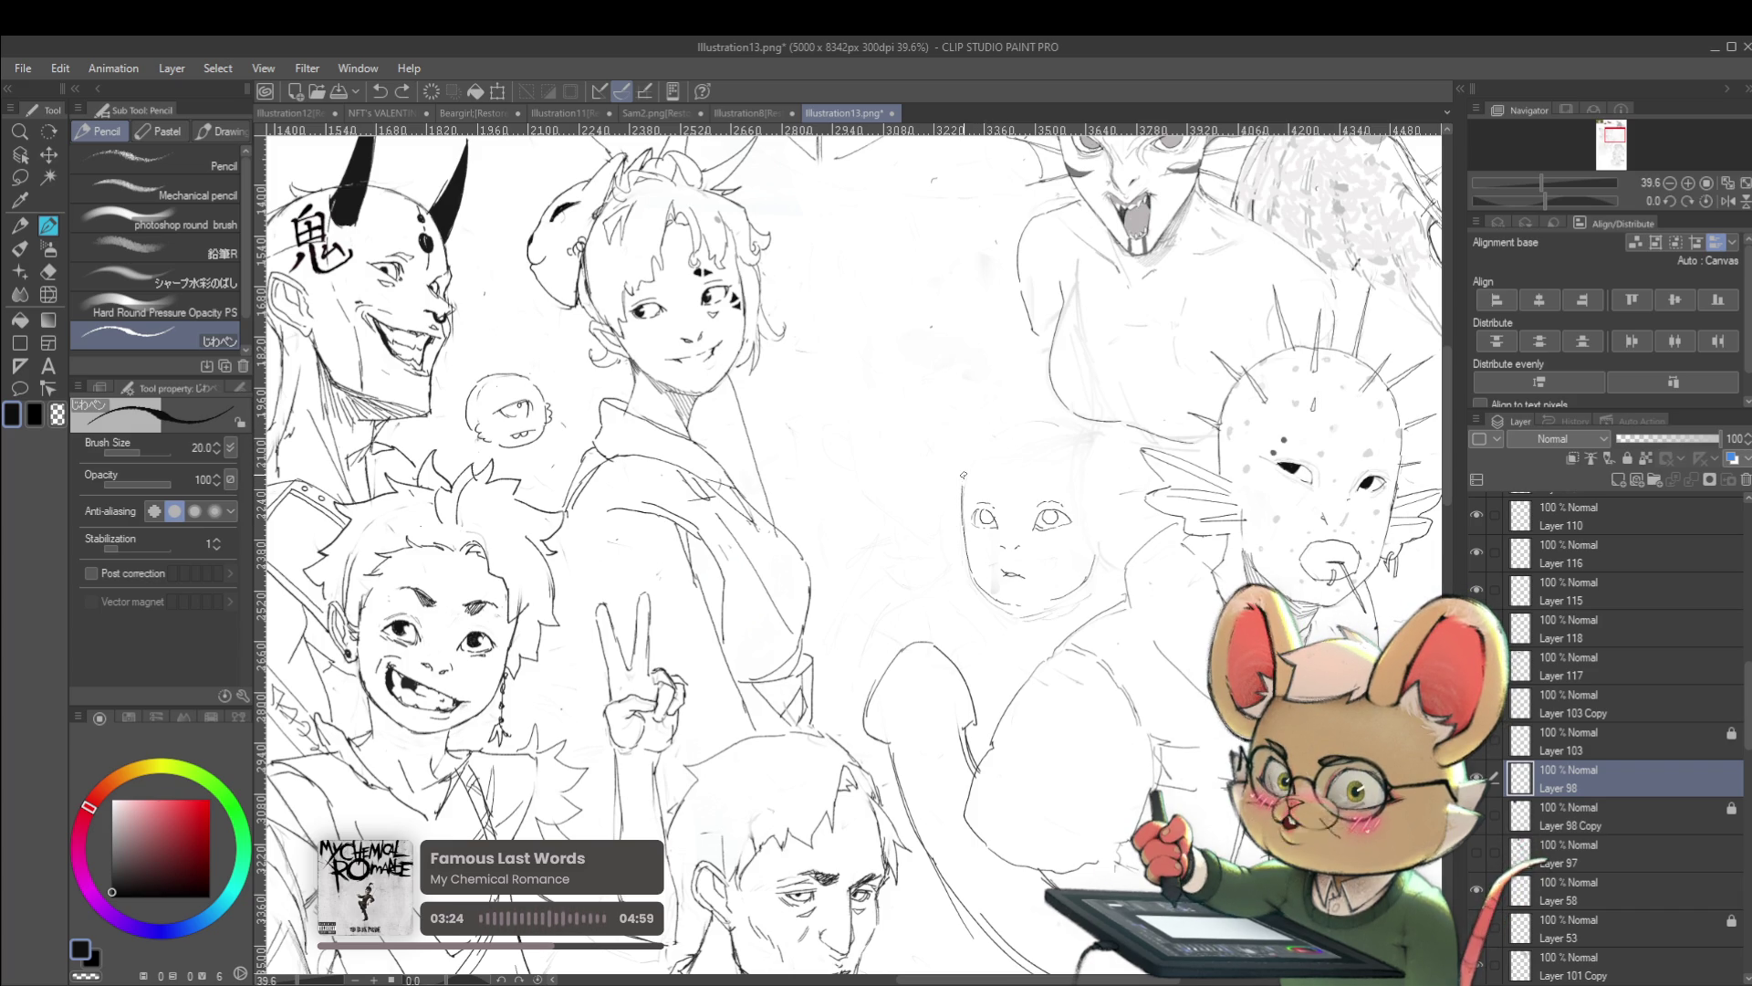
left_click_drag(977, 449, 1004, 429)
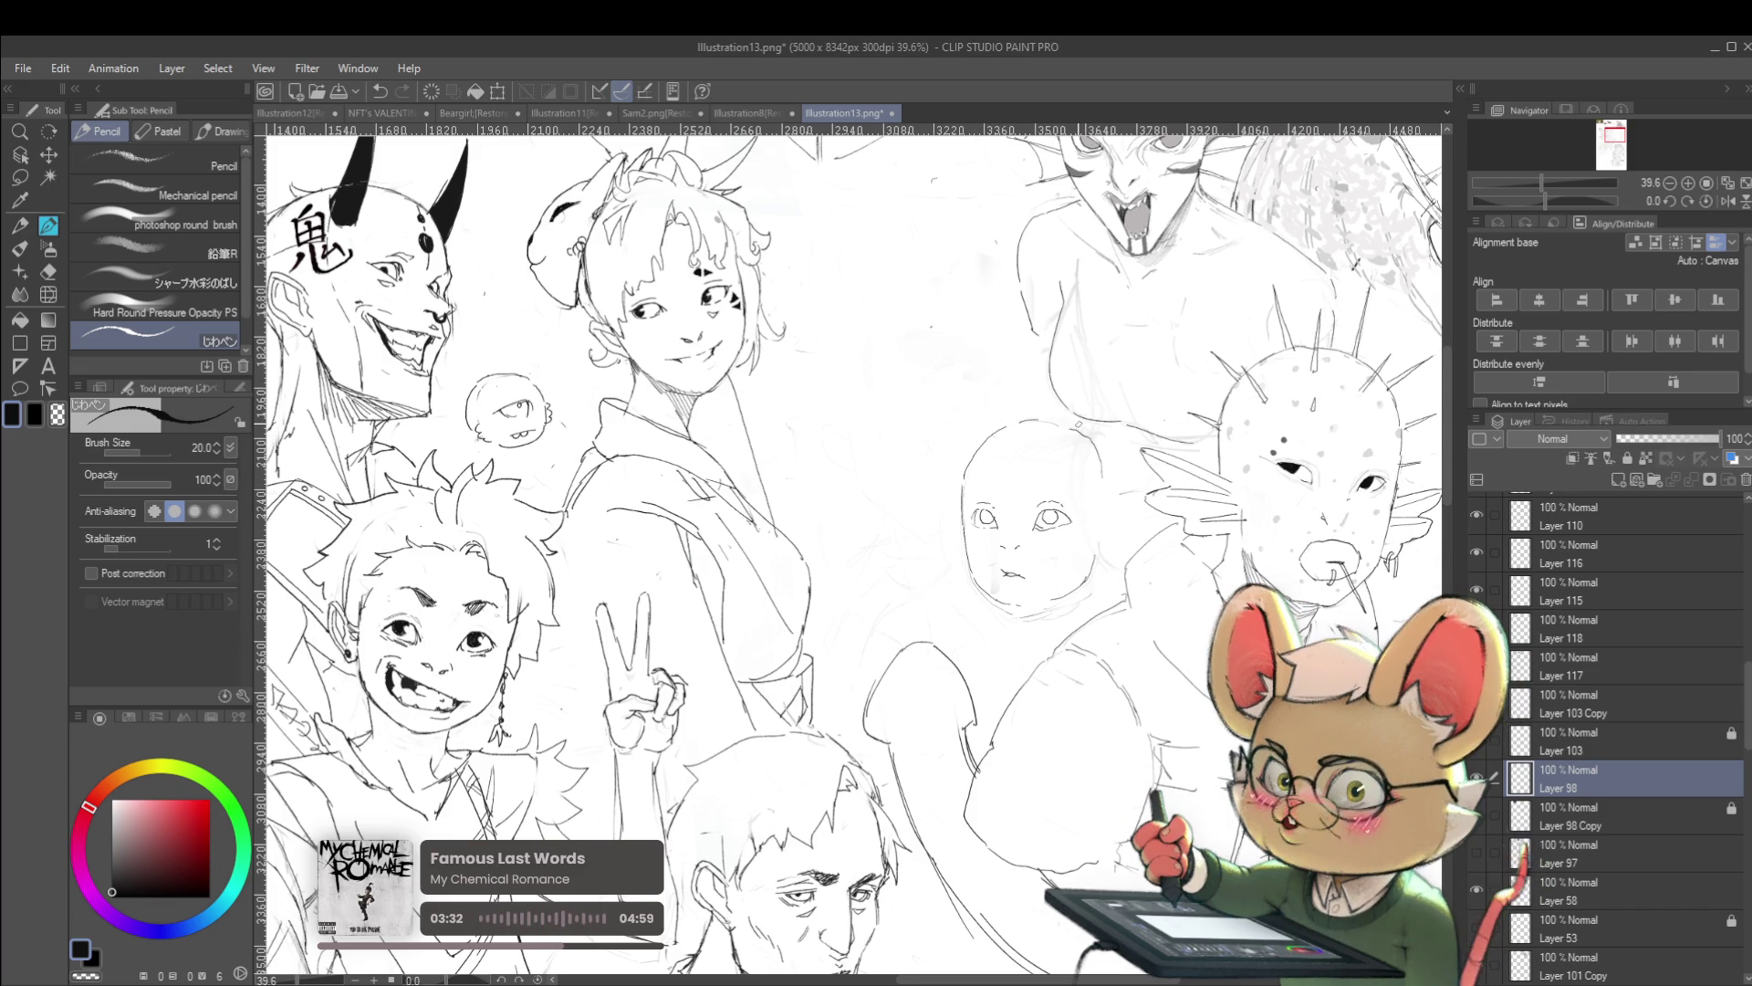
left_click(1728, 201)
scroll(848, 548, "up", 3)
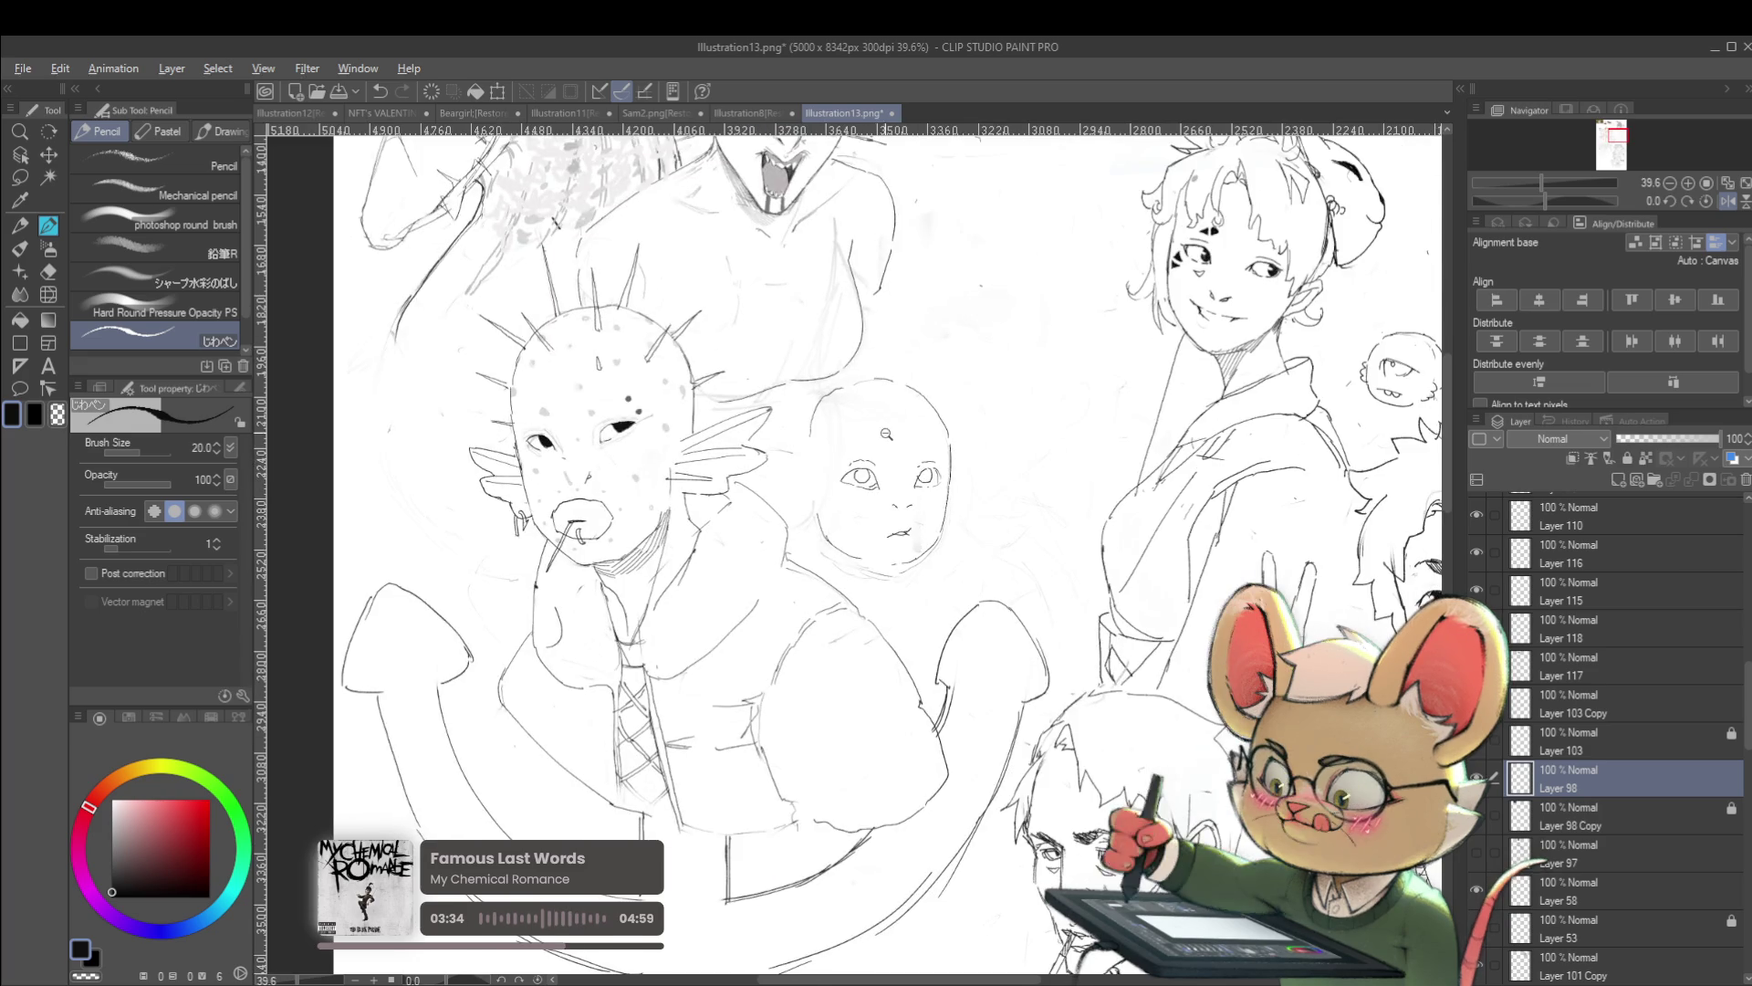
Try a forehead mark on the bald figure, undo it, and unmirror the view with H
left_click_drag(821, 456, 730, 561)
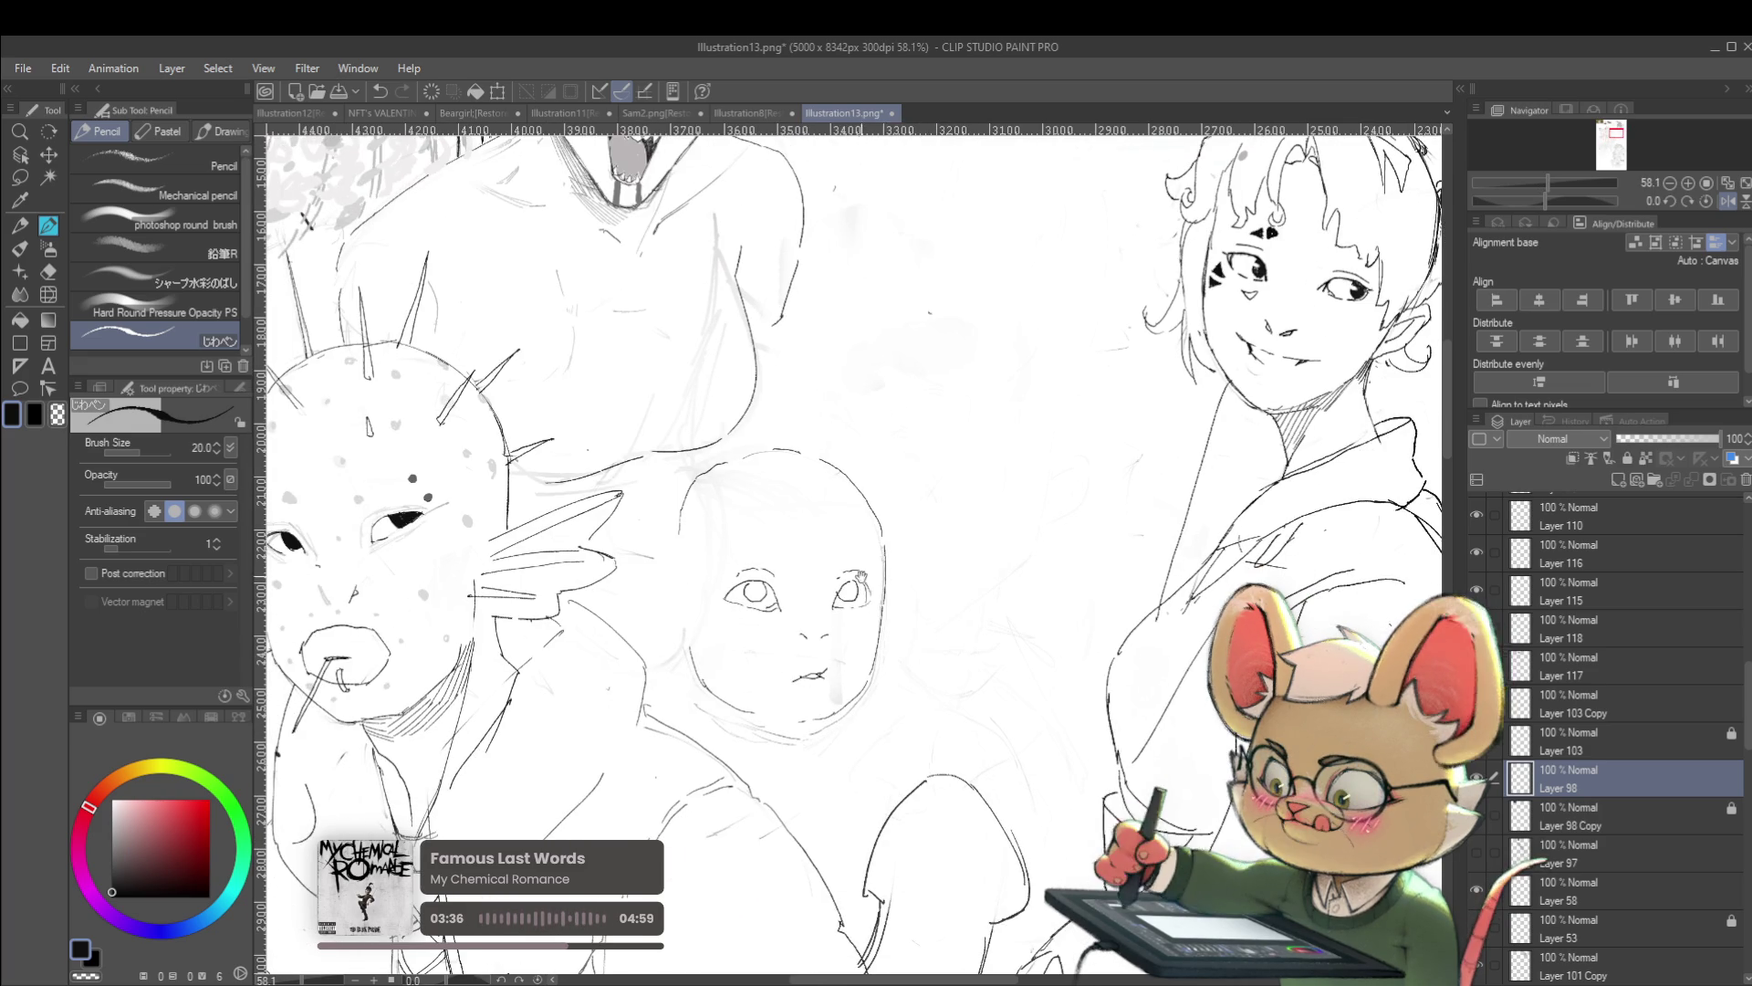
mouse_move(846, 544)
left_mouse_down()
mouse_move(836, 559)
mouse_move(850, 535)
left_mouse_up()
key("ctrl+z")
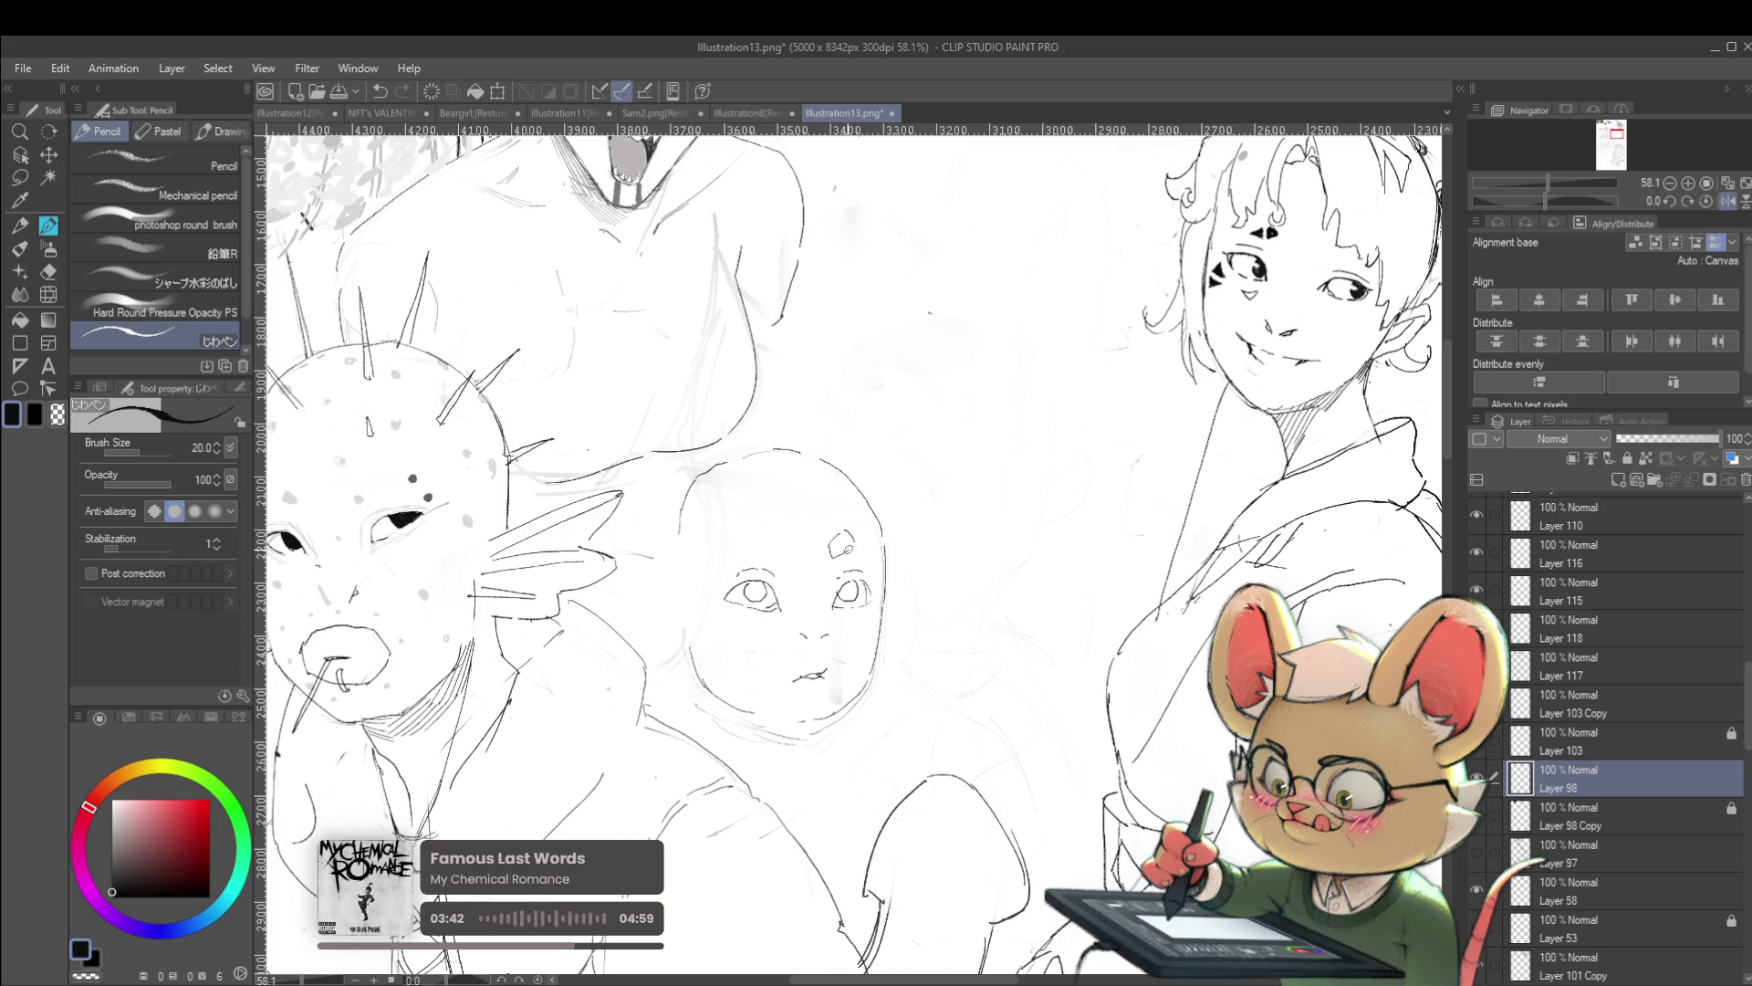
scroll(880, 525, "down", 3)
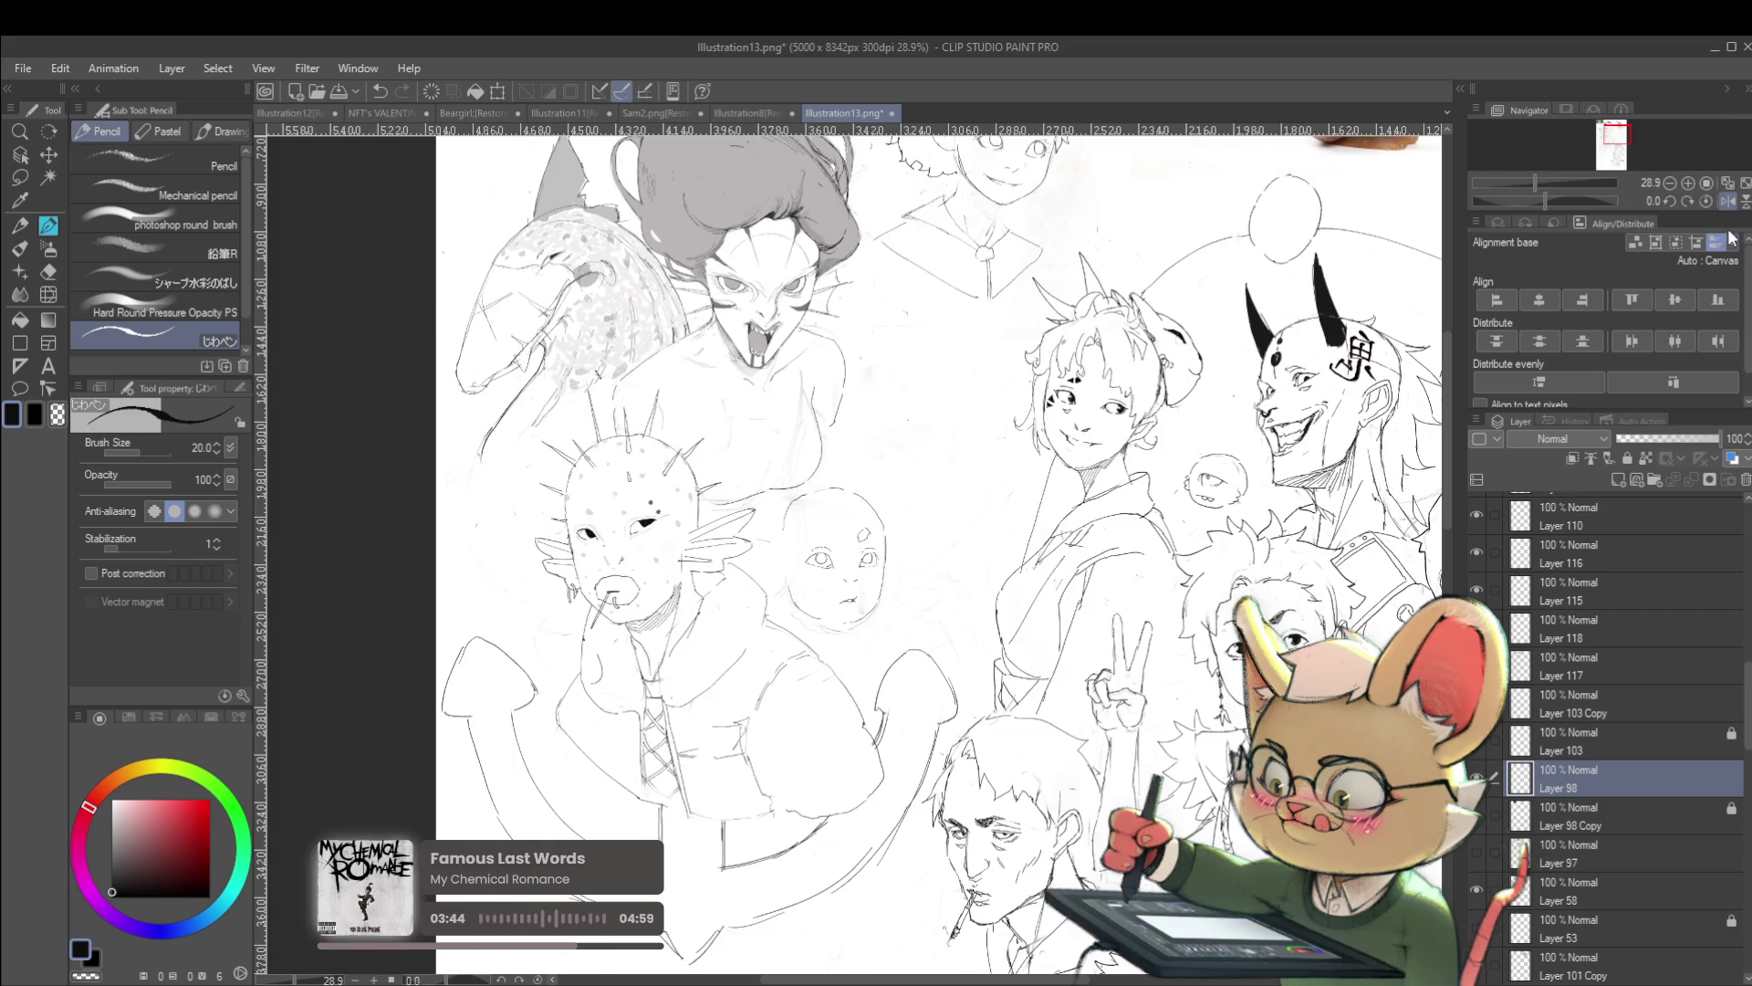
key("h")
scroll(880, 522, "up", 3)
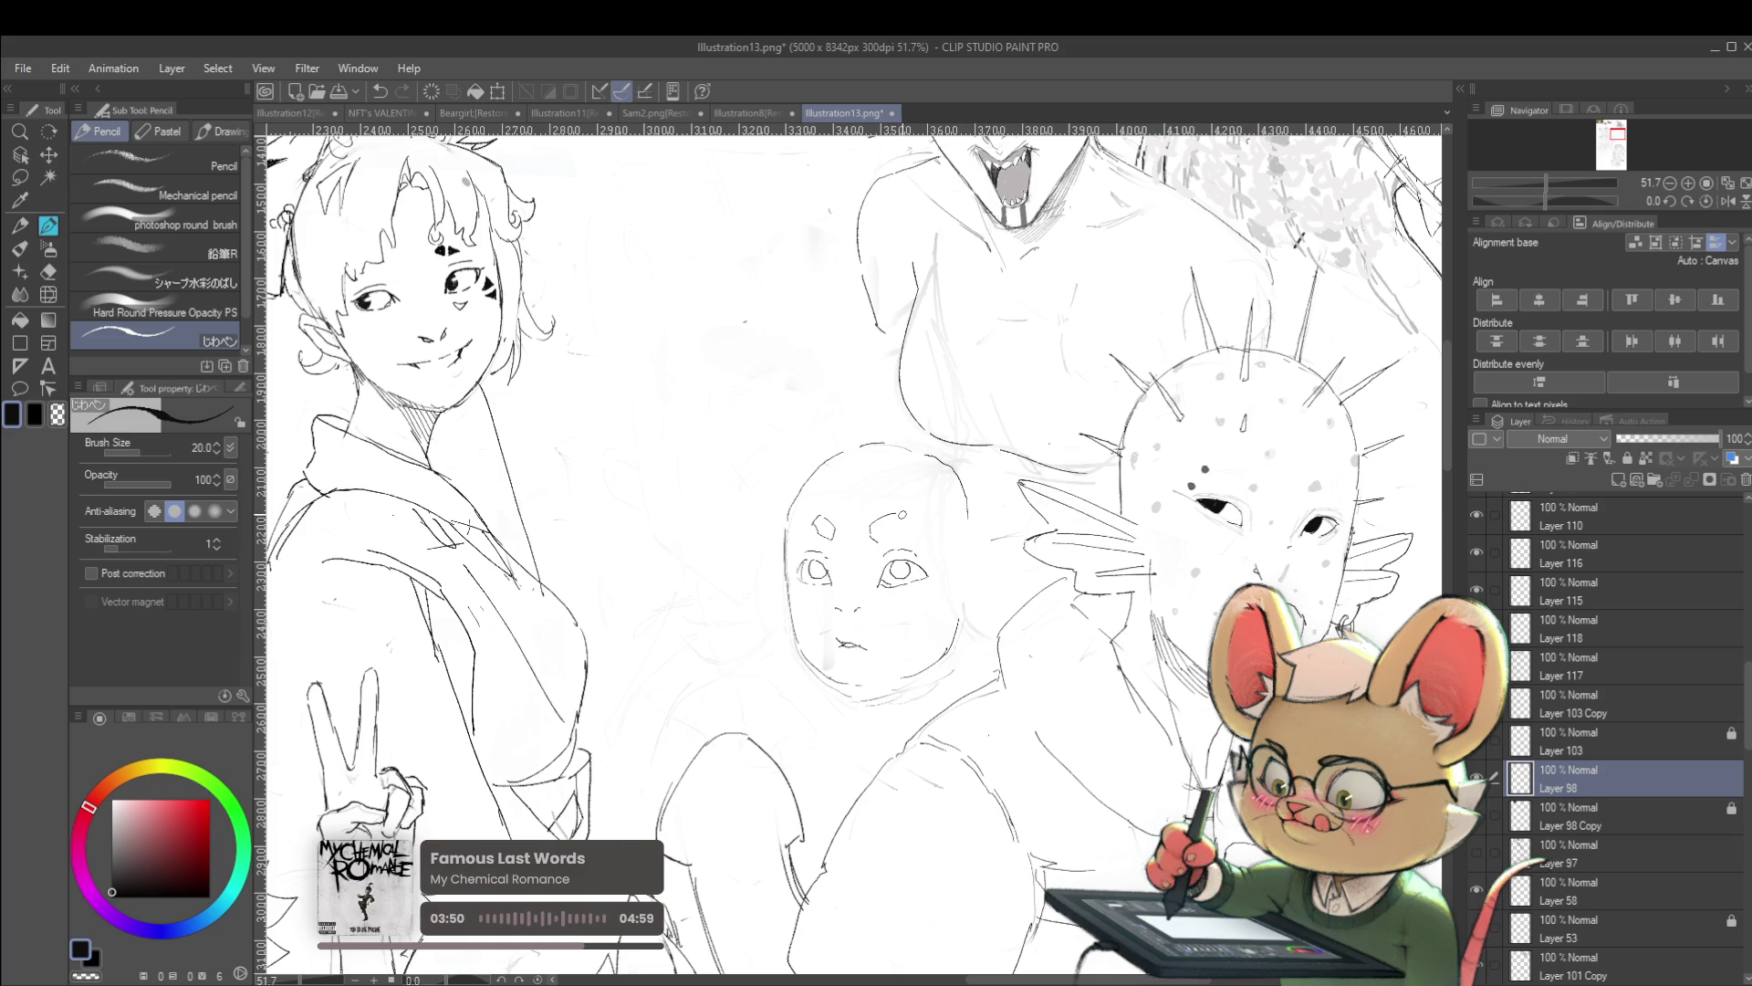
Draw and refine an eyebrow on the forehead, then mirror the view again to compare
left_click_drag(873, 530, 898, 523)
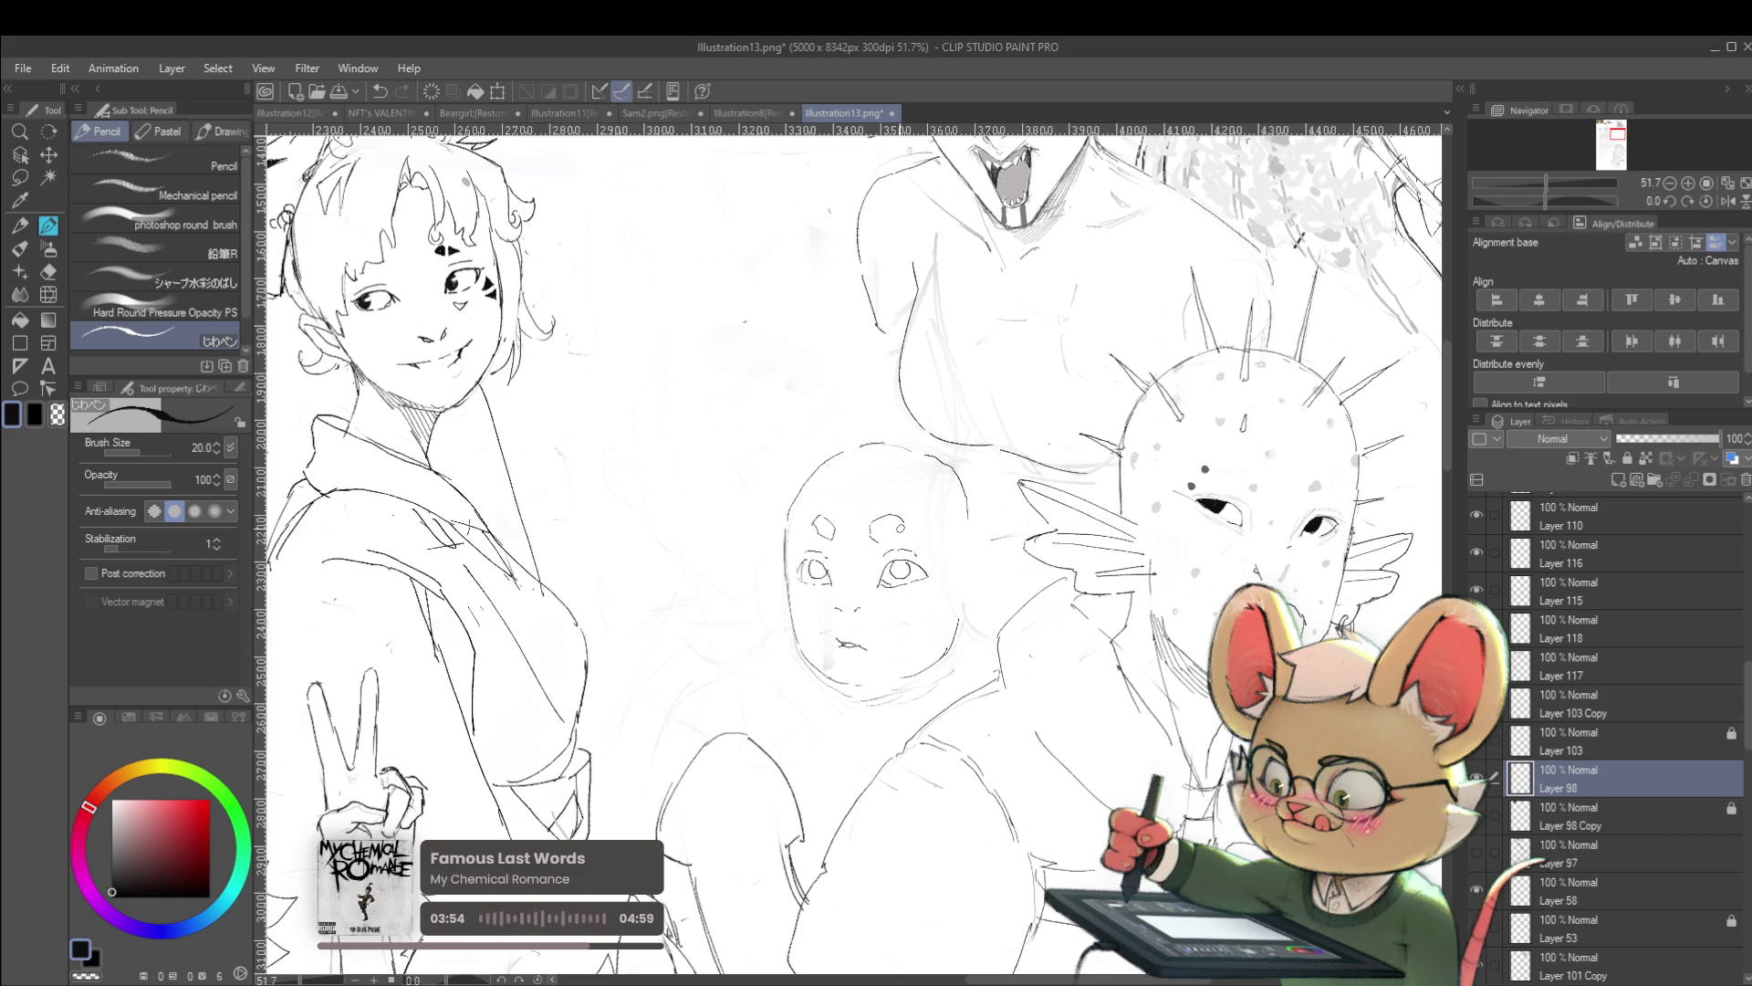
left_click_drag(889, 534, 898, 525)
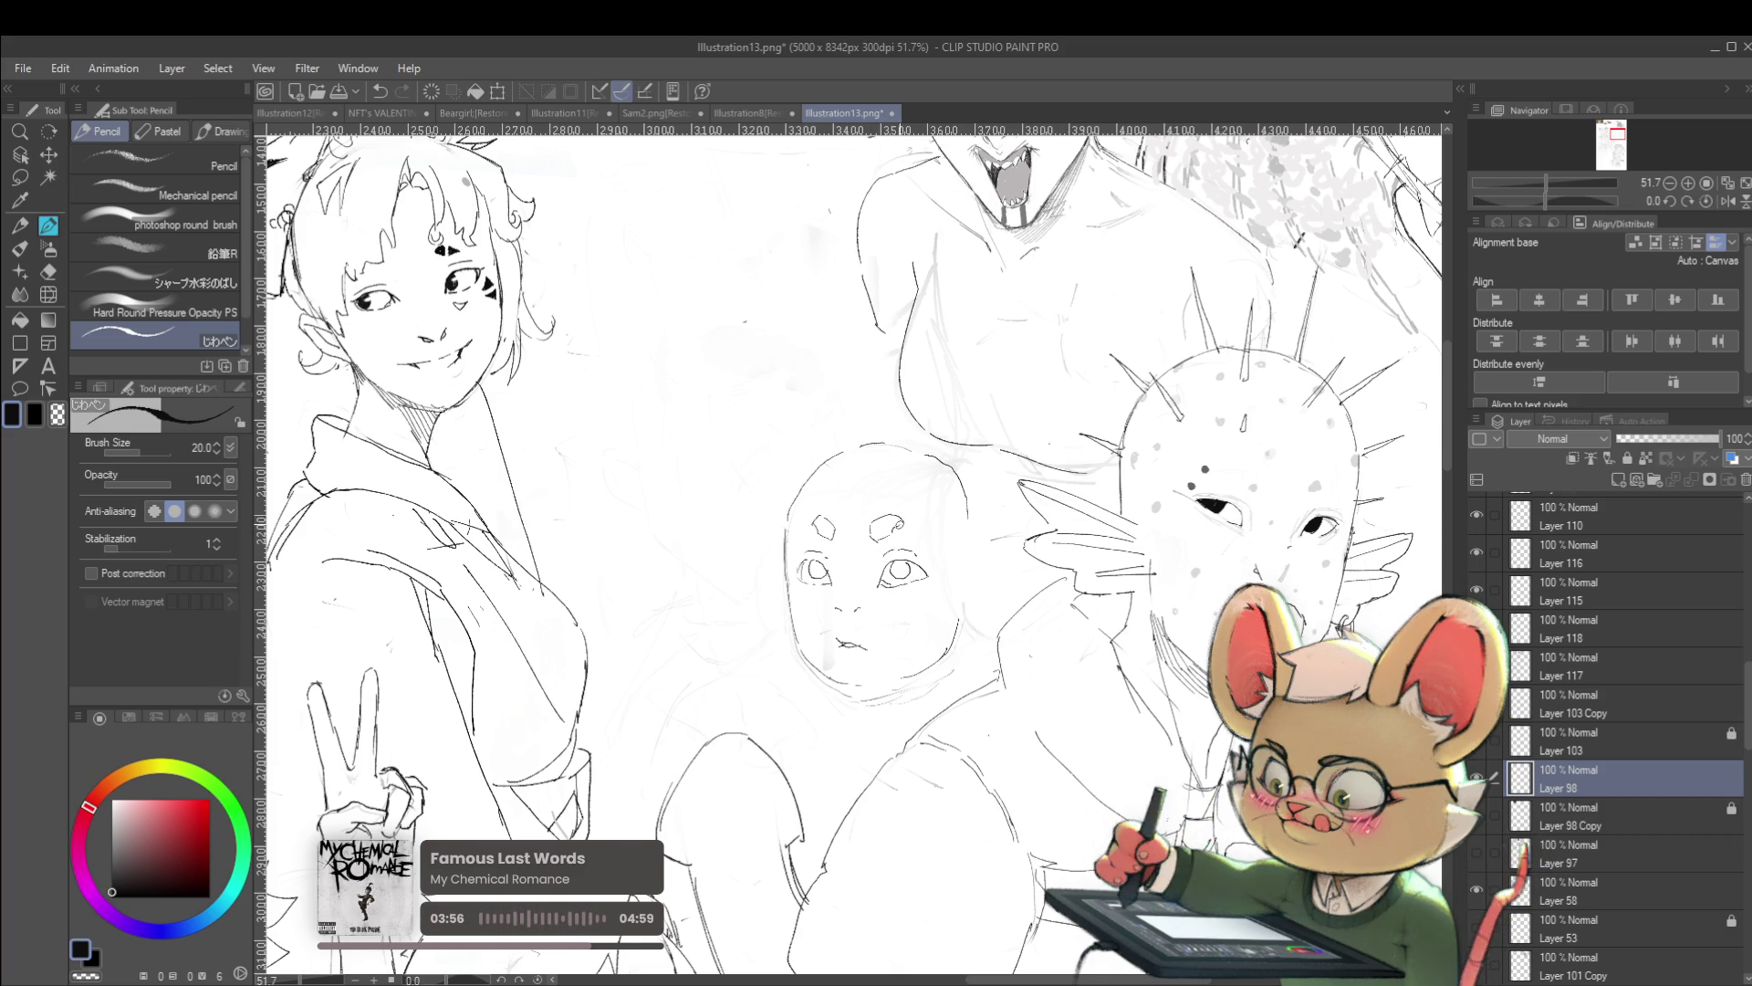
scroll(941, 514, "down", 3)
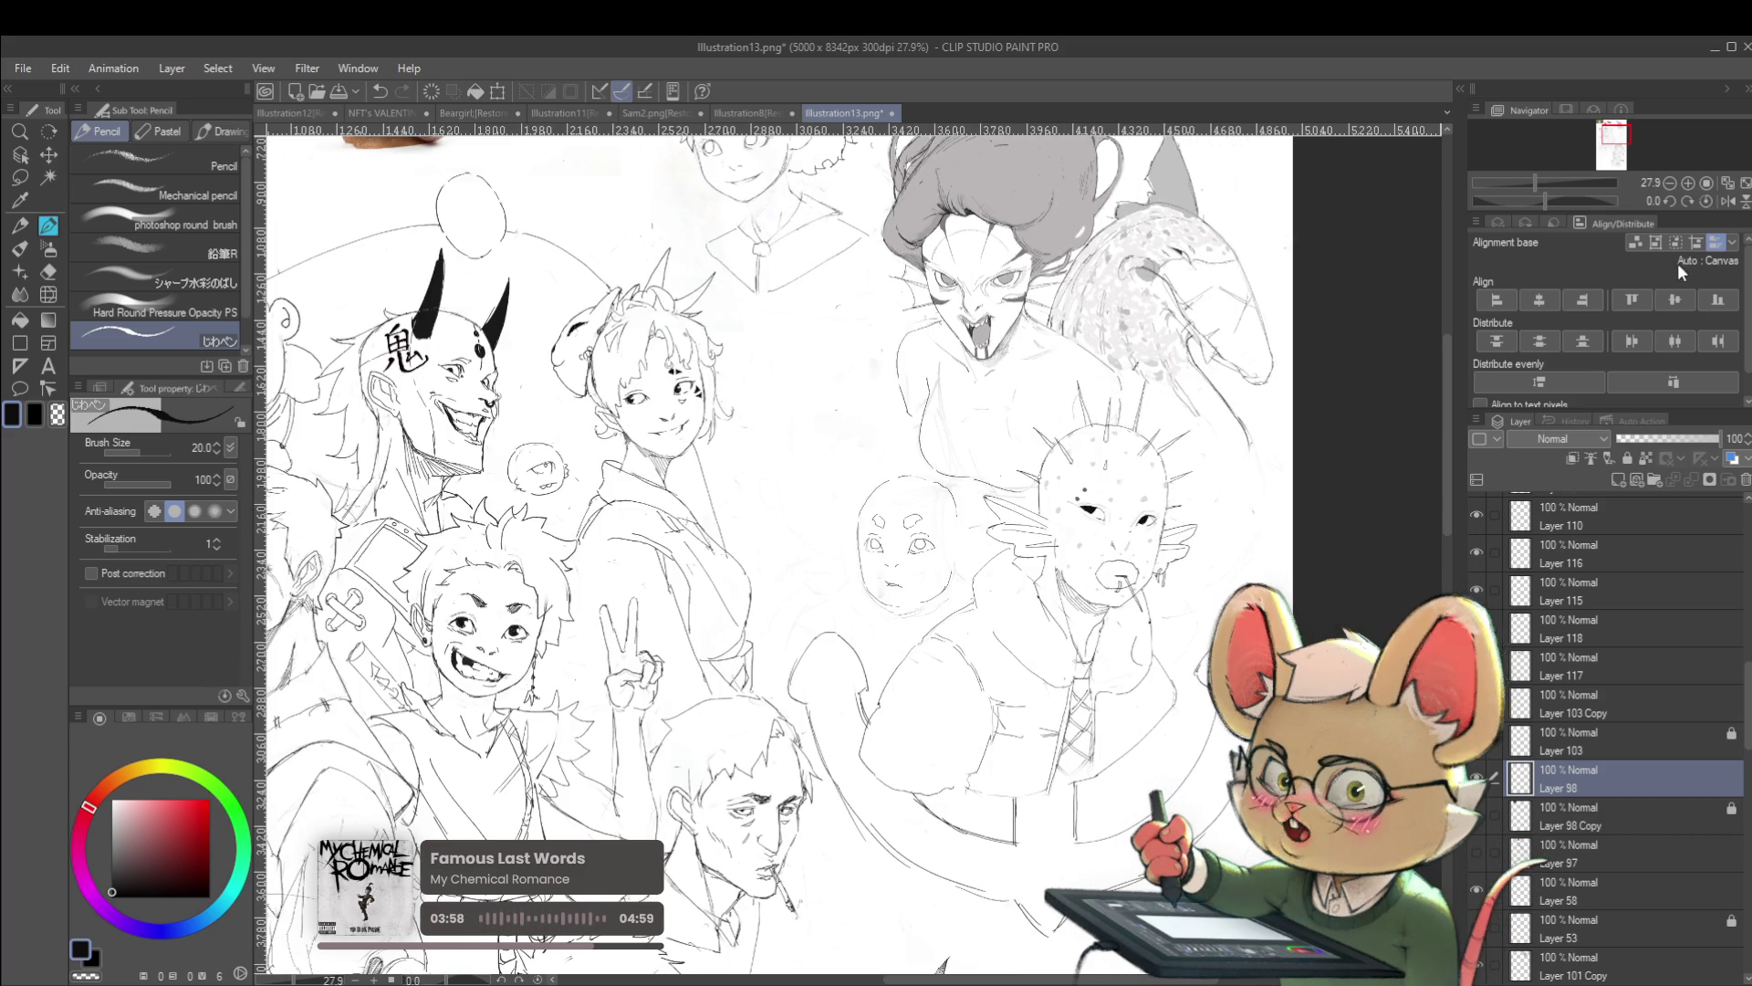
left_click(1726, 202)
scroll(912, 511, "up", 3)
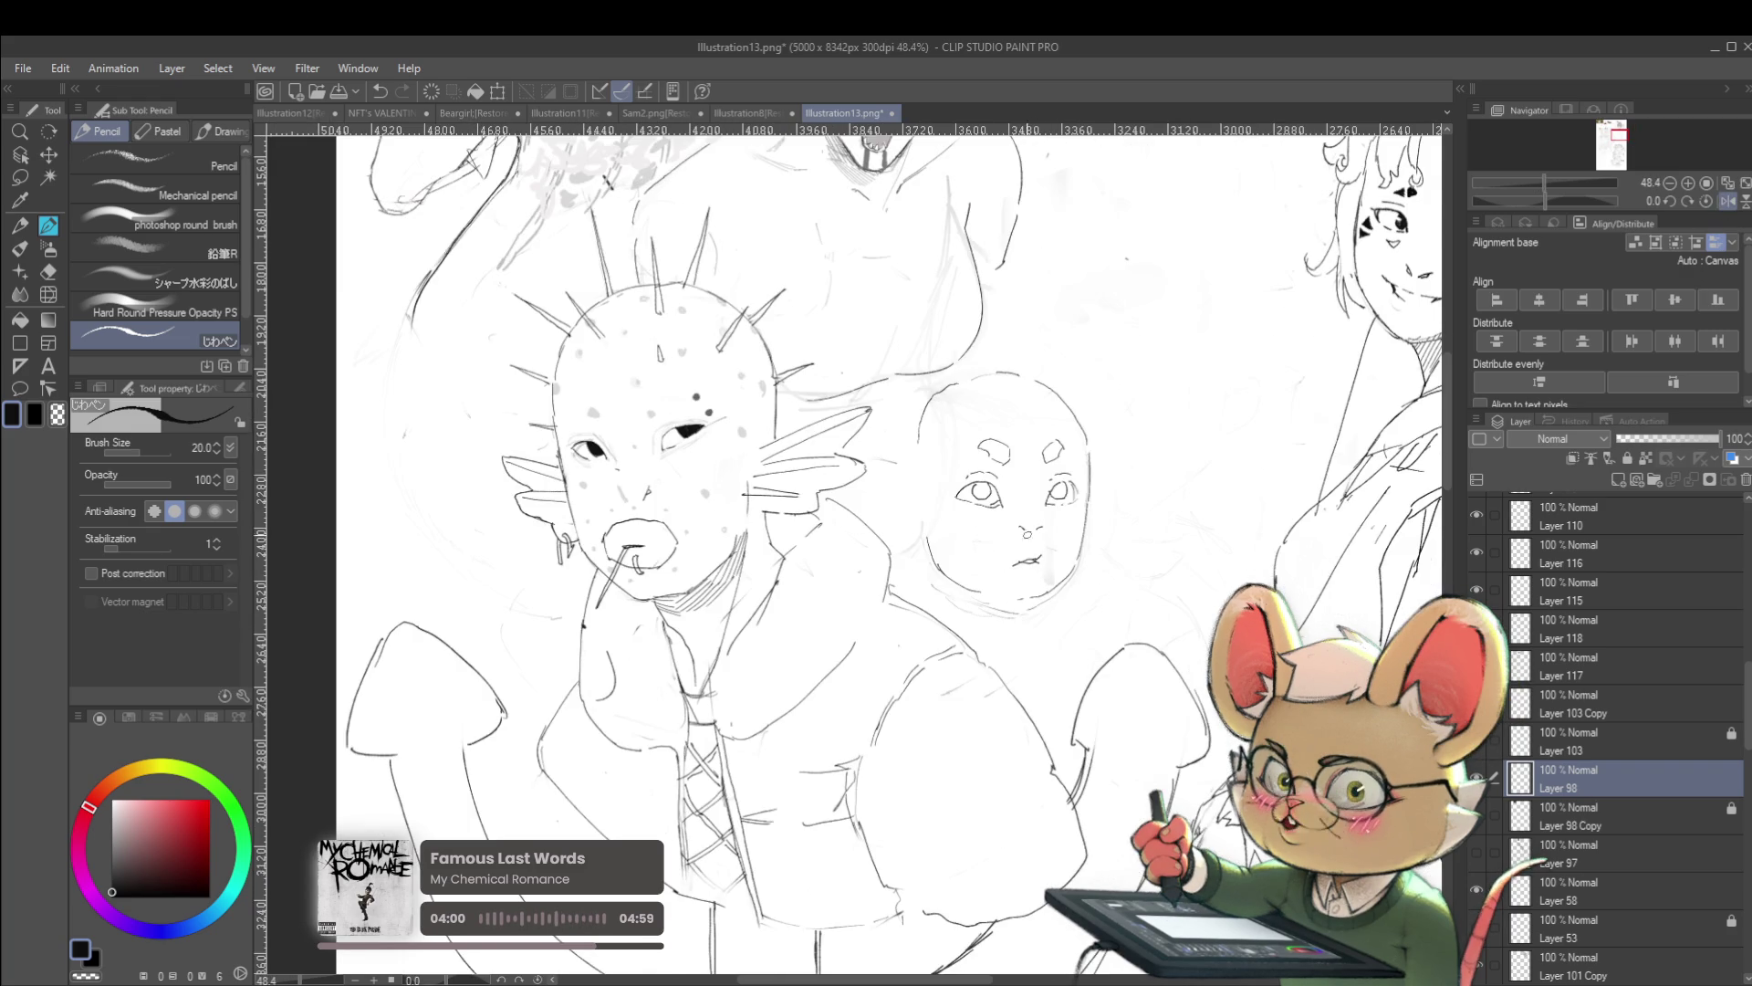
Pencil a short horizontal stroke just right of the bald baby-faced figure's mouth
left_click_drag(972, 552, 995, 552)
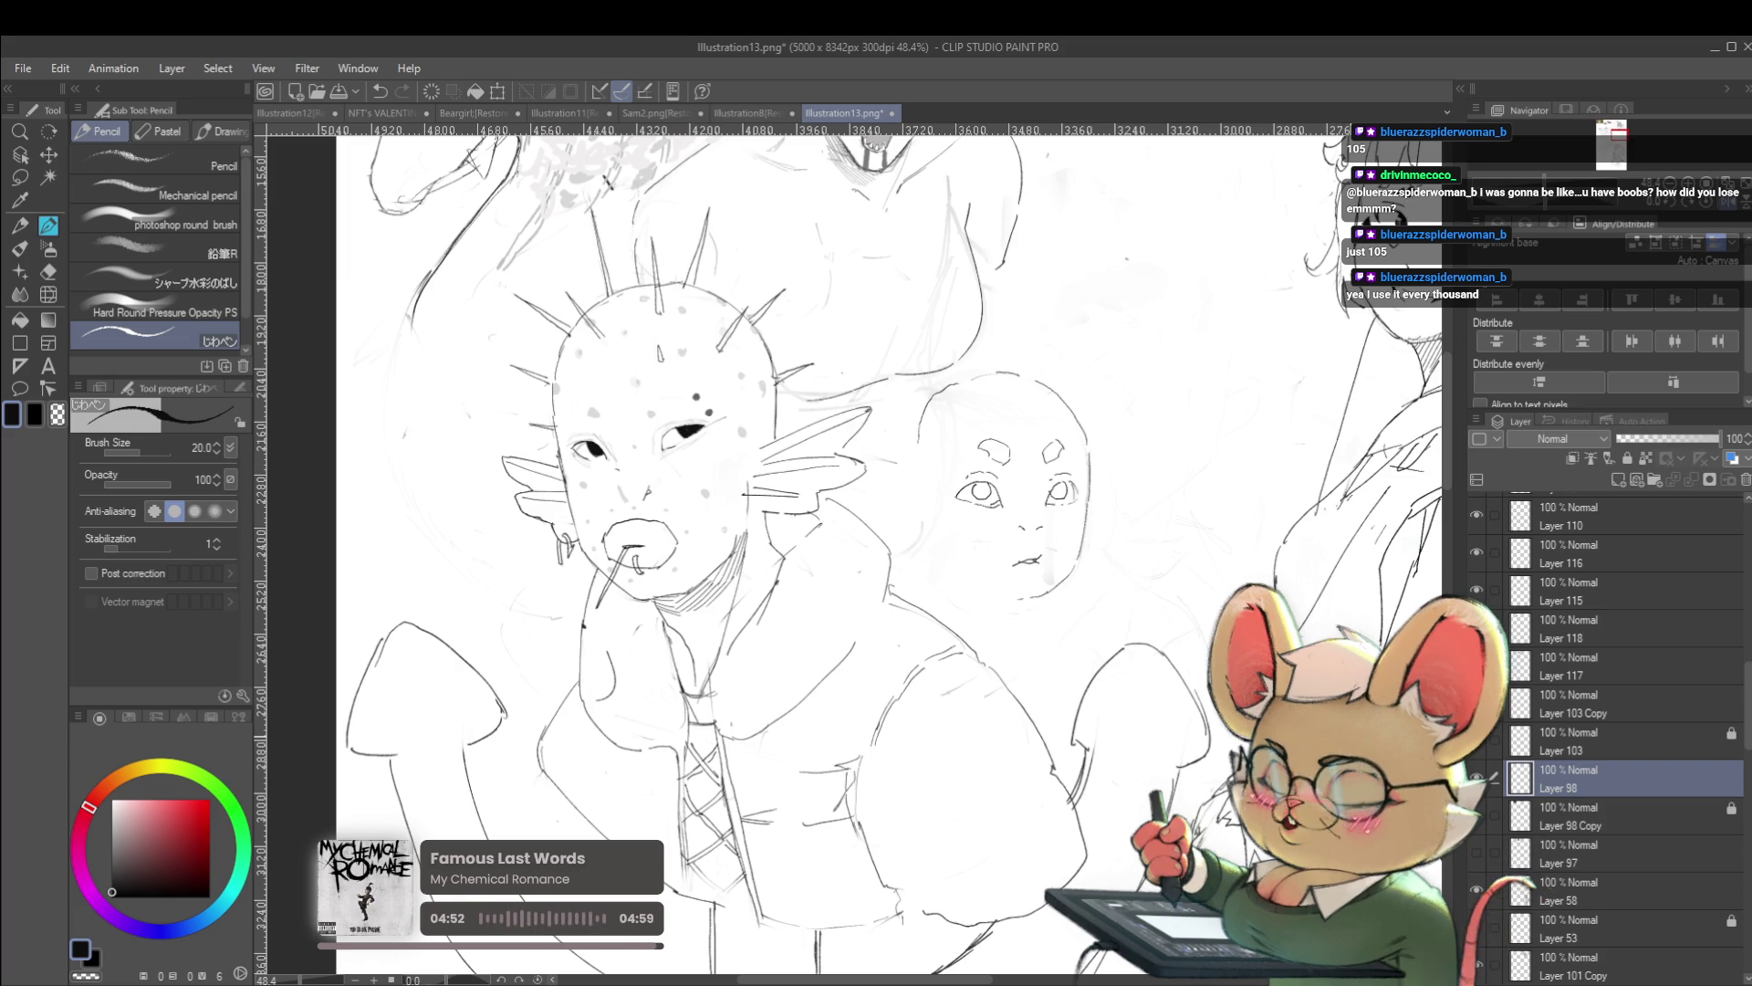
Unmirror the canvas with H, then pan and zoom out around the bald figure
key("h")
left_click_drag(1268, 544, 1360, 508)
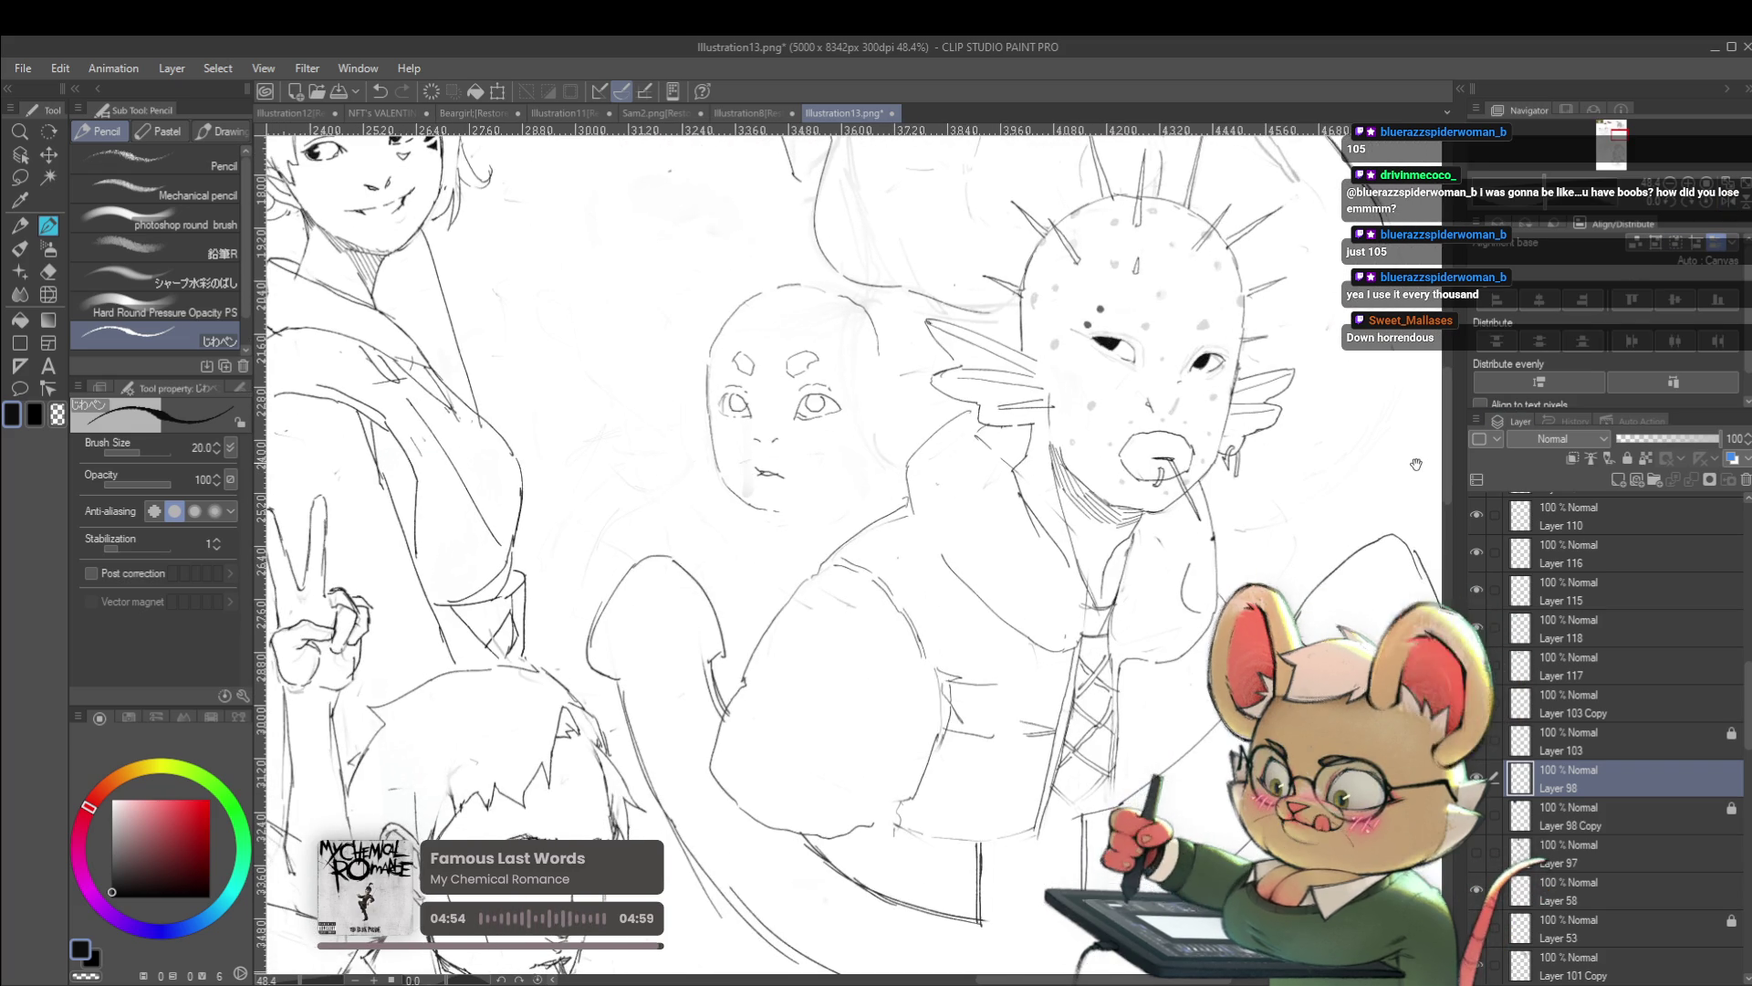
scroll(1360, 507, "down", 3)
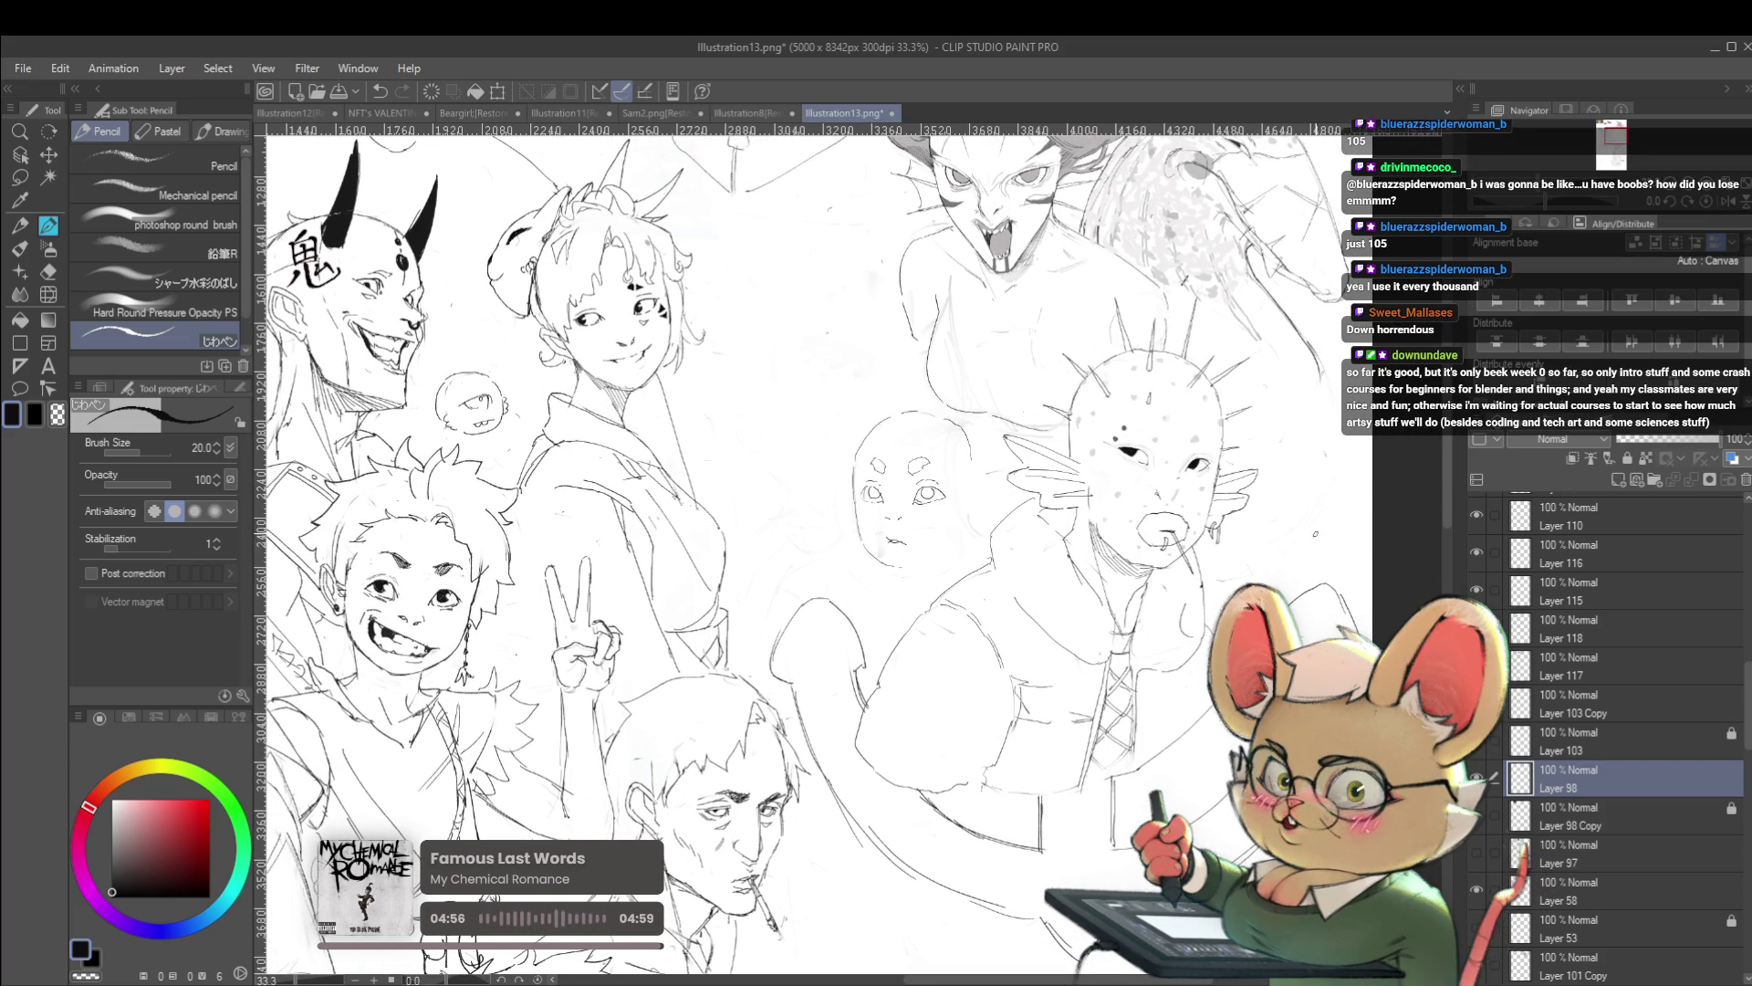
scroll(840, 498, "up", 5)
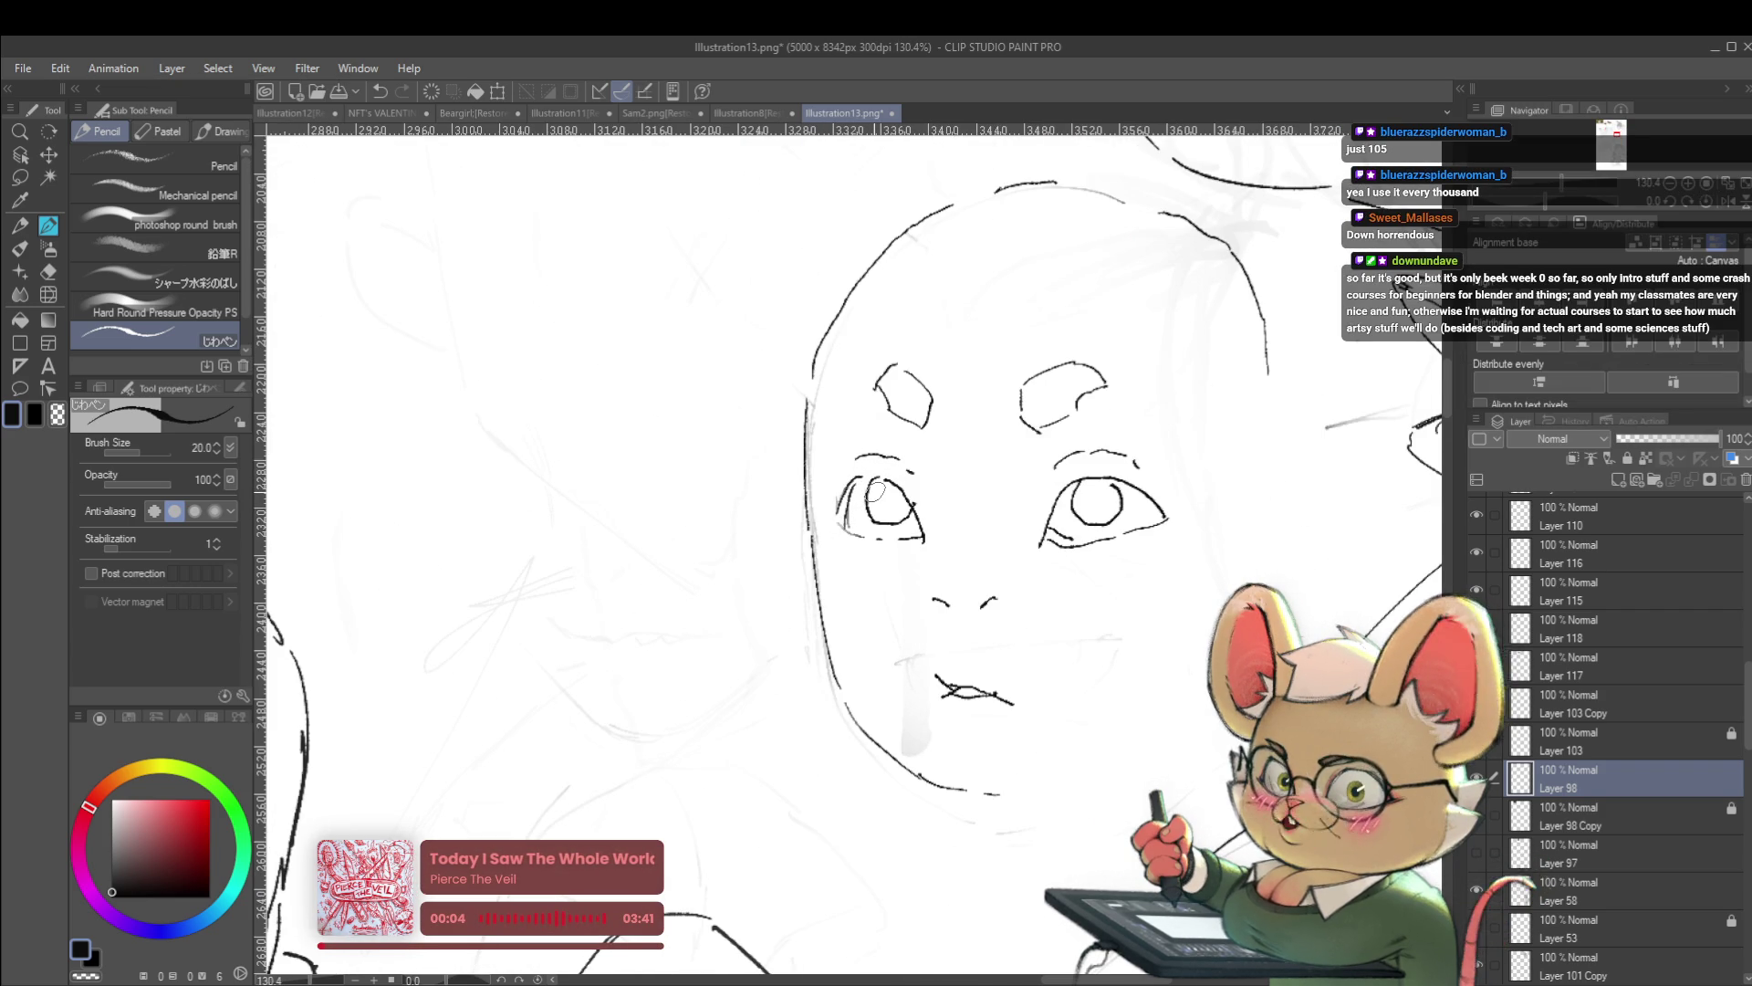
scroll(874, 492, "down", 6)
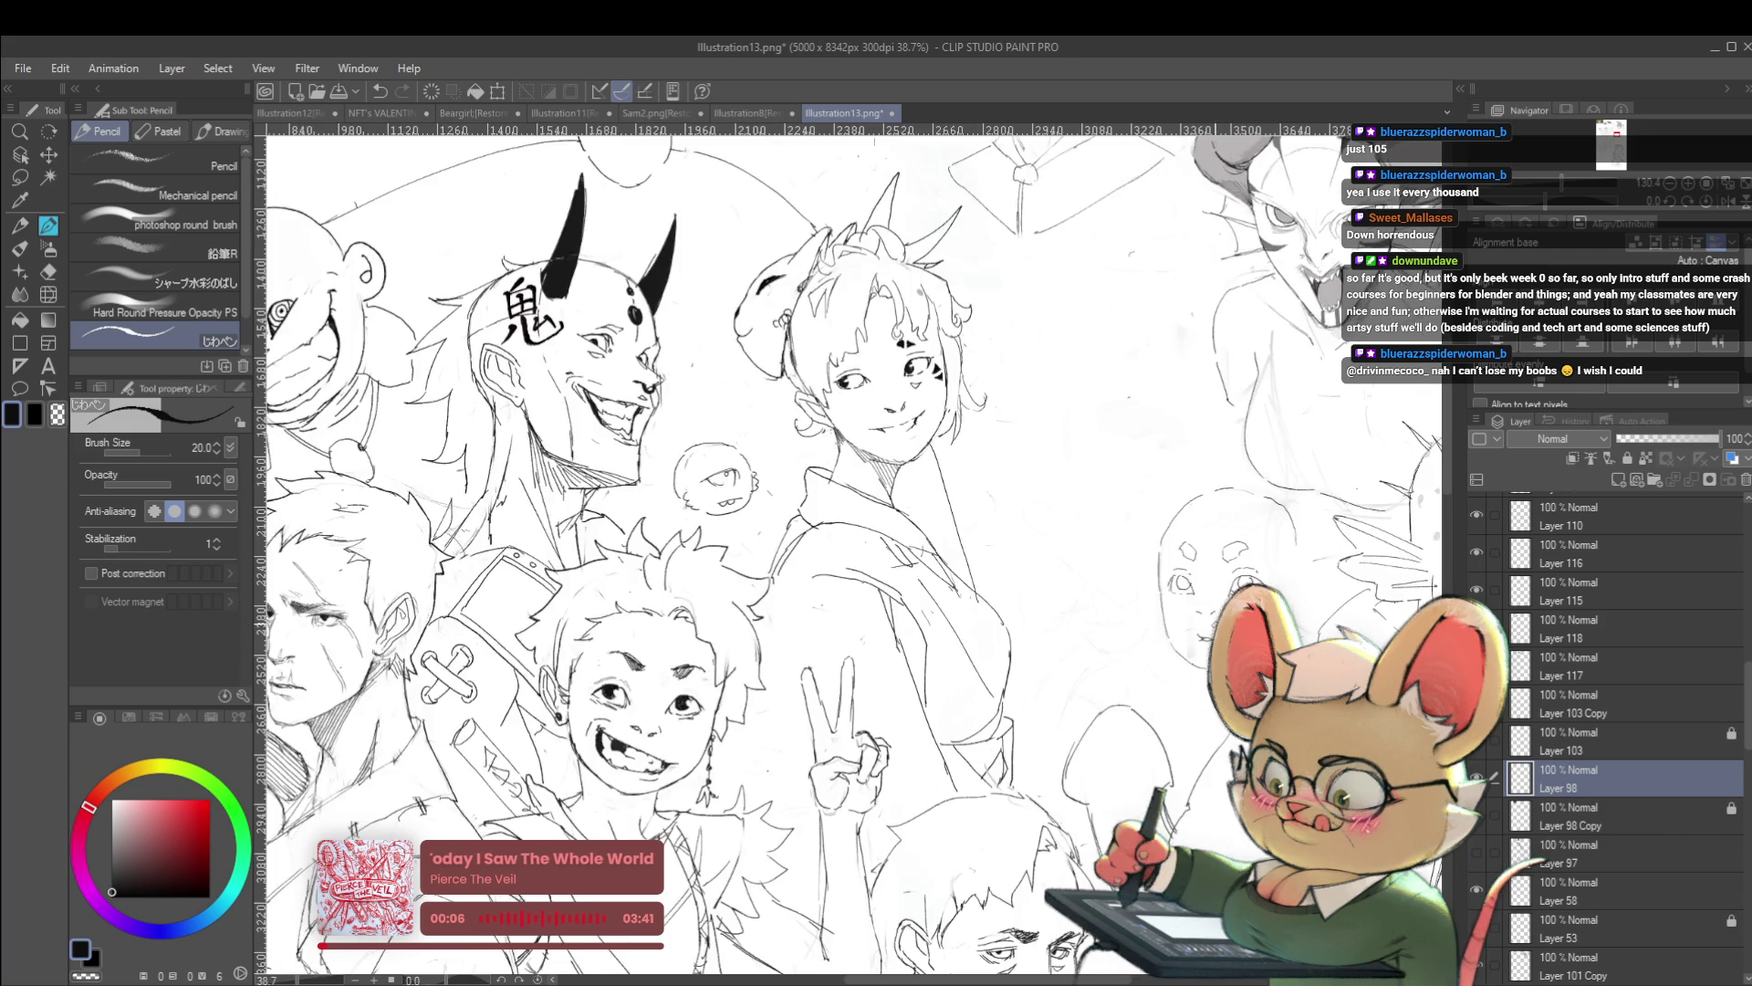
scroll(1055, 527, "down", 2)
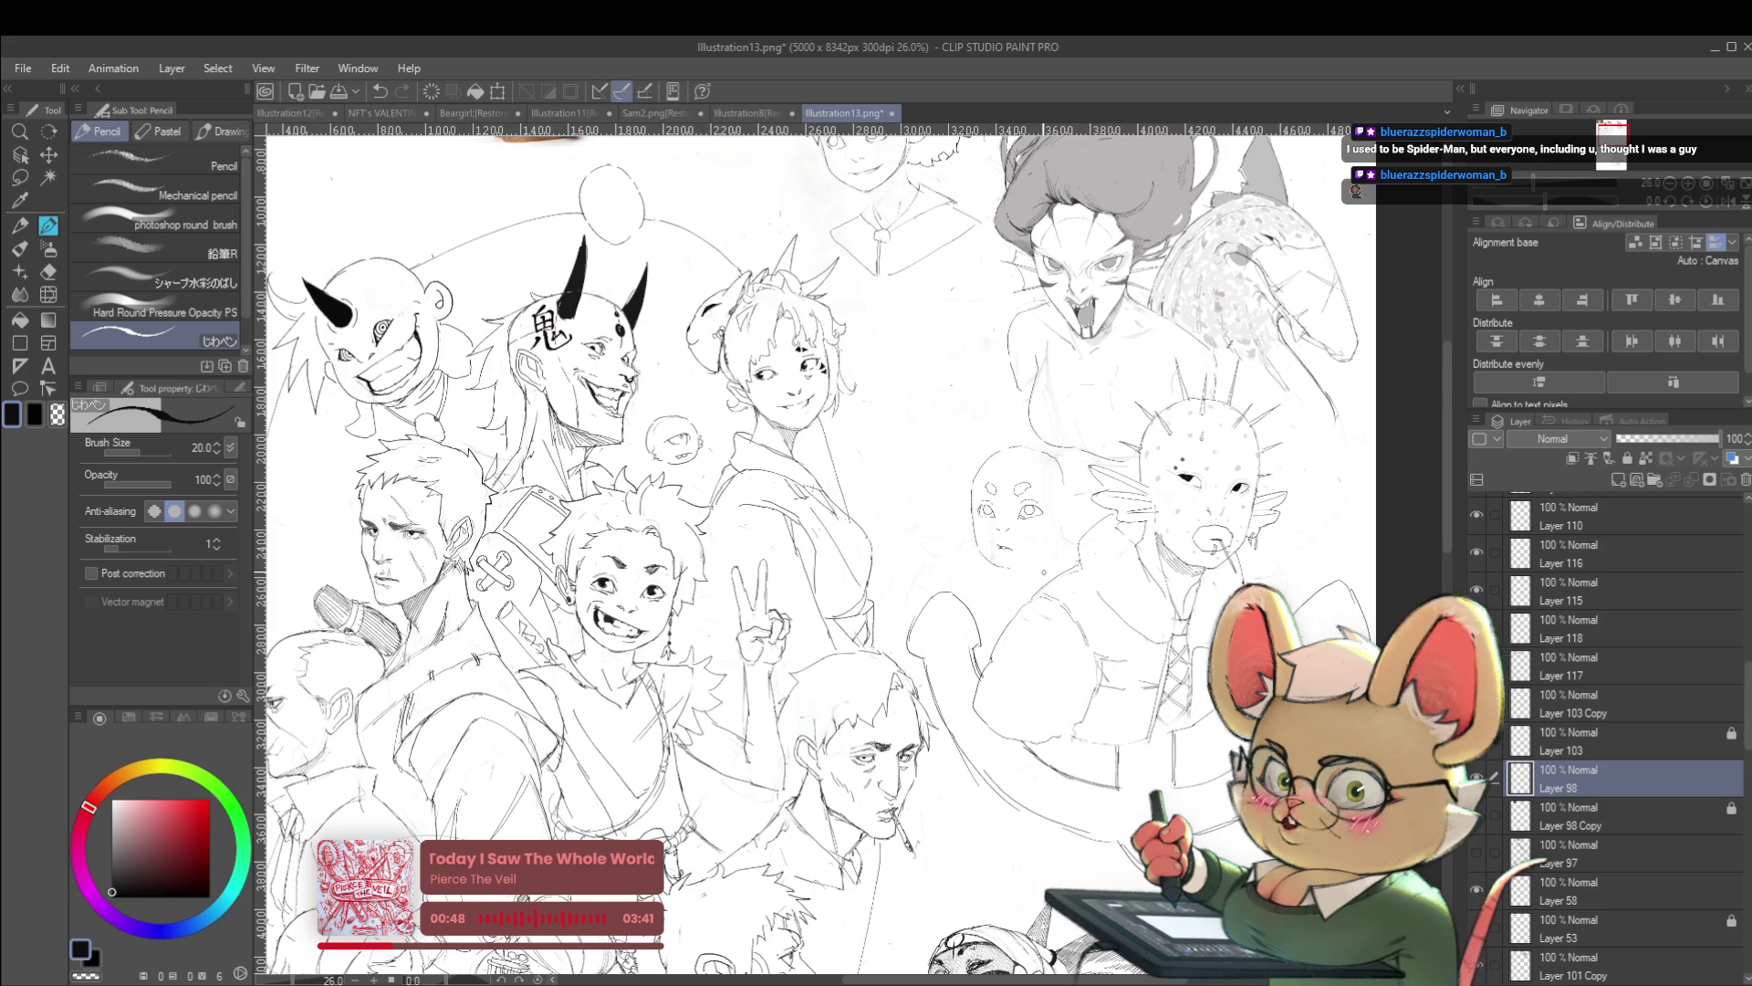
scroll(873, 553, "left", 3)
scroll(1241, 557, "up", 4)
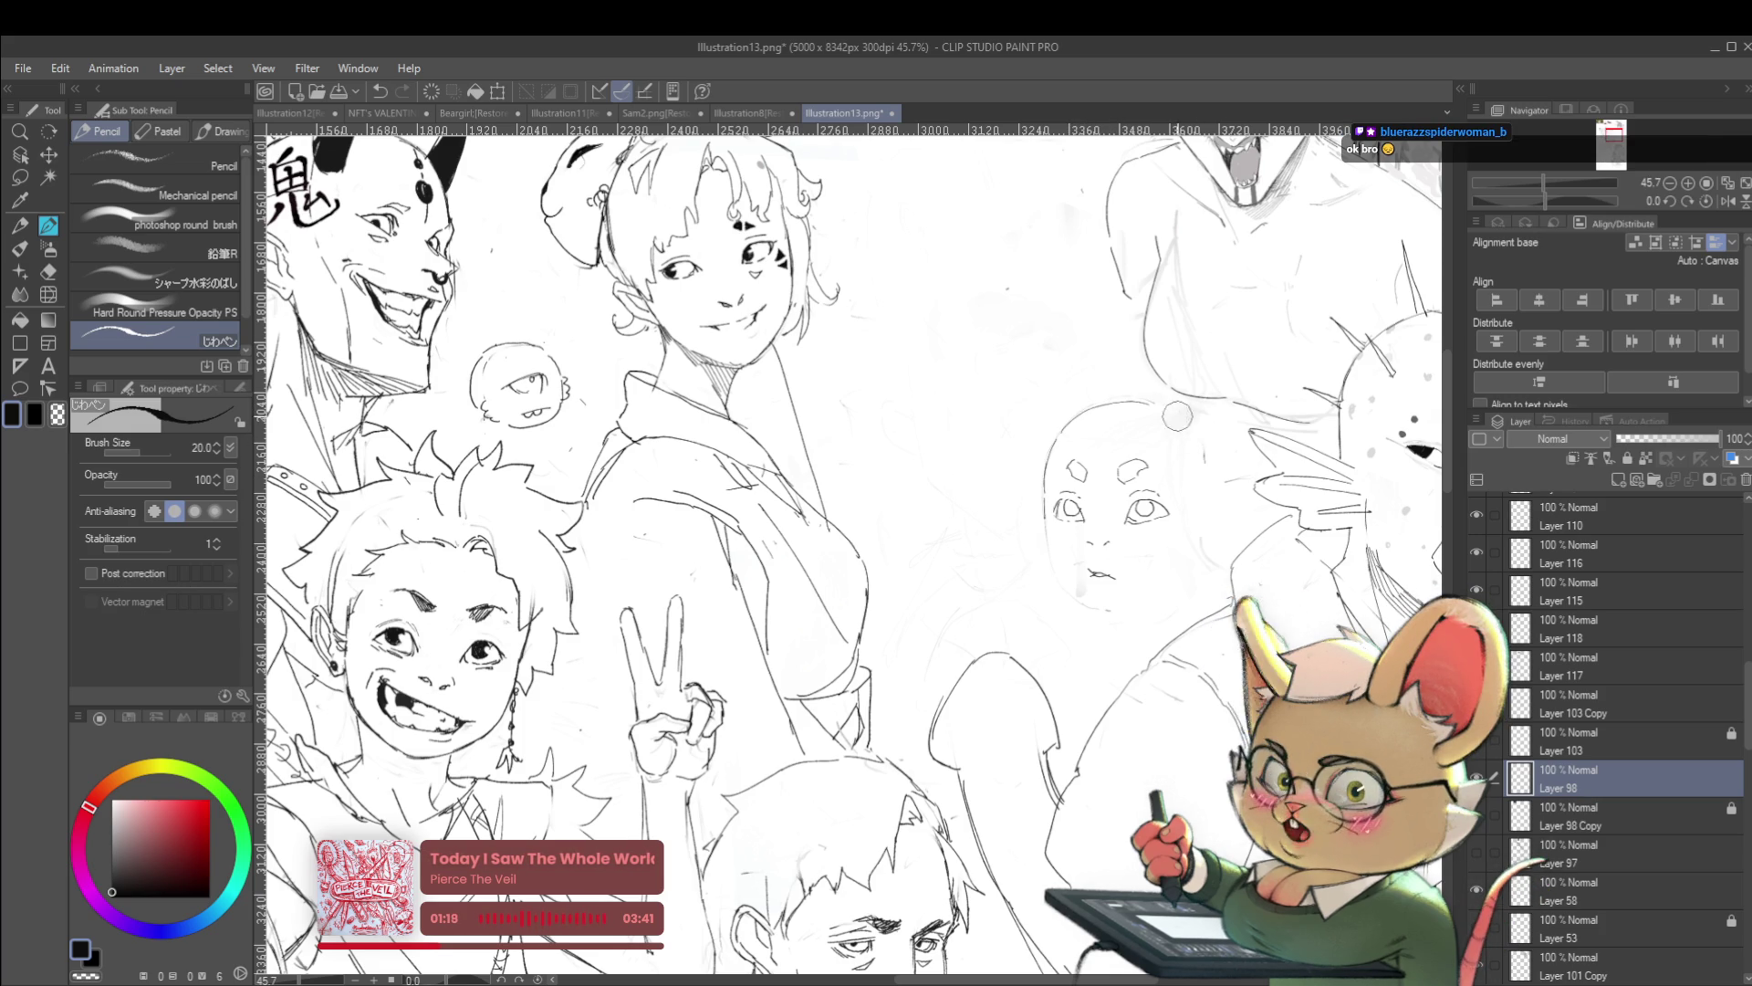
scroll(1188, 478, "down", 1)
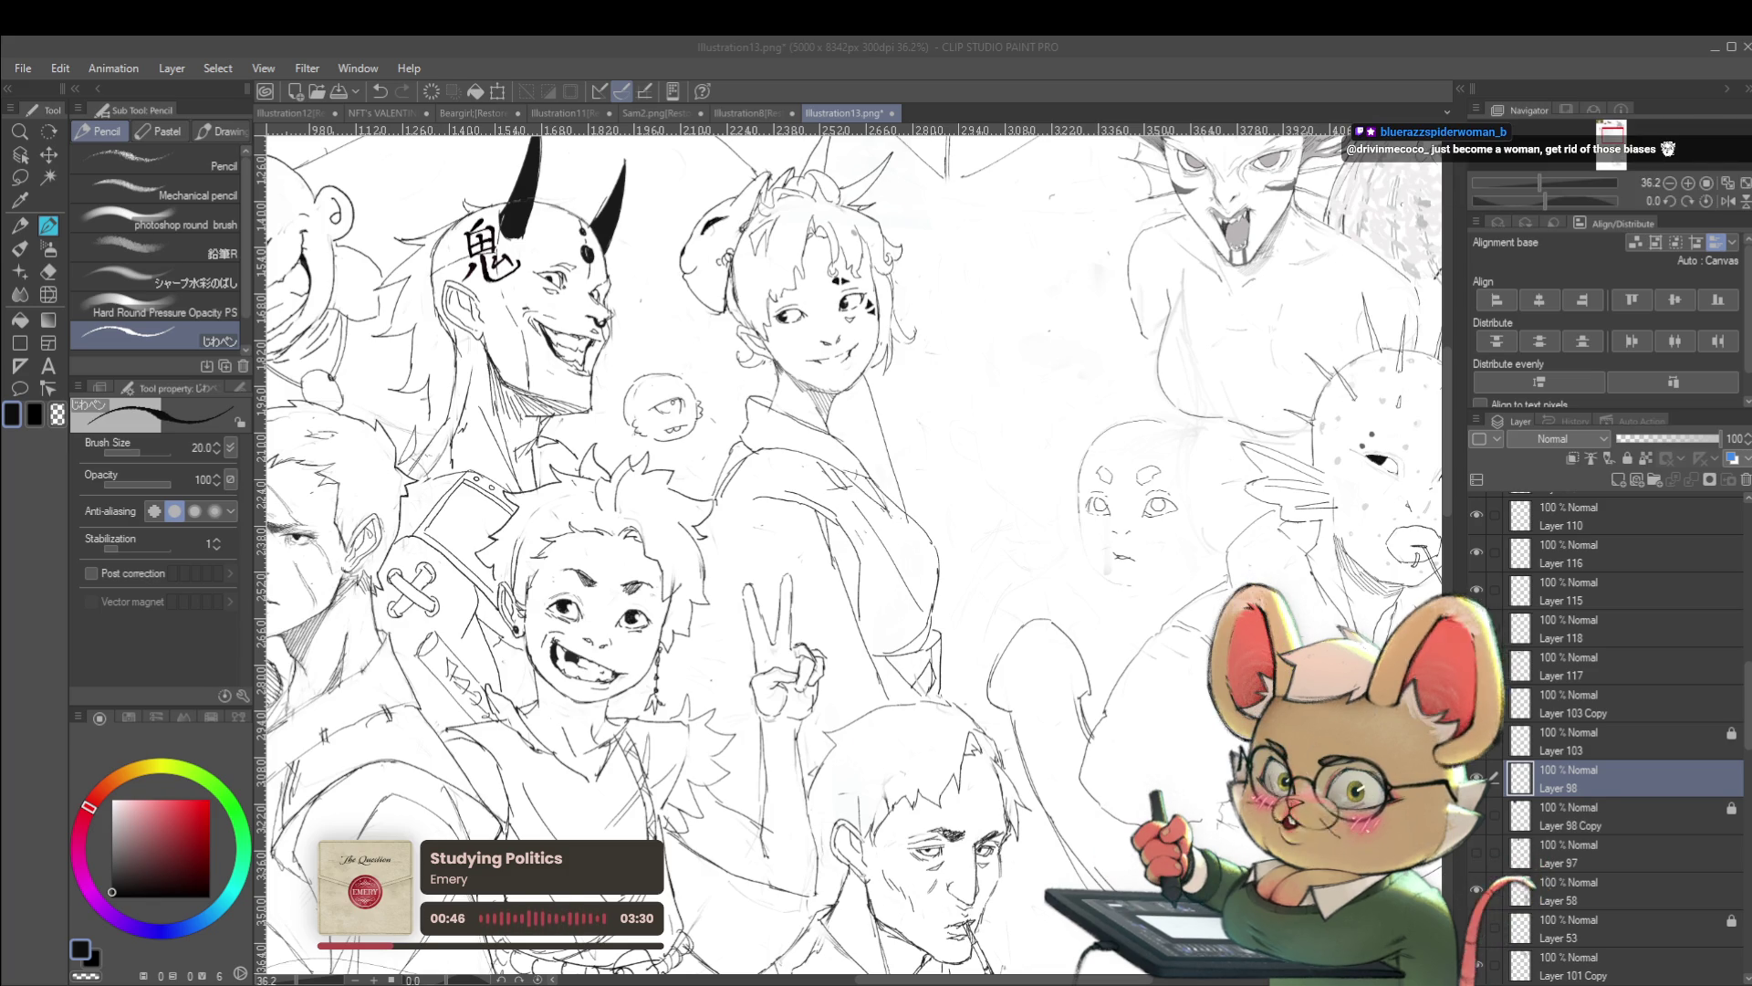
mouse_move(1185, 551)
left_mouse_down()
mouse_move(1094, 567)
mouse_move(1069, 592)
left_mouse_up()
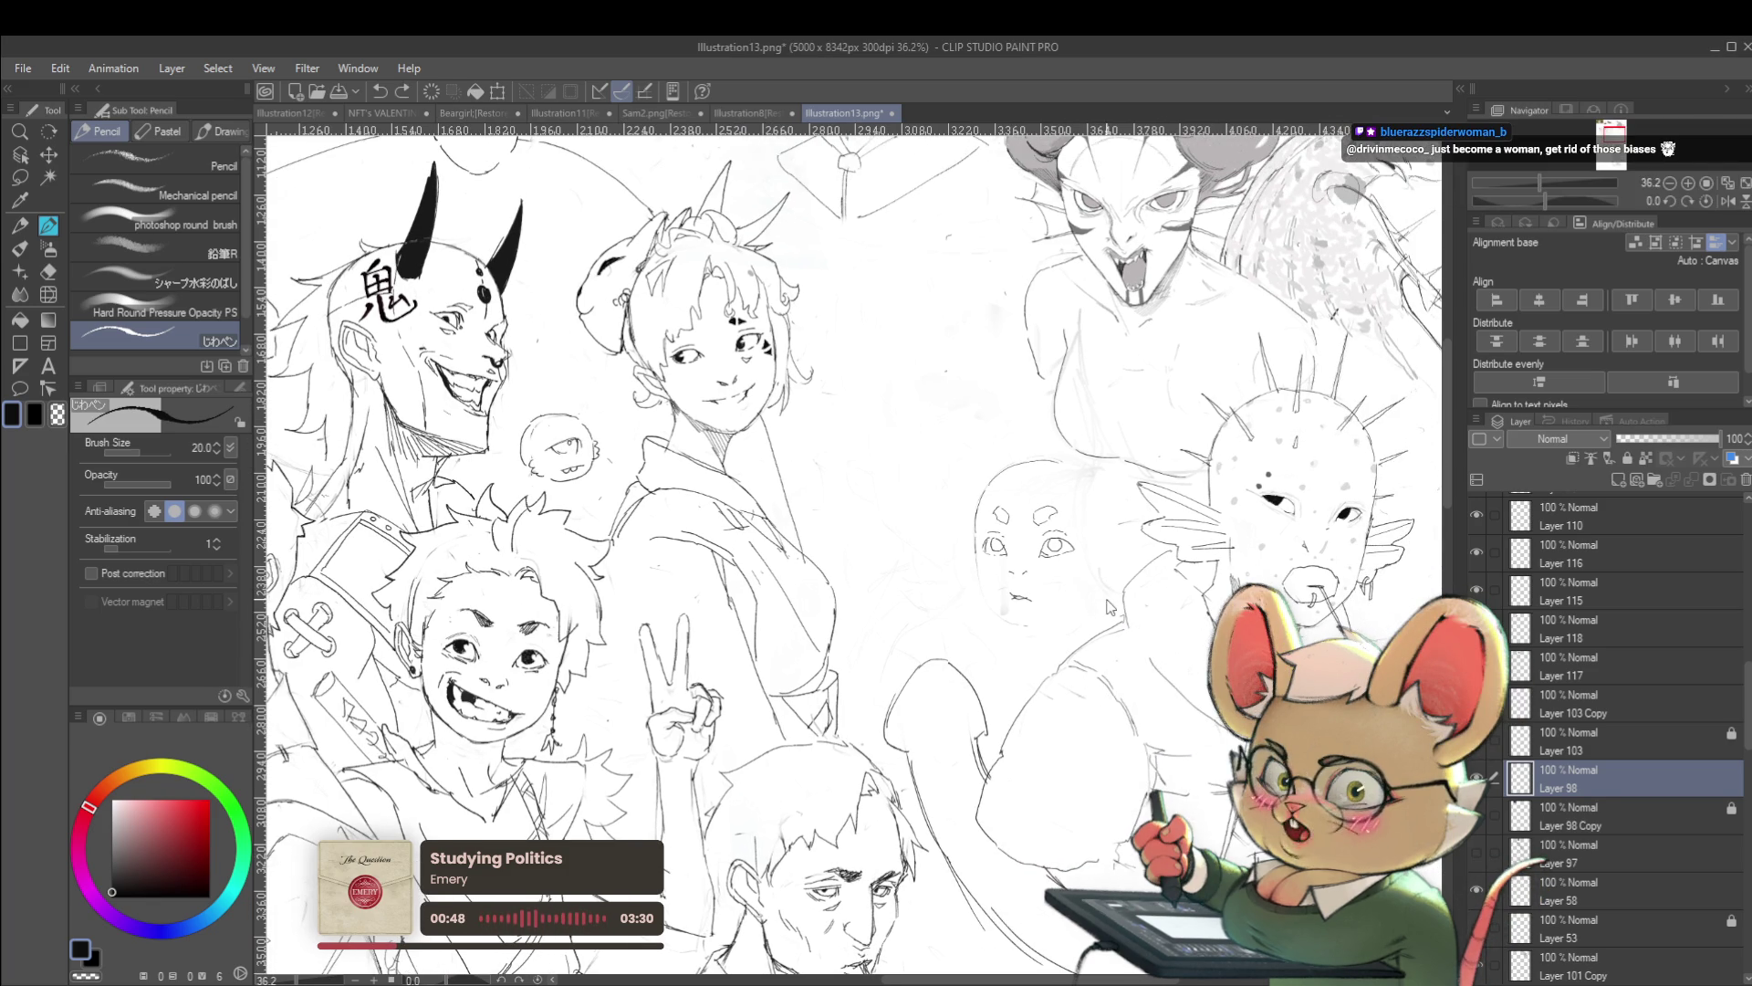
scroll(1100, 605, "down", 3)
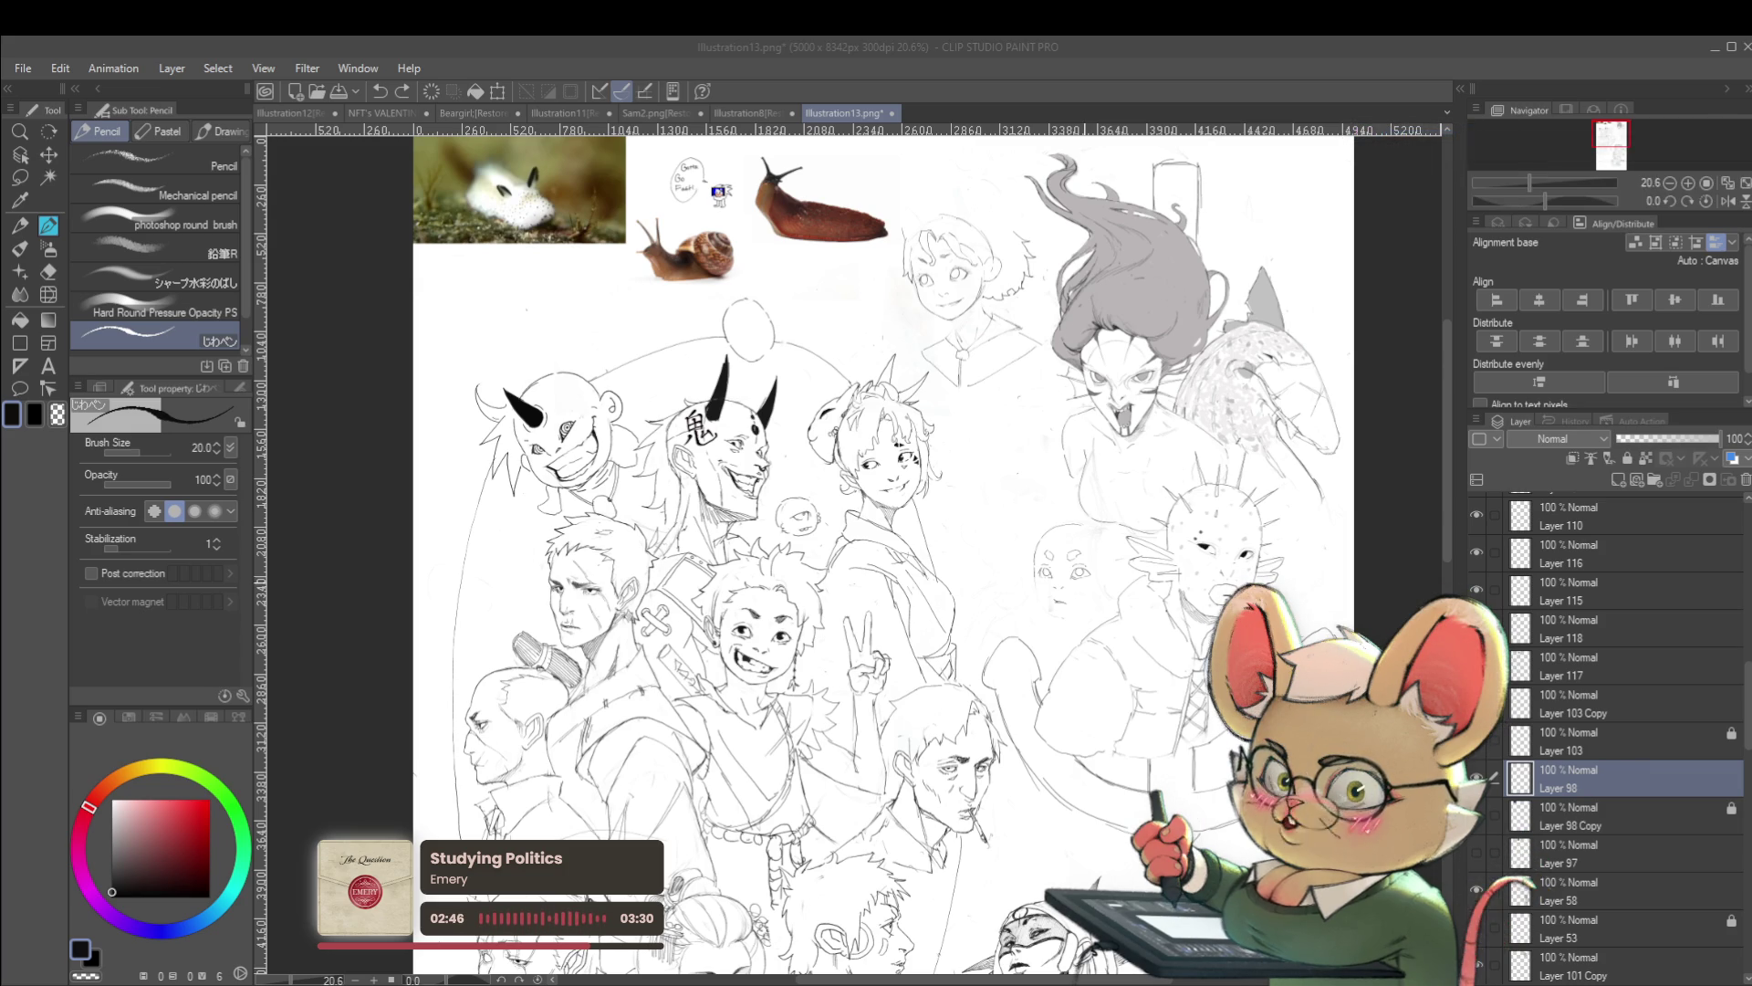
scroll(1092, 549, "up", 3)
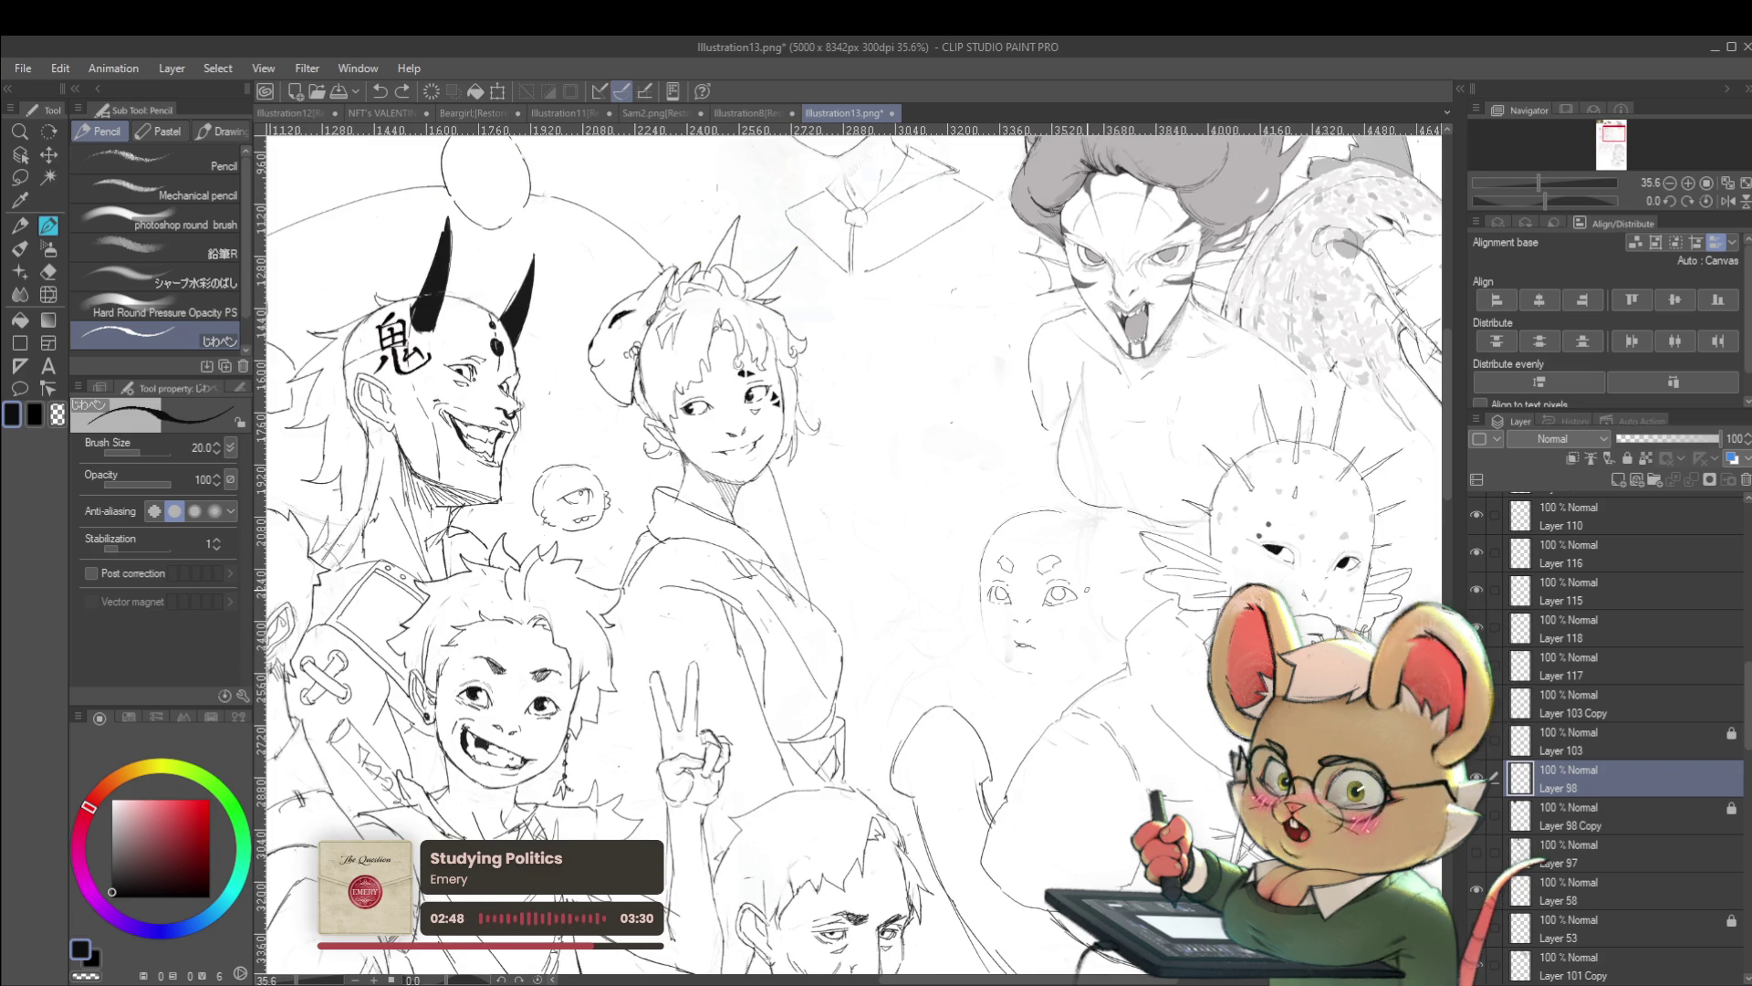
scroll(979, 602, "up", 1)
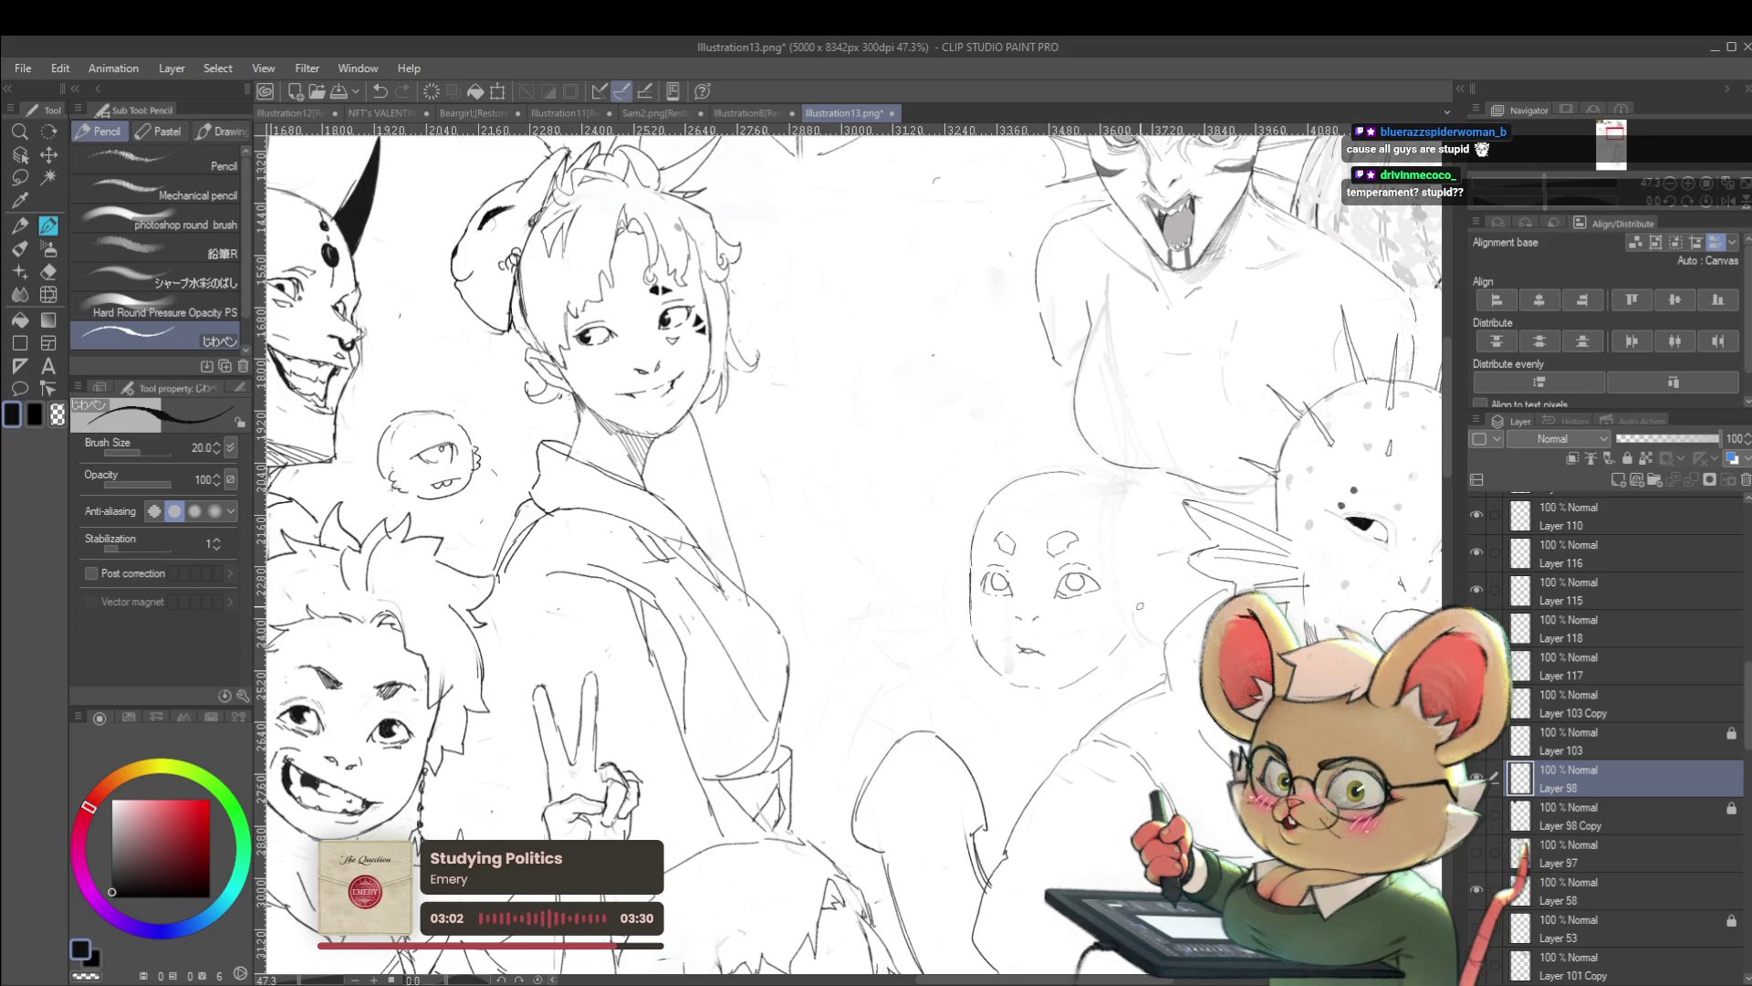
left_click_drag(1121, 687, 1074, 727)
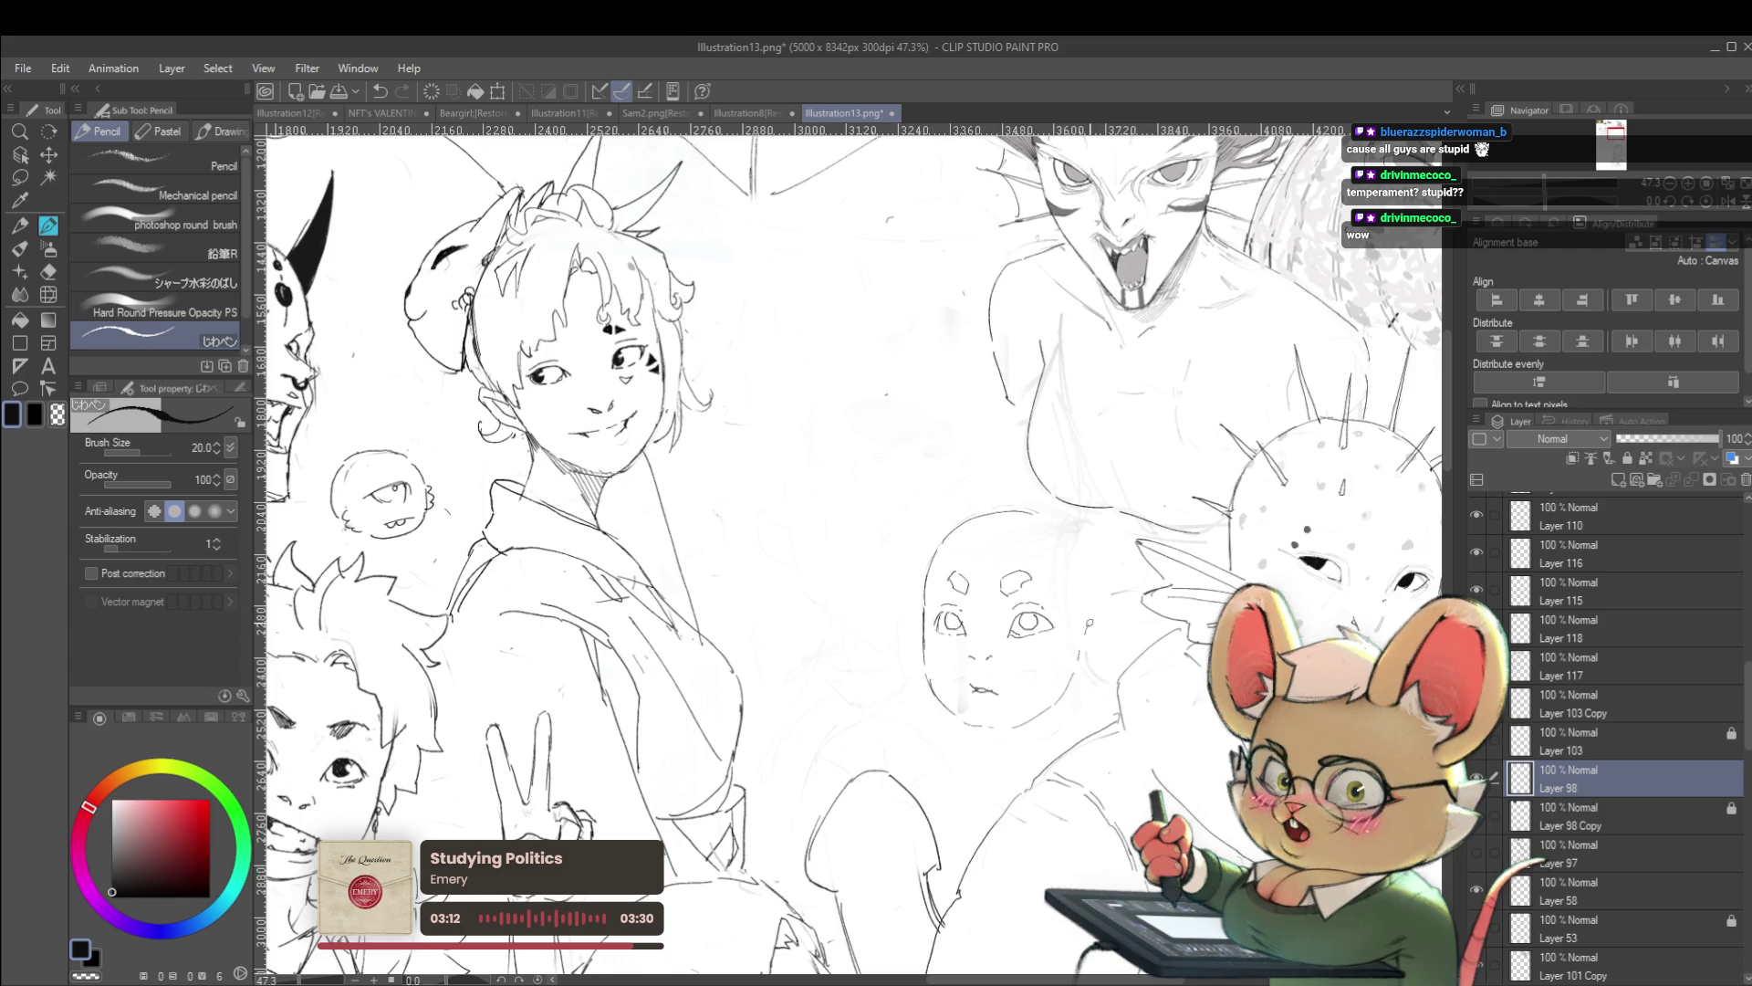
scroll(1114, 646, "down", 2)
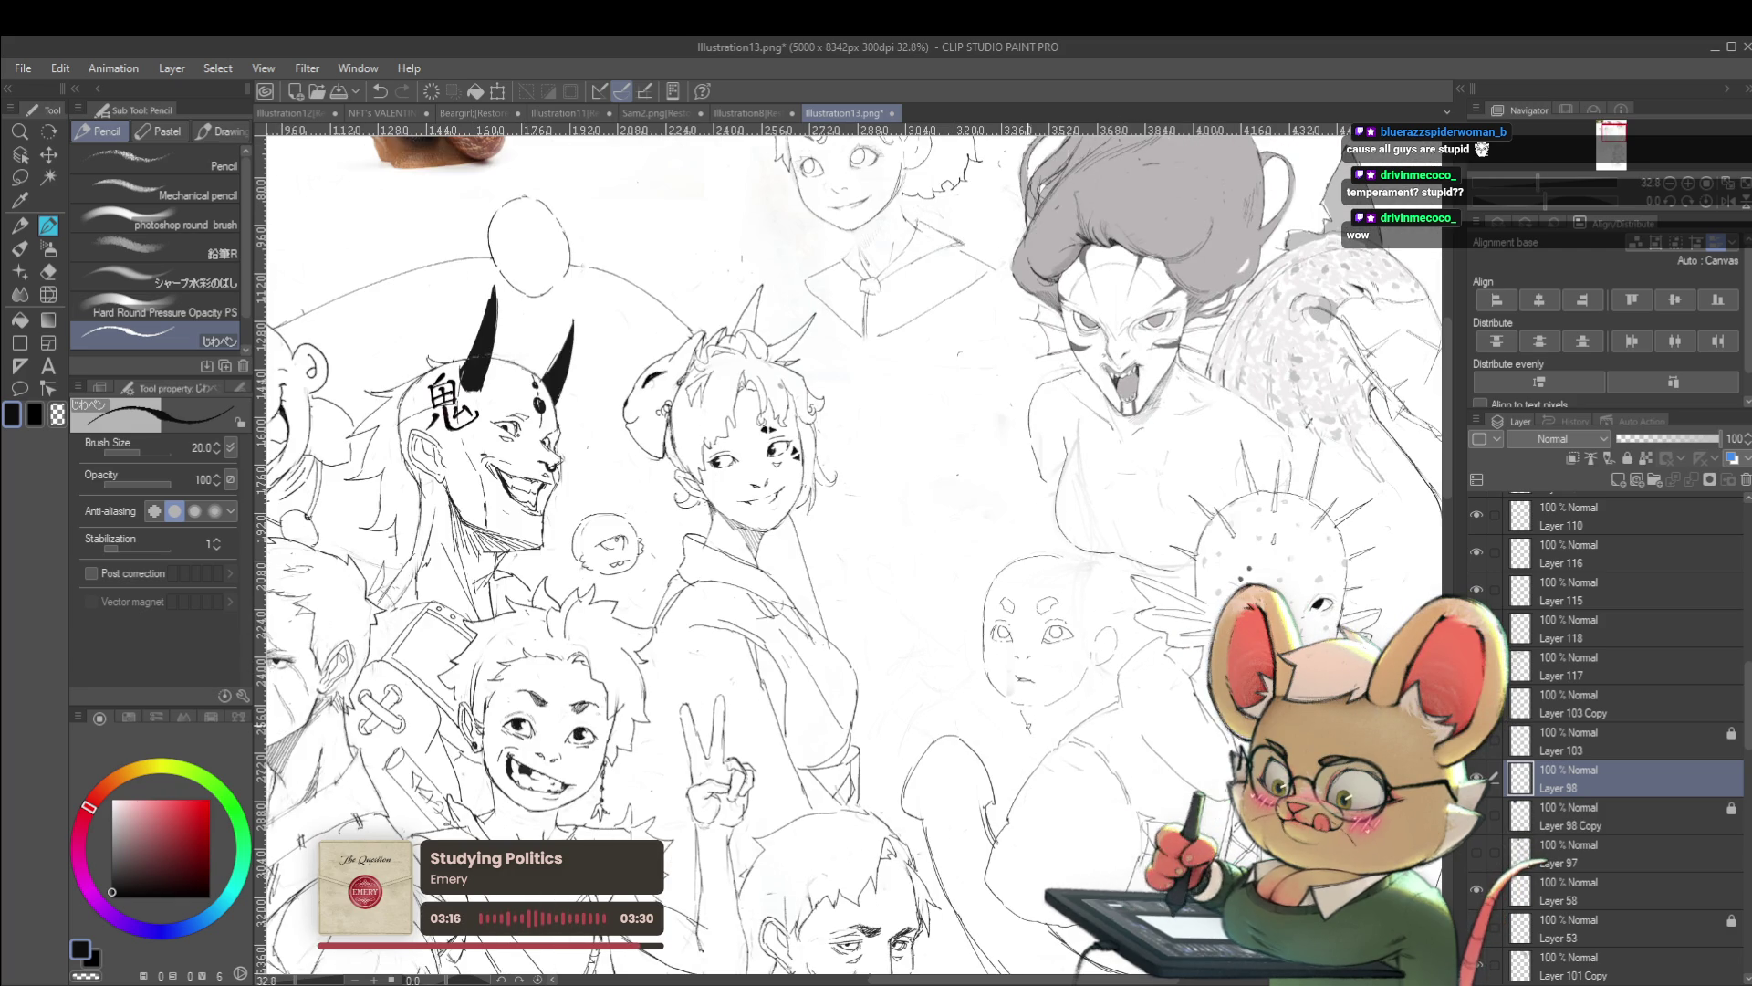
scroll(1104, 676, "up", 1)
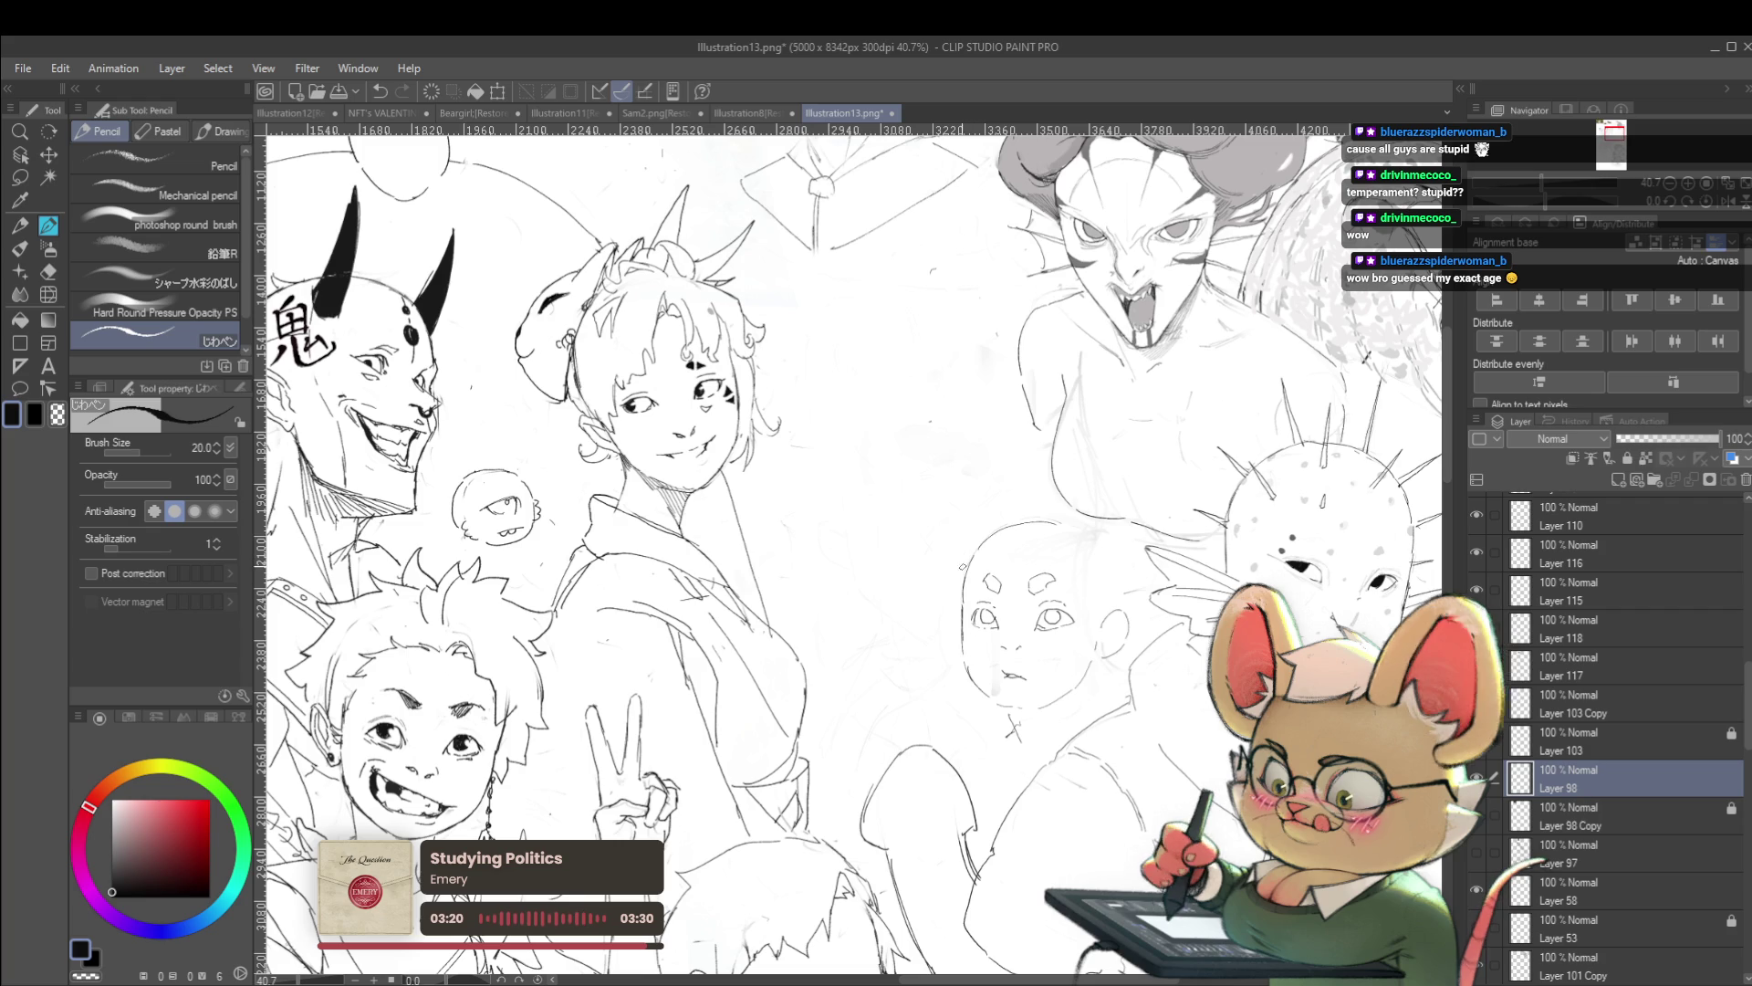
left_click_drag(949, 571, 881, 588)
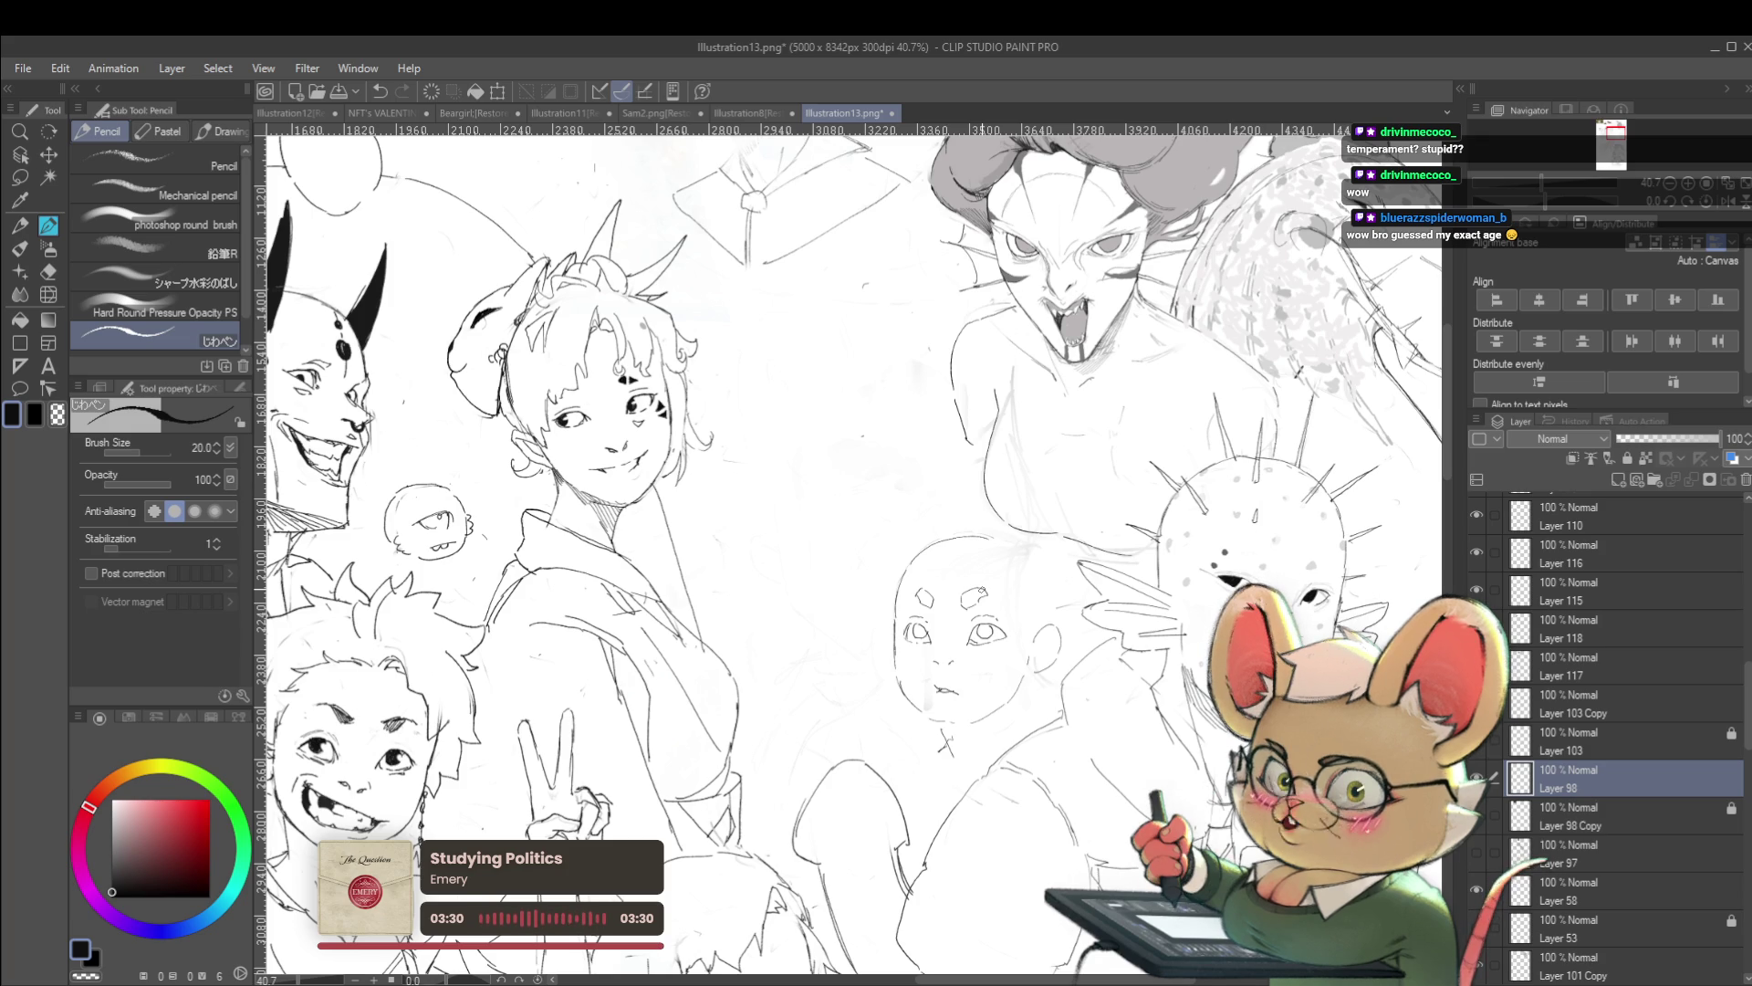
mouse_move(1068, 610)
left_mouse_down()
mouse_move(1141, 693)
mouse_move(1177, 693)
left_mouse_up()
scroll(853, 548, "down", 3)
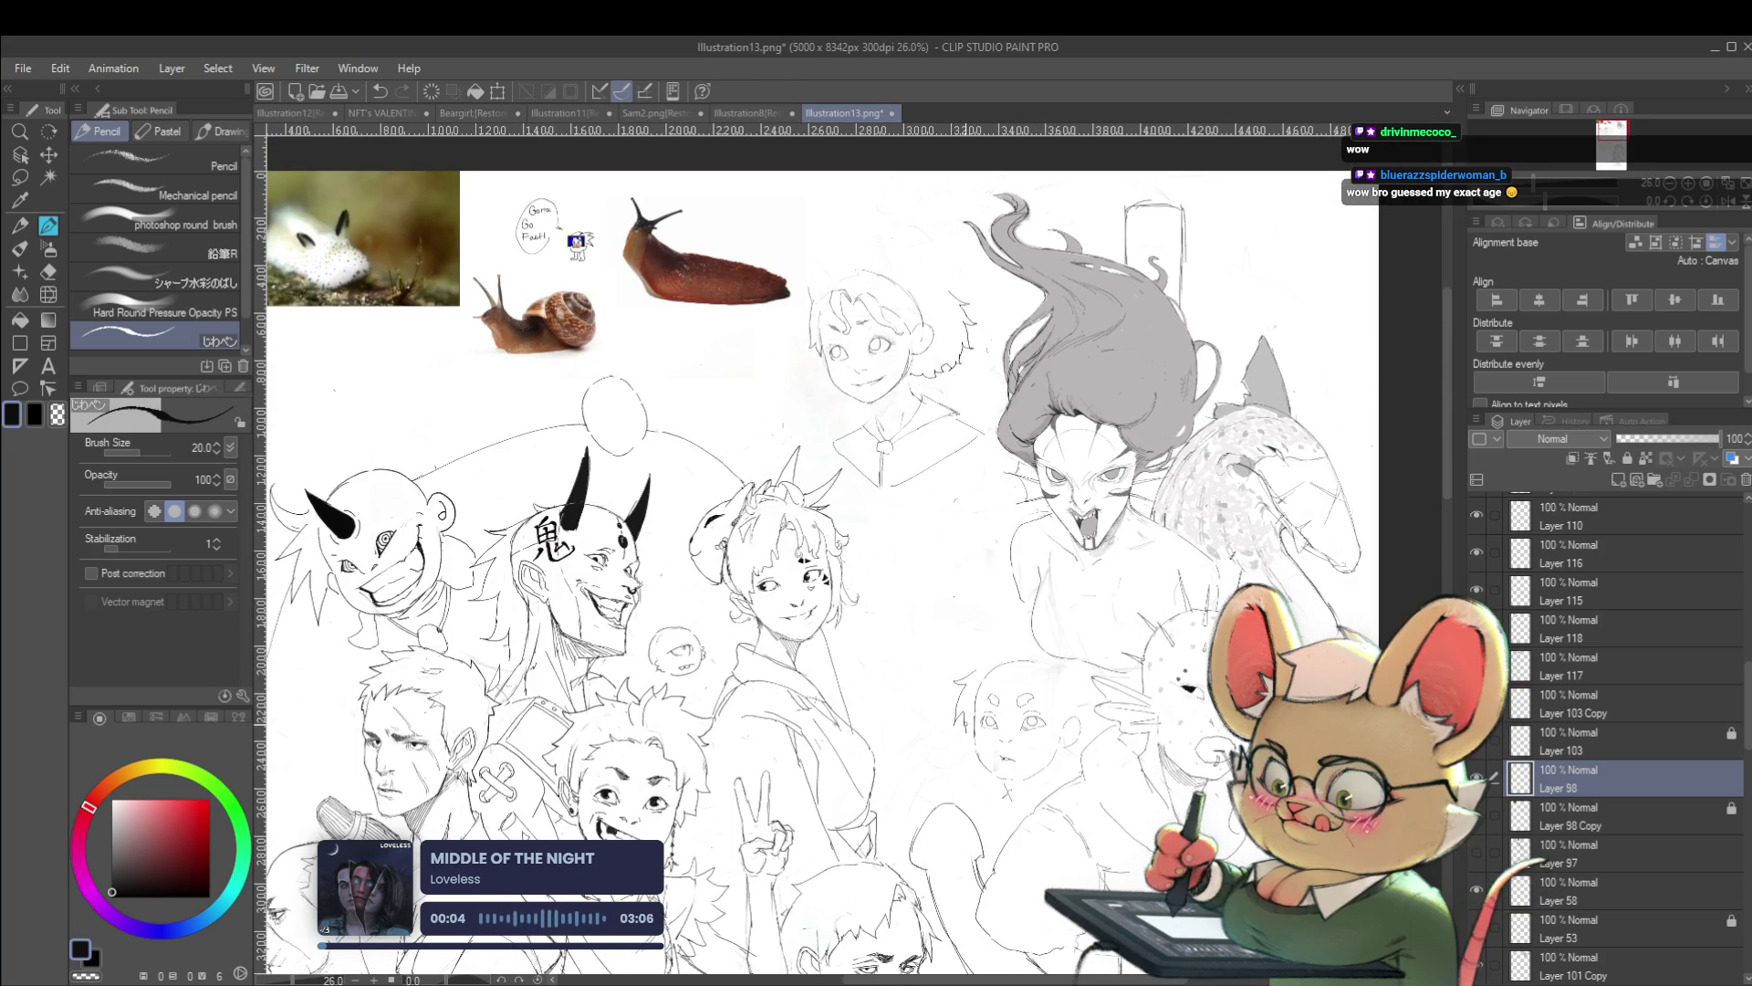
scroll(1064, 696, "up", 2)
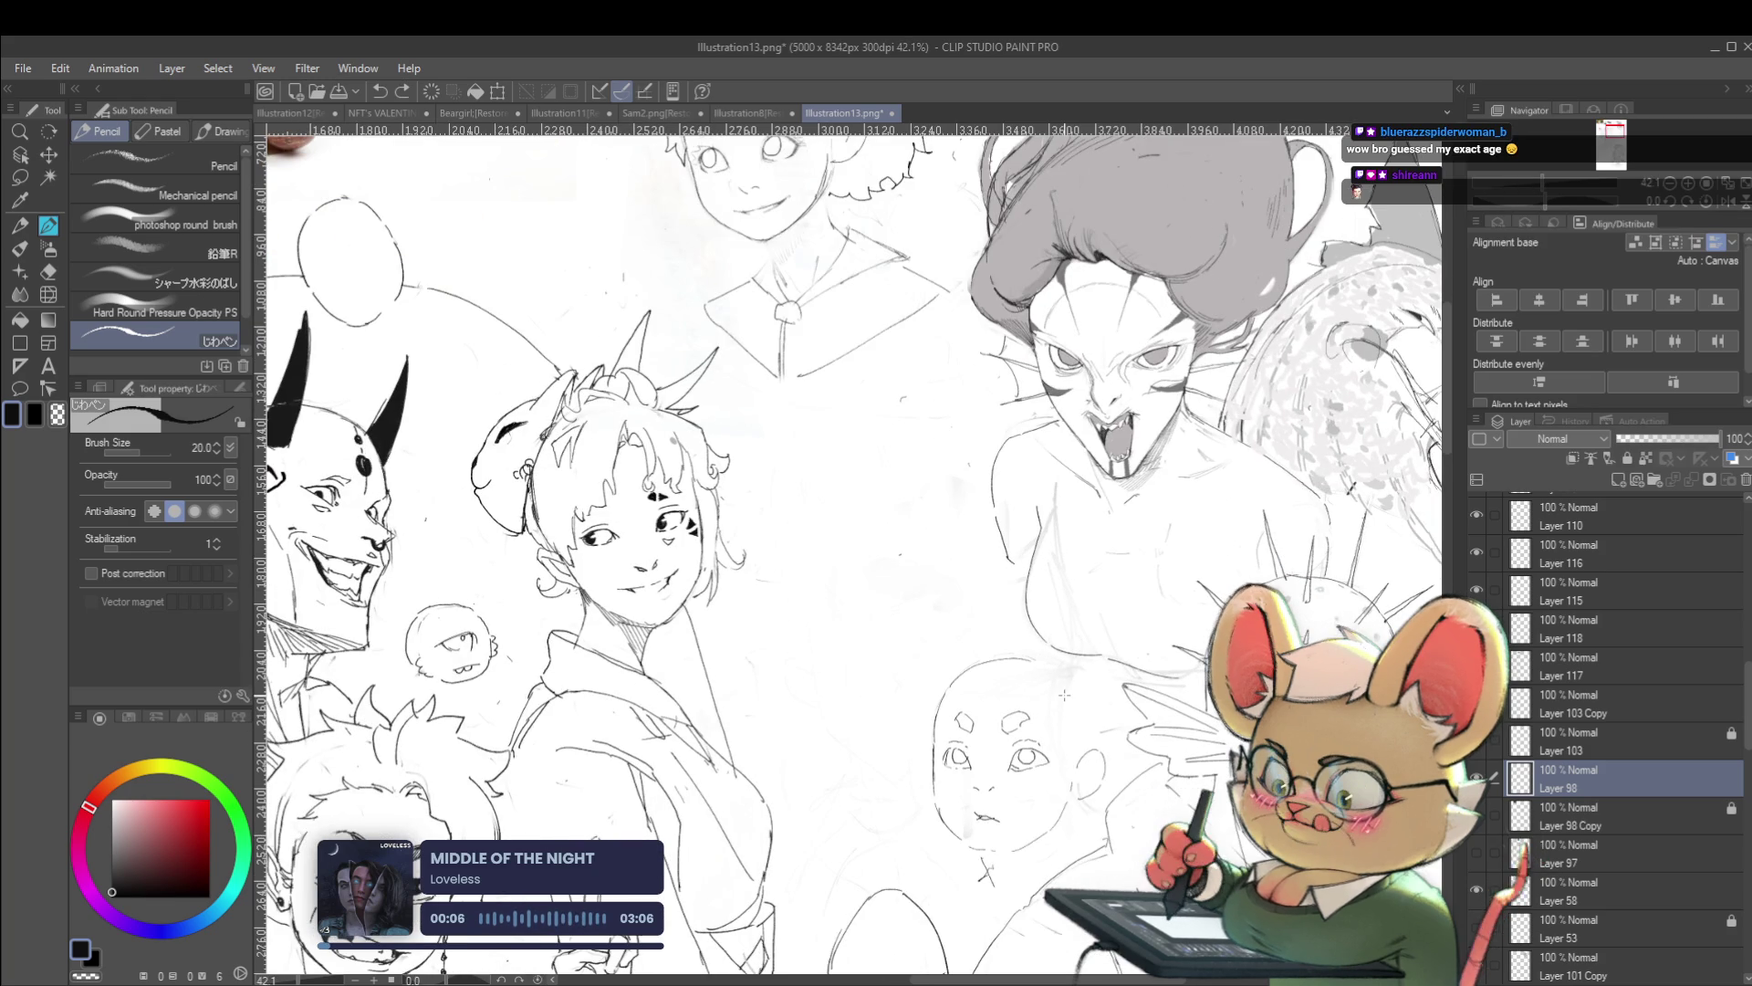
Add blank raster Layer 119, zoom out slightly, and mirror the page view horizontally
key("ctrl+shift+n")
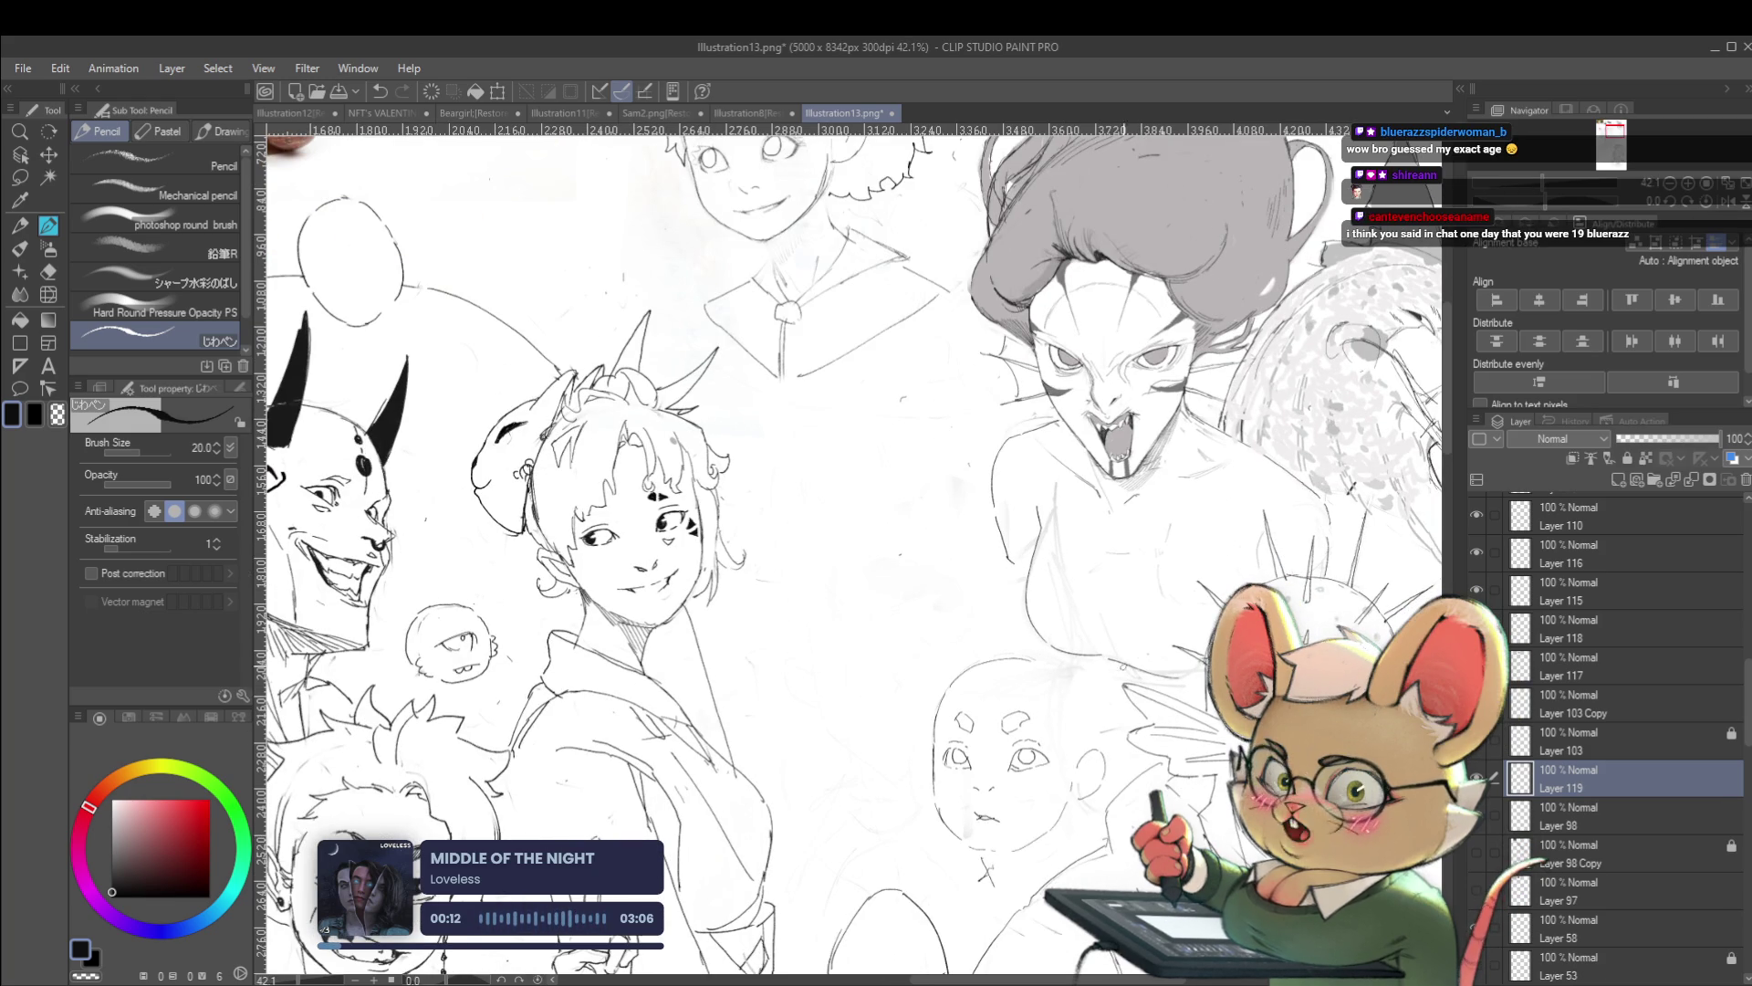
scroll(851, 548, "down", 2)
scroll(1172, 639, "down", 1)
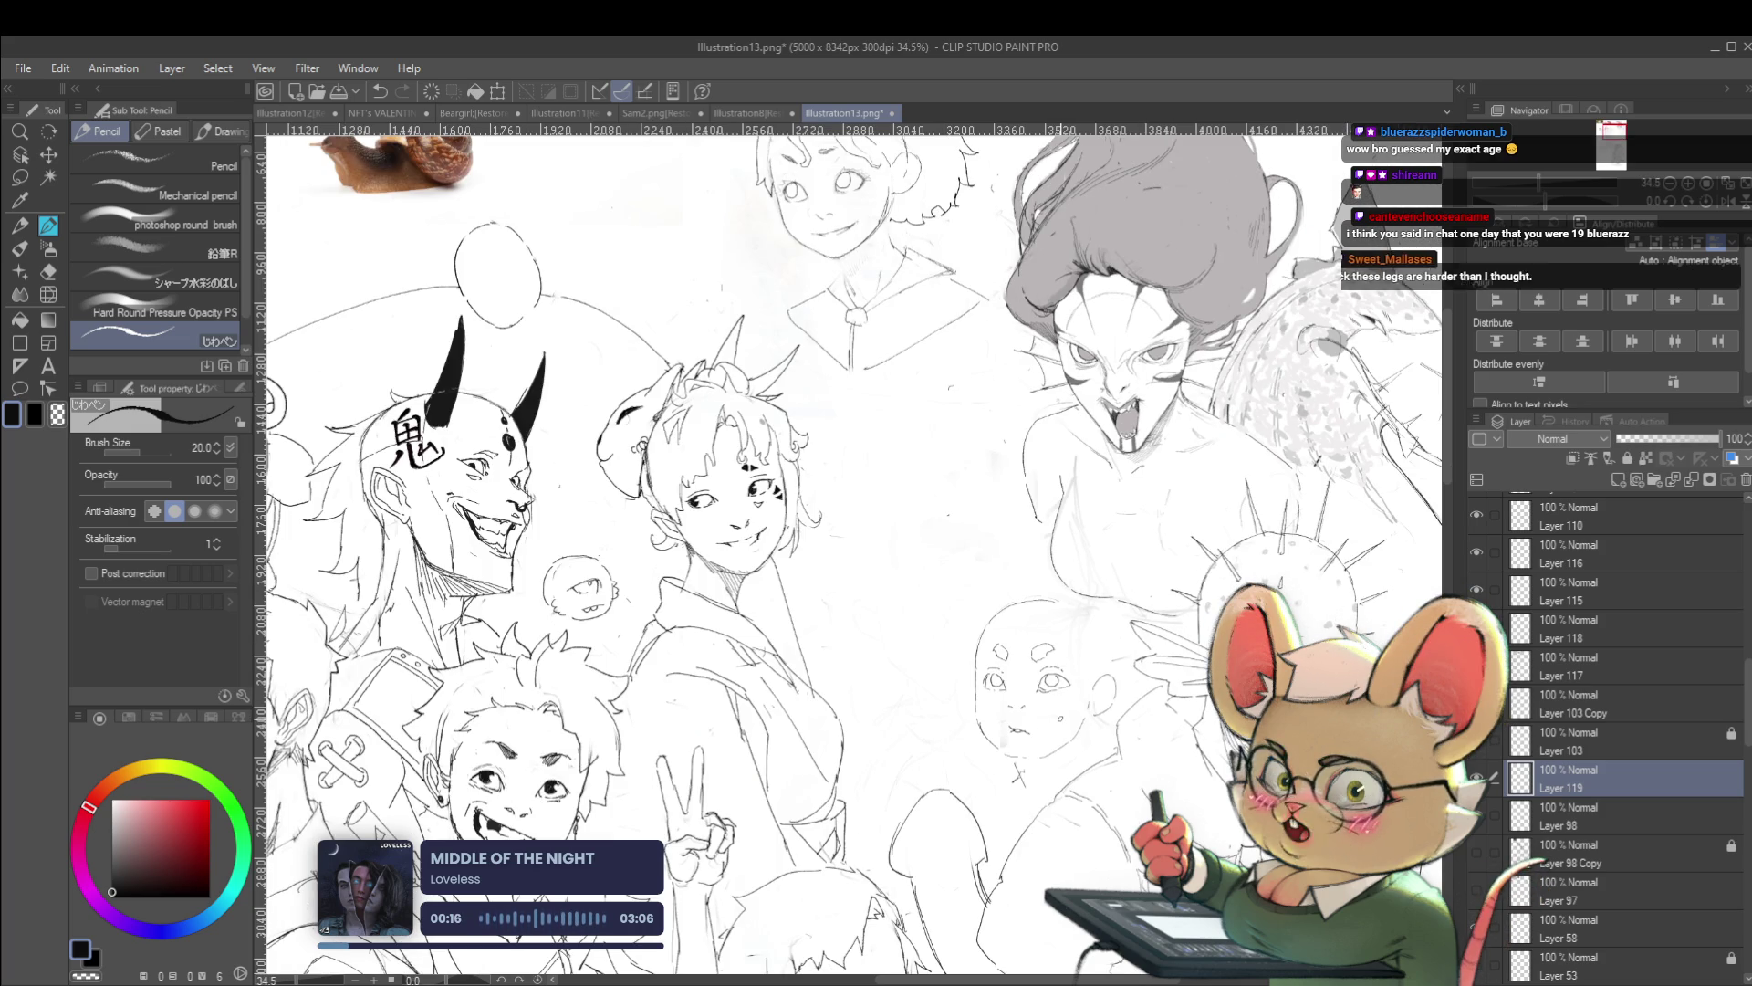
left_click(1726, 208)
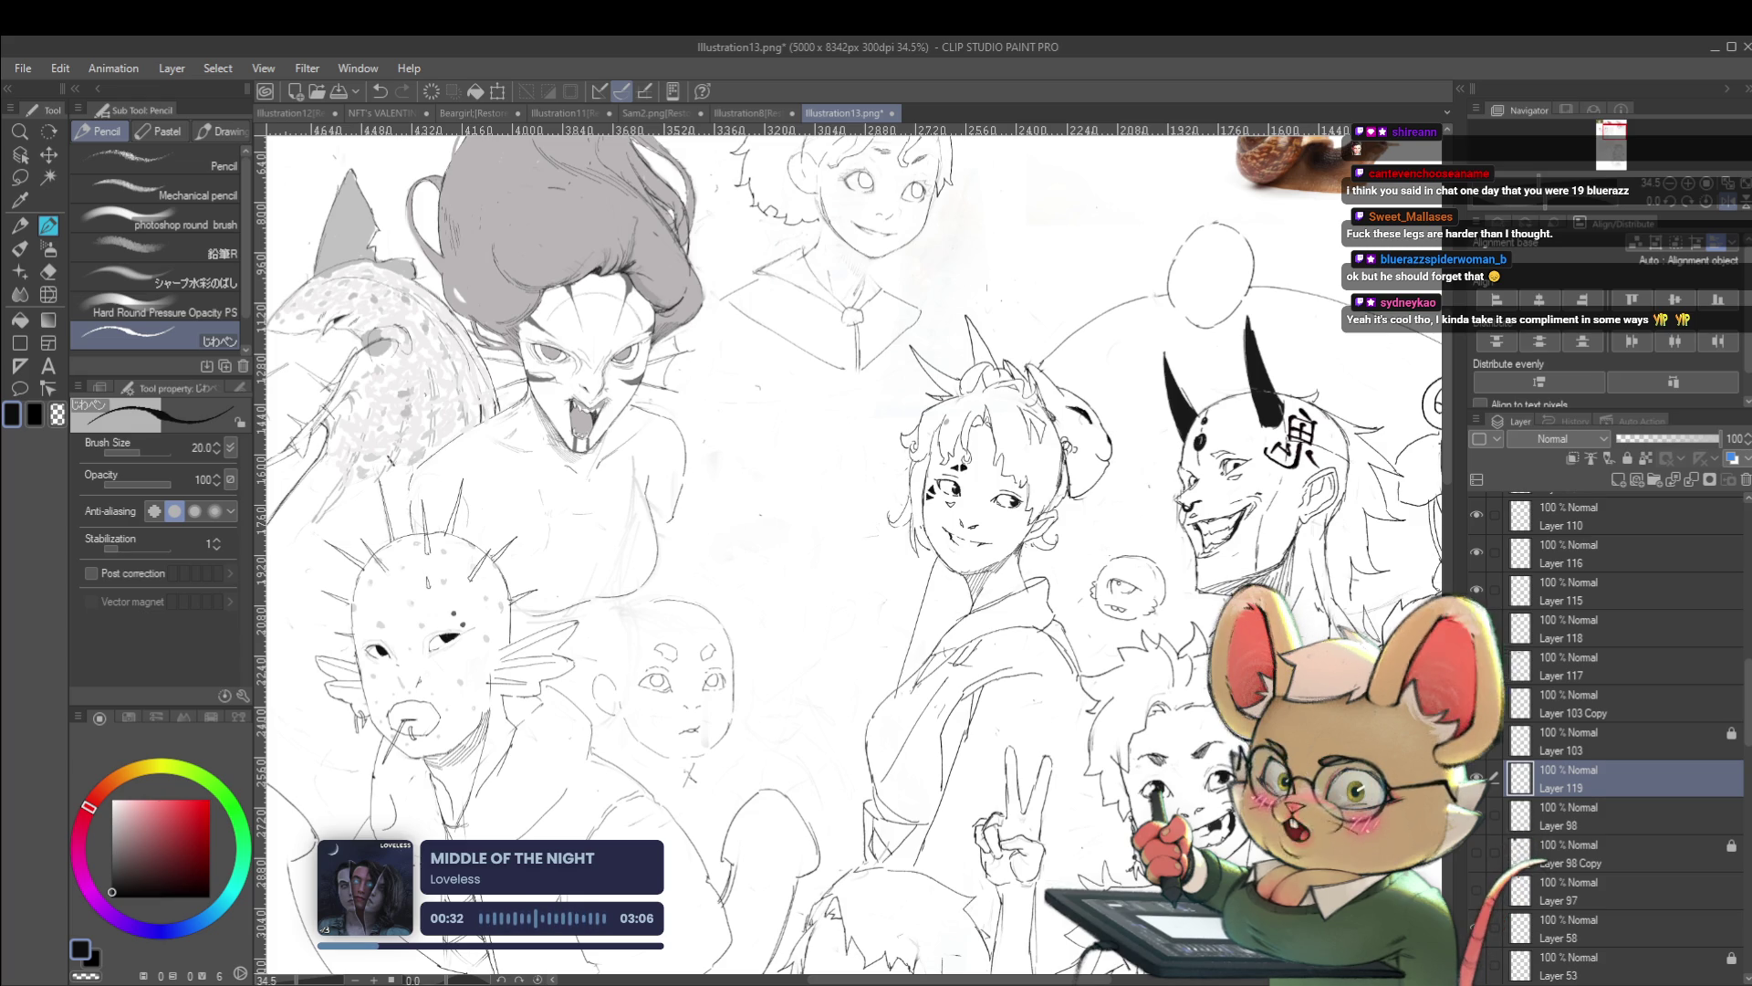
Pencil the cap's top curve and left and right sides over the bald head, then unmirror the view
left_click_drag(822, 548, 1086, 603)
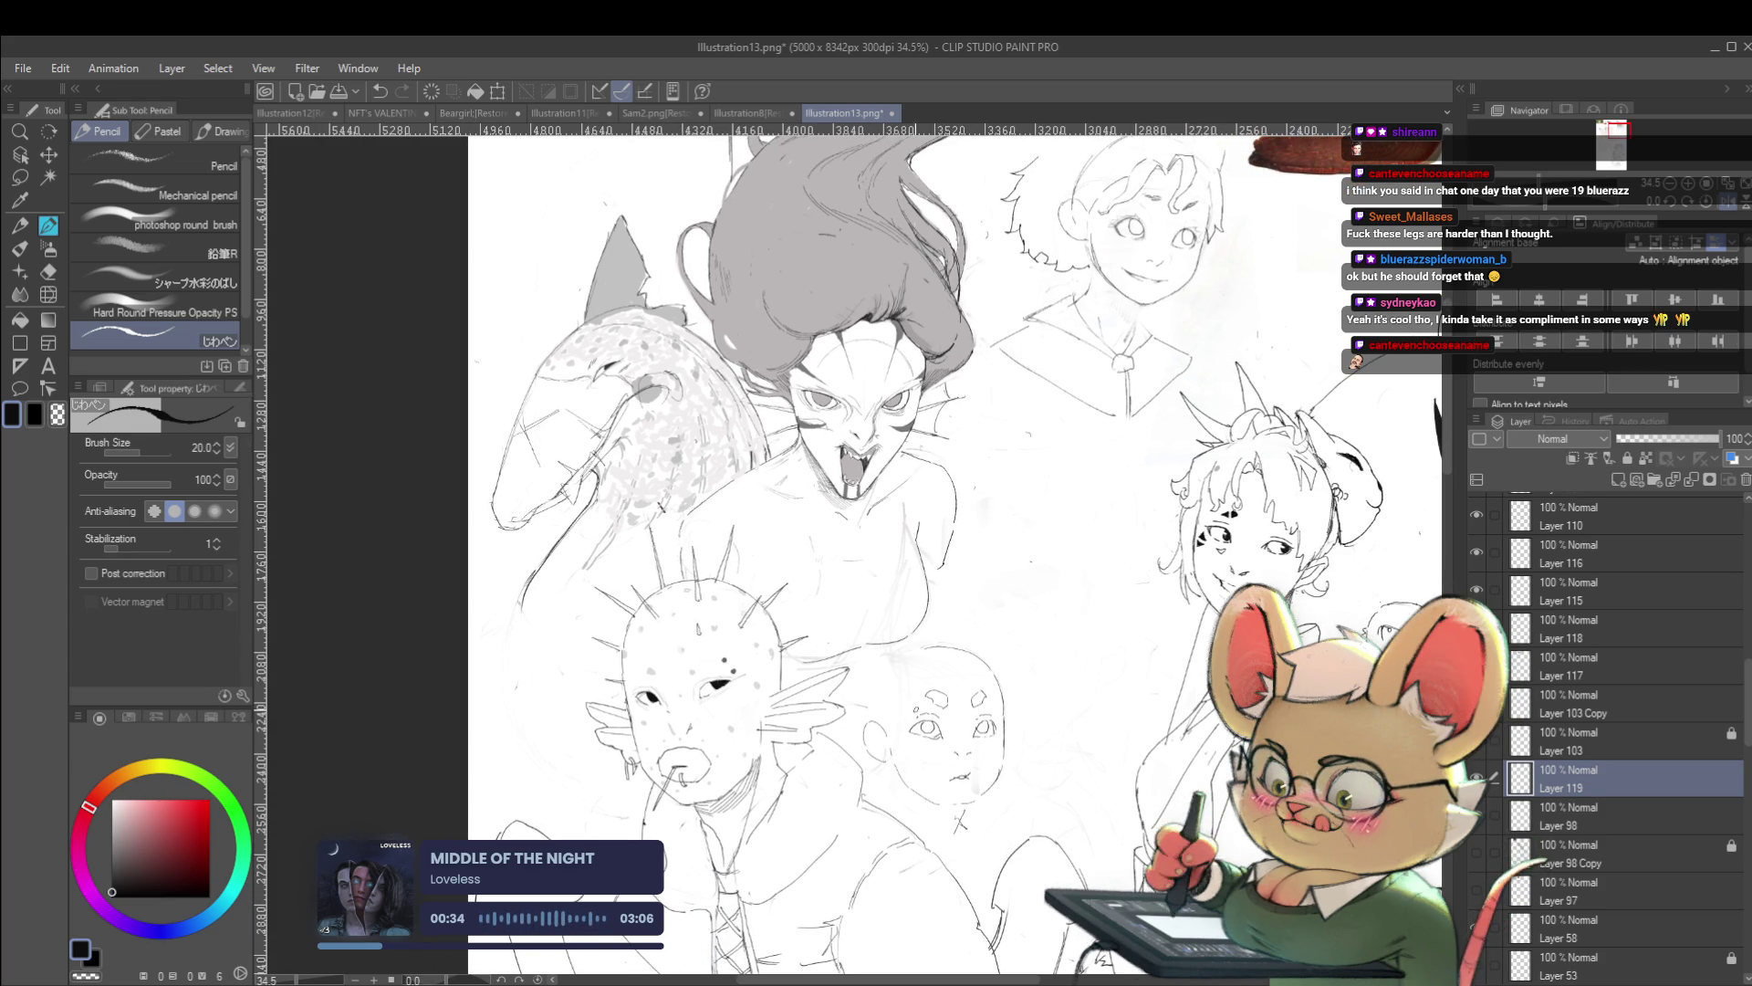
mouse_move(892, 708)
left_mouse_down()
mouse_move(932, 680)
mouse_move(992, 685)
left_mouse_up()
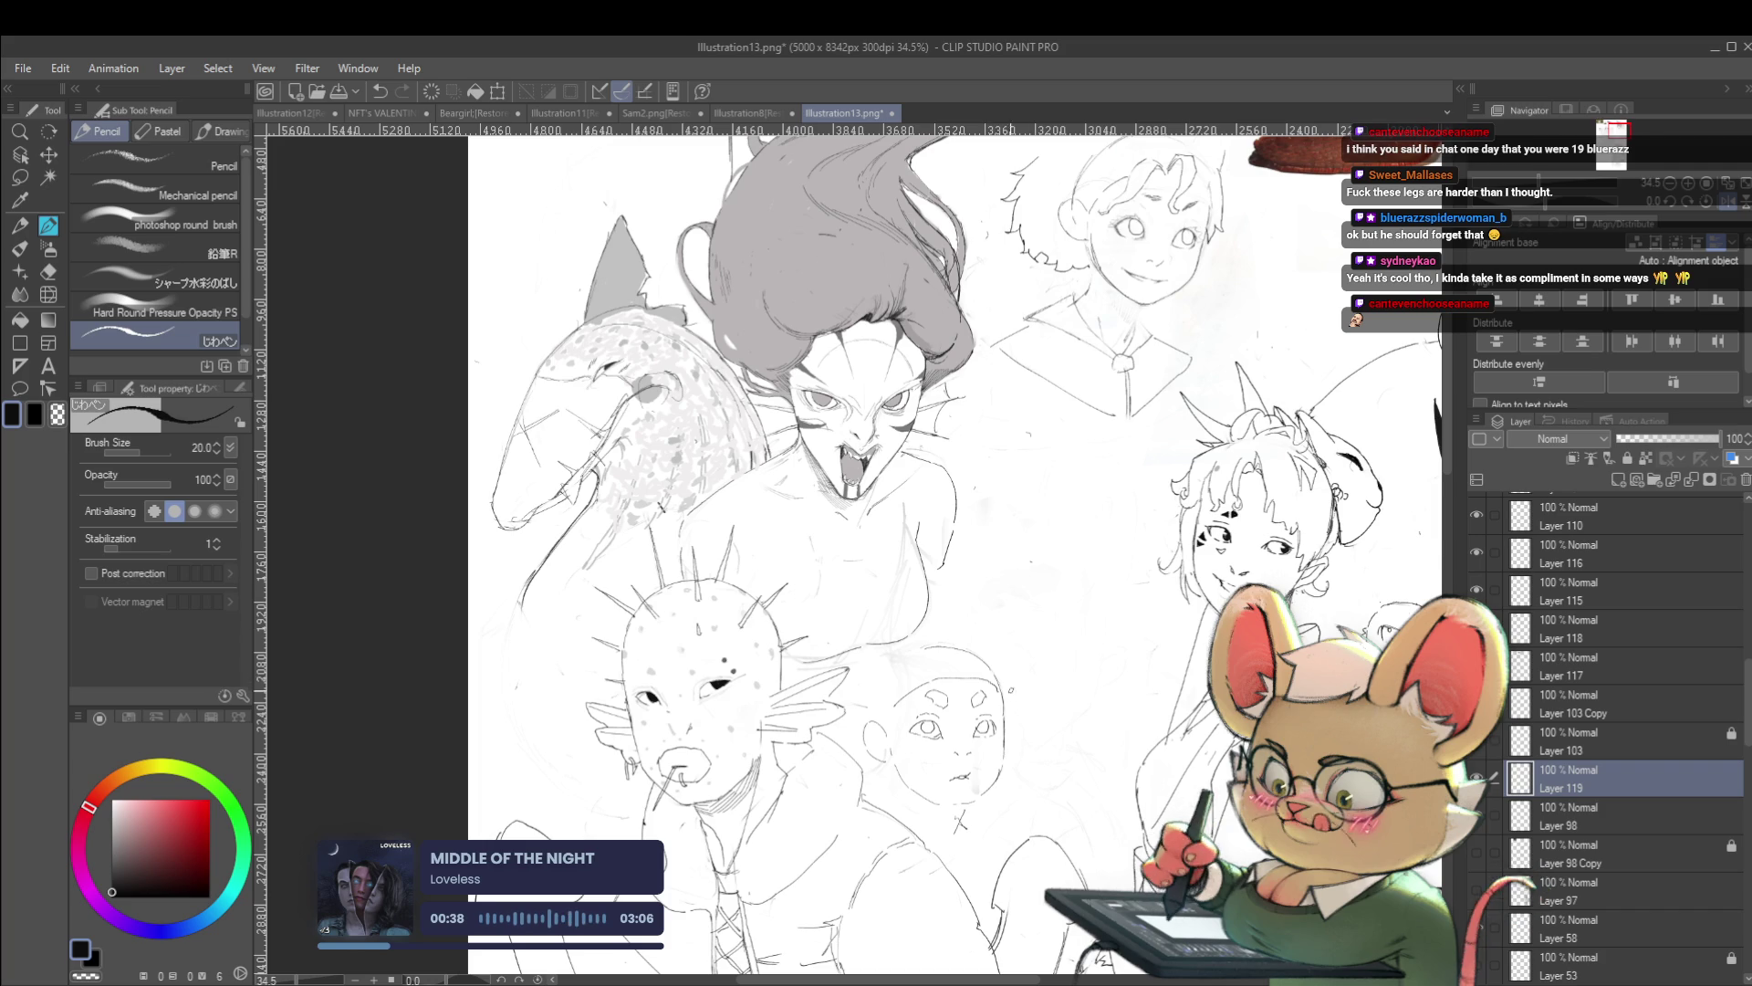
mouse_move(1004, 696)
left_mouse_down()
mouse_move(1038, 733)
mouse_move(1026, 747)
left_mouse_up()
left_click_drag(898, 700, 862, 753)
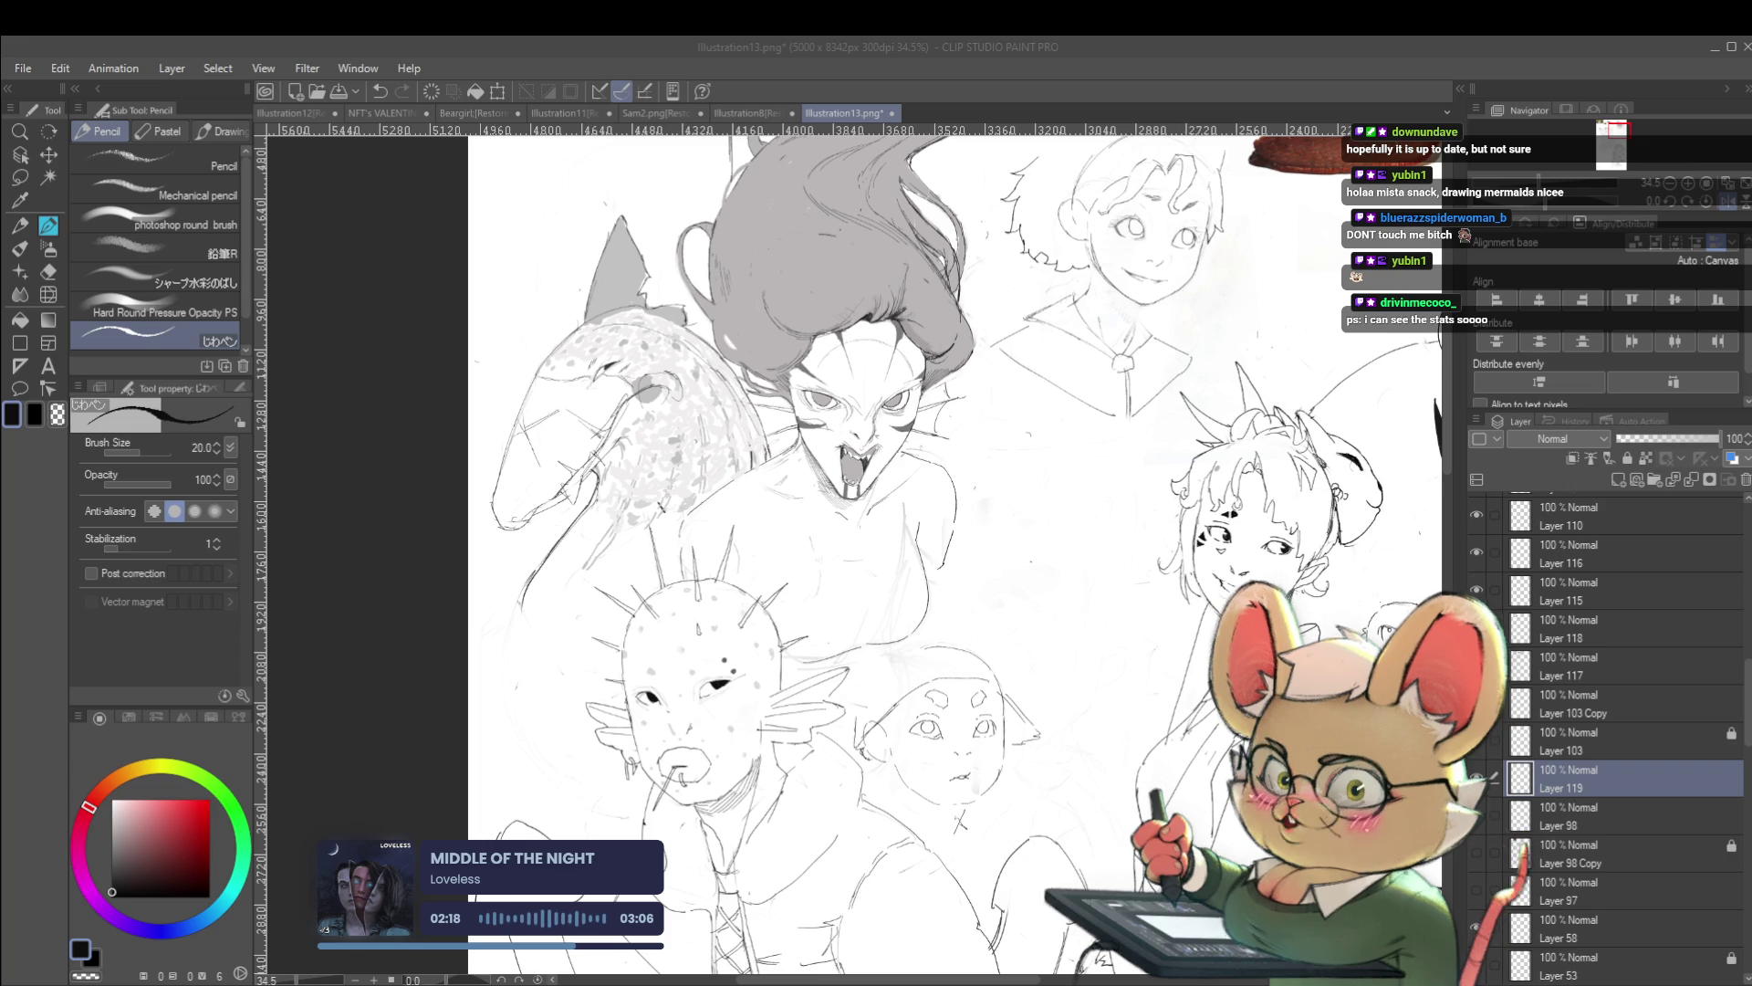
left_click(1735, 209)
left_click(1729, 201)
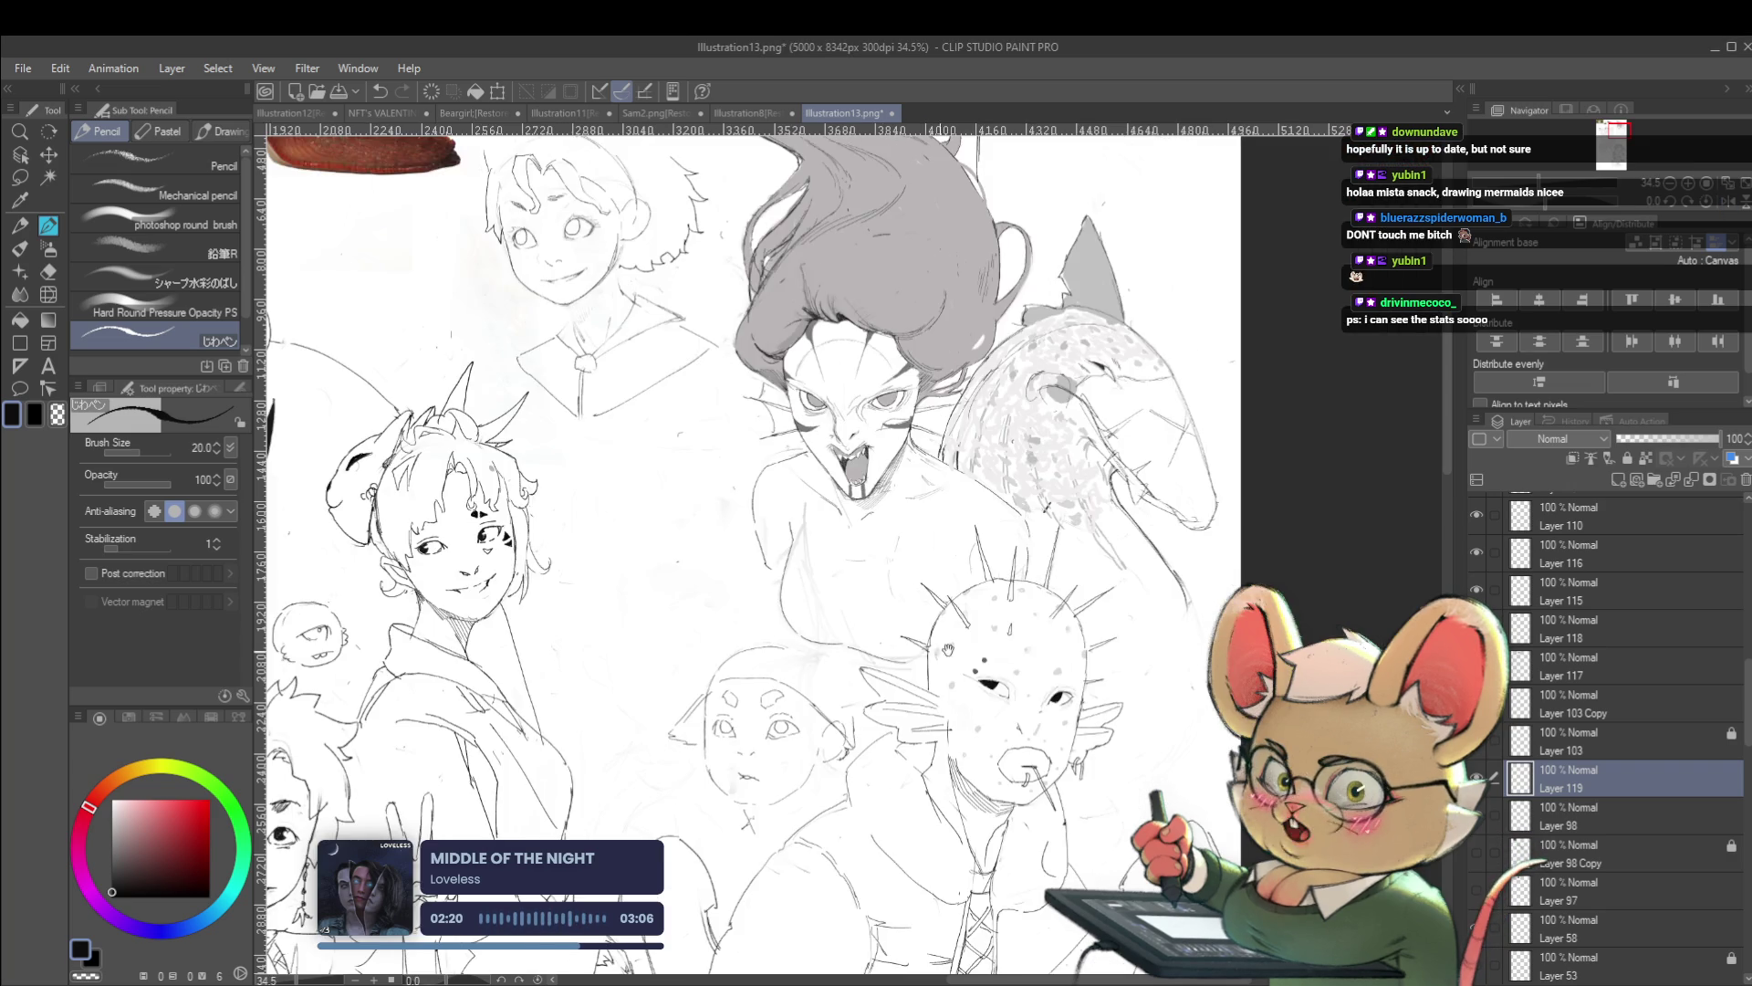
Redraw the cap's top outline and darken its right edge on the small figure
left_click_drag(584, 663, 976, 551)
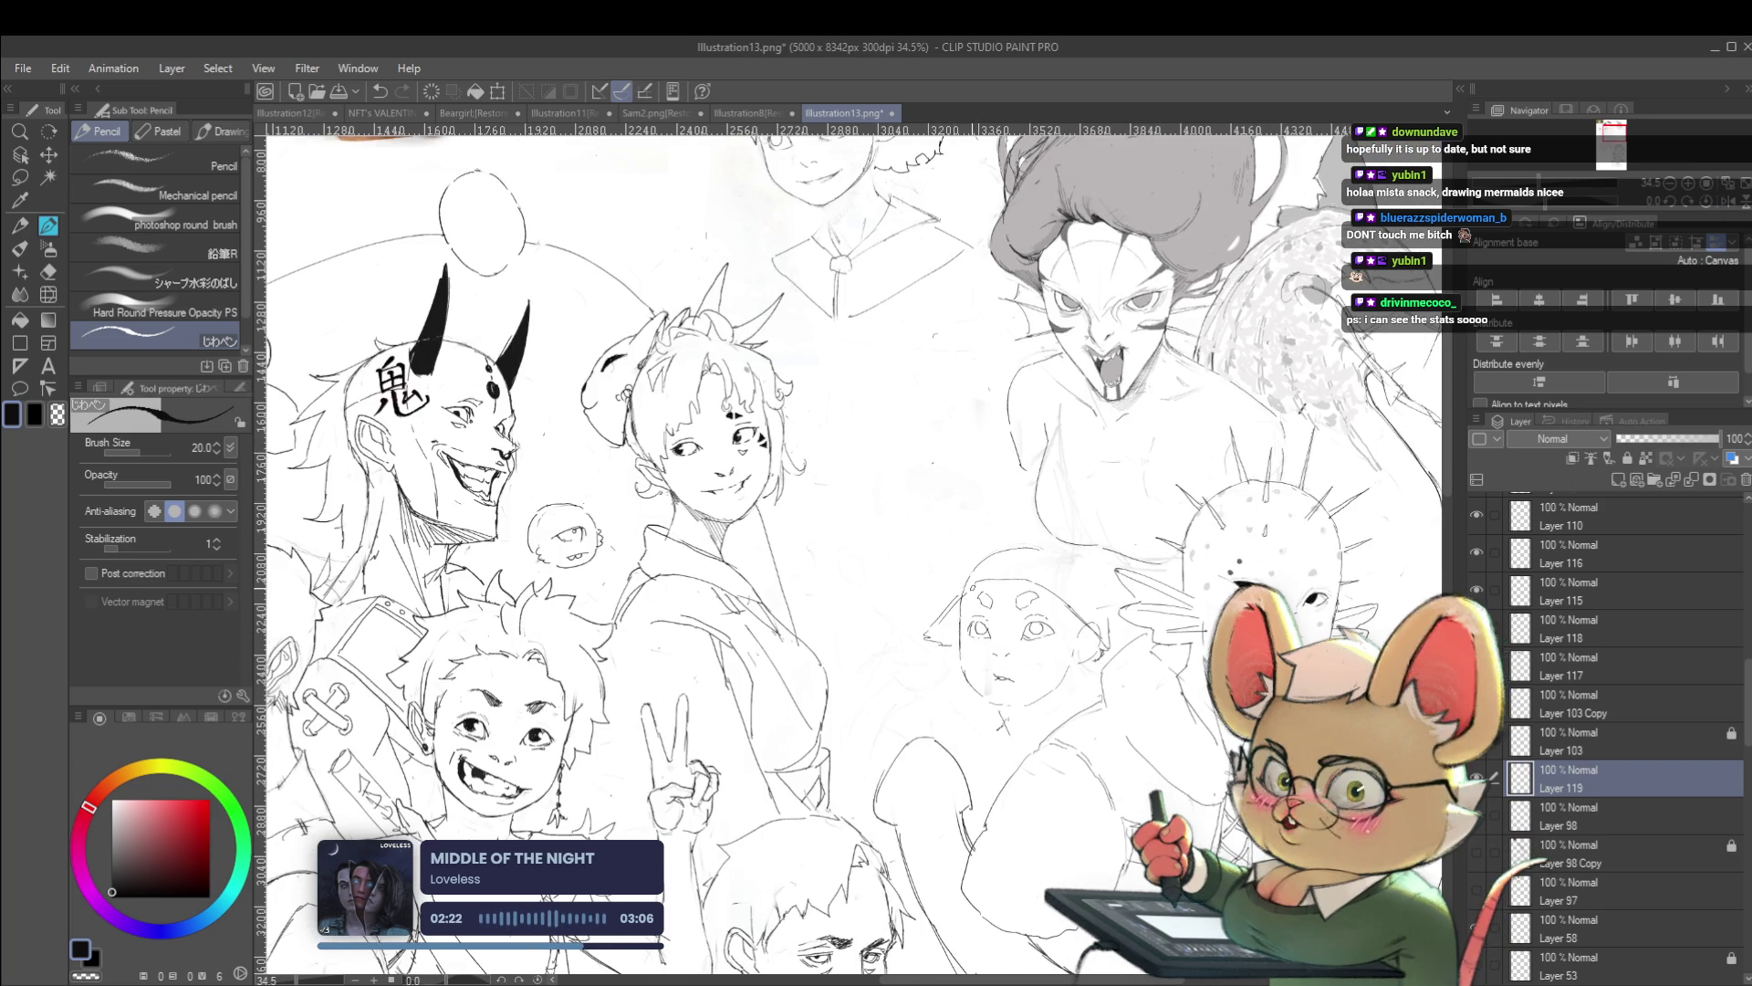
mouse_move(965, 594)
left_mouse_down()
mouse_move(1017, 580)
mouse_move(905, 583)
left_mouse_up()
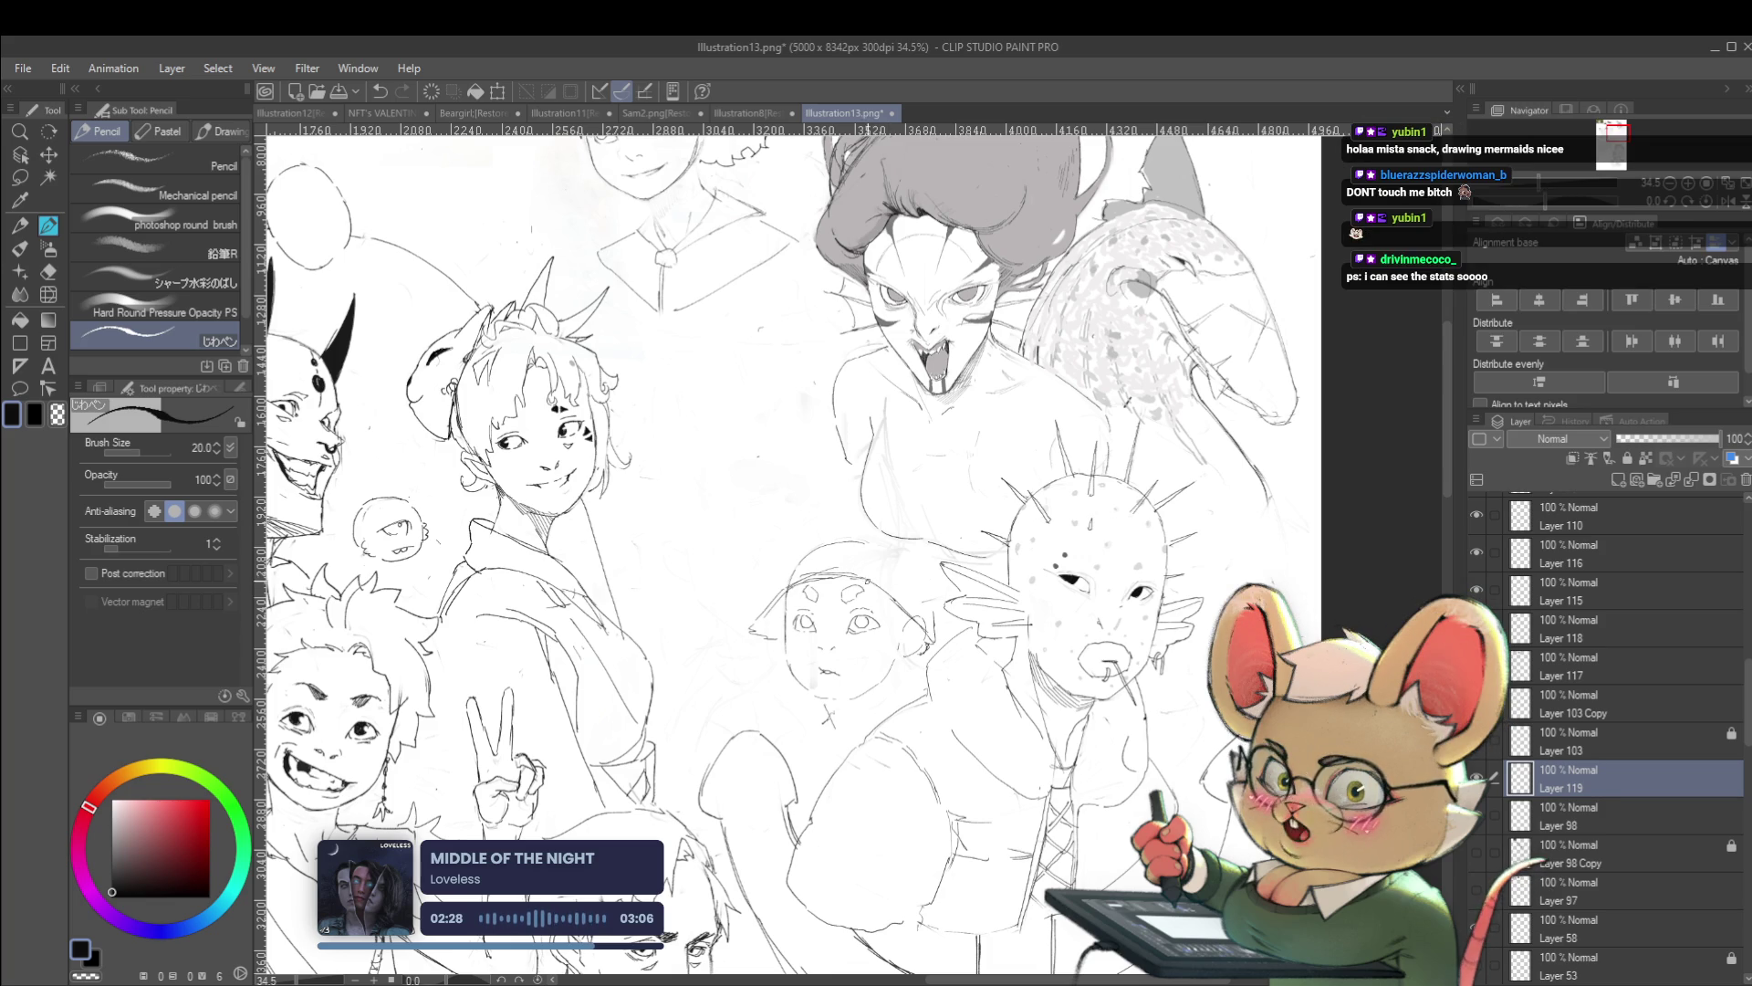
left_click_drag(870, 579, 929, 622)
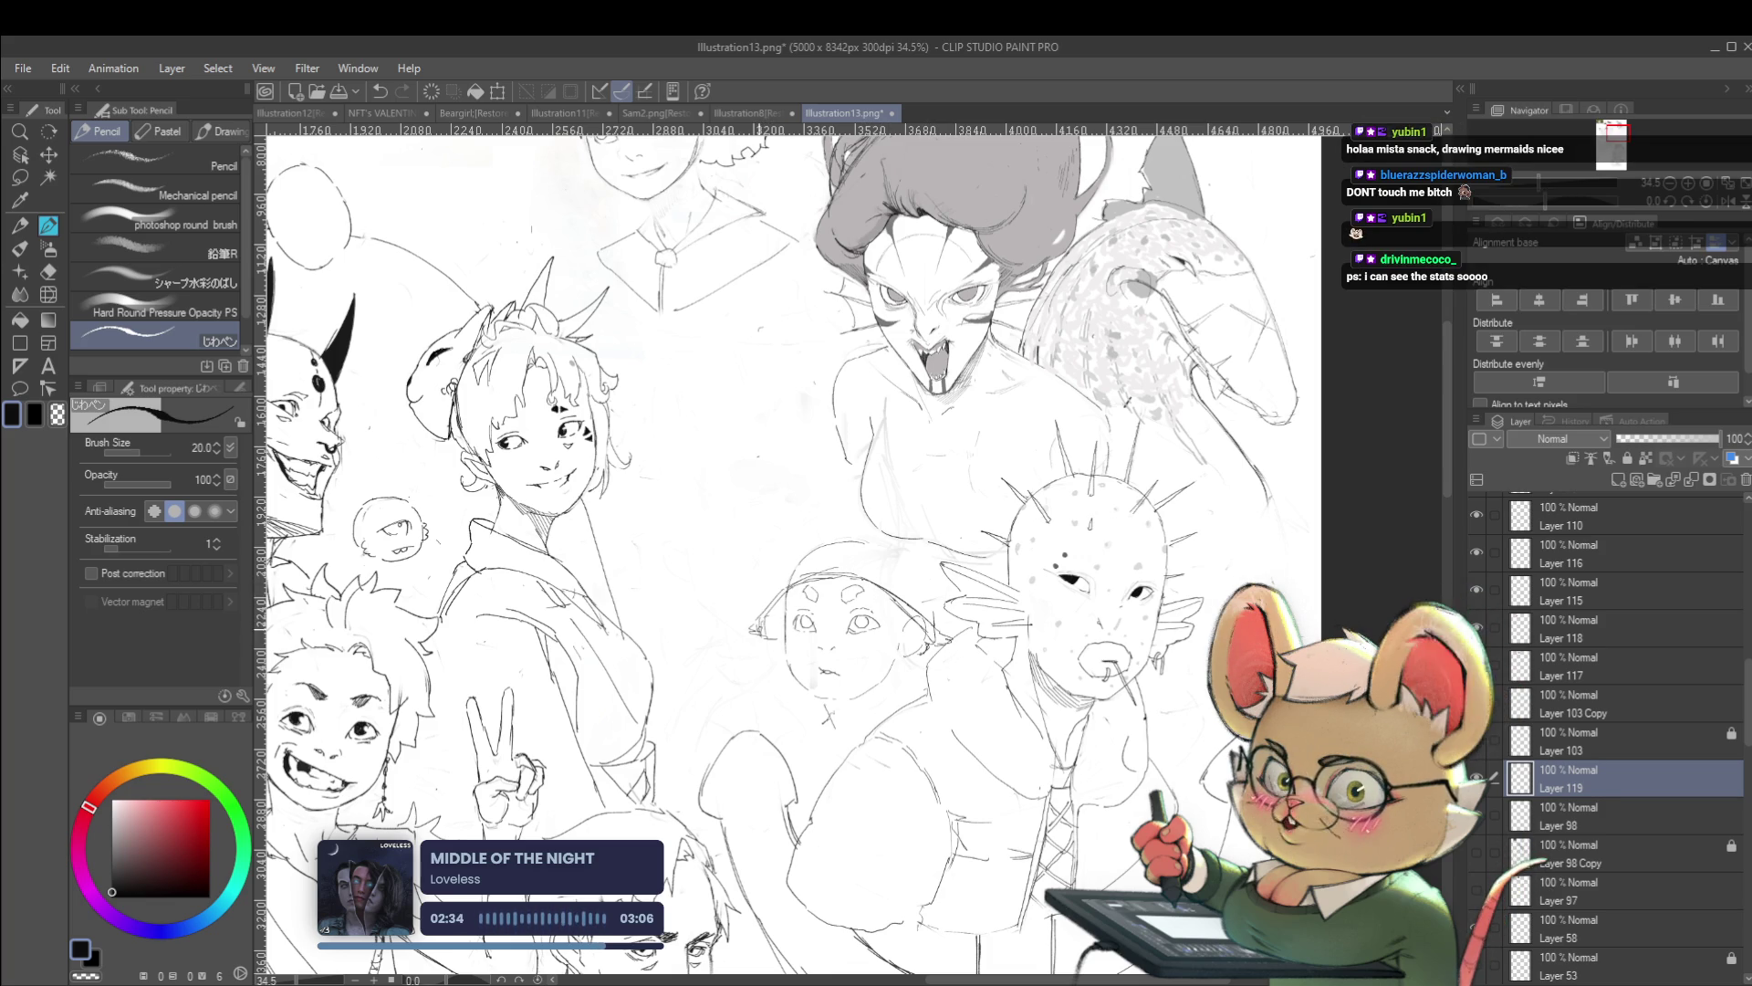
scroll(847, 558, "down", 5)
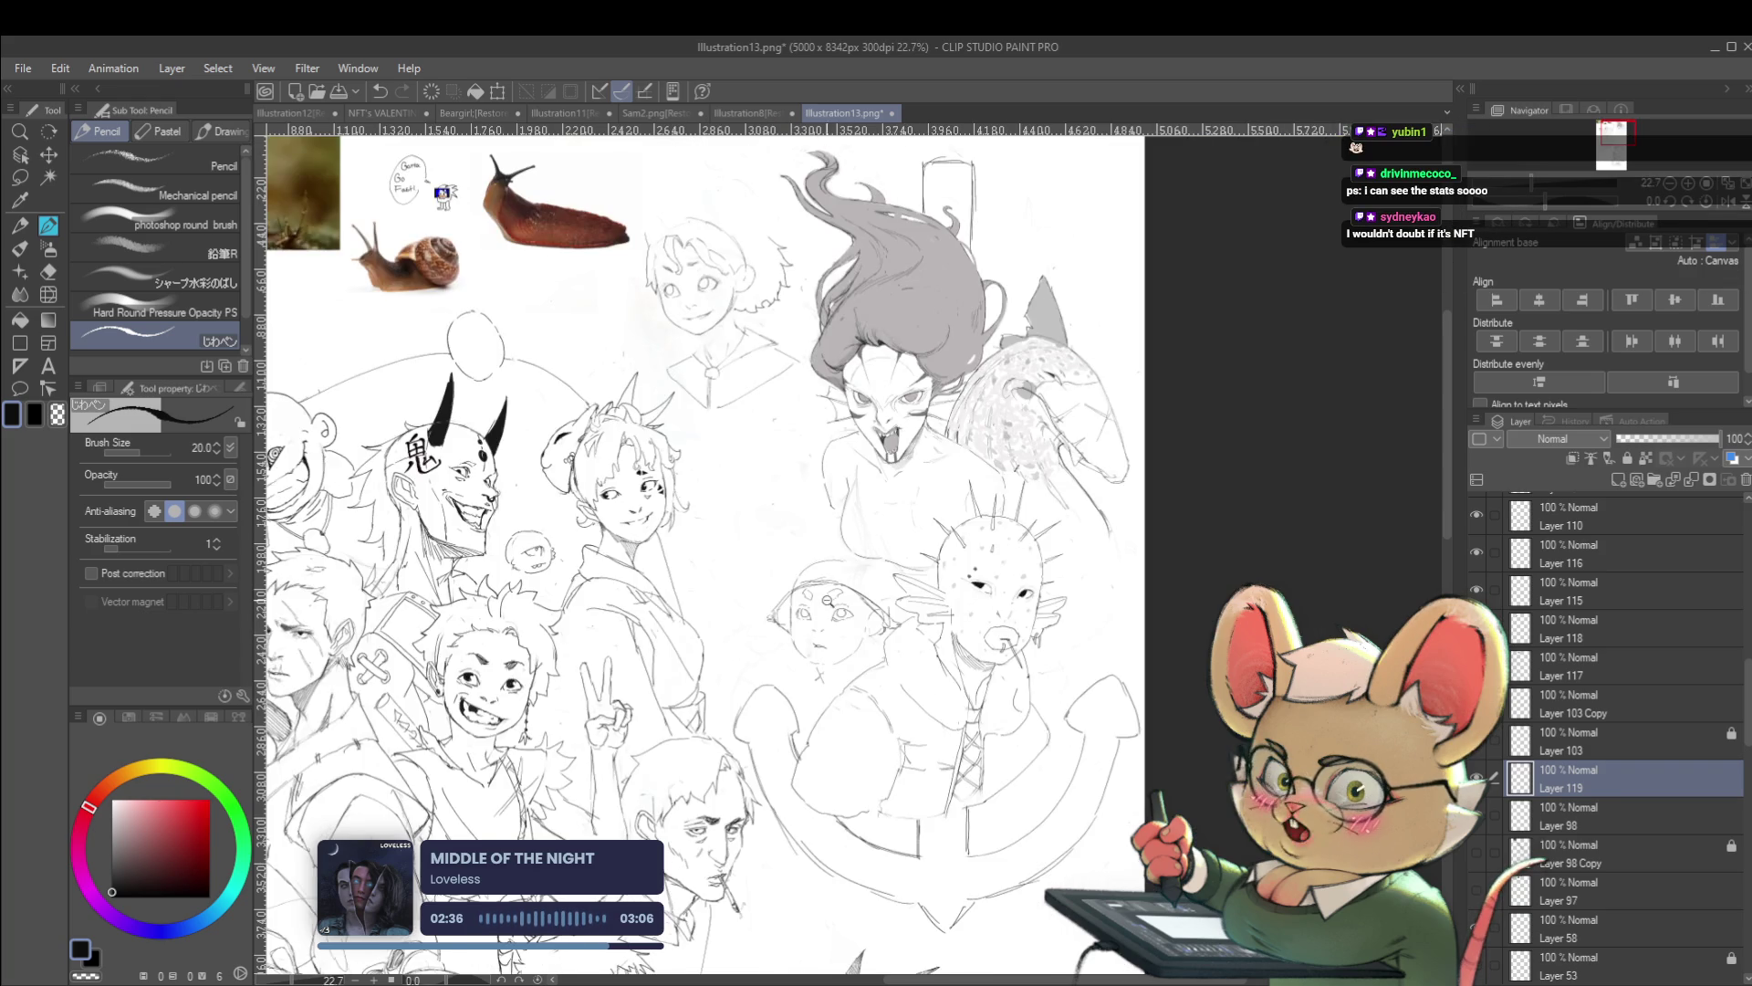
scroll(847, 557, "up", 5)
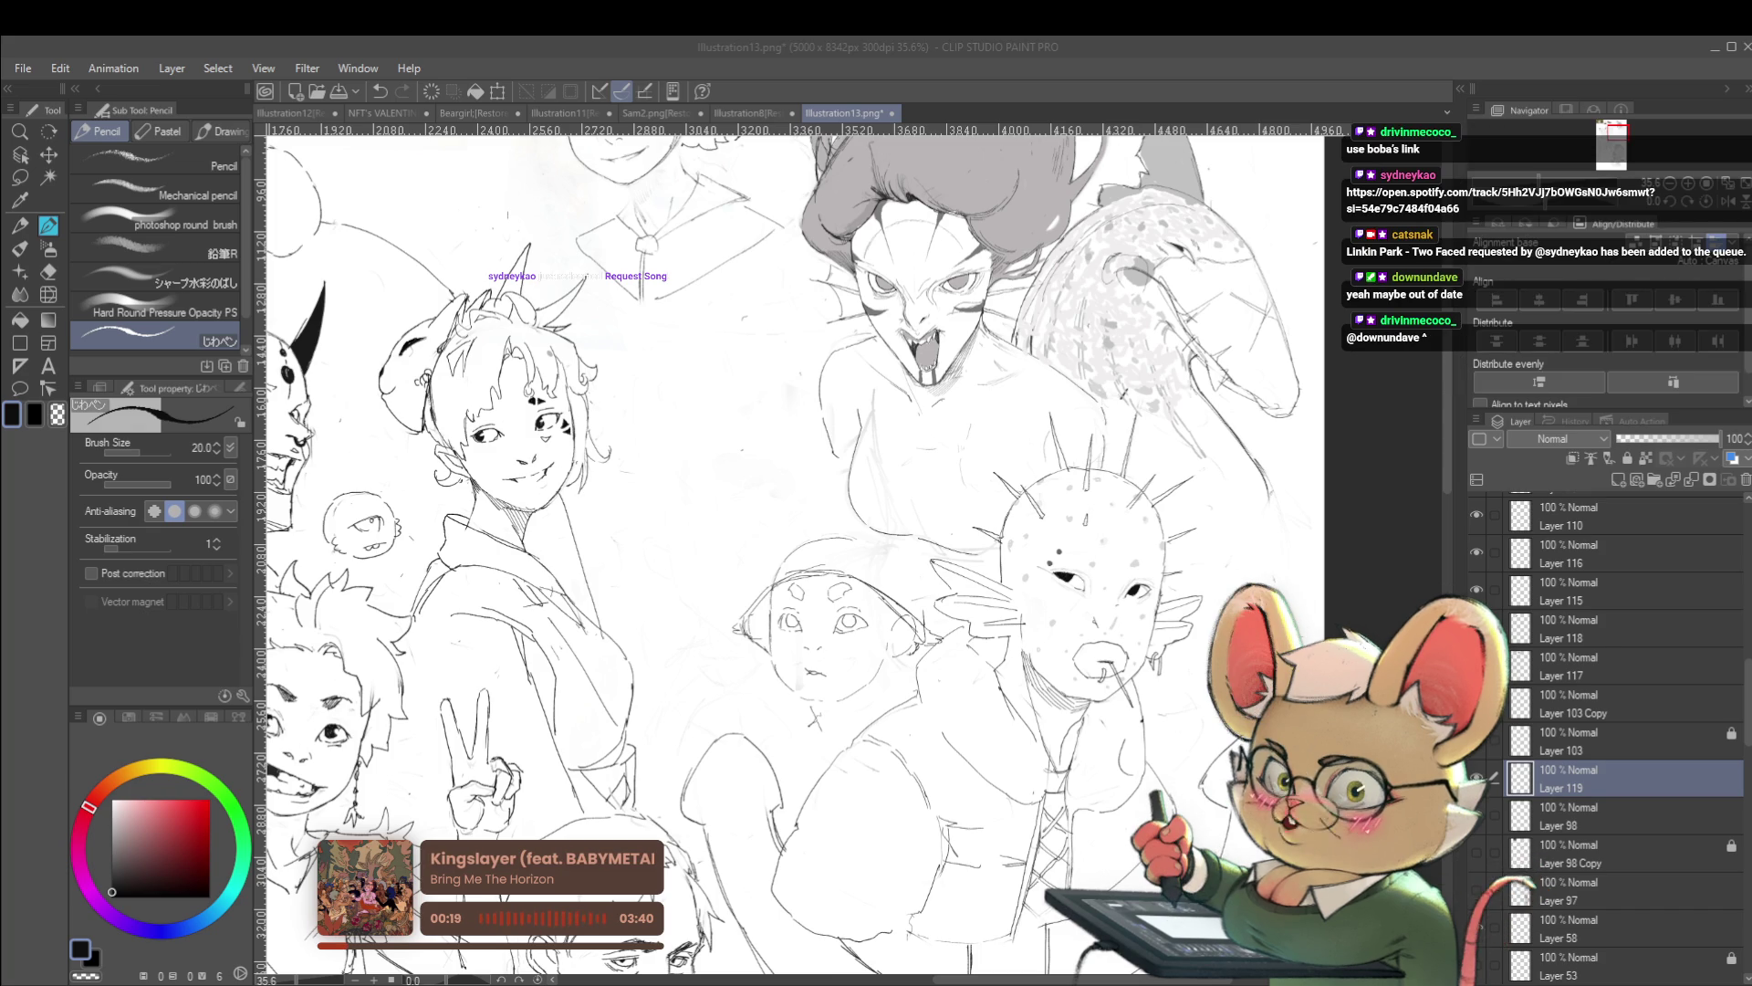
Add one extra spike atop the girl's hair, then review the page around the capped figure
left_click_drag(516, 294, 536, 290)
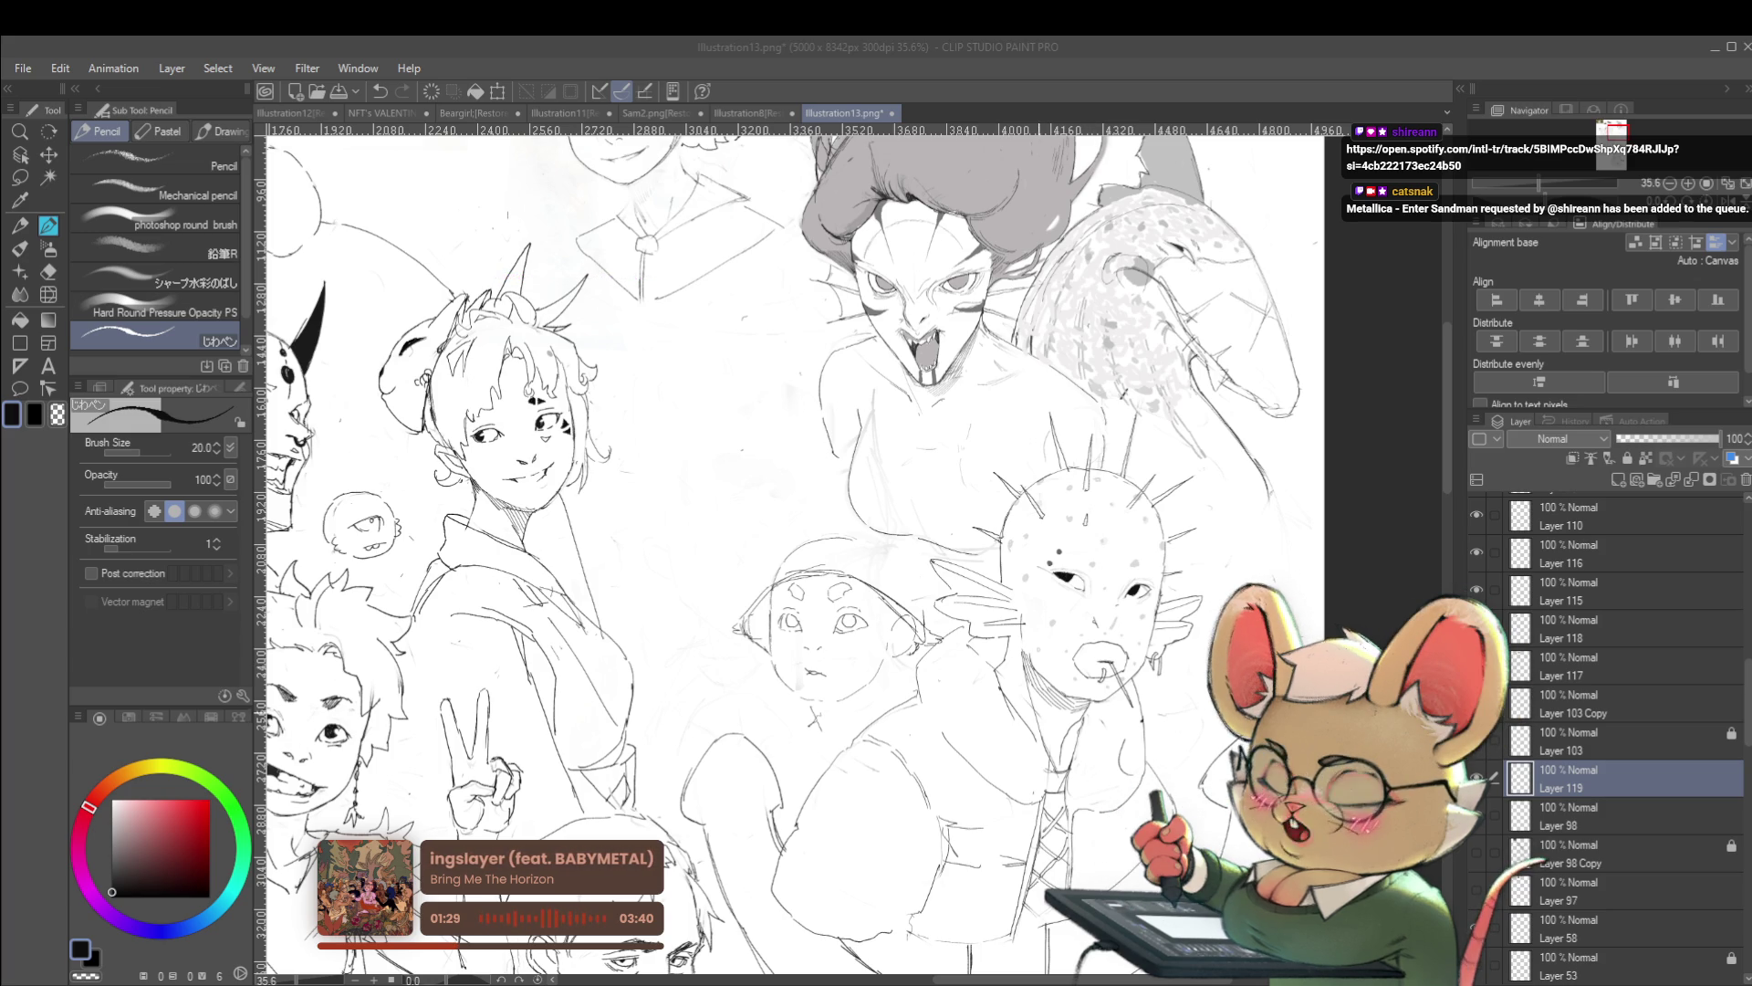
key("alt+Tab")
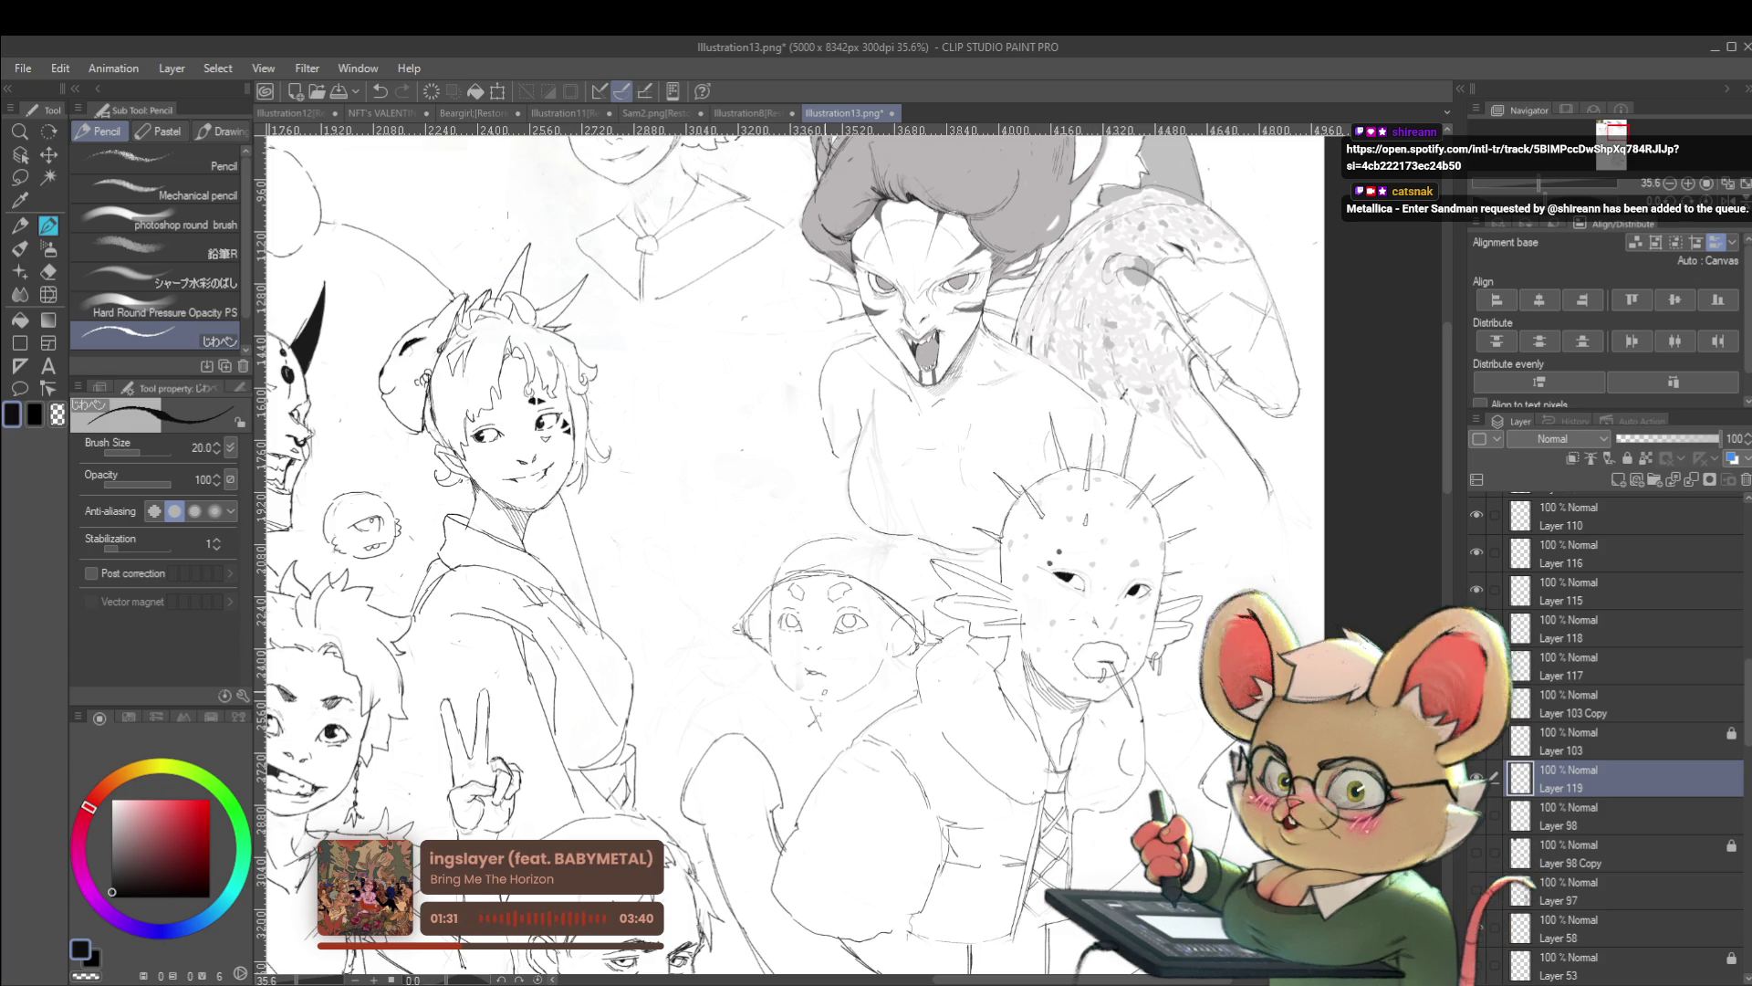
scroll(803, 913, "up", 1)
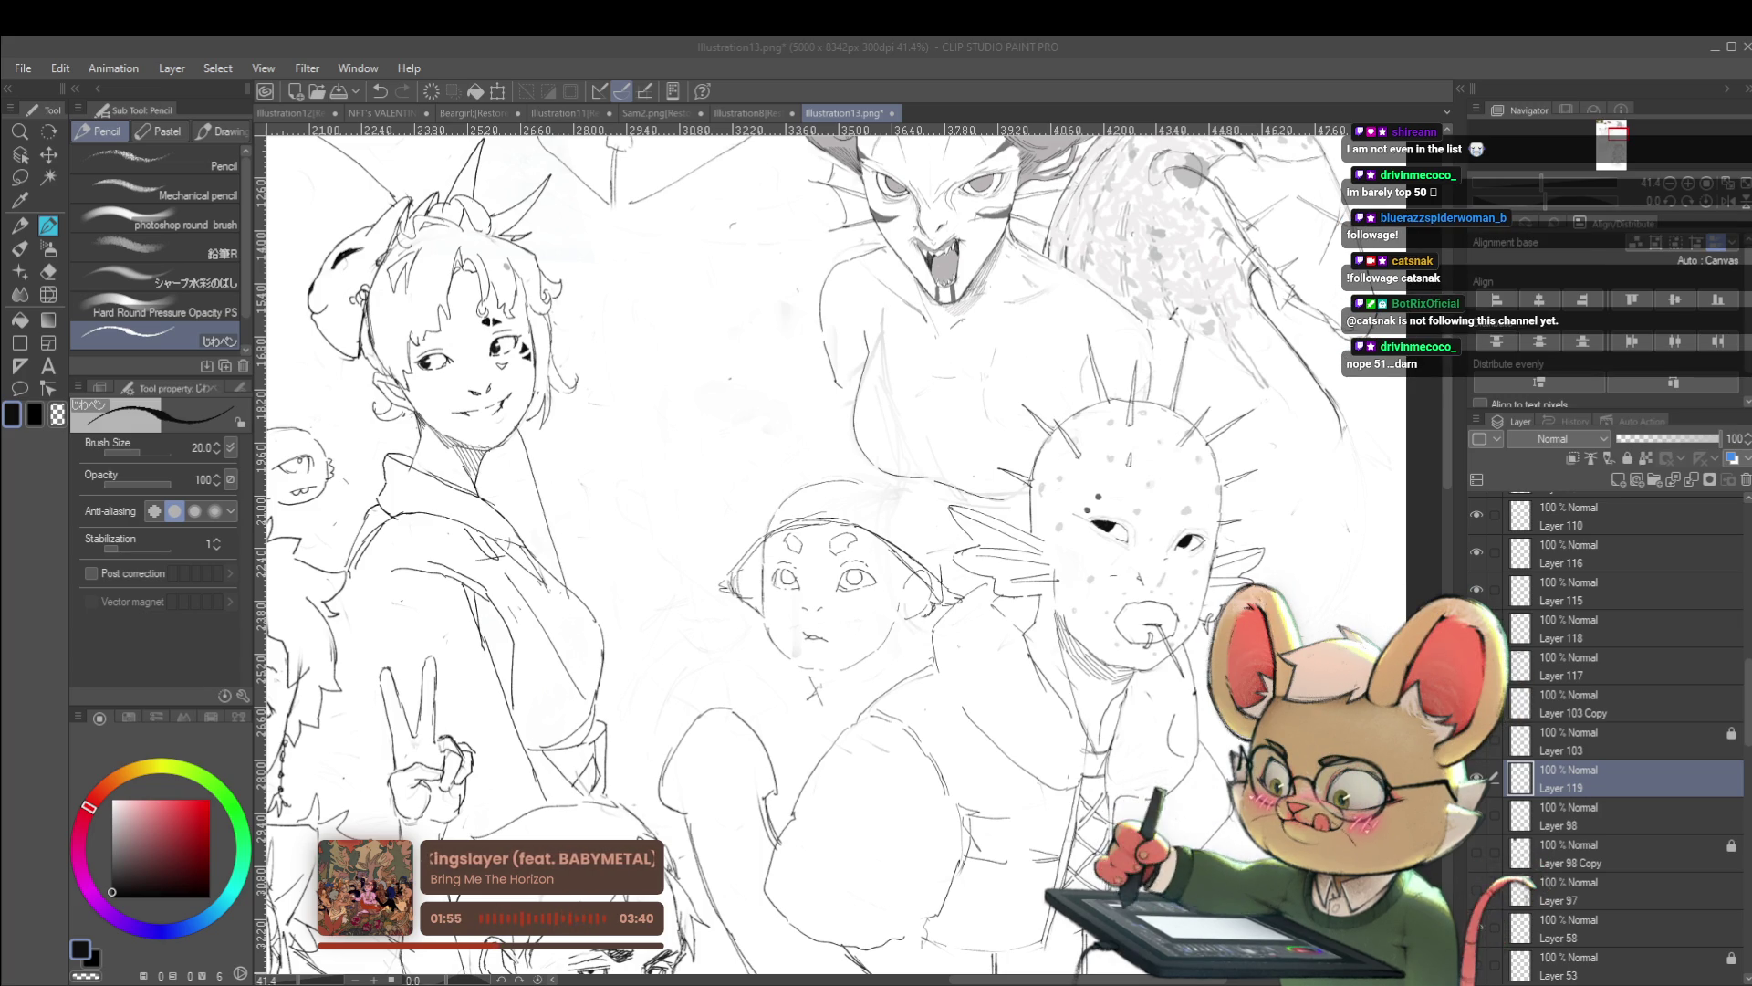
left_click_drag(821, 548, 755, 605)
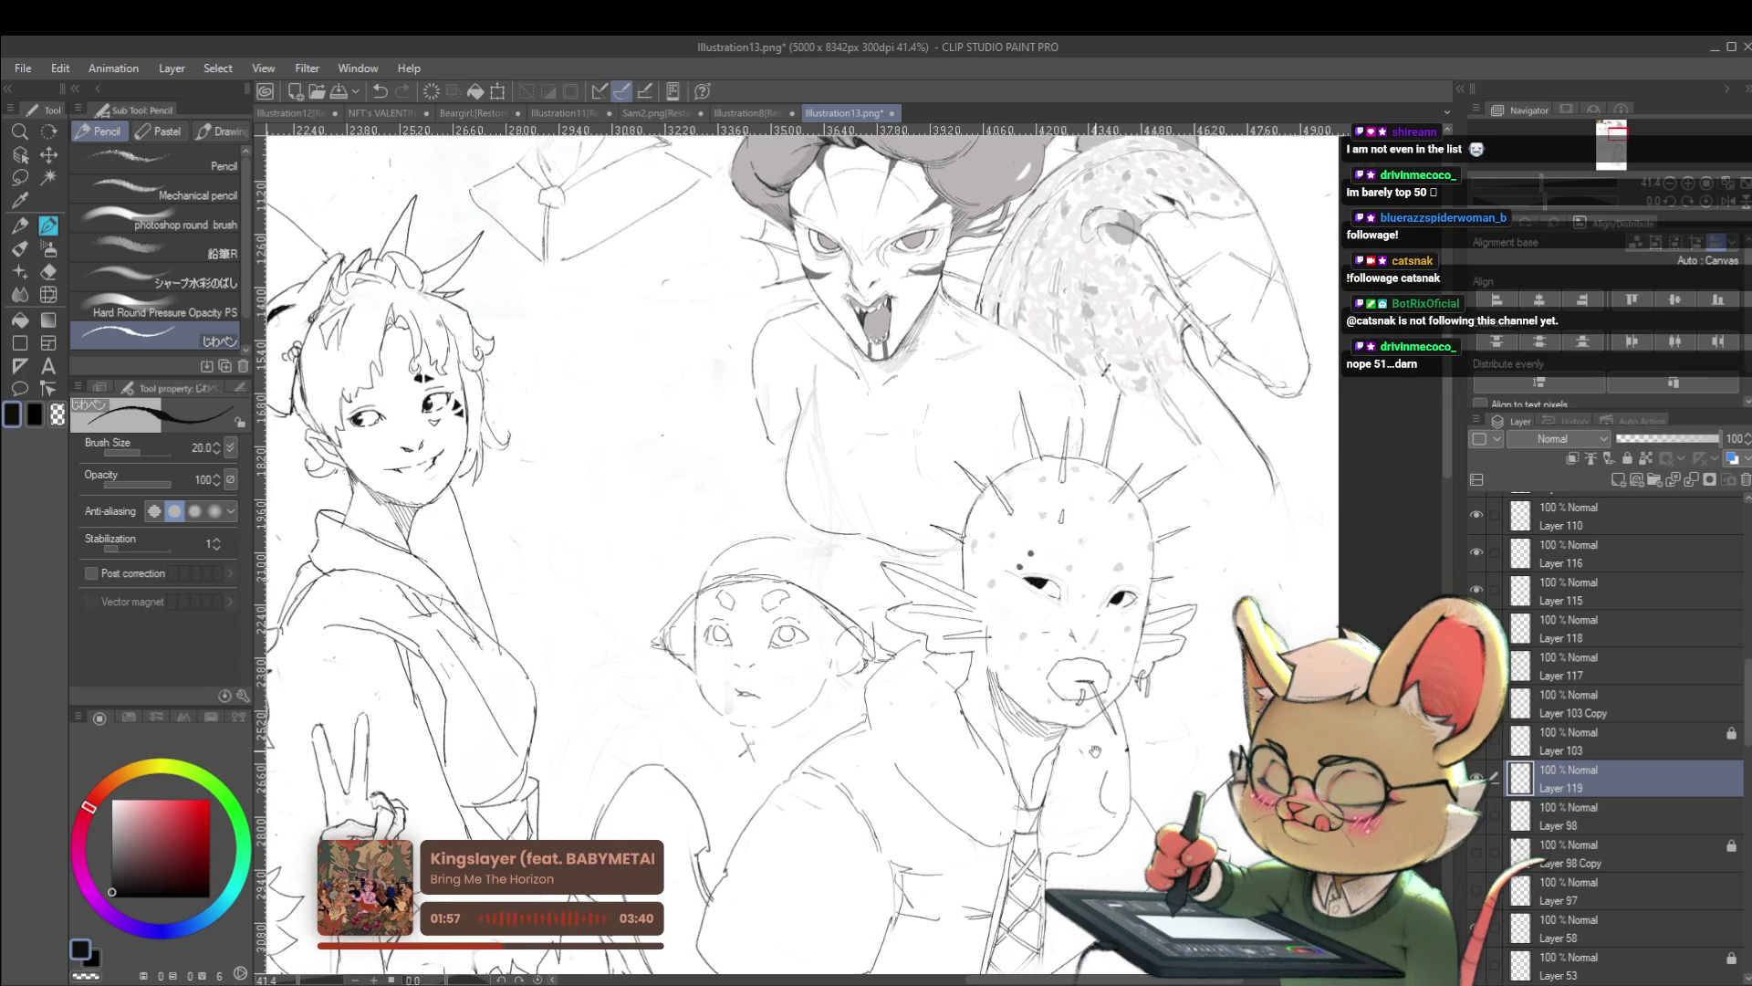
scroll(1156, 712, "down", 2)
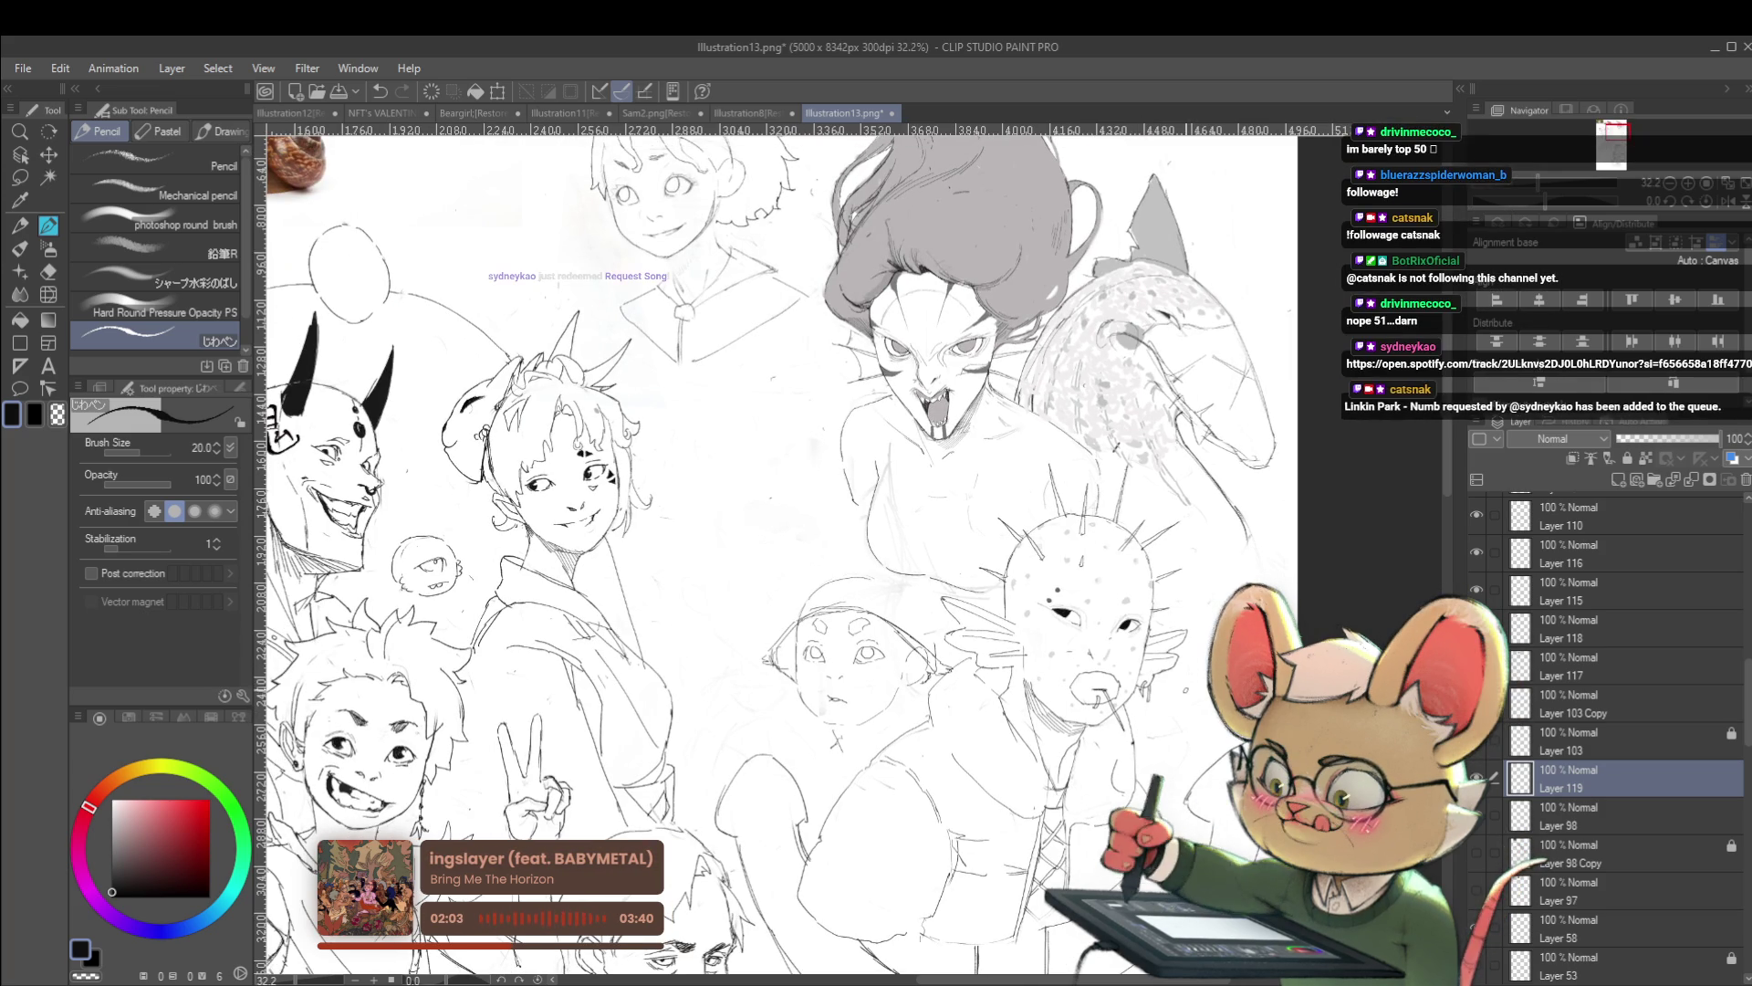
scroll(1189, 692, "down", 1)
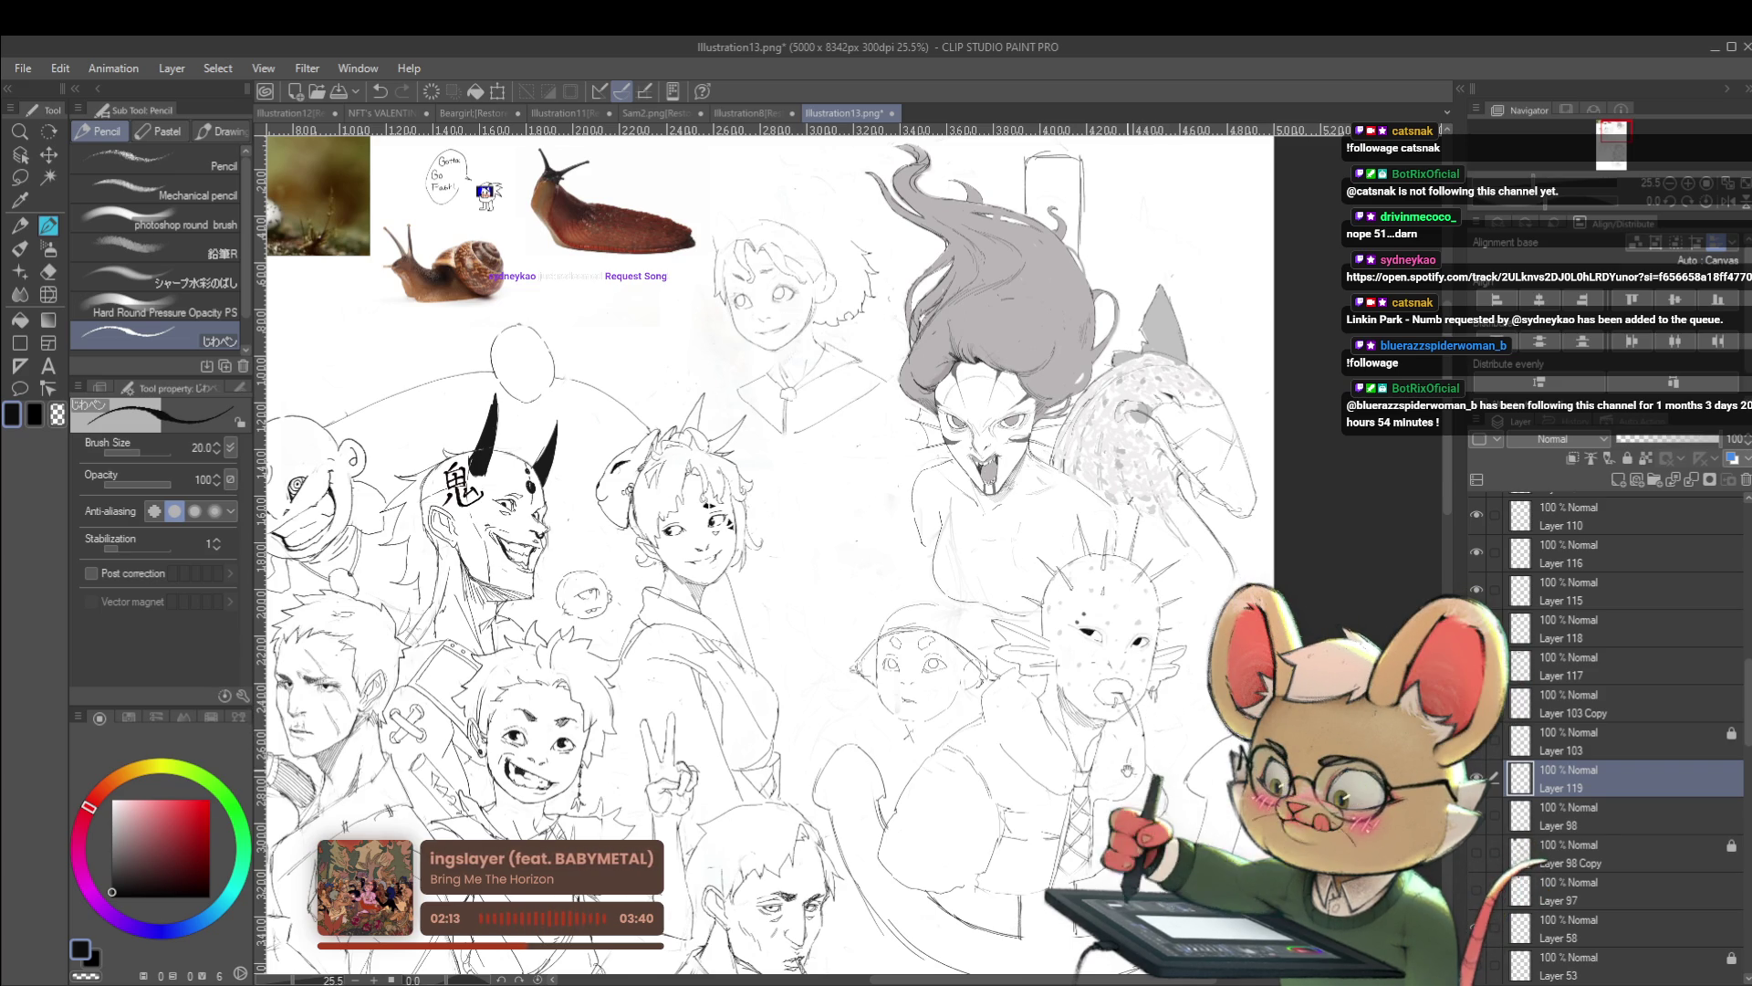
scroll(791, 547, "right", 1)
scroll(876, 703, "up", 1)
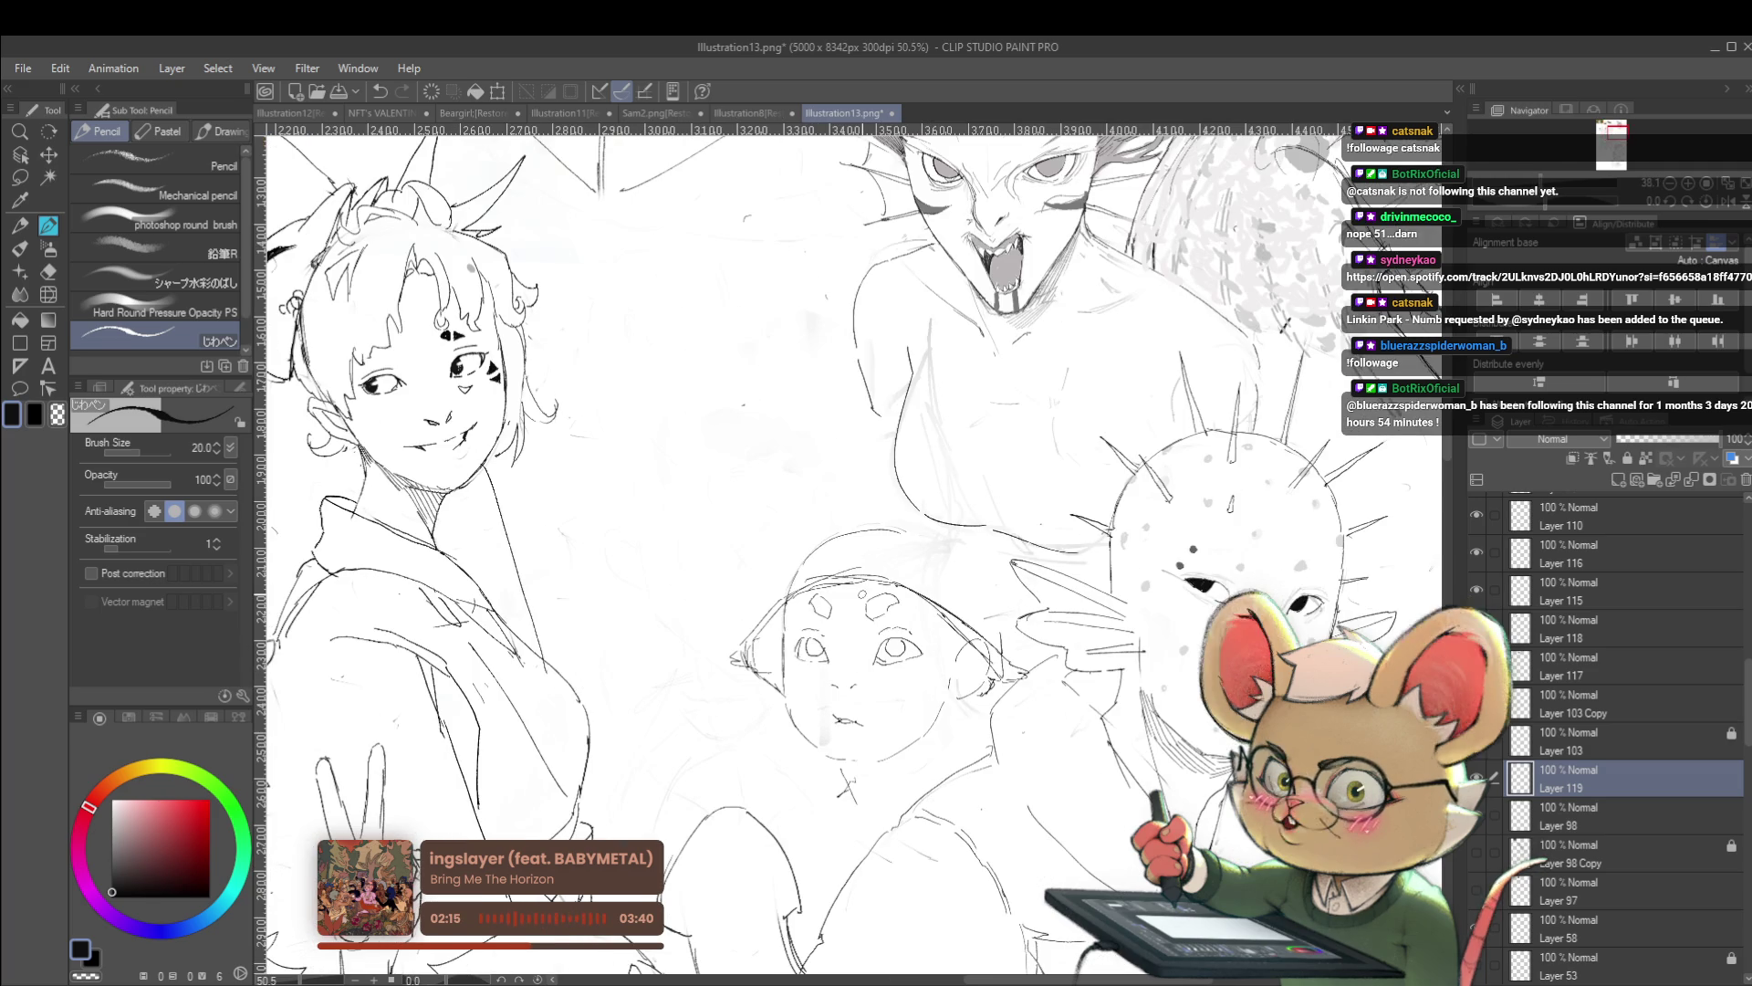
Add small pencil marks near the capped character, undoing the stray cheek marks on the small face
scroll(876, 703, "up", 1)
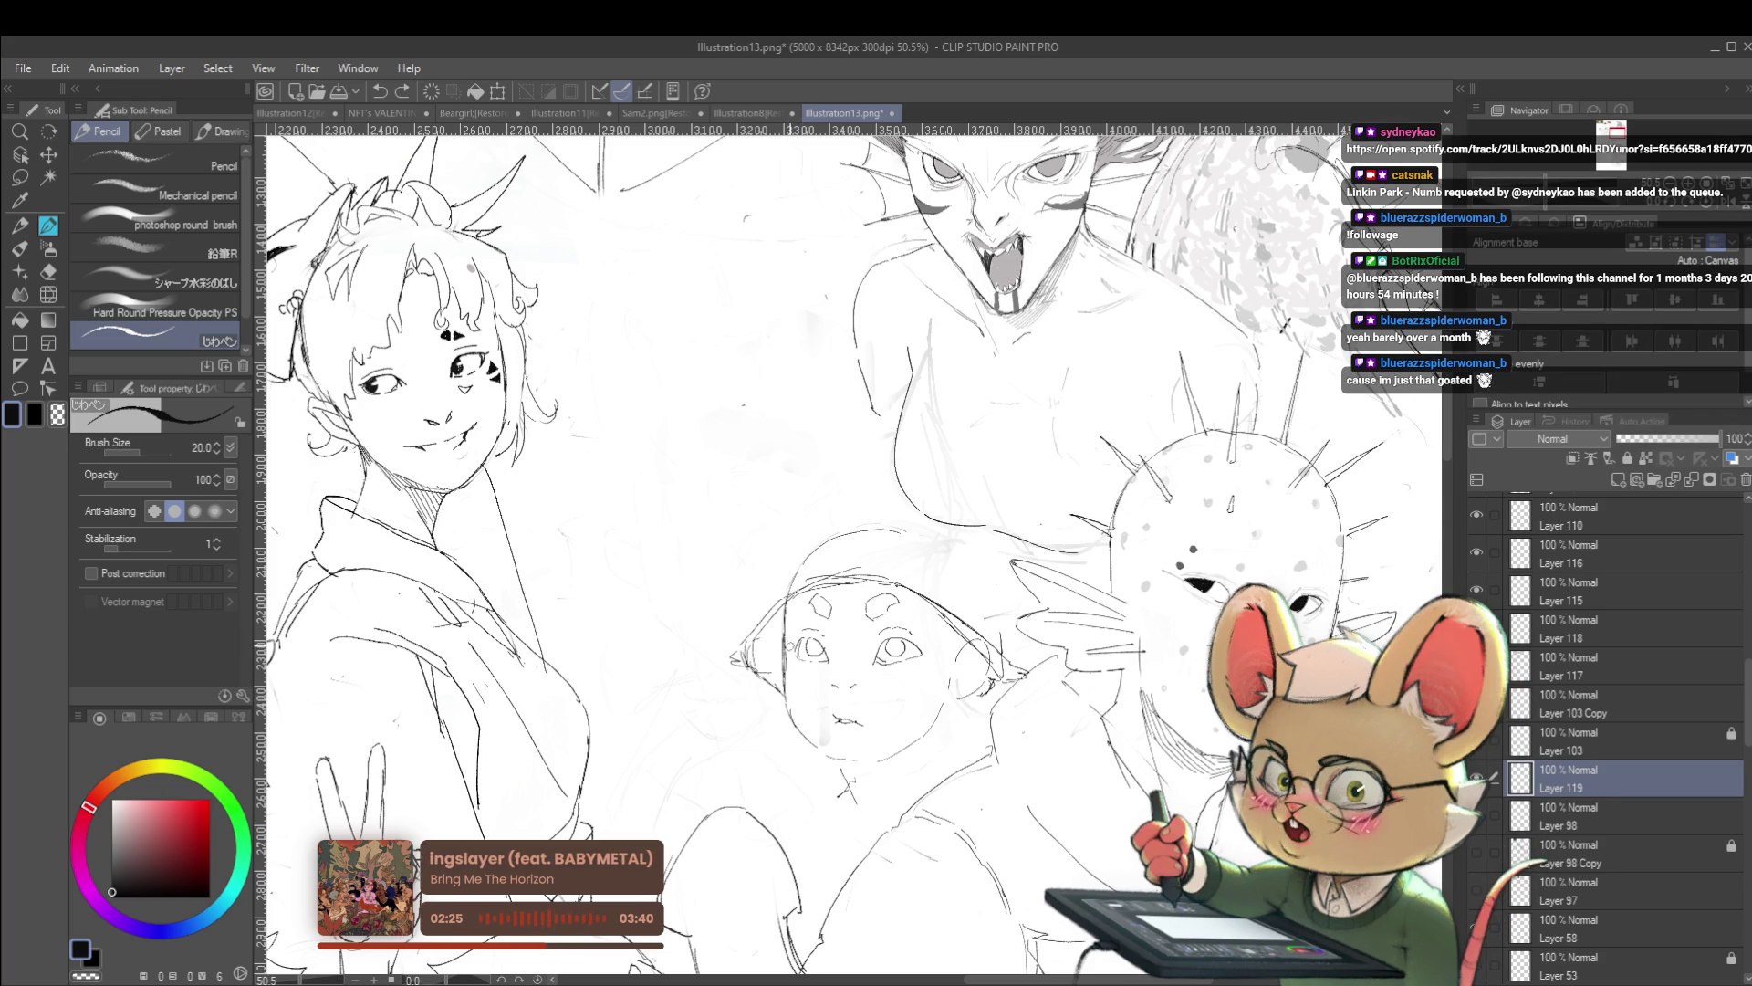
scroll(879, 549, "up", 1)
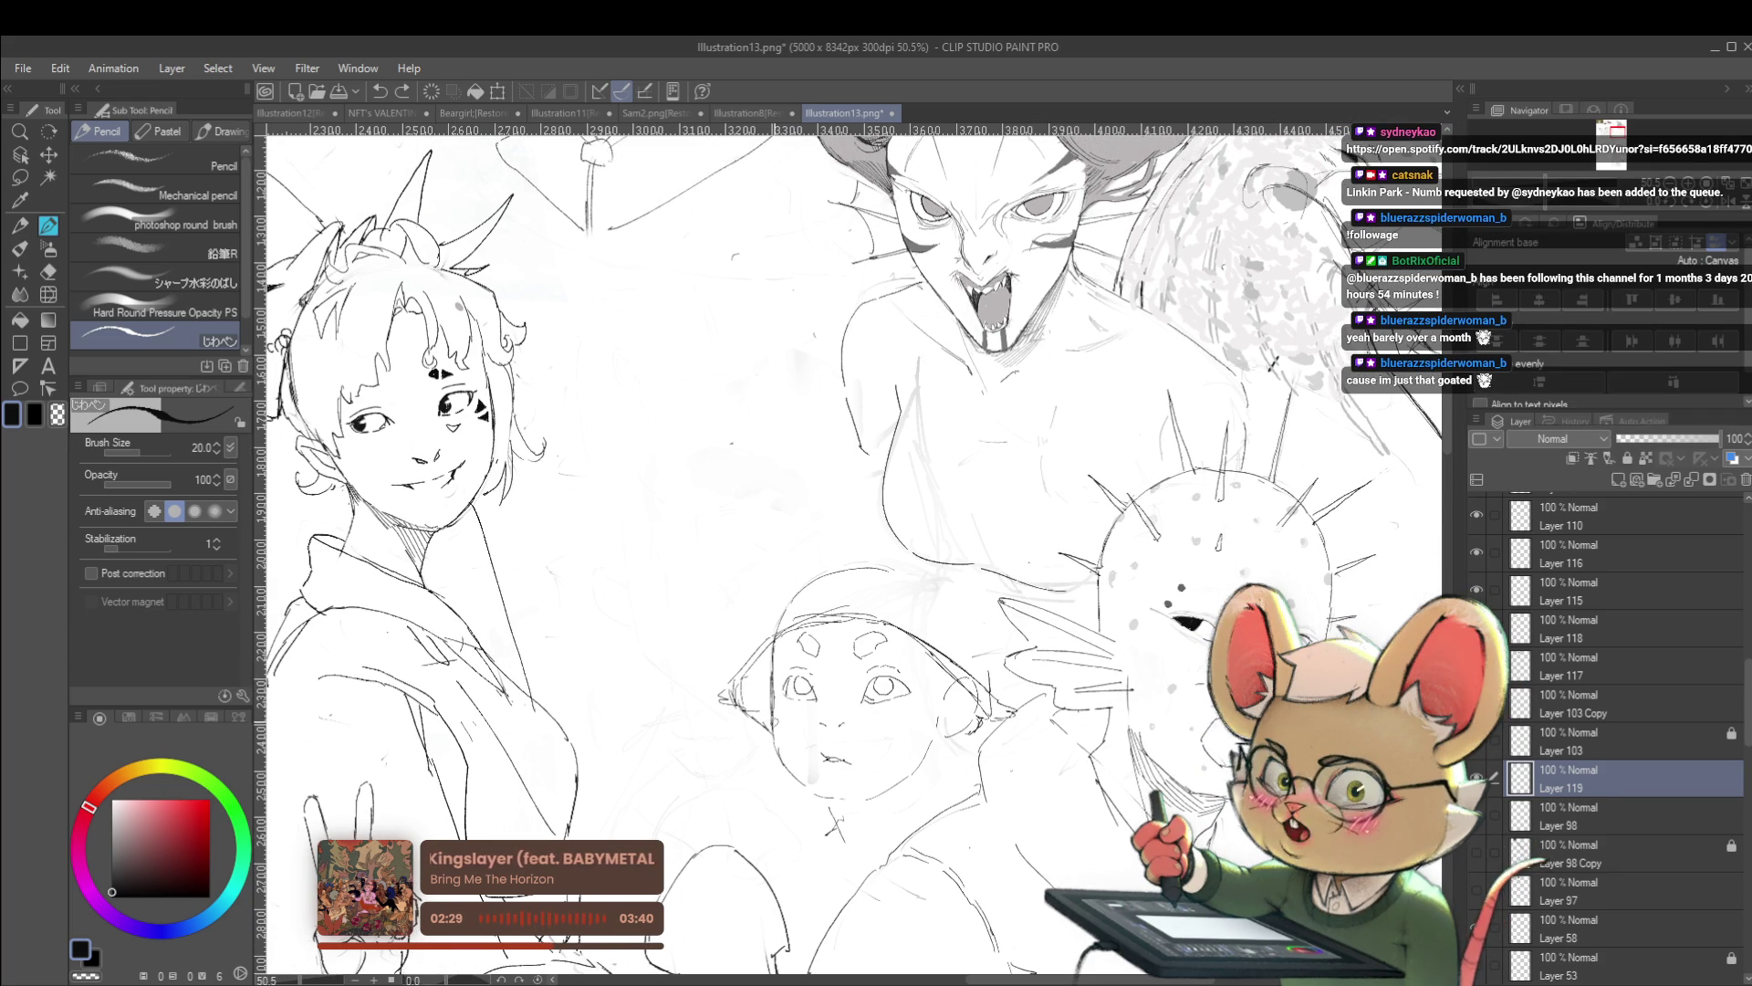
left_click_drag(771, 716, 812, 790)
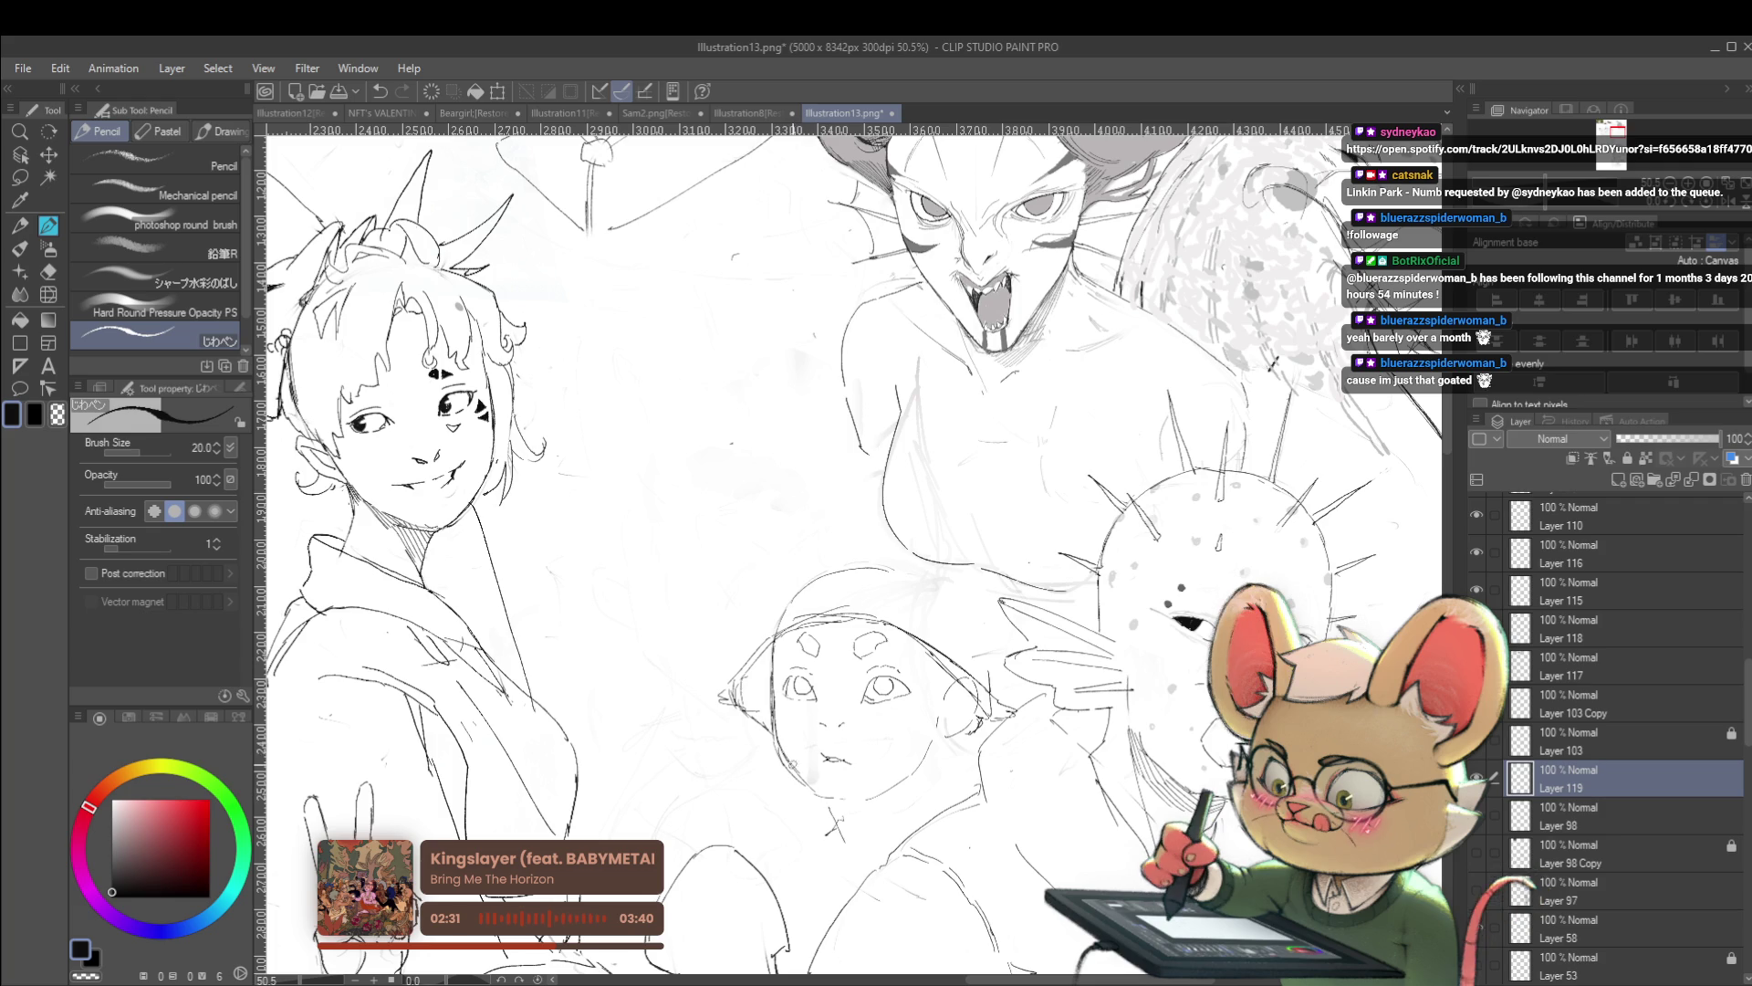
key("ctrl+z")
key("ctrl+z")
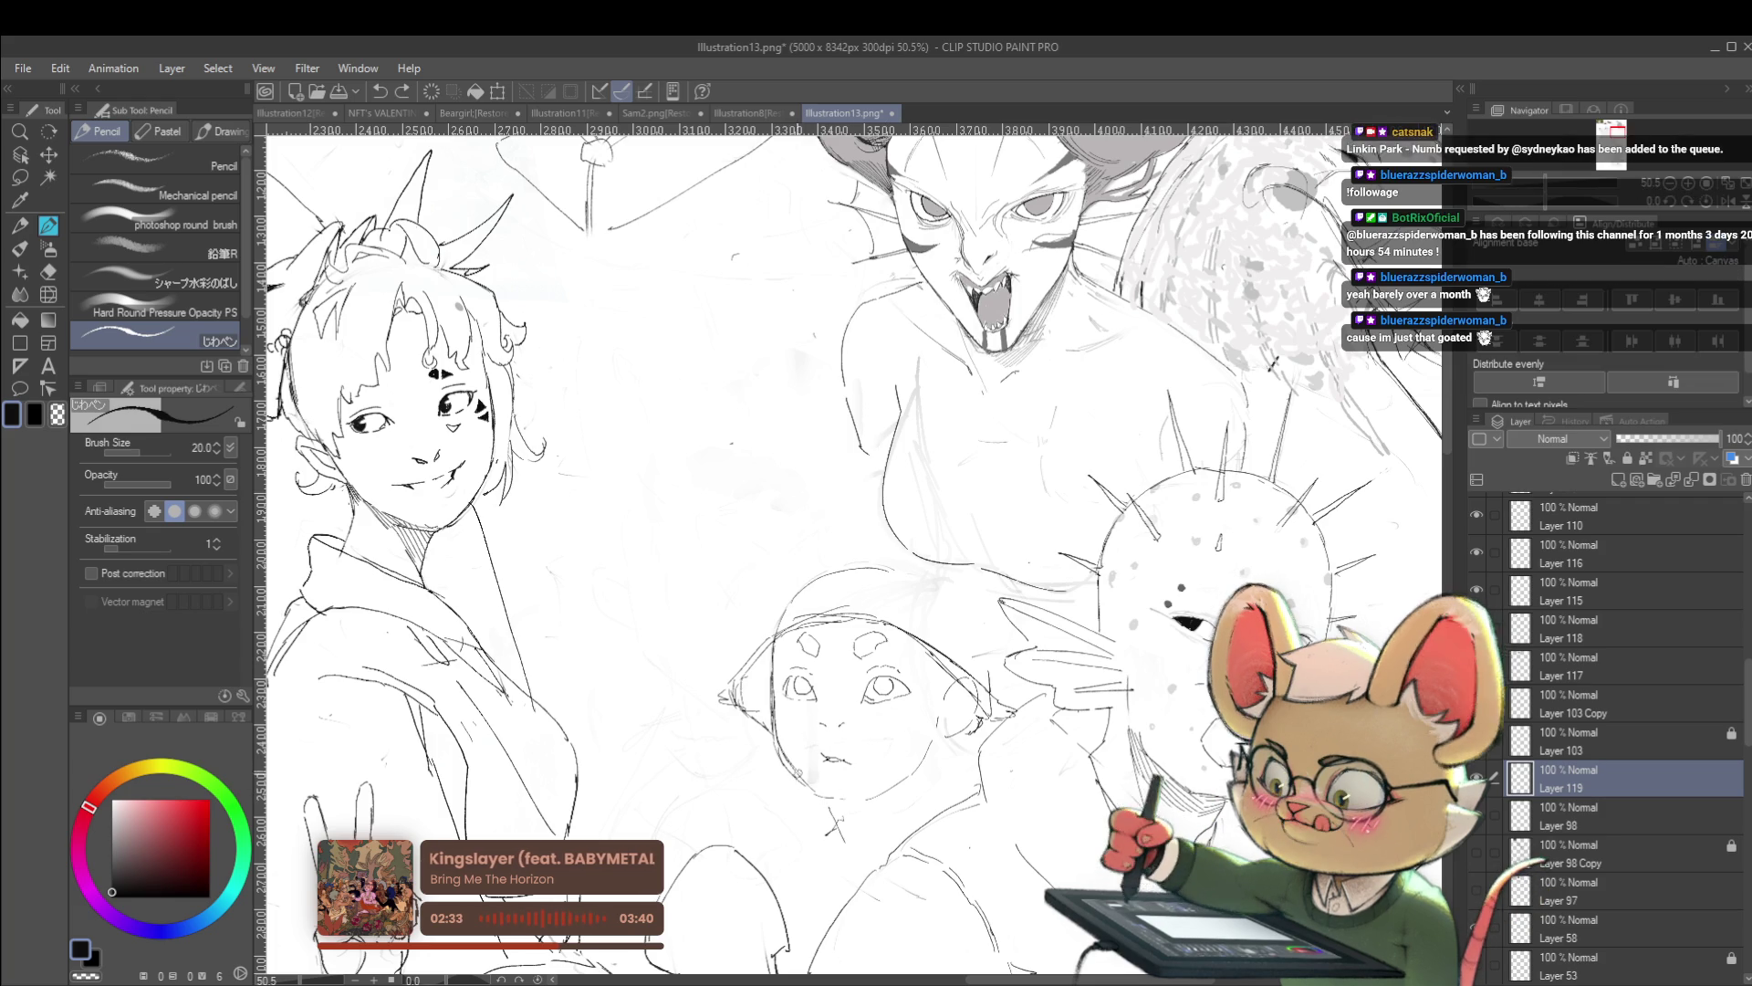
left_click_drag(854, 796, 885, 793)
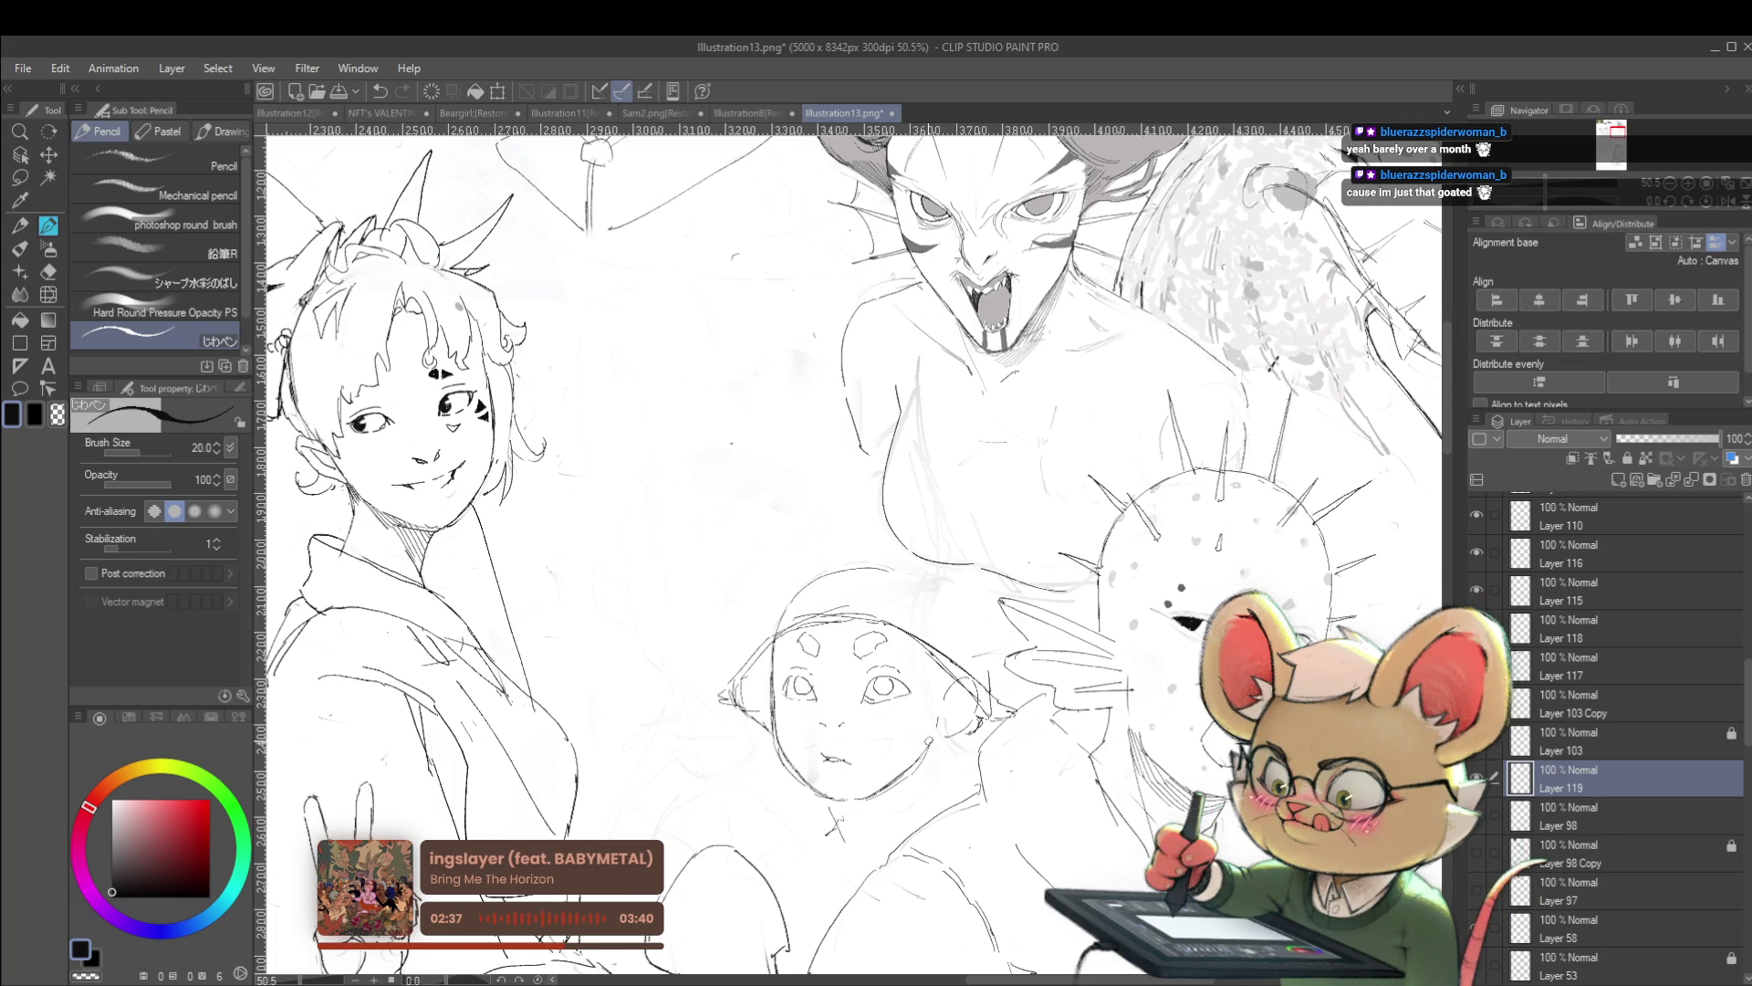
key("ctrl+minus")
scroll(915, 717, "up", 3)
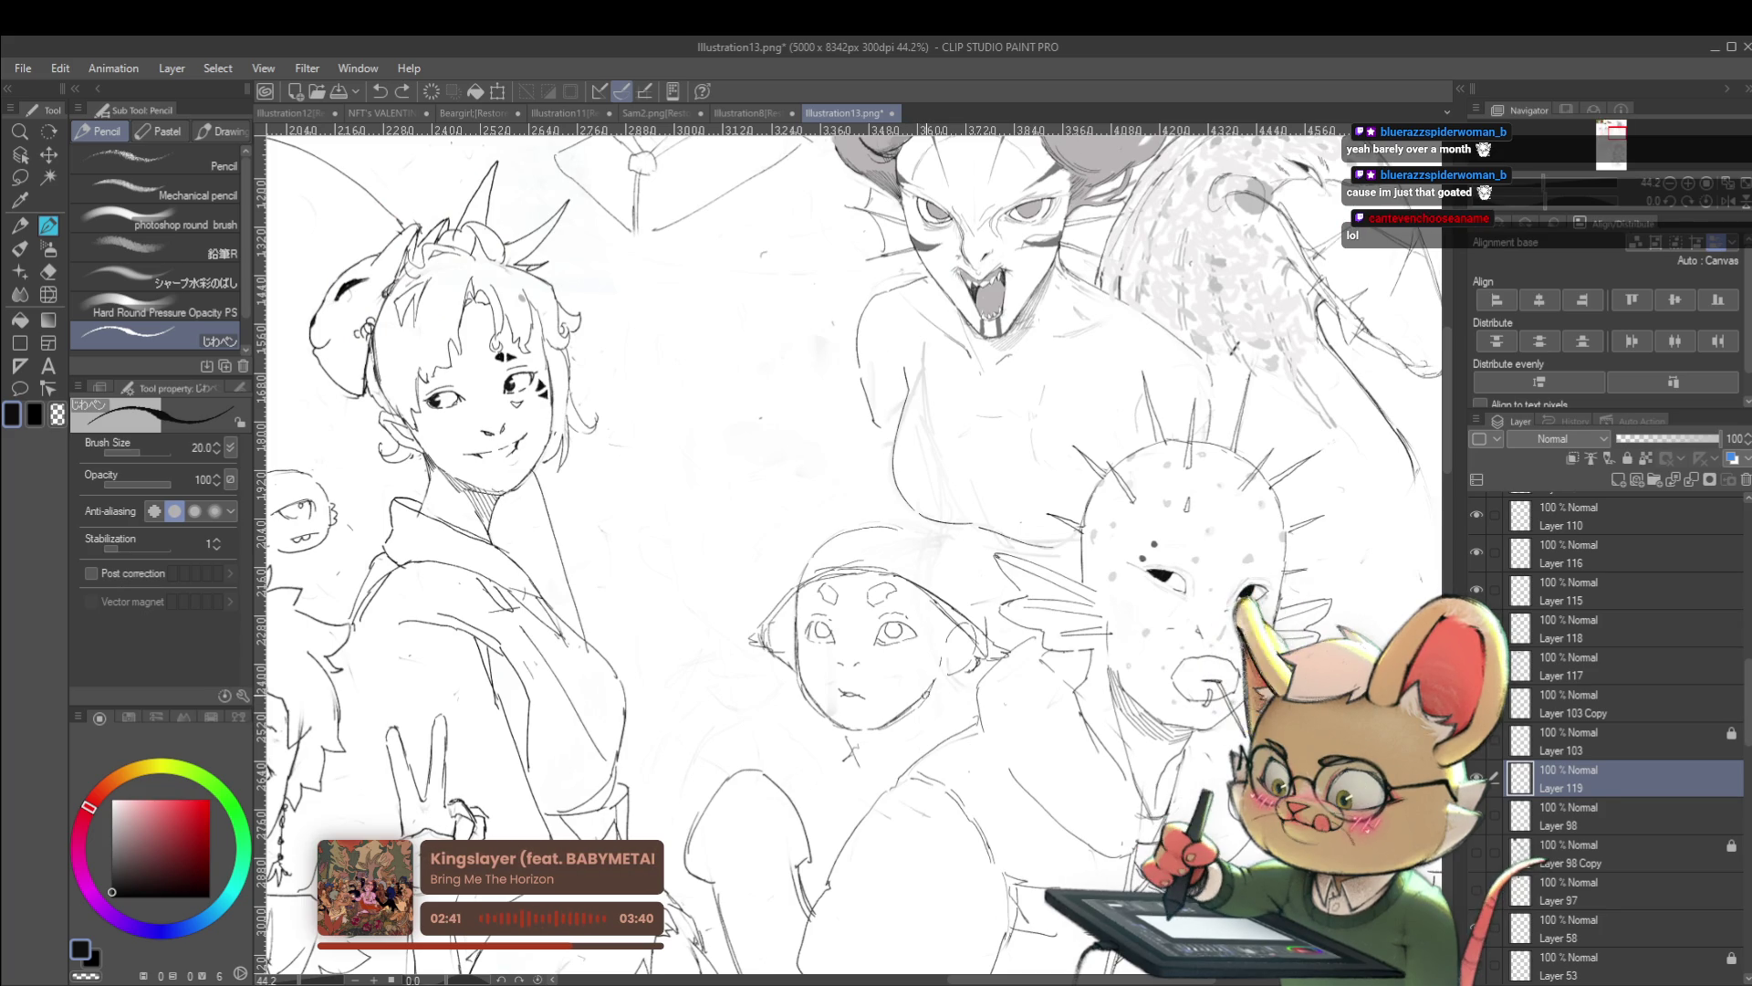
left_click_drag(928, 748, 939, 731)
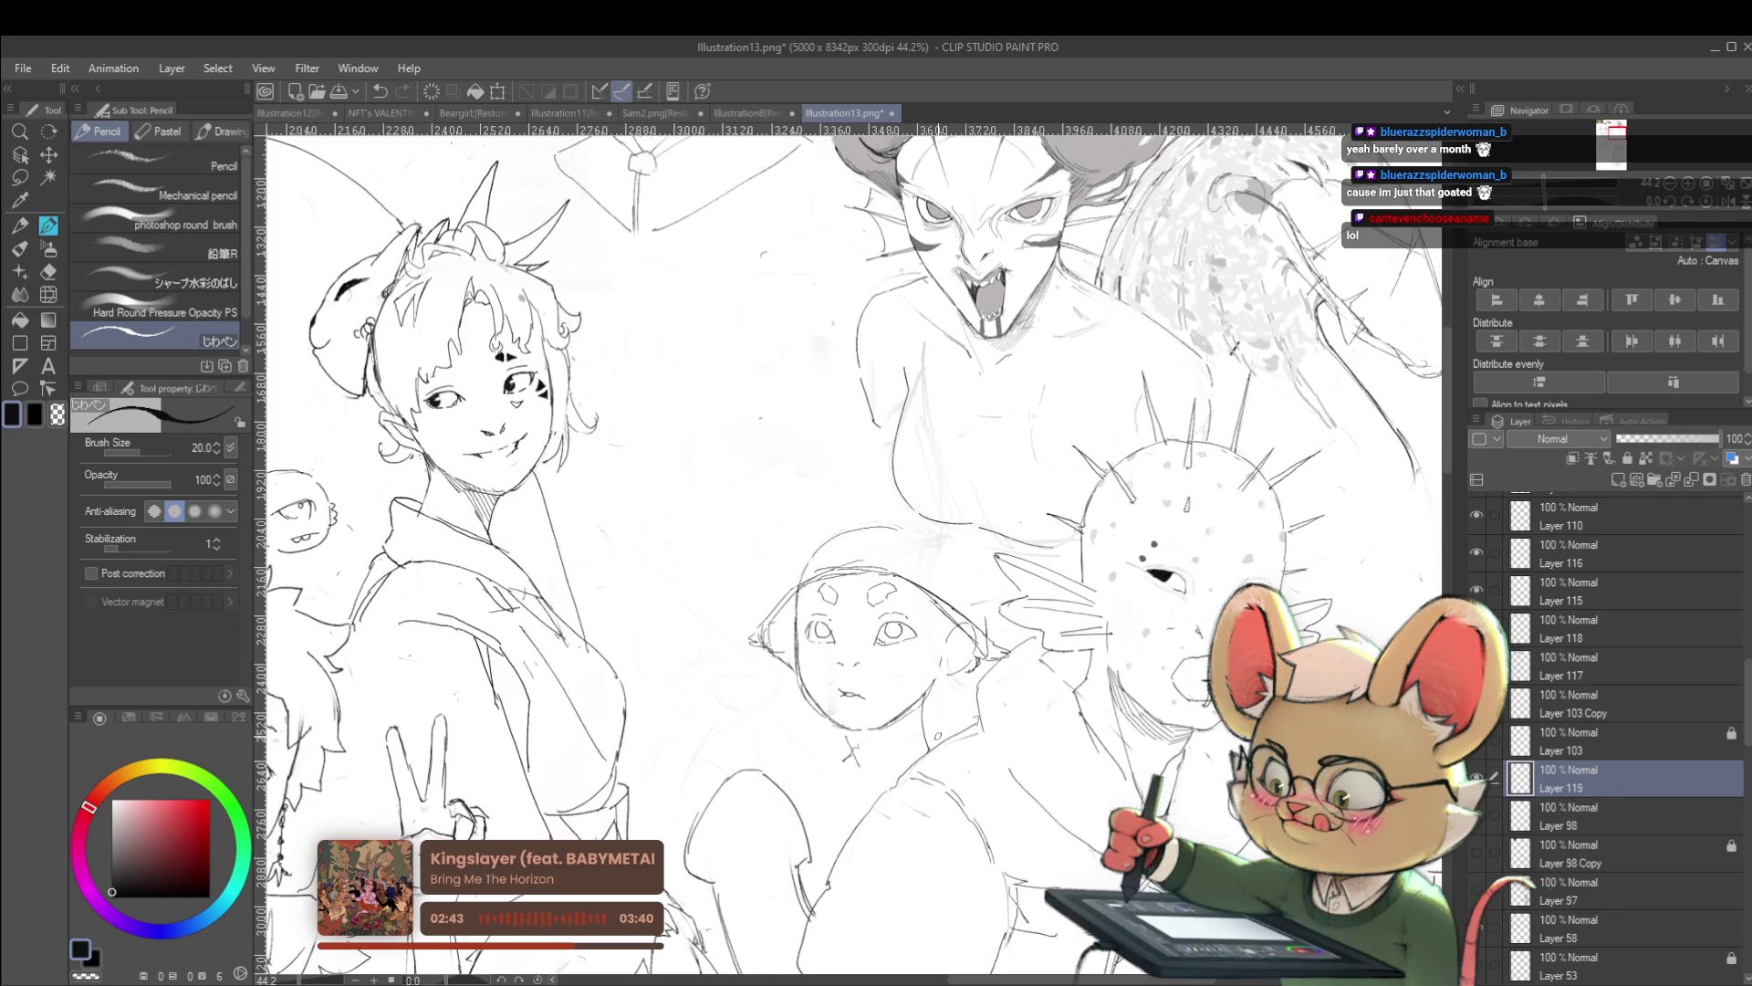
scroll(949, 744, "down", 3)
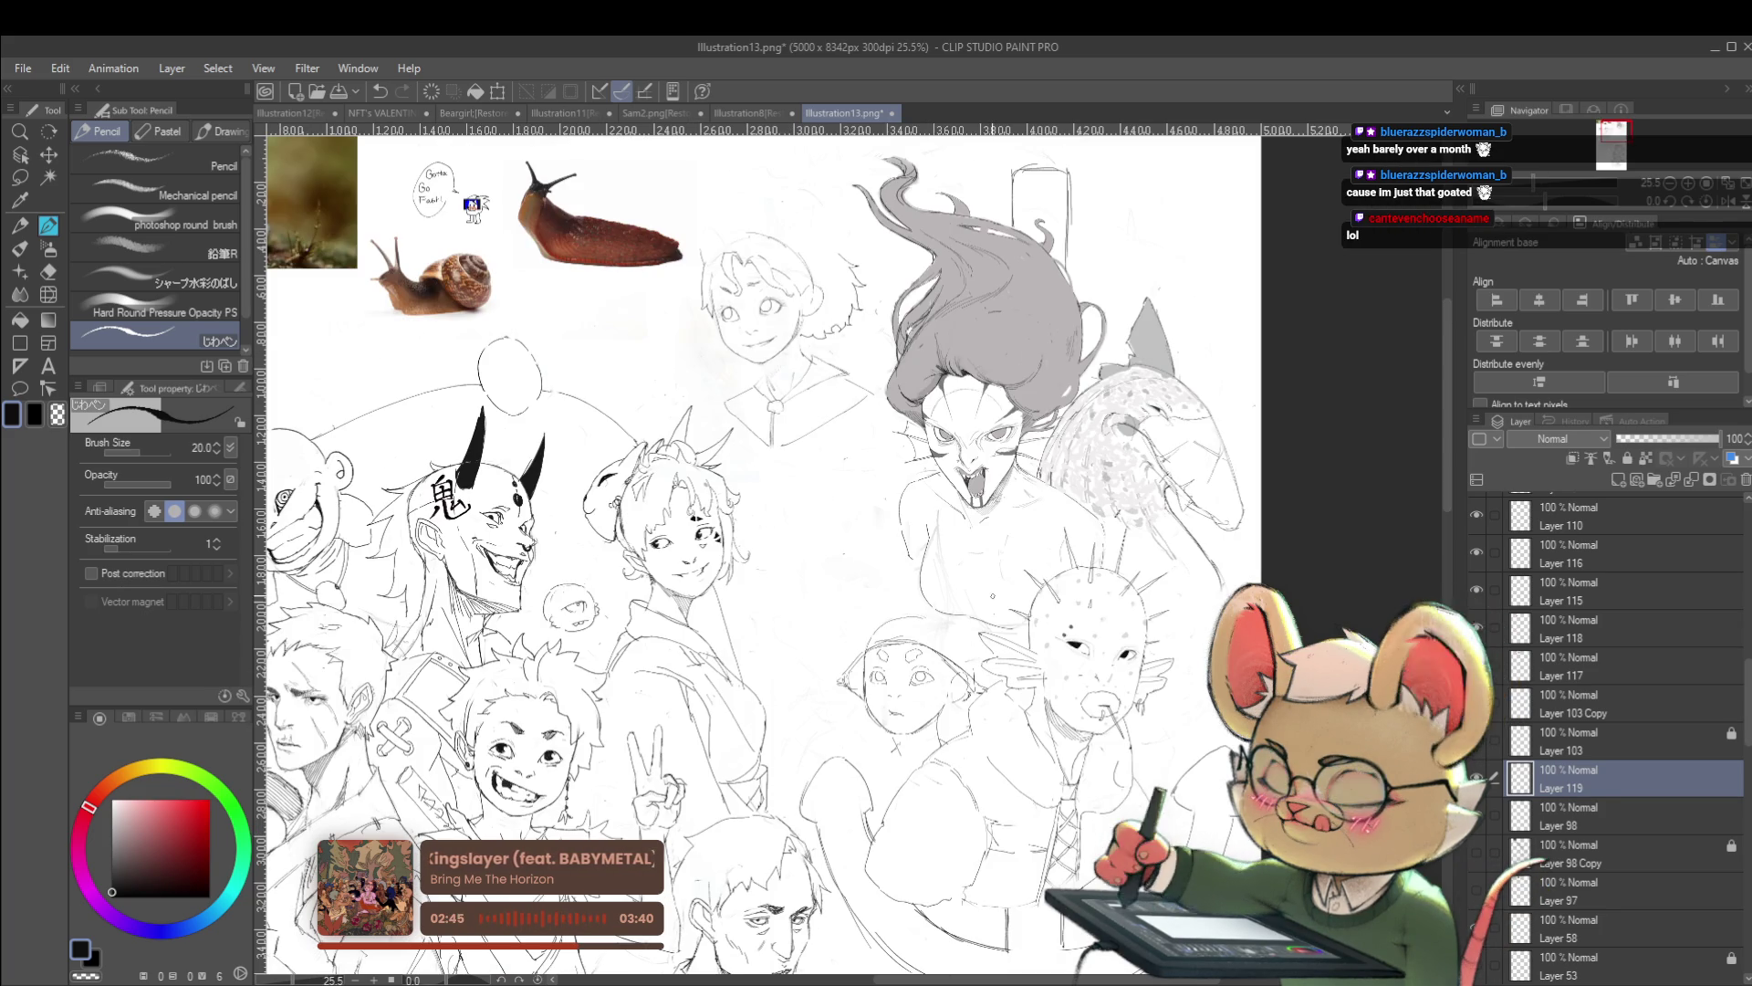
Stroke over the lower-middle character's head, undo one stray stroke, and redraw the cap's top edge
scroll(875, 622, "up", 2)
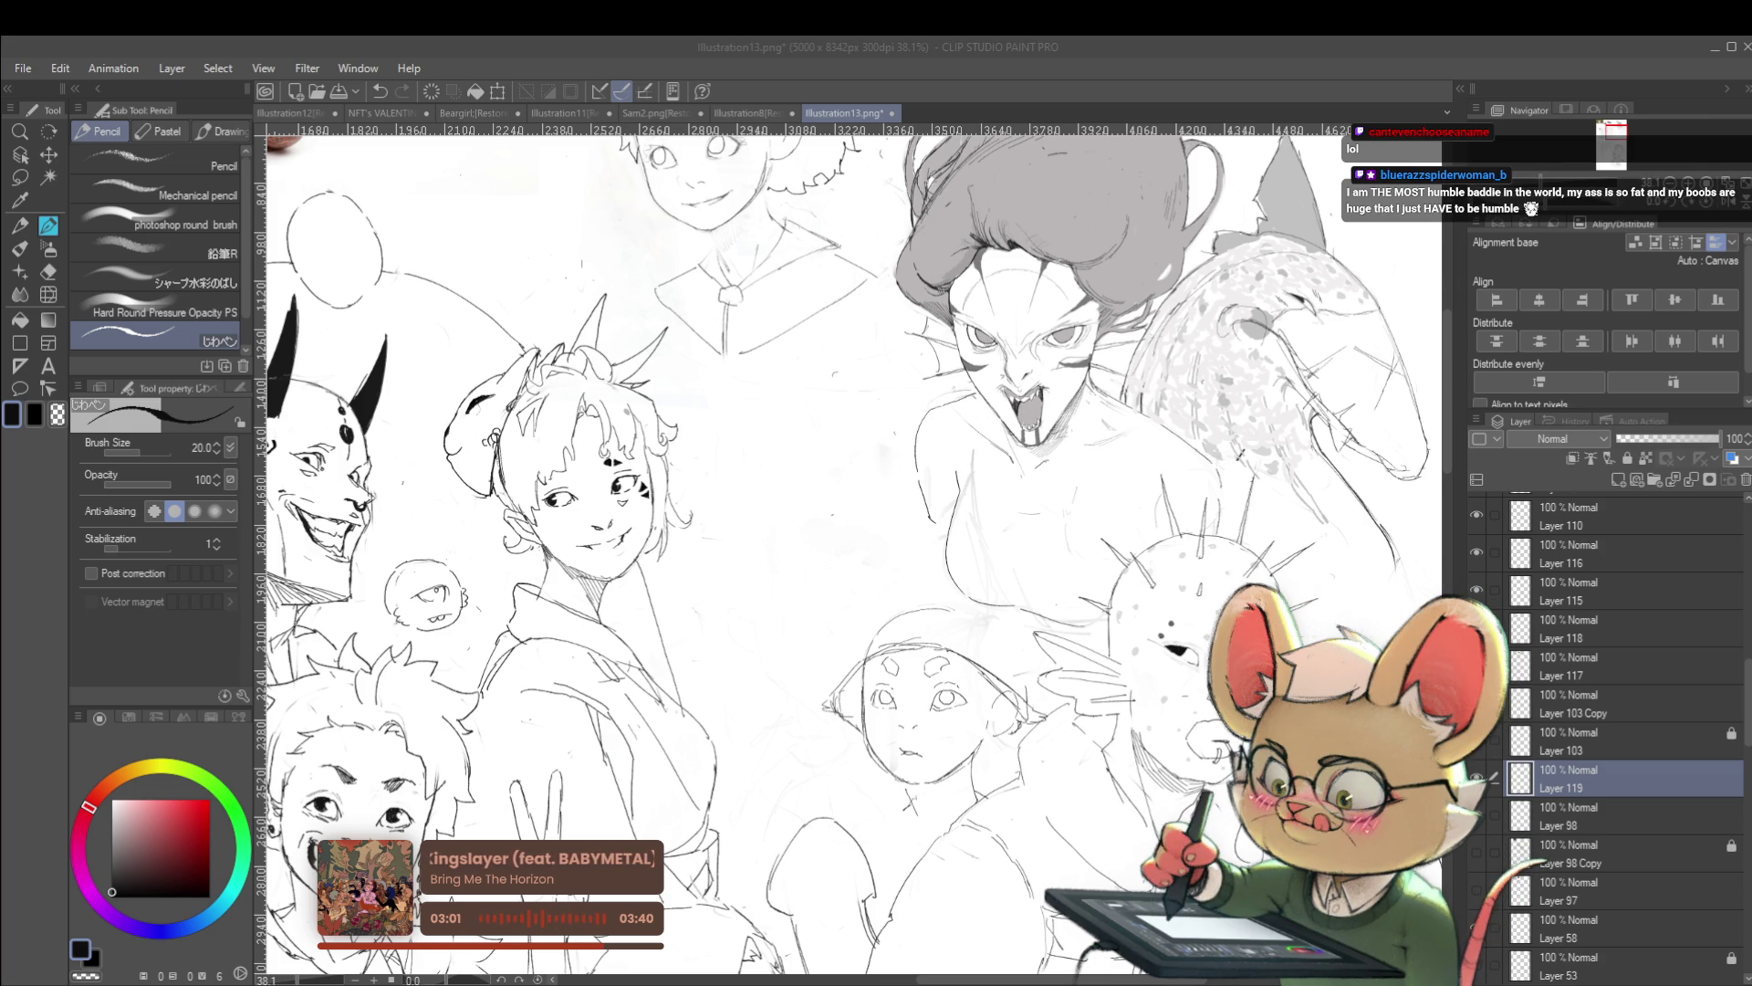
left_click(833, 668)
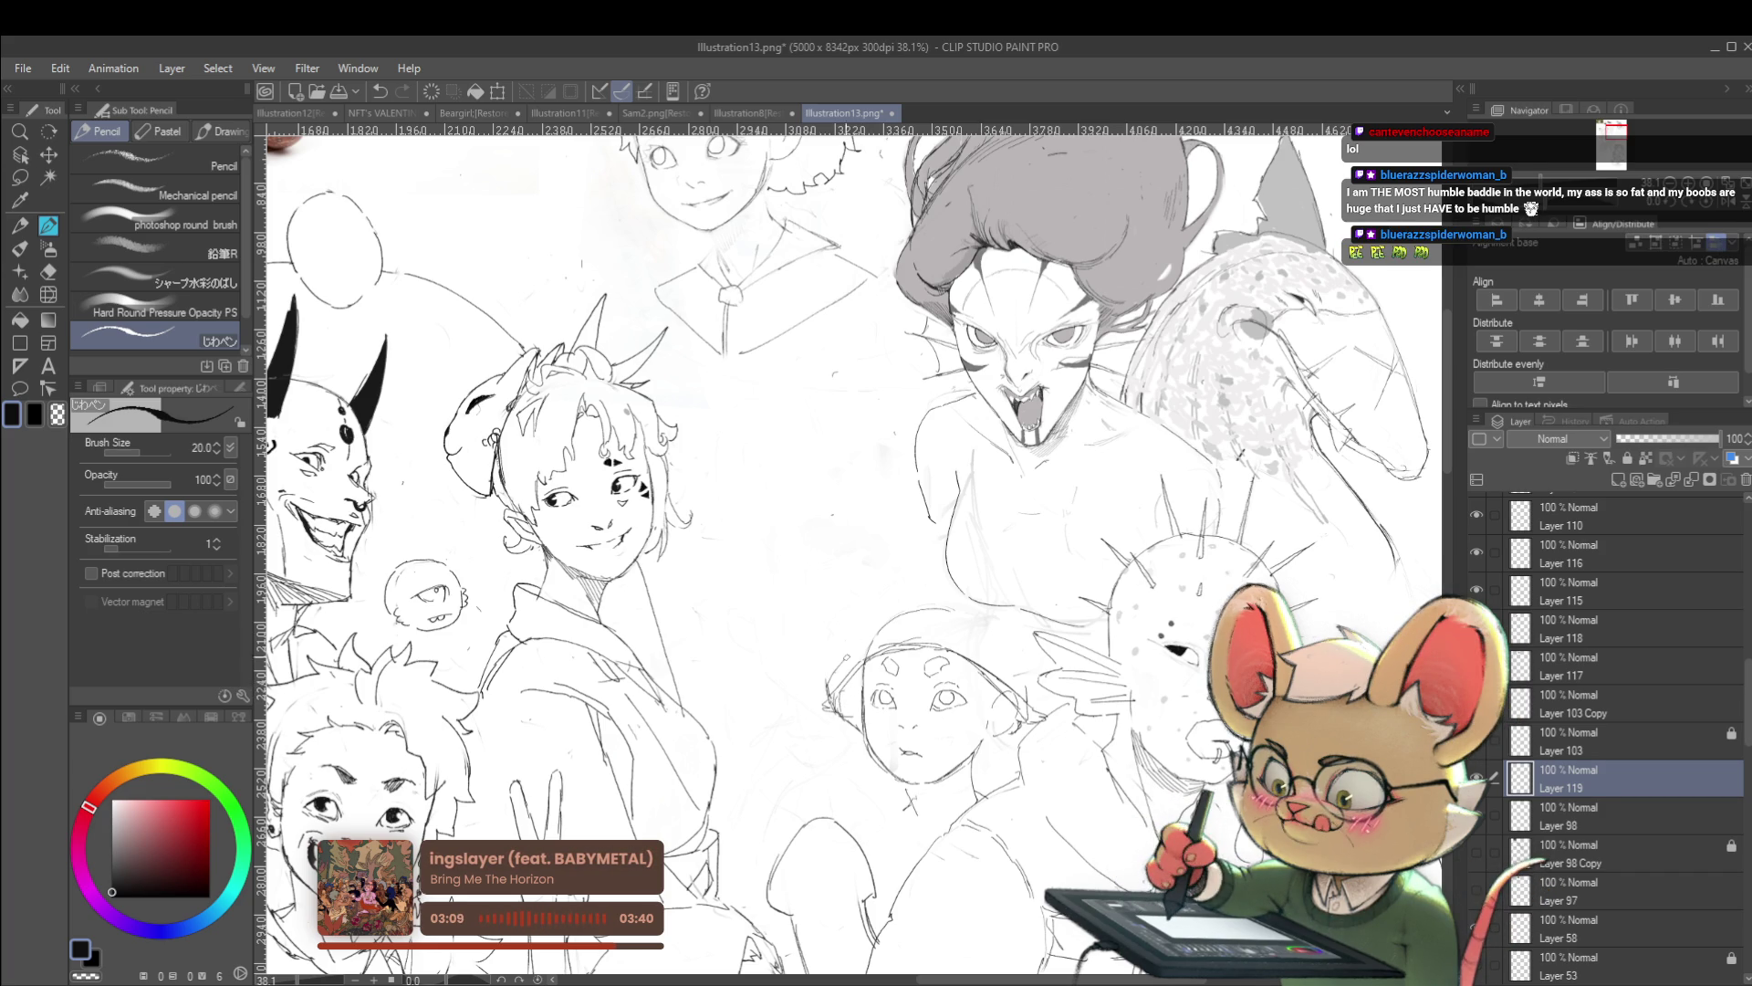
left_click_drag(856, 638, 913, 618)
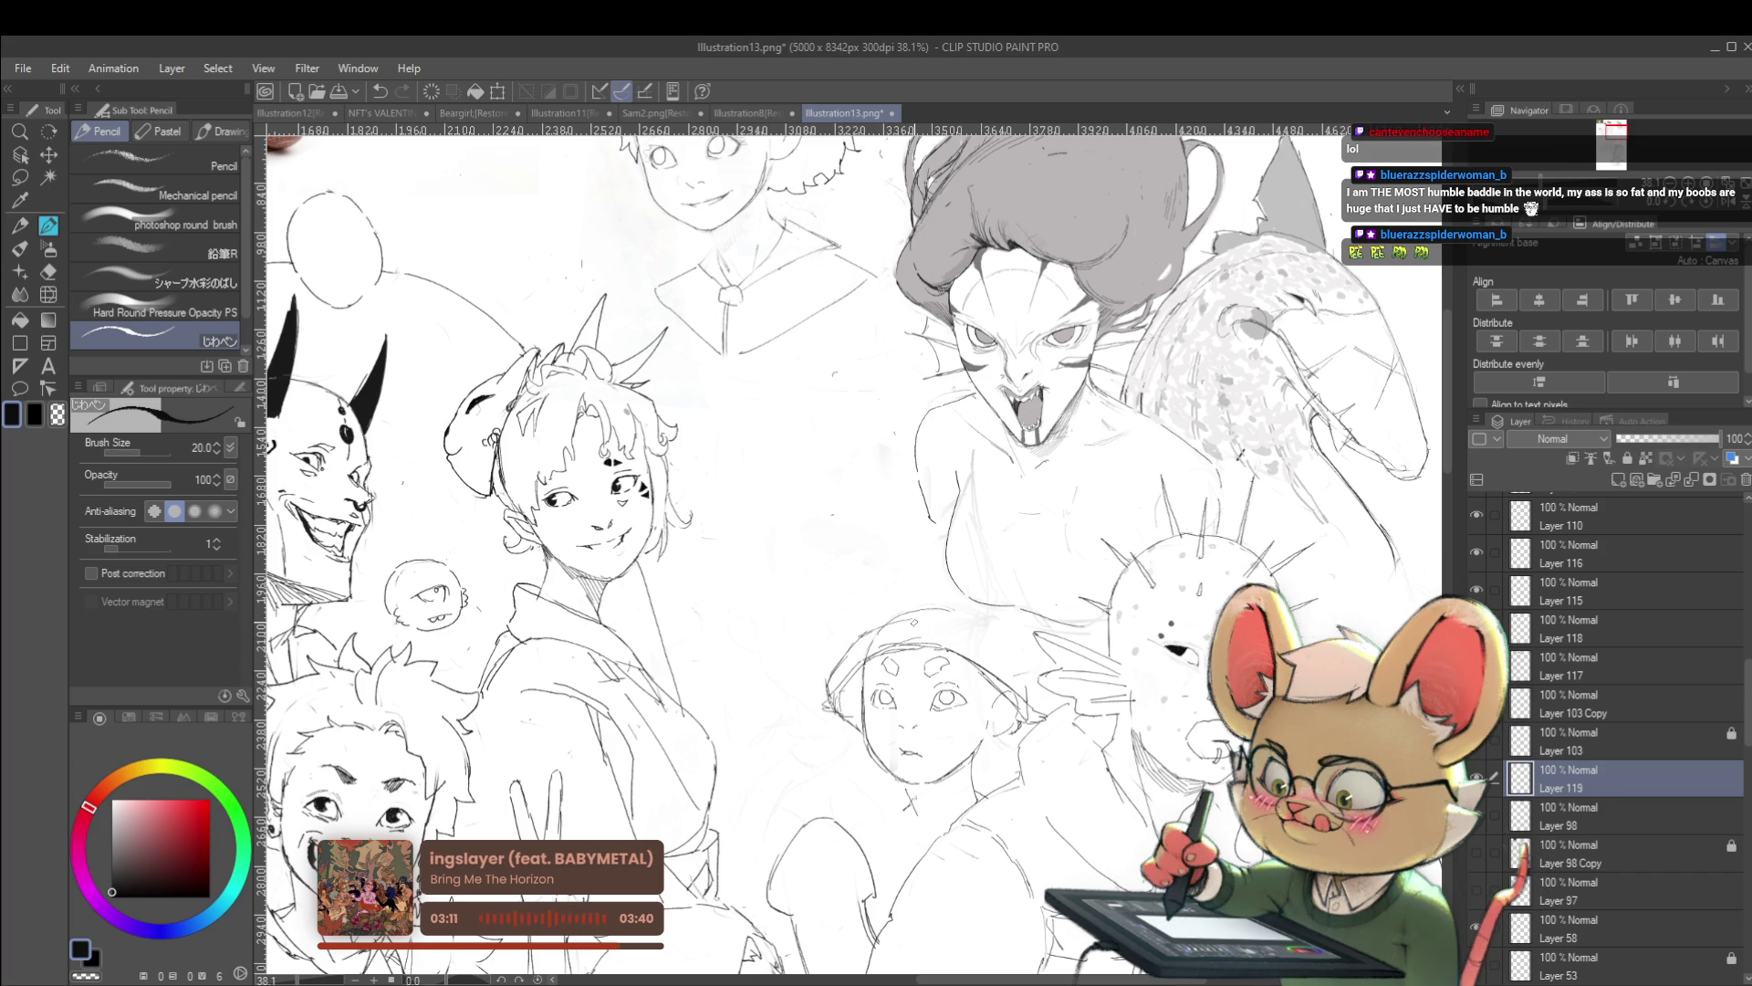
scroll(848, 548, "right", 3)
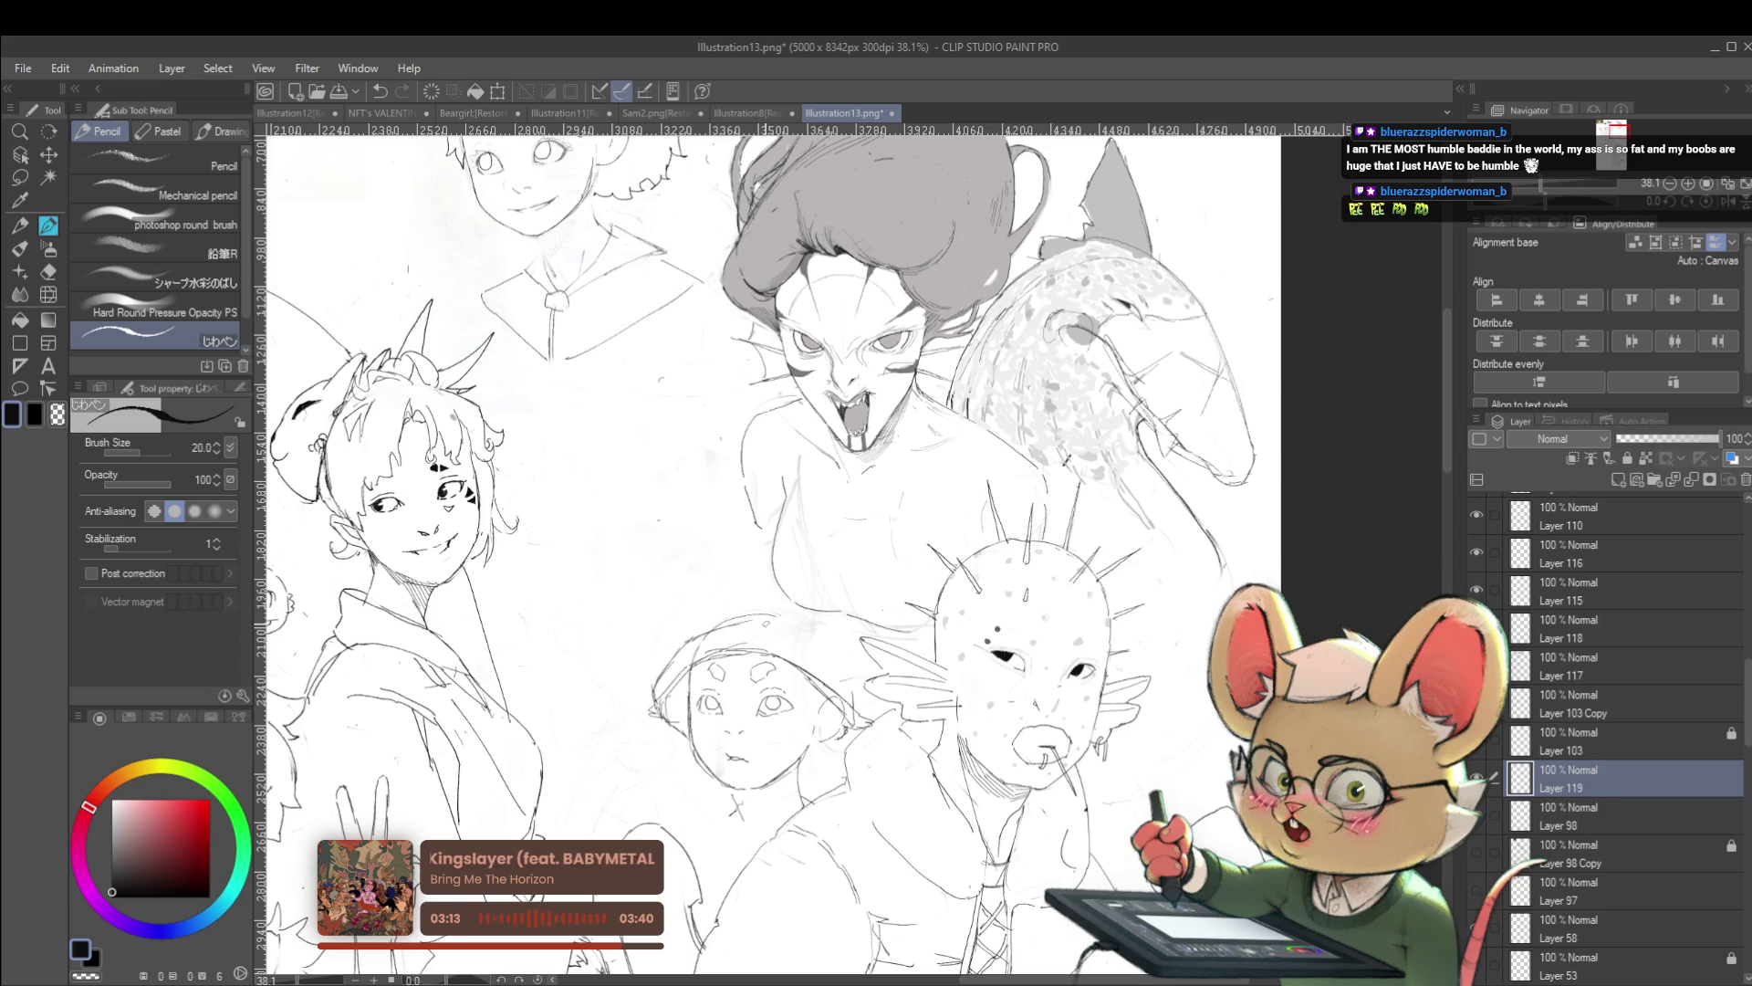
mouse_move(762, 643)
left_mouse_down()
mouse_move(835, 625)
mouse_move(820, 626)
left_mouse_up()
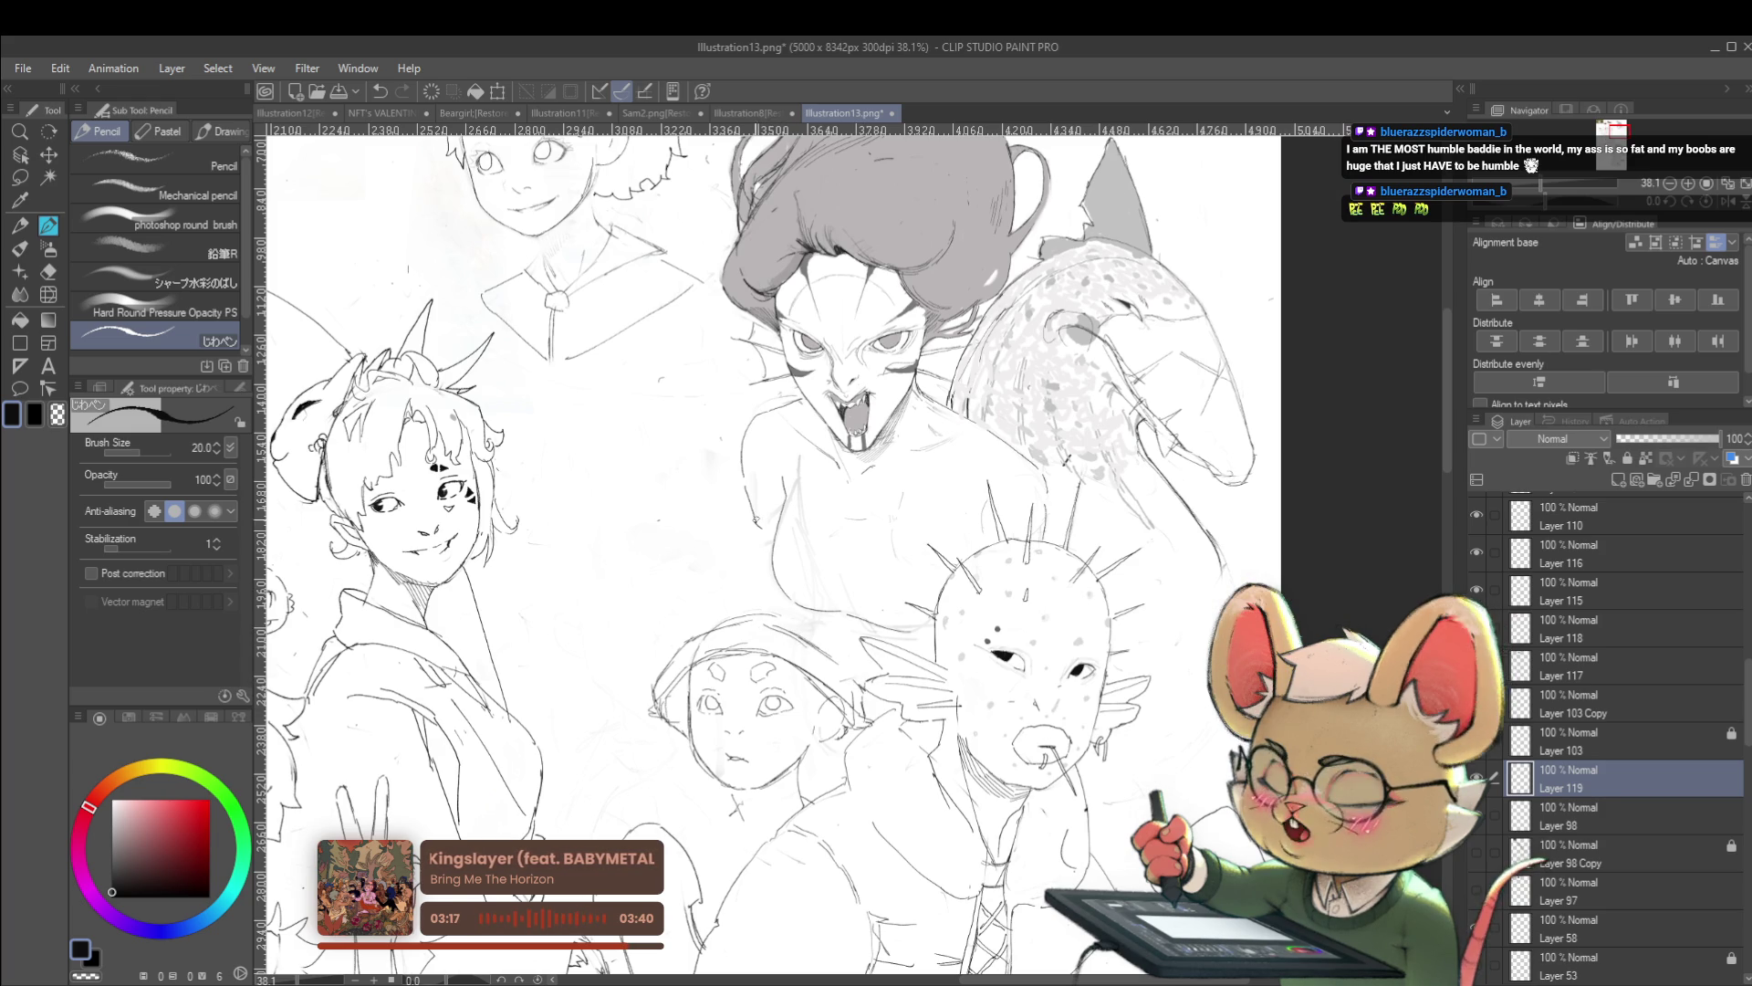
left_click_drag(676, 575, 728, 611)
key("ctrl+z")
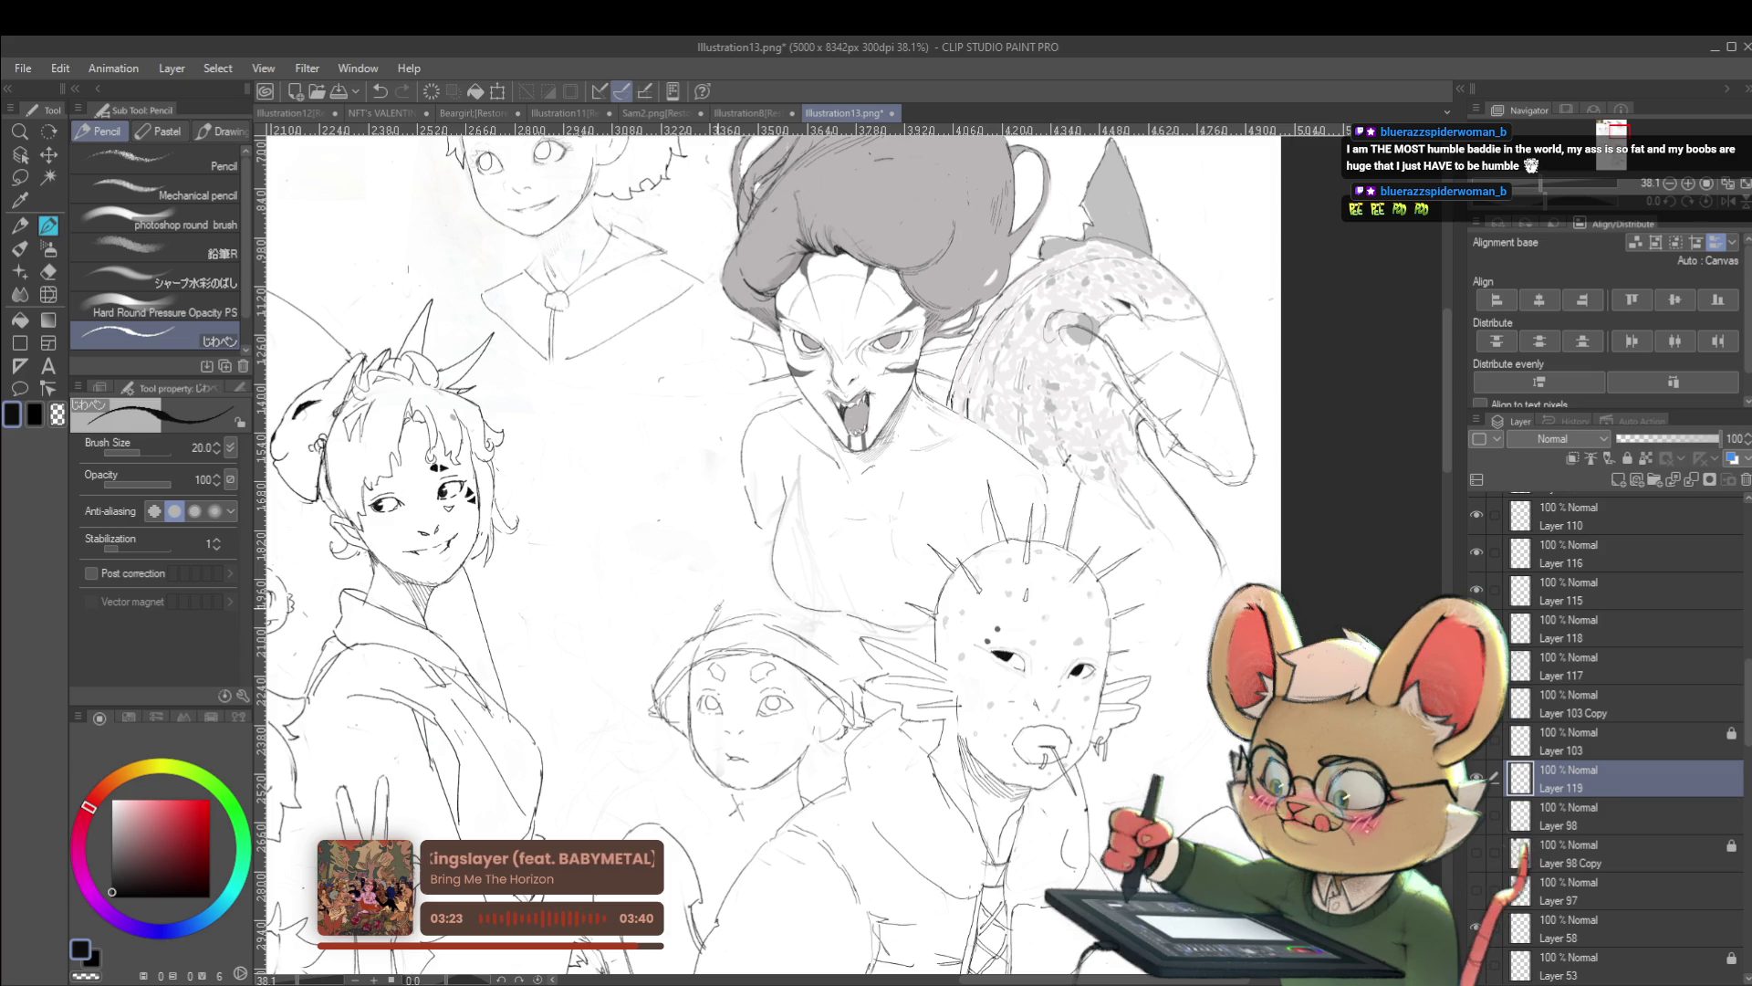
mouse_move(719, 601)
left_mouse_down()
mouse_move(764, 591)
mouse_move(803, 619)
left_mouse_up()
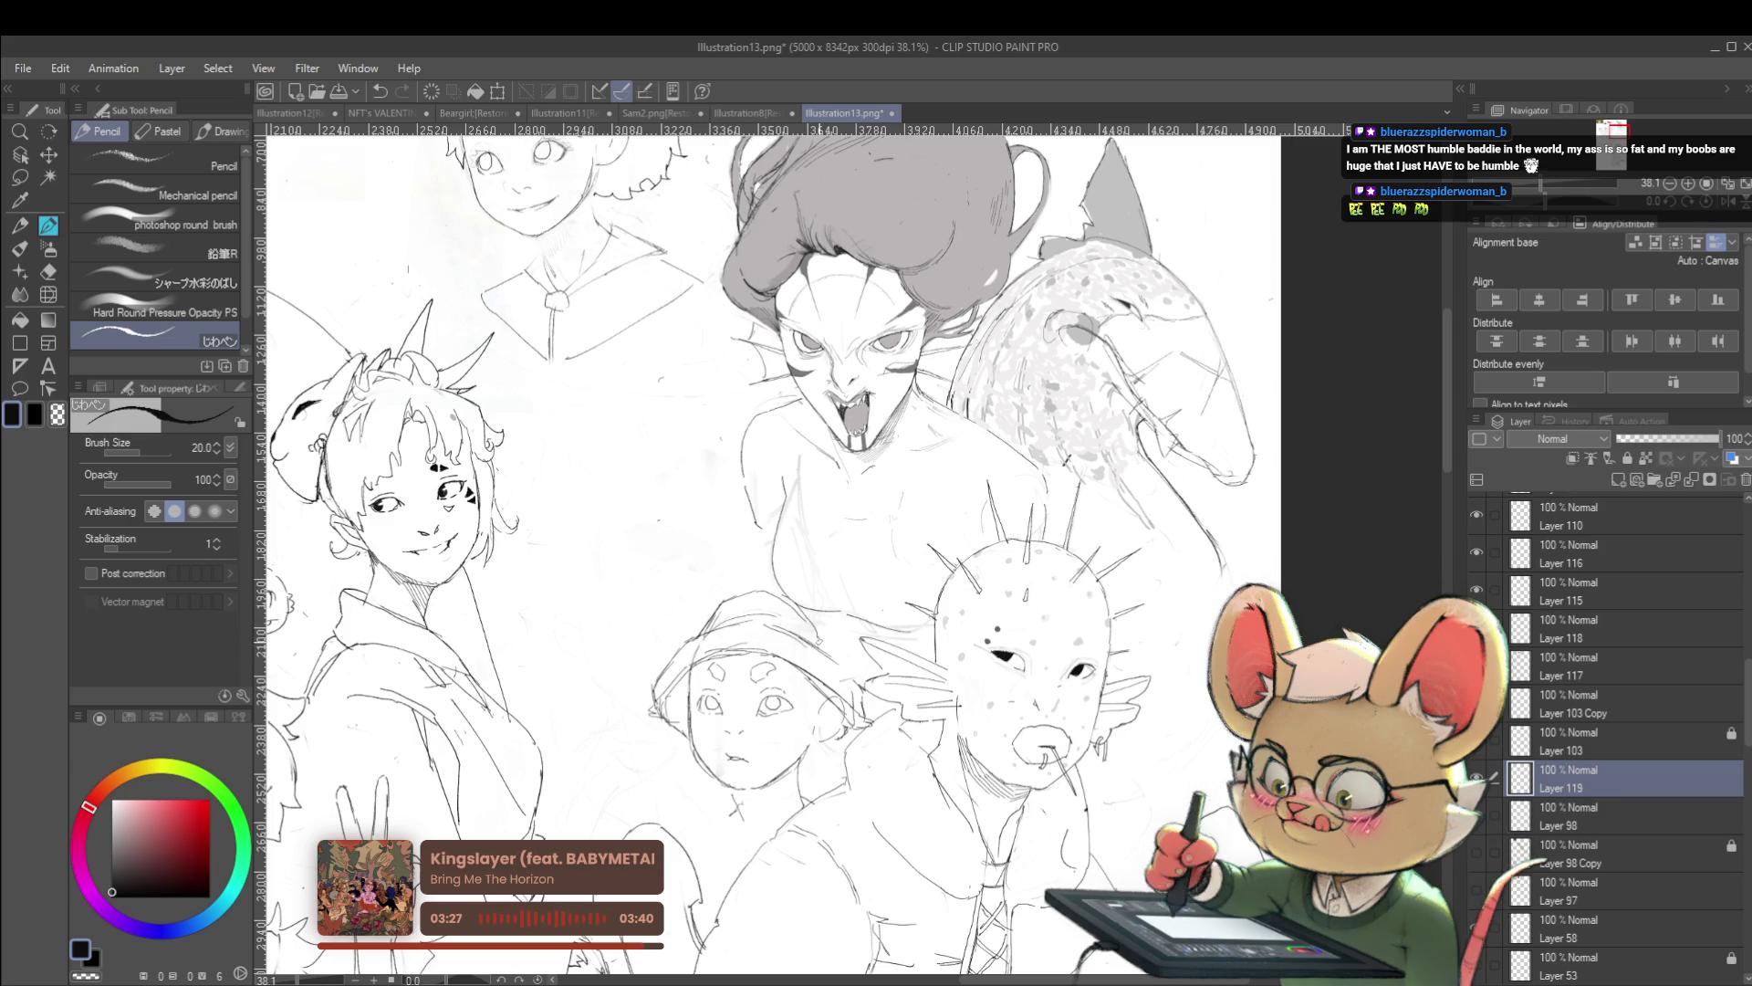
left_click(840, 650, "ctrl+alt")
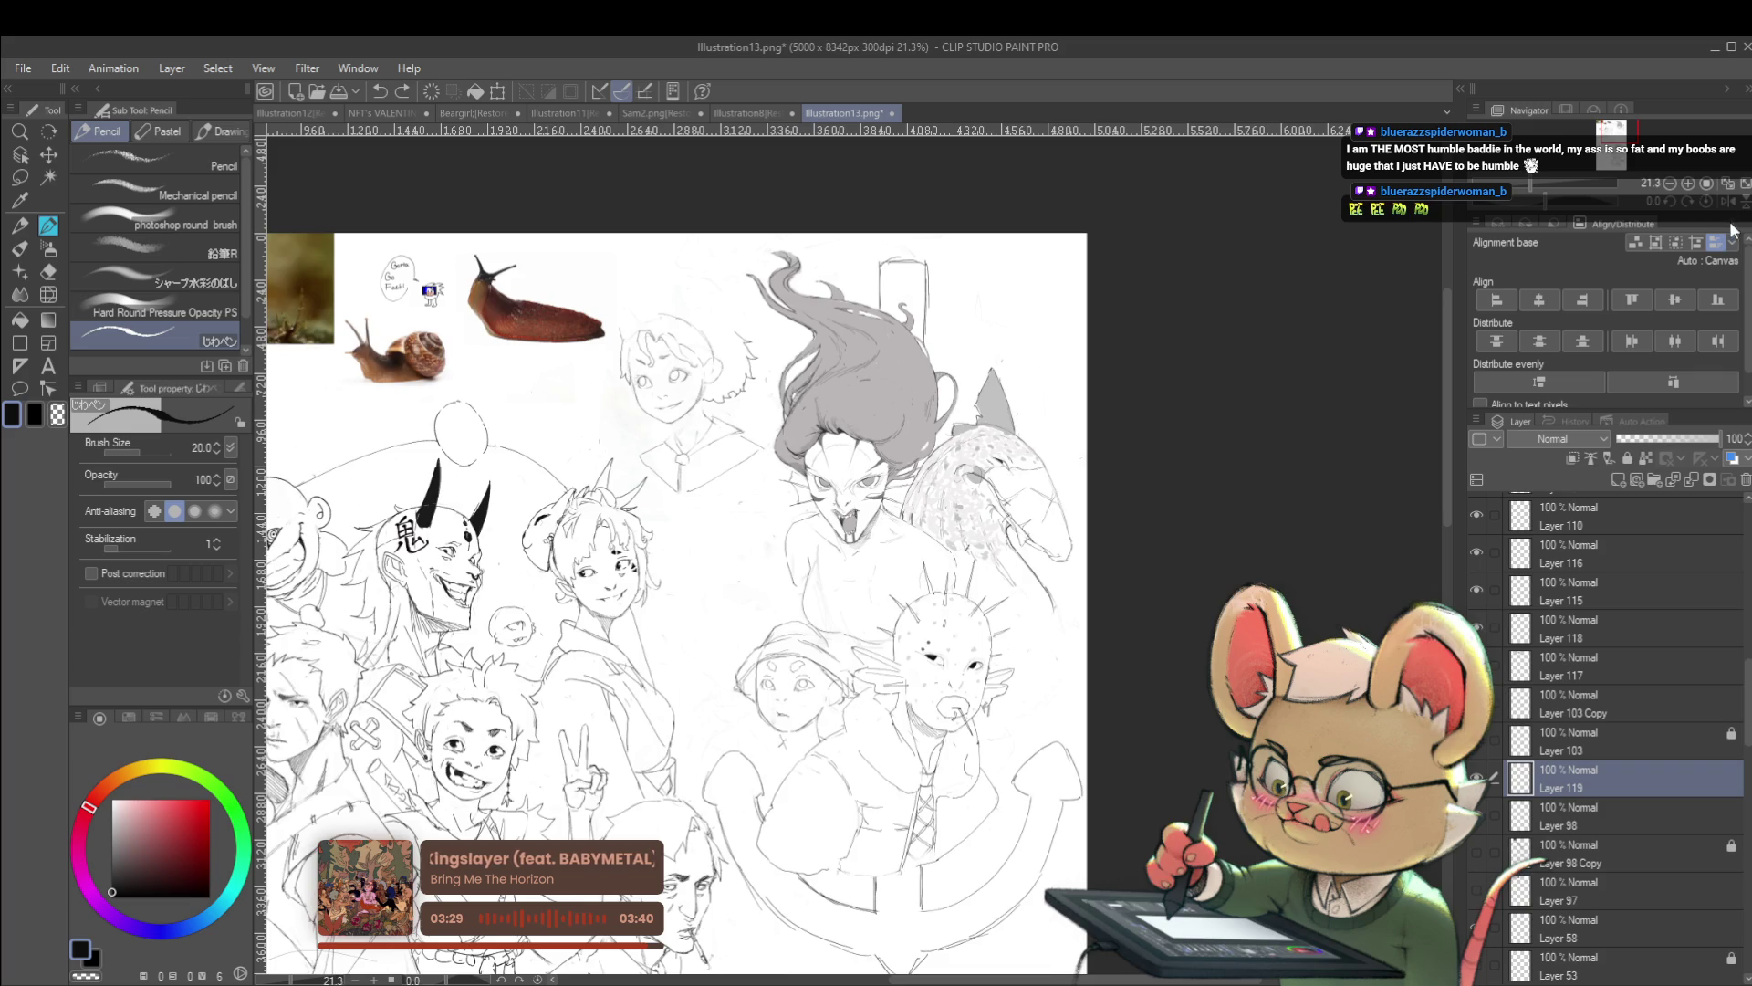
Mirror the sketch page view horizontally from the Navigator panel
left_click(1703, 208)
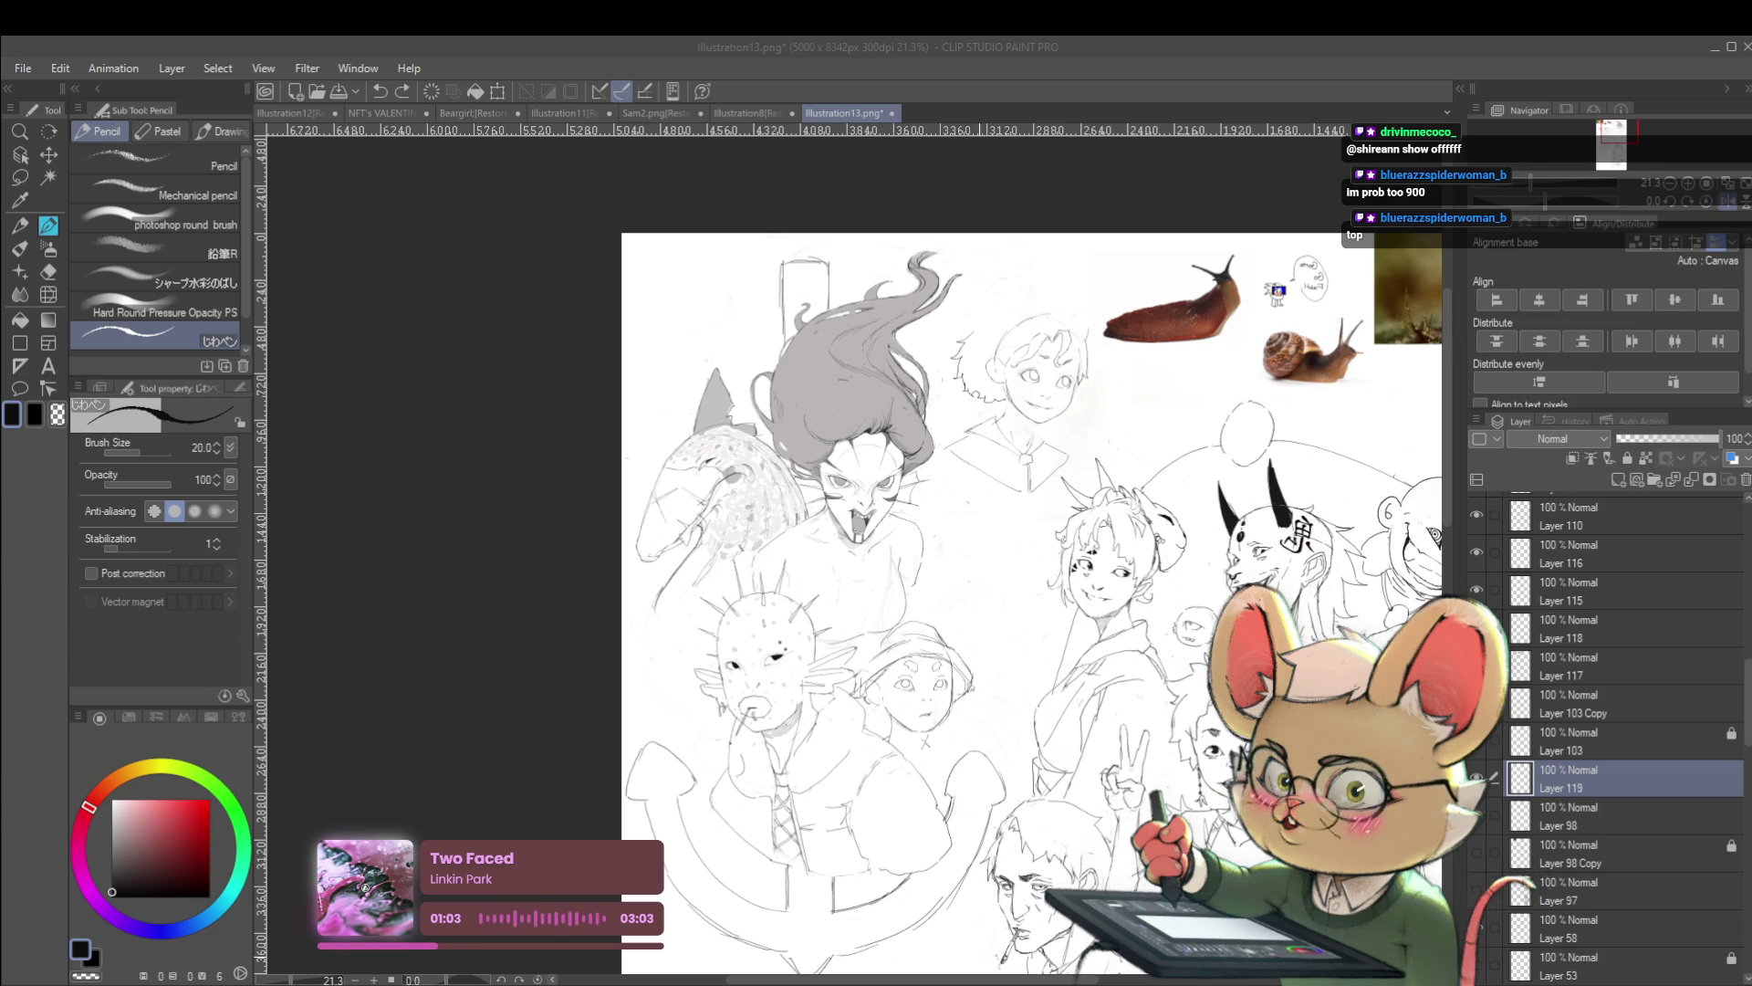
Unmirror the canvas view and zoom in on the capped character
left_click(1729, 203)
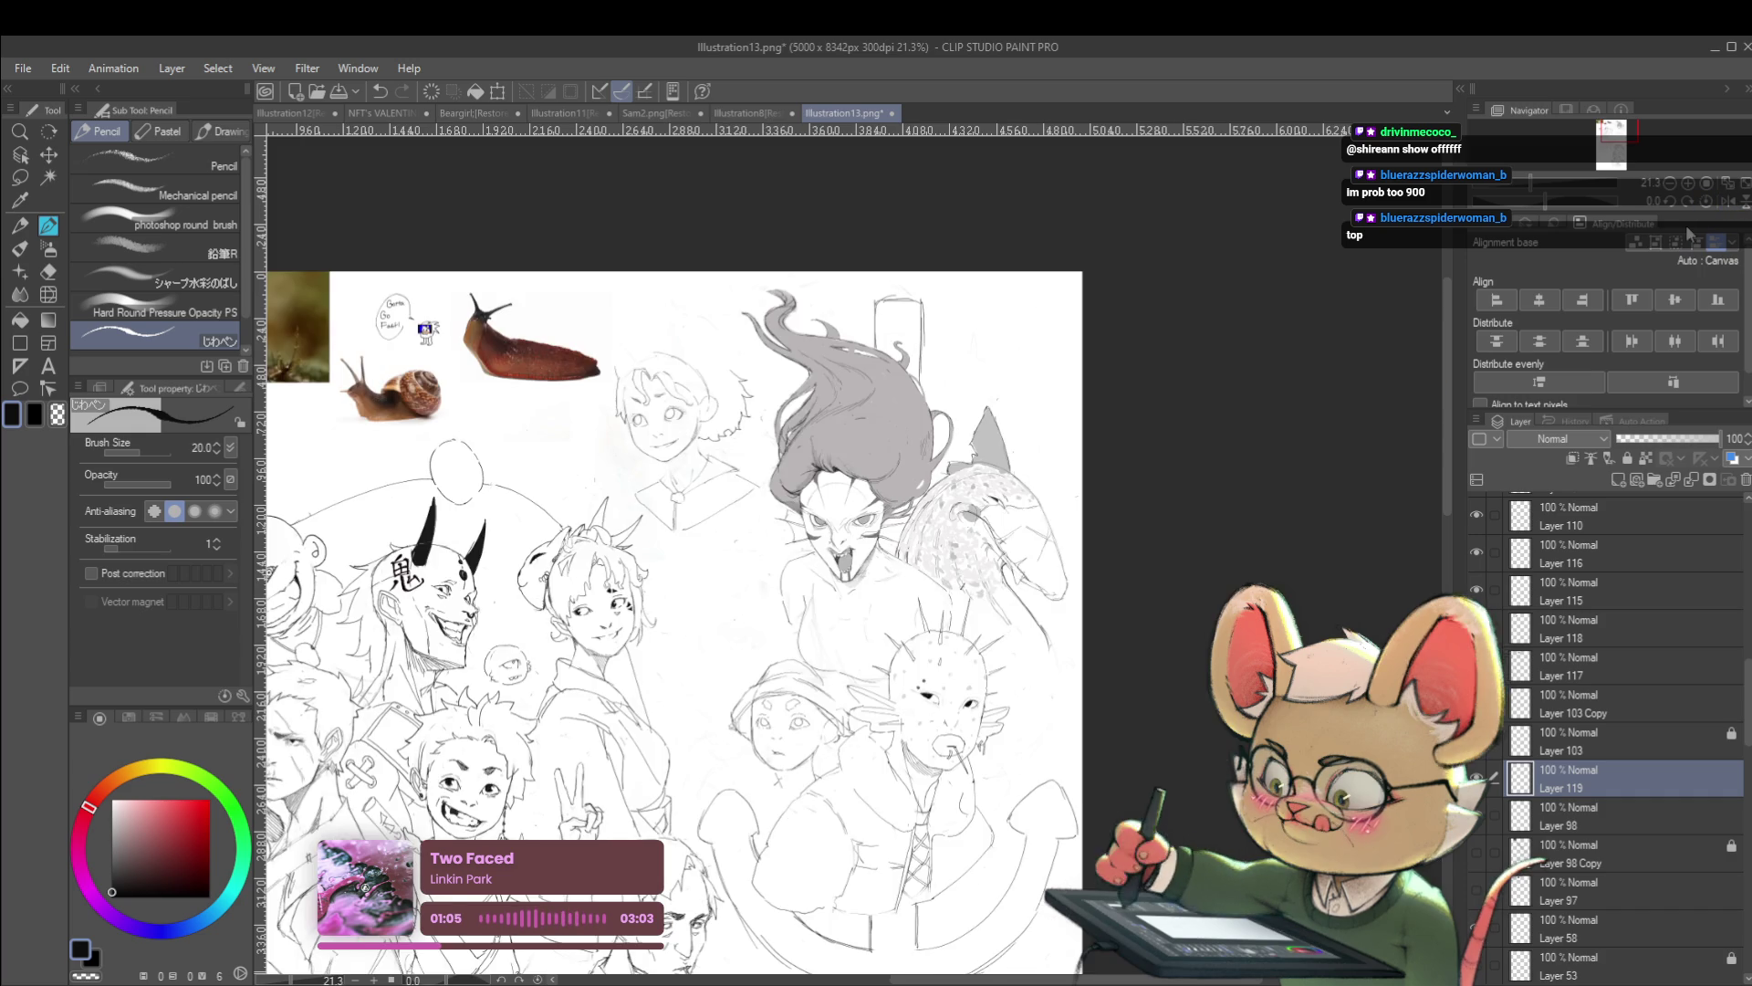
scroll(837, 728, "up", 4)
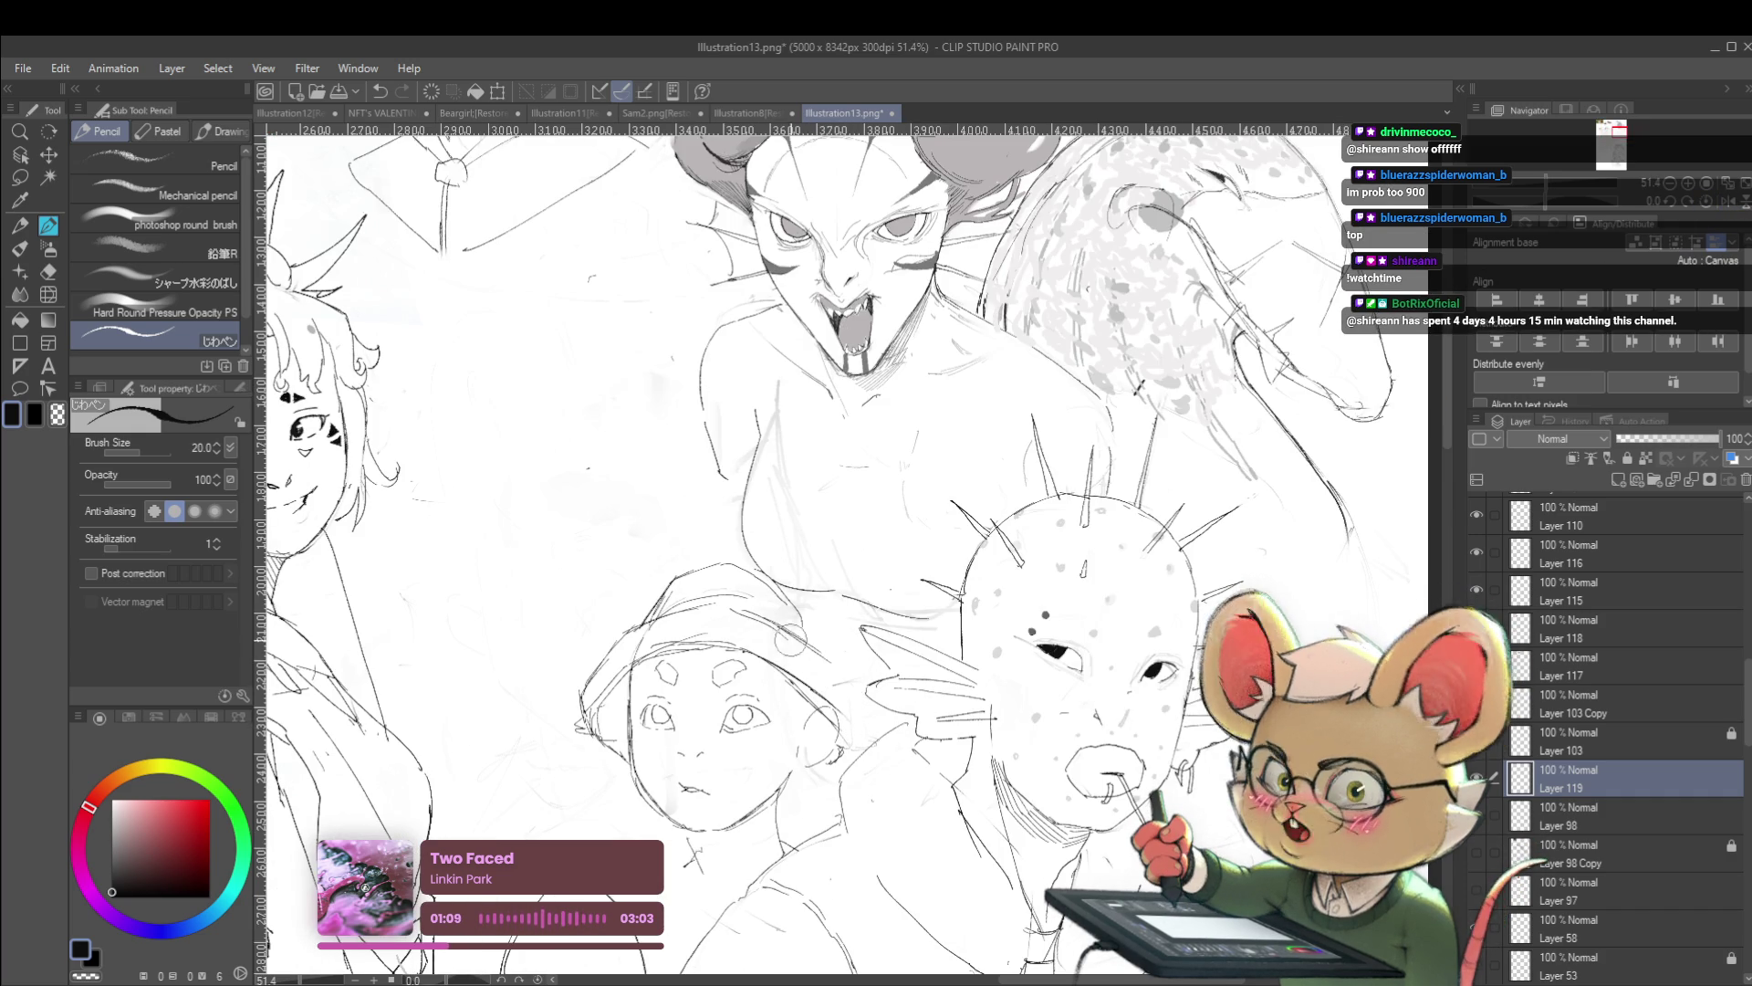
scroll(844, 707, "down", 3)
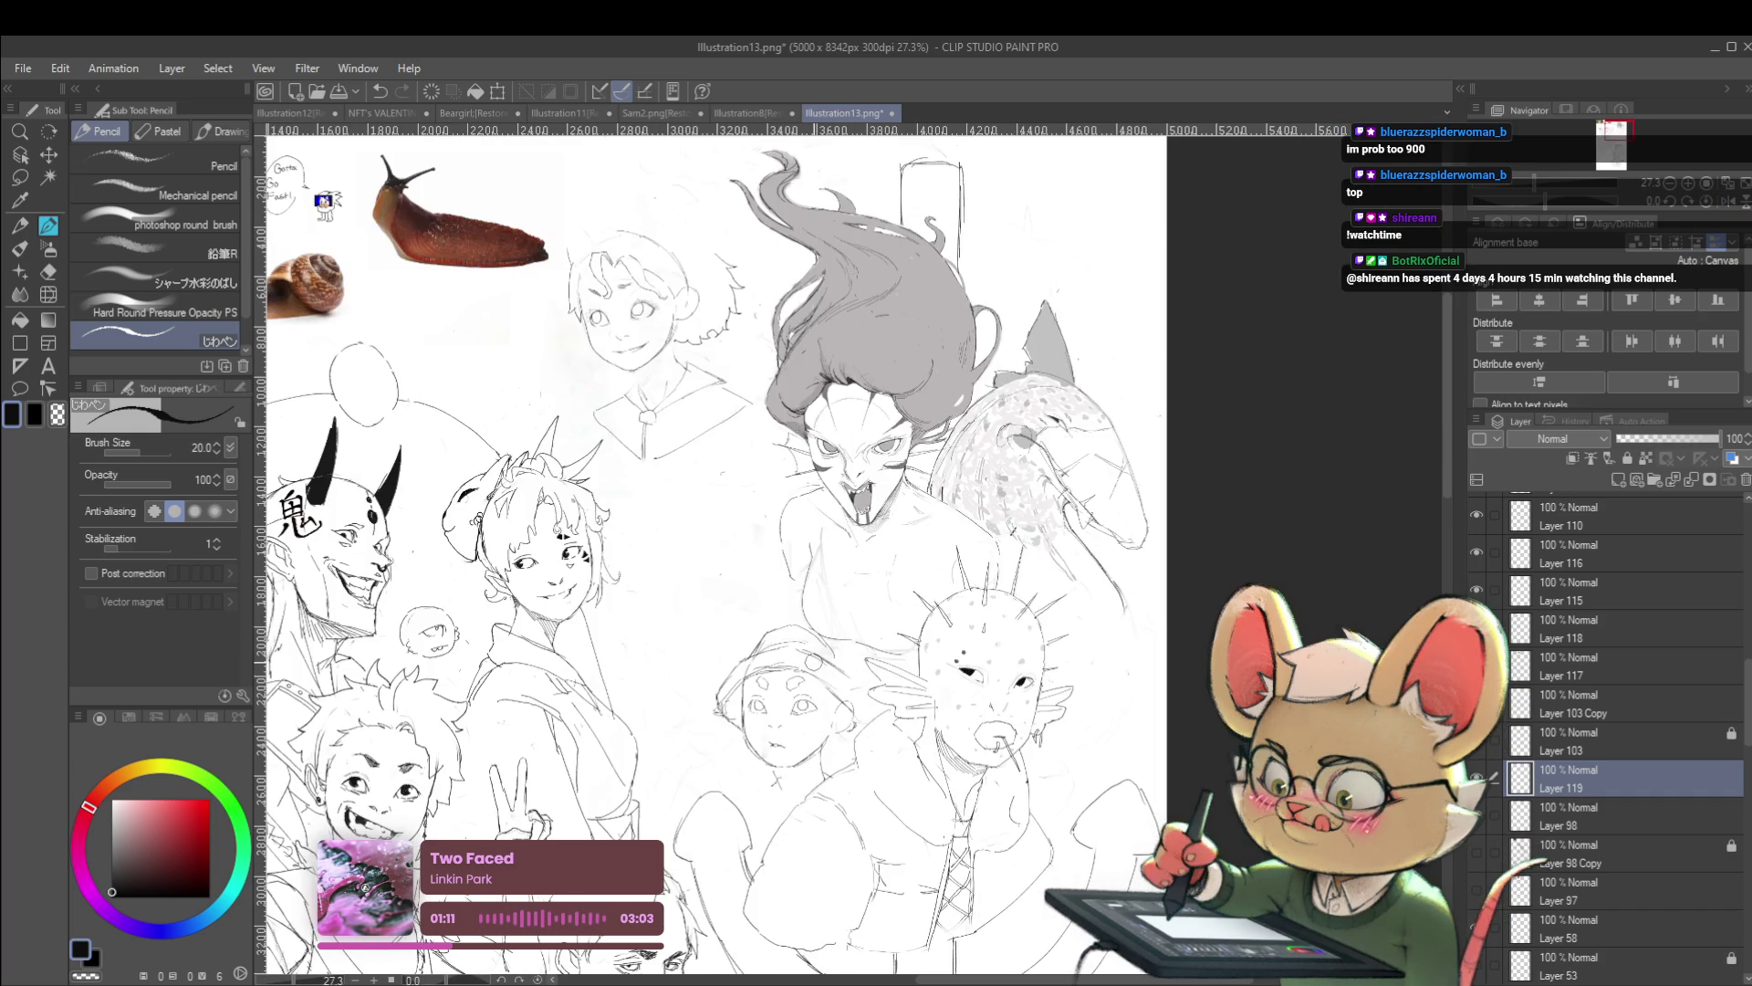
scroll(748, 634, "up", 2)
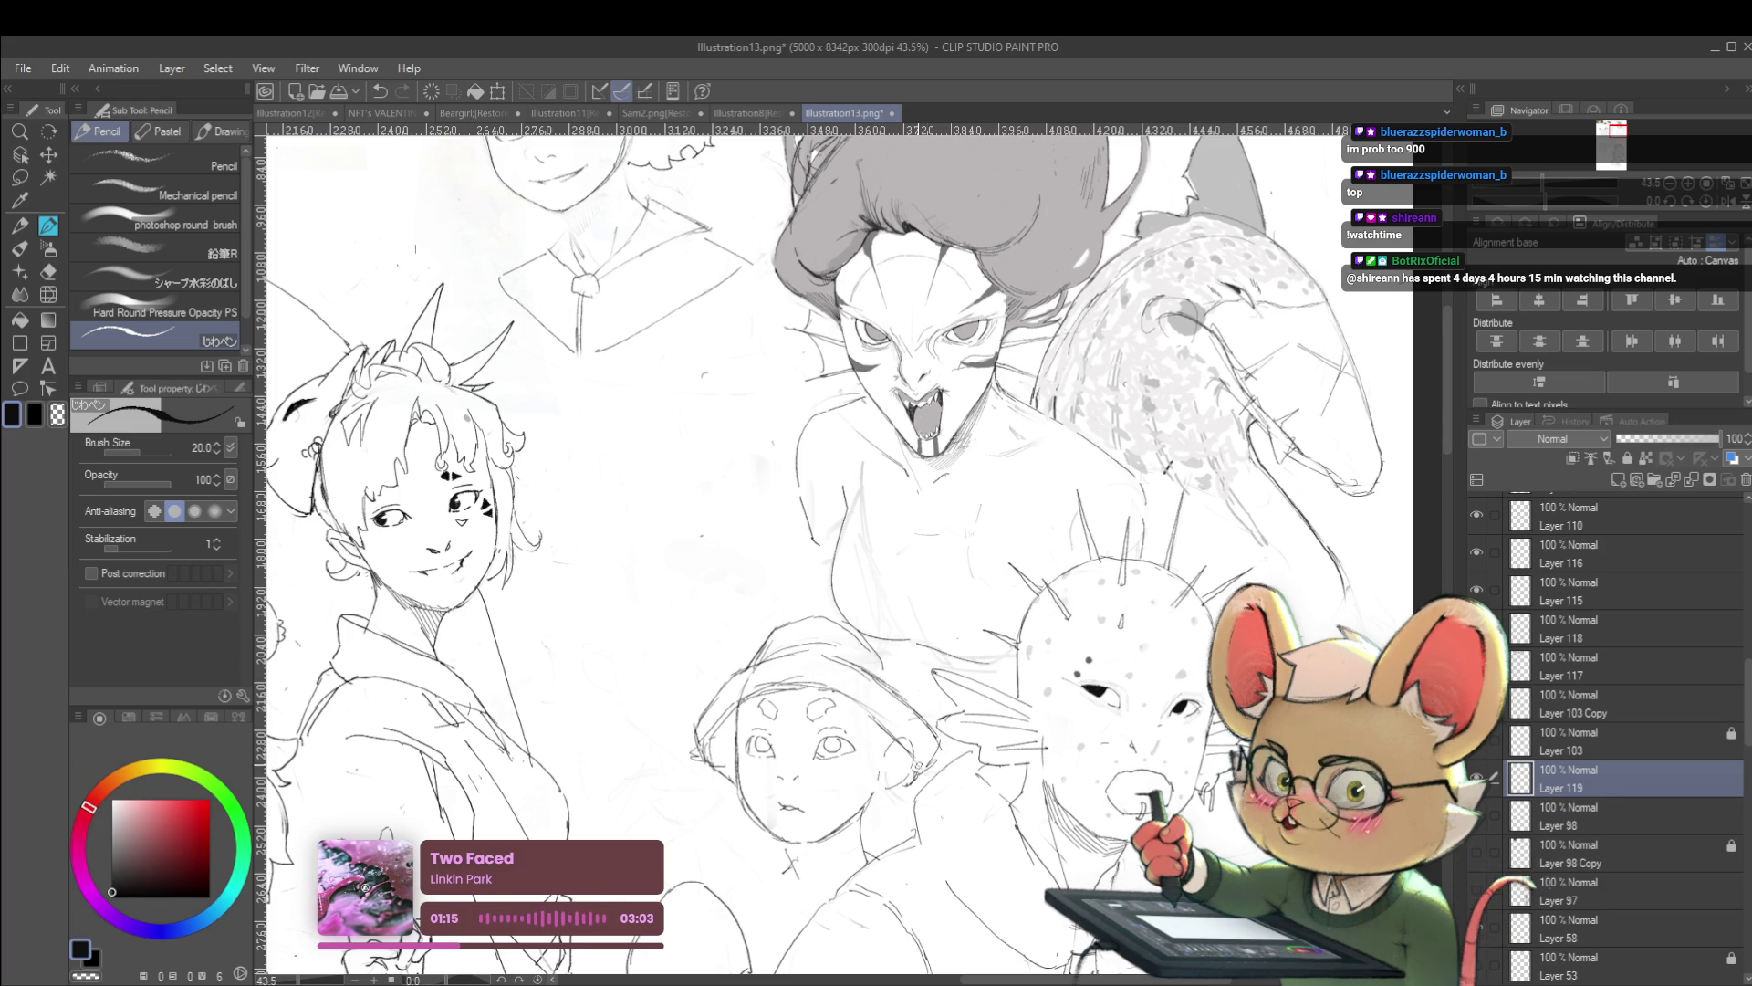
scroll(973, 731, "down", 3)
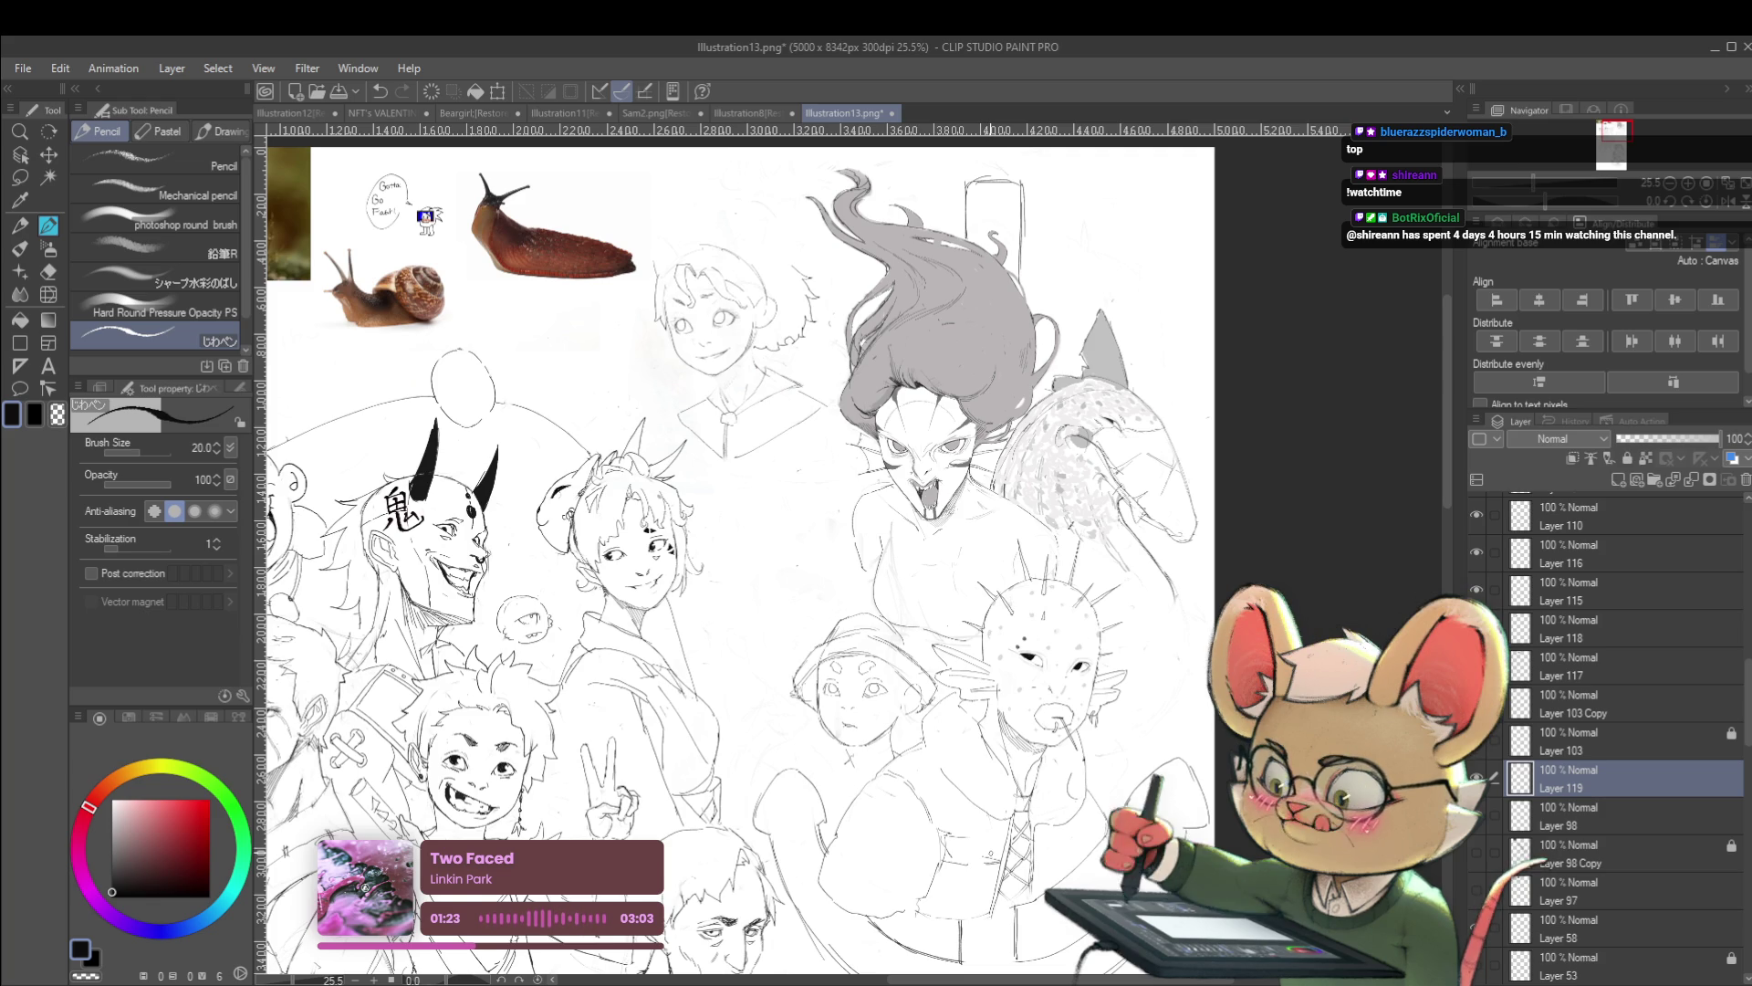
scroll(933, 688, "up", 2)
scroll(933, 688, "up", 1)
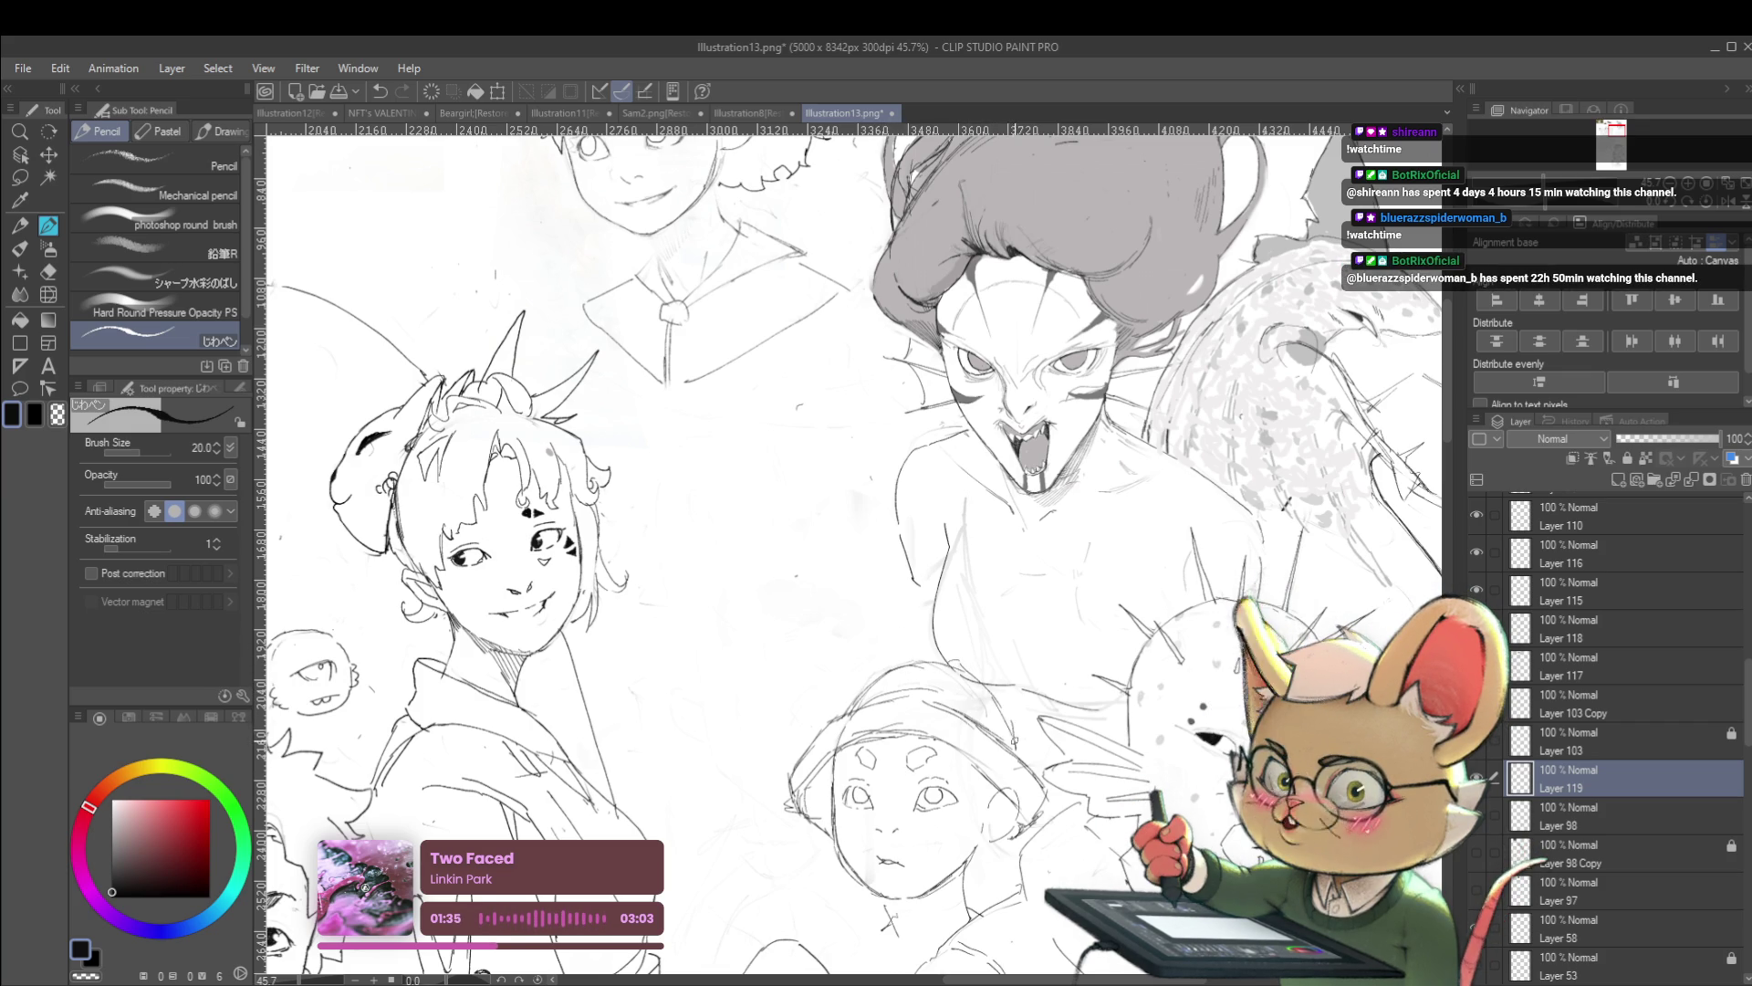
Pencil ear shapes across the top of the creature's cap
scroll(1029, 733, "down", 3)
scroll(1040, 718, "up", 3)
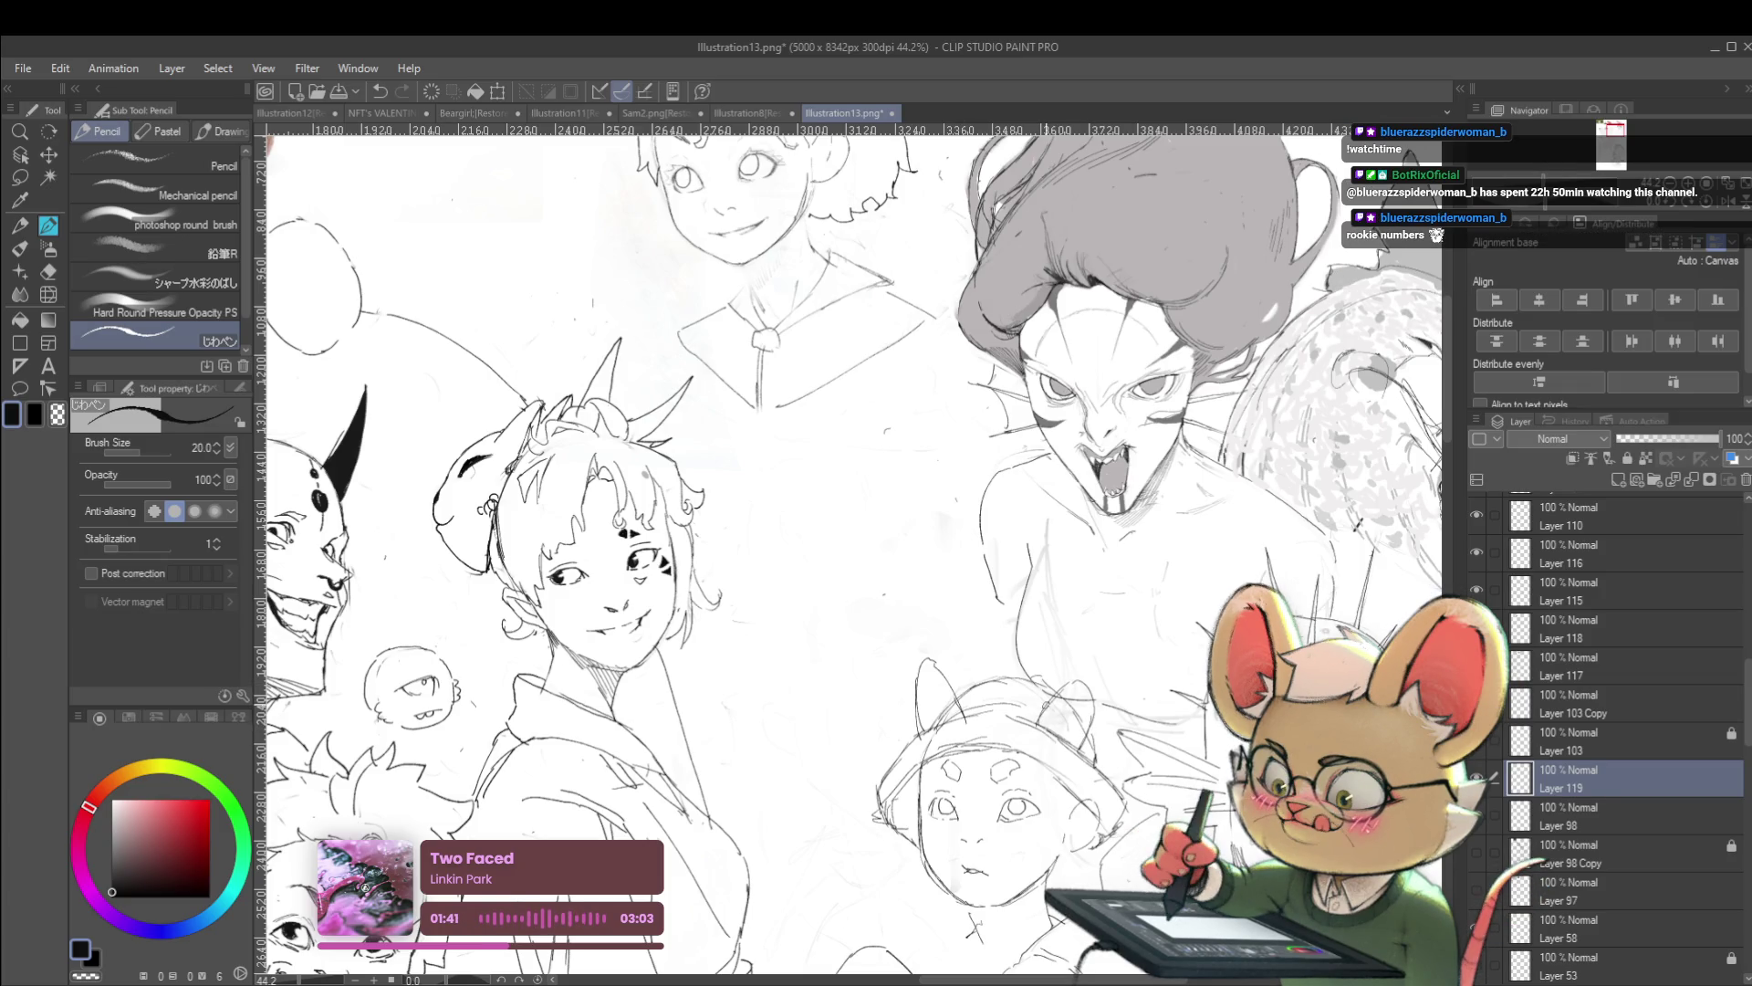
left_click_drag(916, 741, 1027, 704)
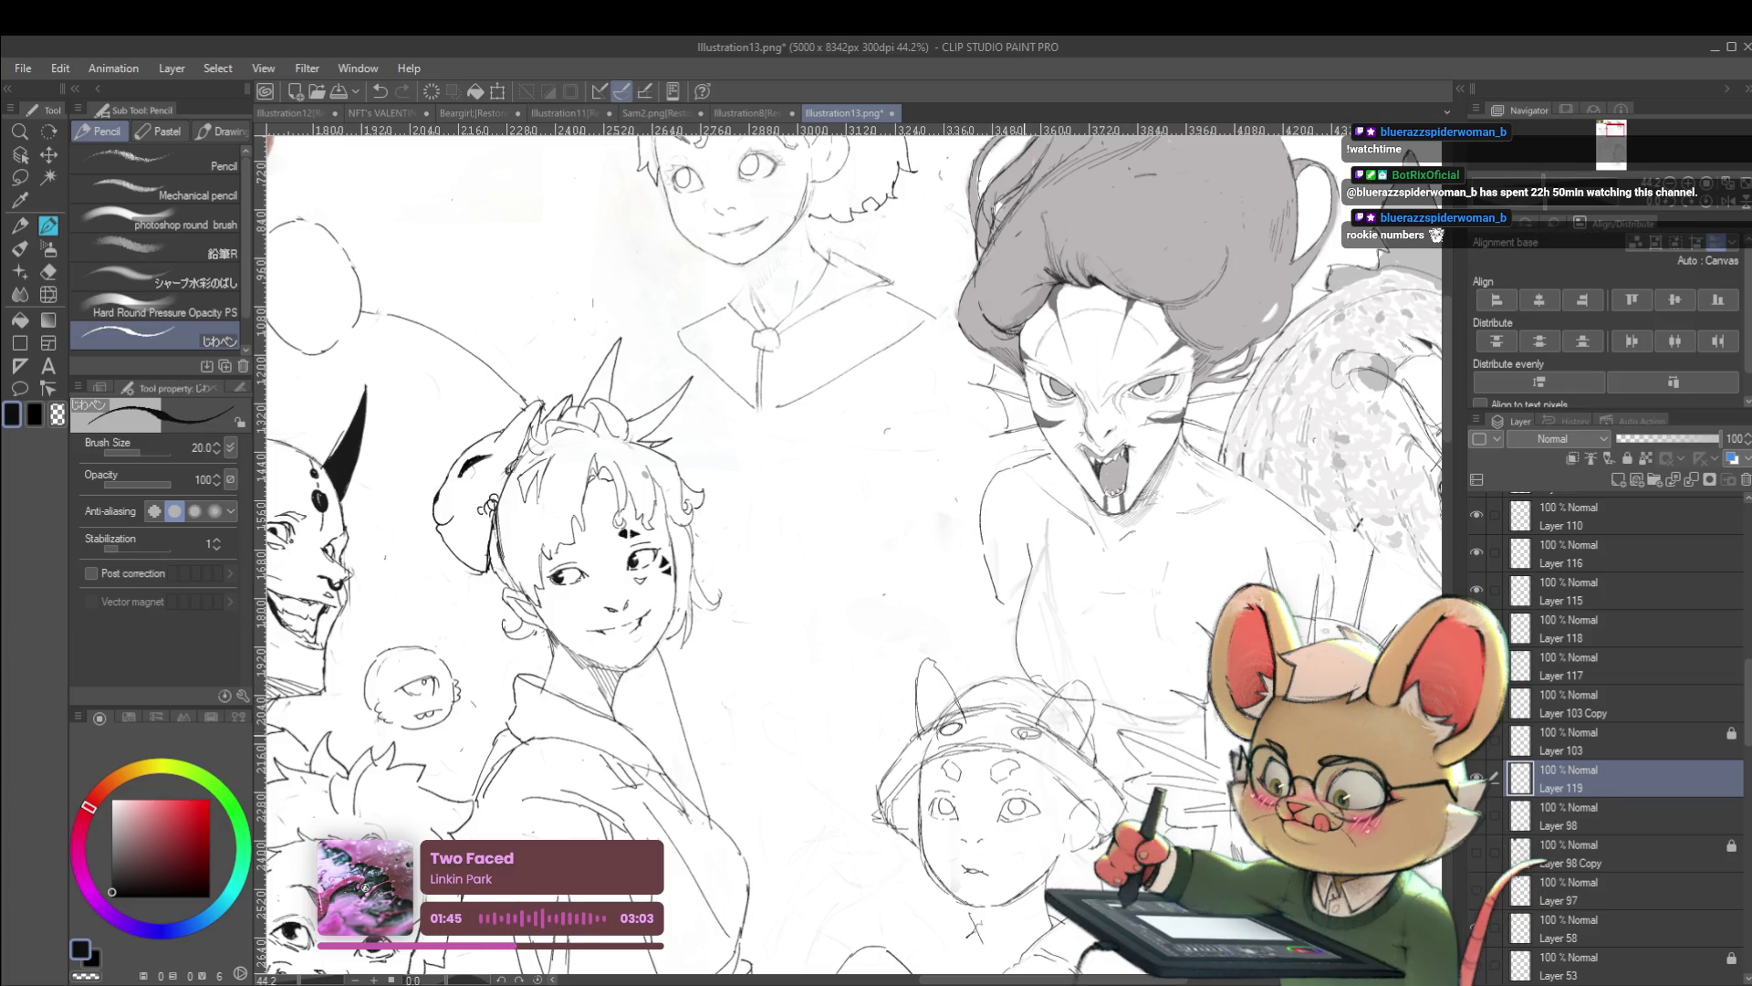
scroll(853, 548, "down", 5)
scroll(589, 822, "up", 6)
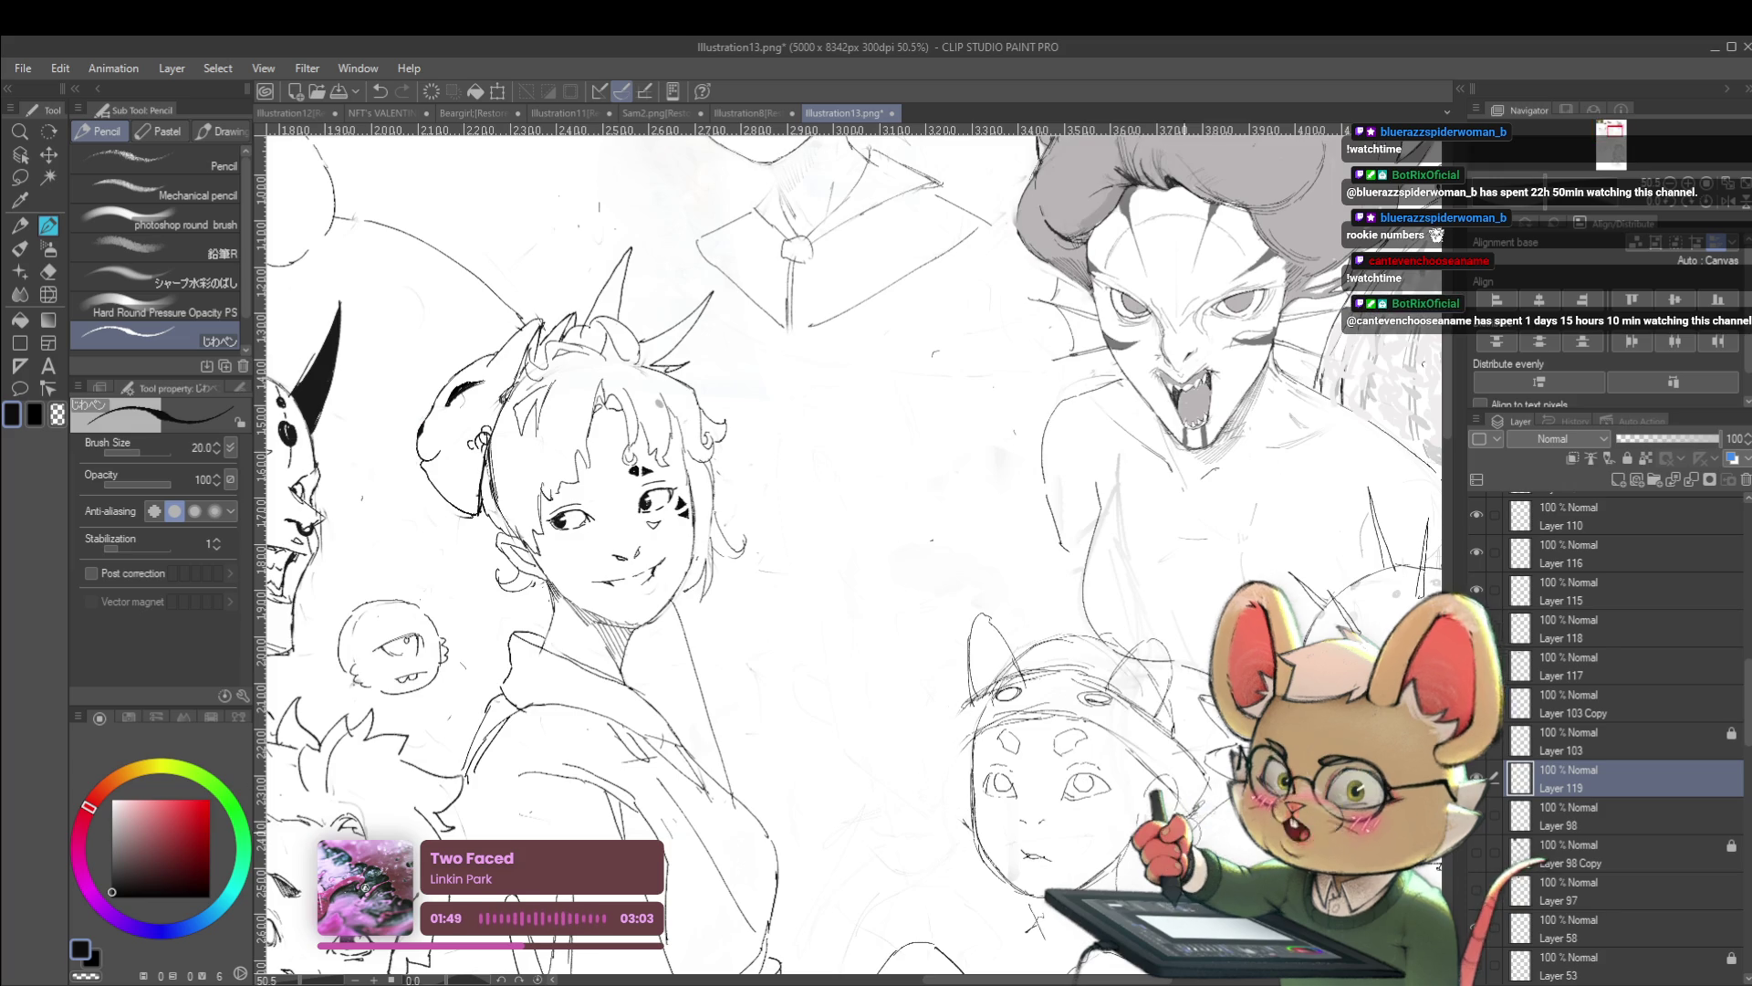
scroll(1211, 728, "down", 3)
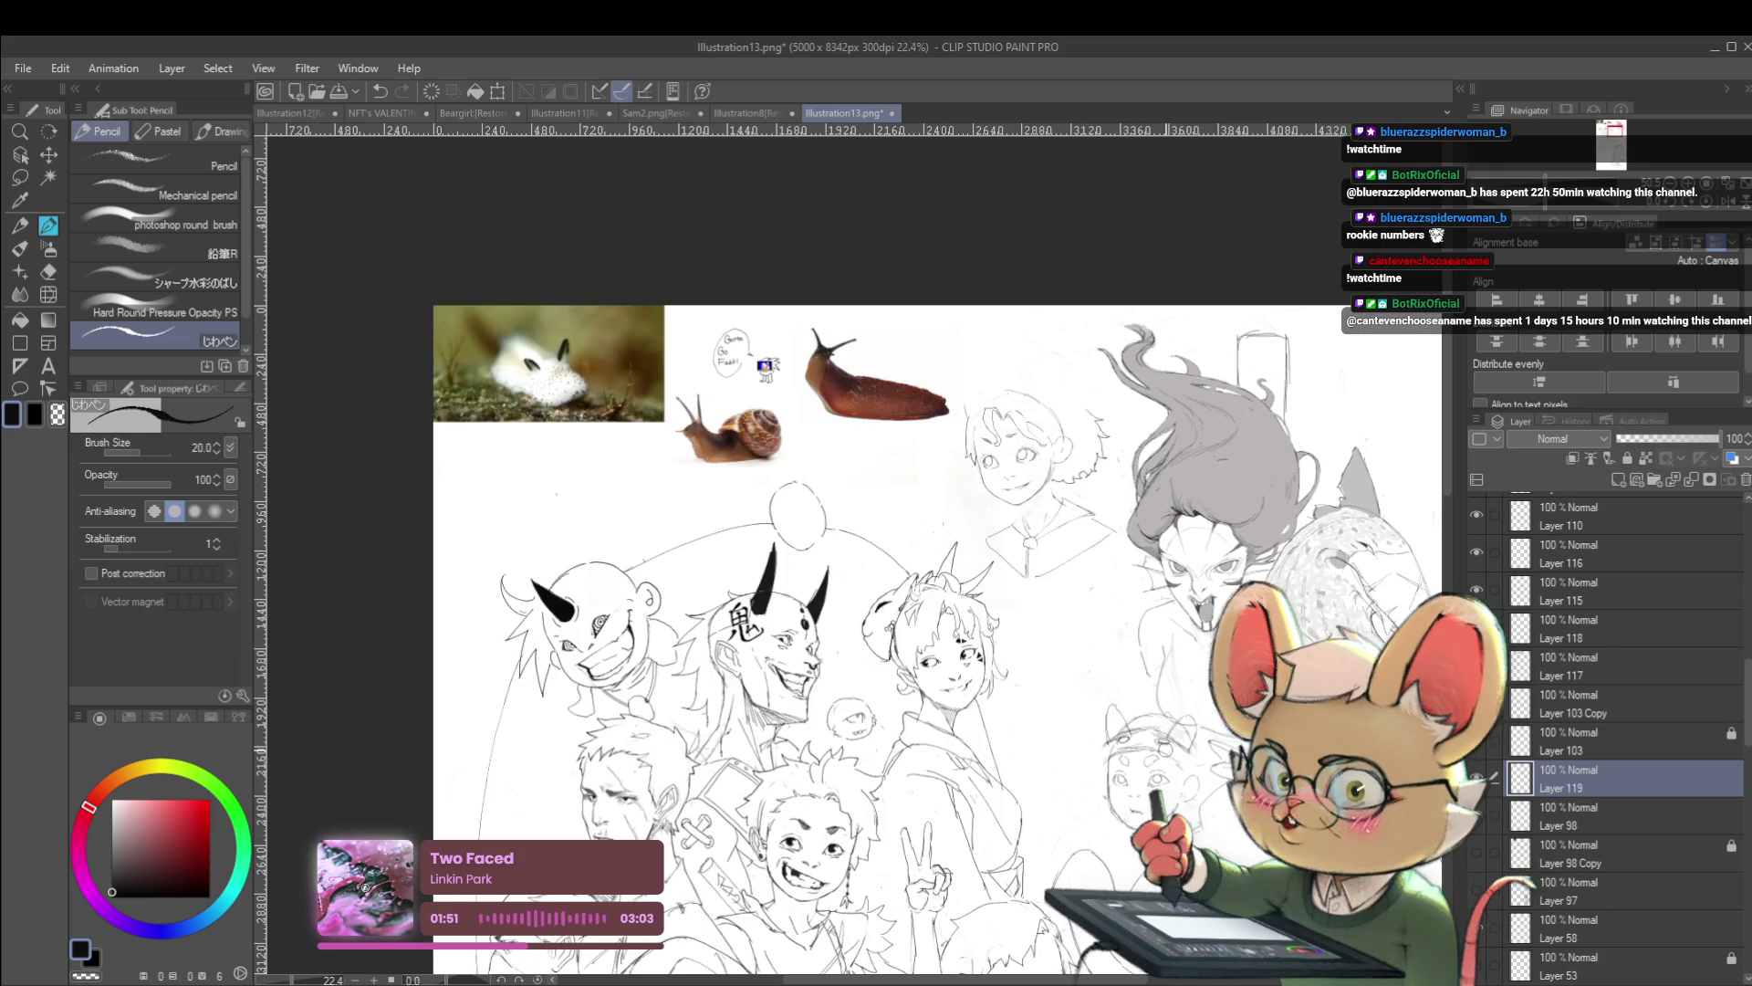
scroll(1204, 739, "up", 3)
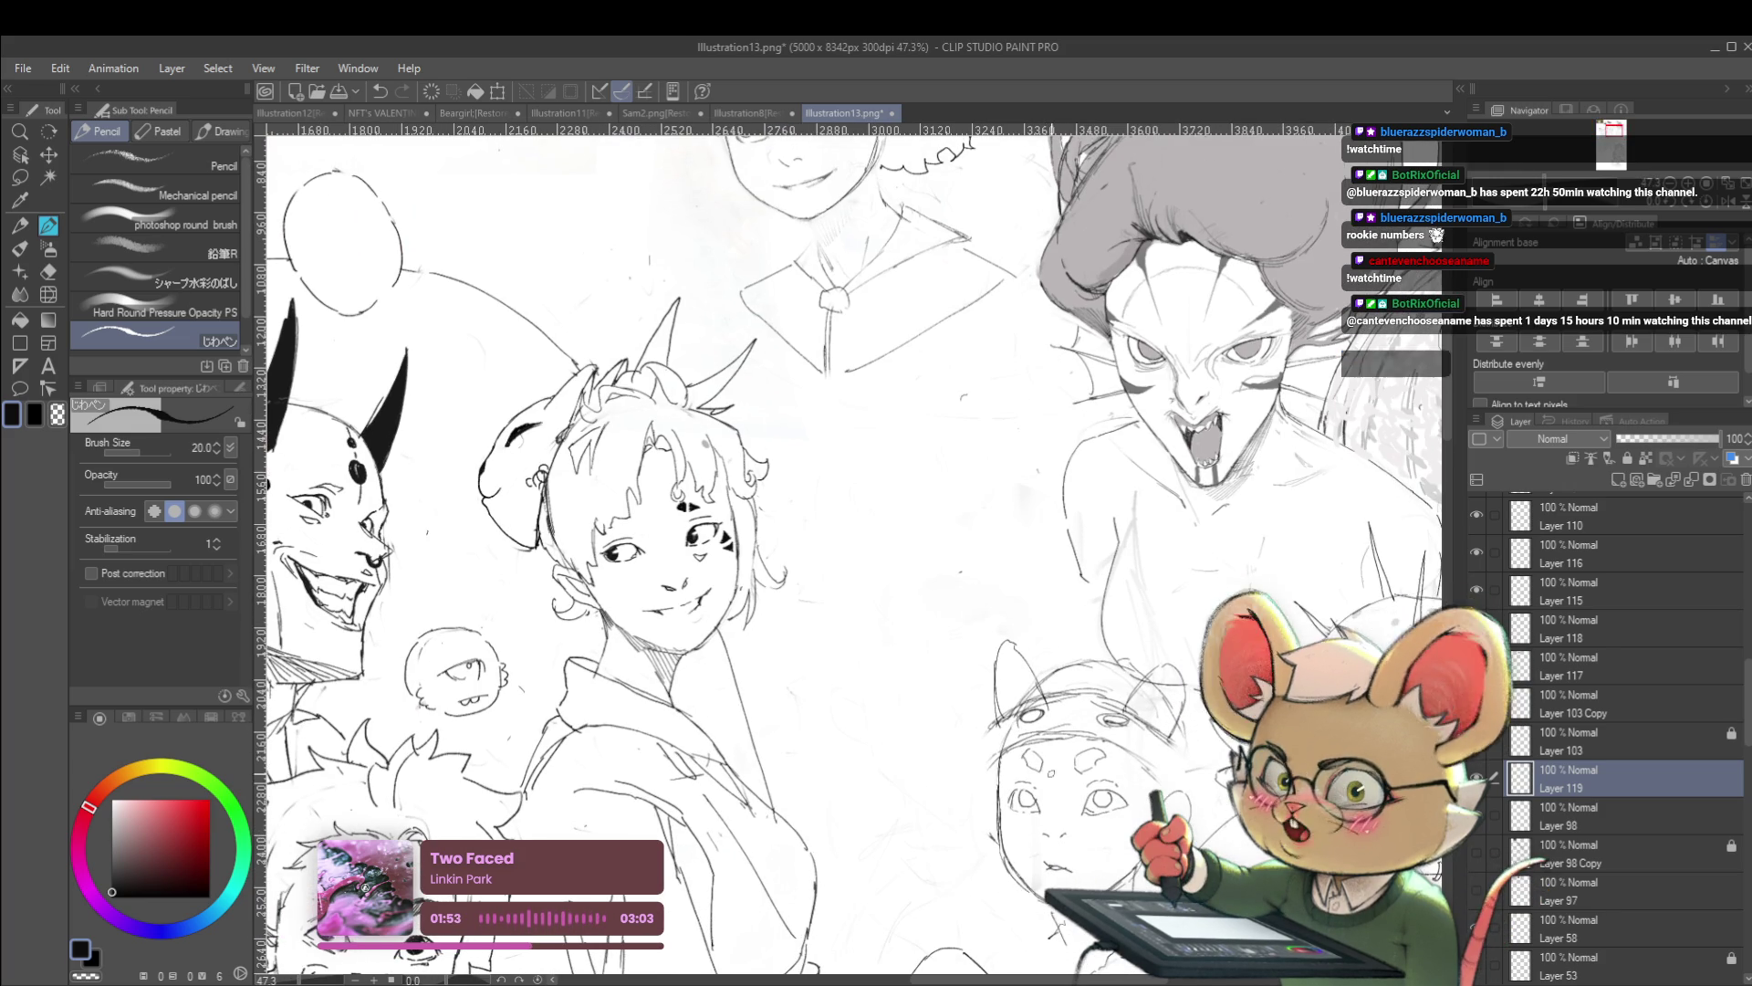
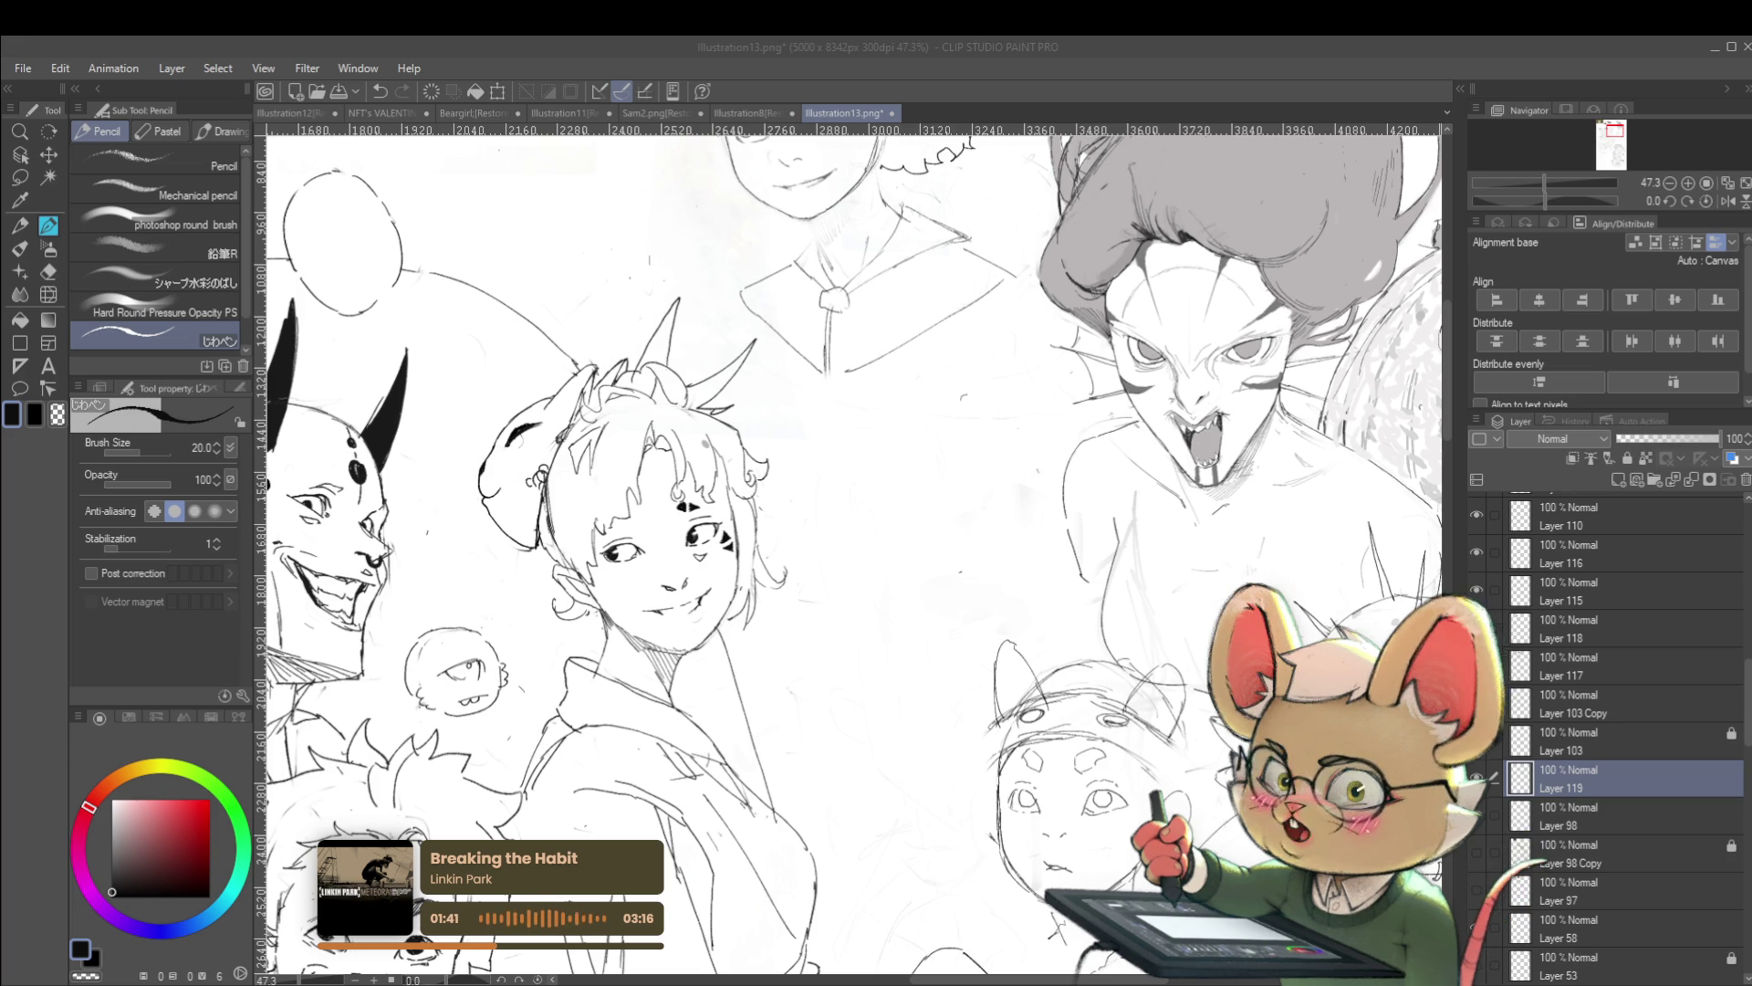
Undo the last stroke and add a short pencil stroke to the child's cat-eared hood outline
left_click_drag(821, 548, 876, 406)
key("ctrl+z")
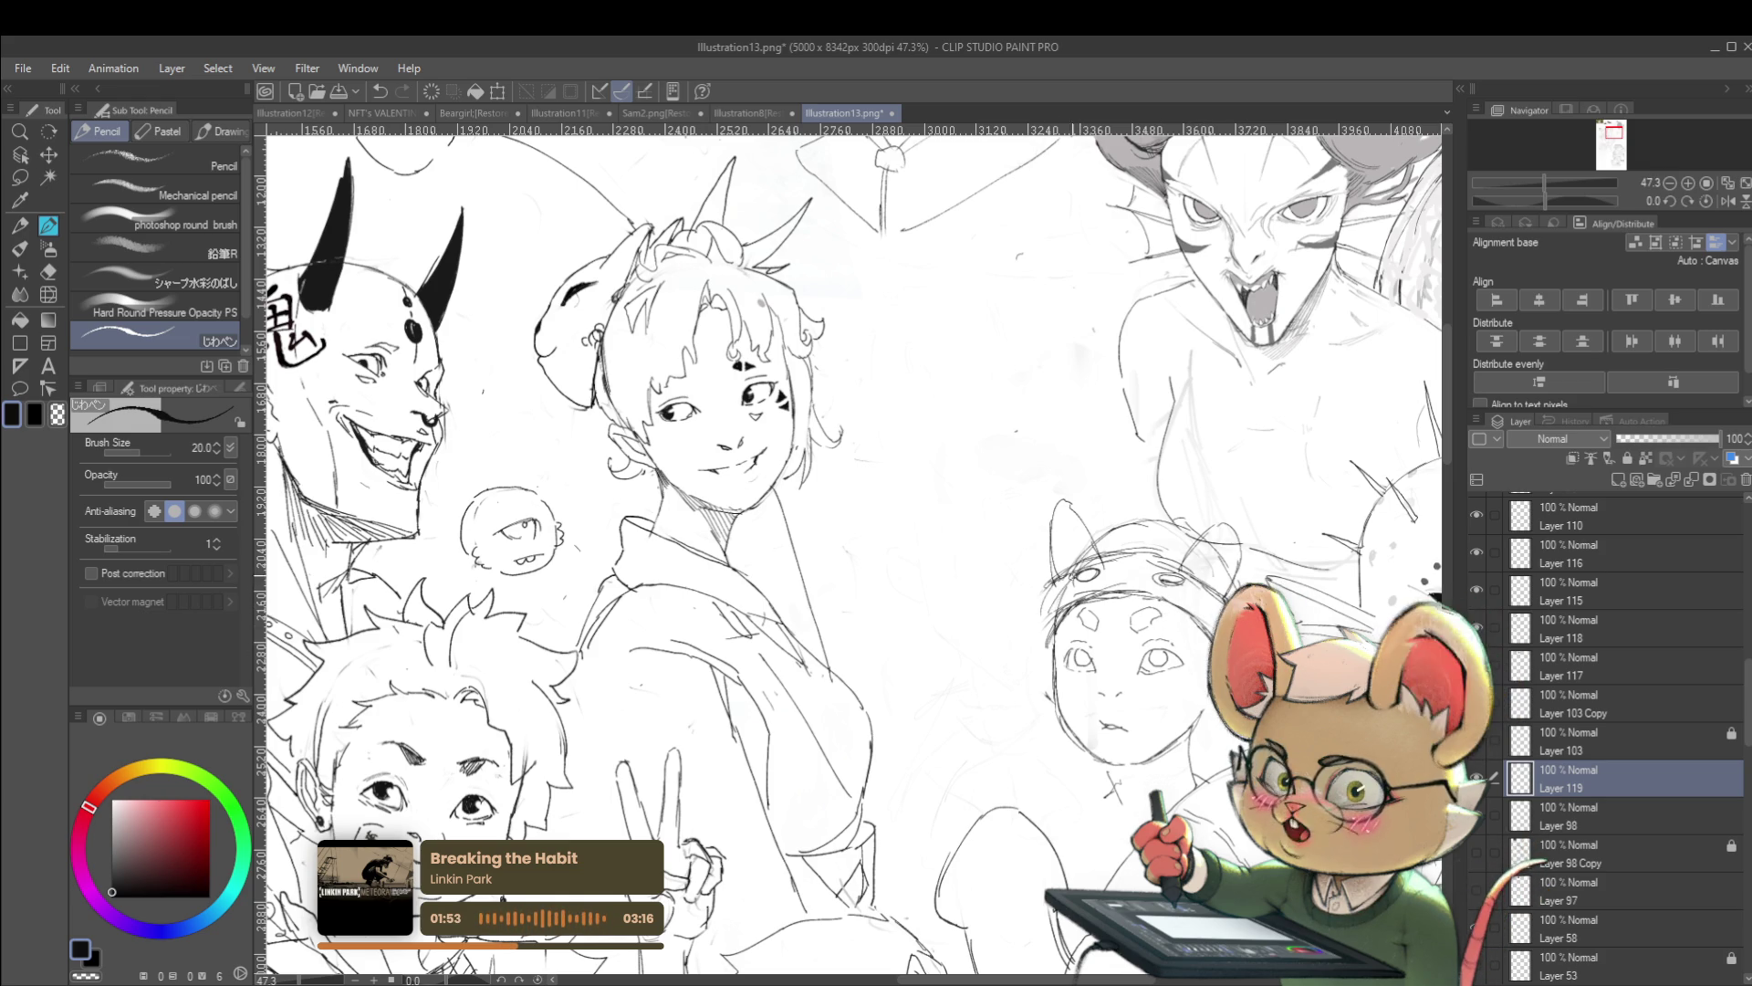
left_click_drag(1050, 613, 1039, 646)
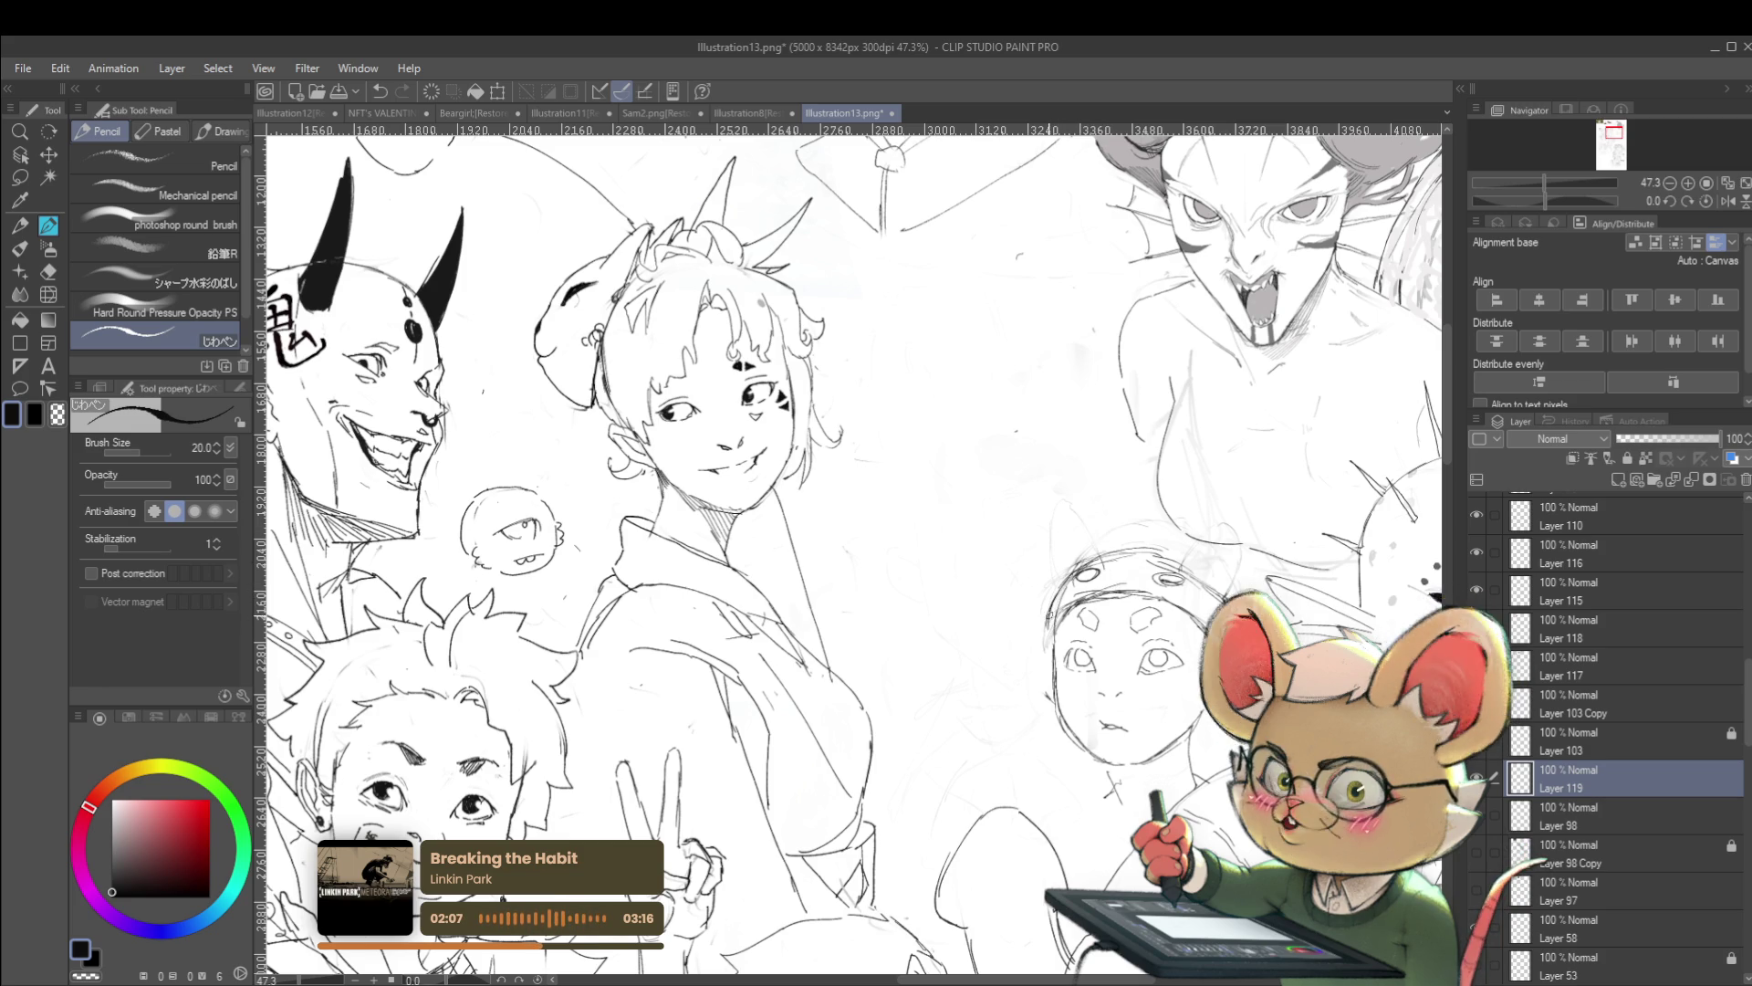
scroll(1046, 620, "down", 2)
left_click_drag(1111, 534, 1019, 617)
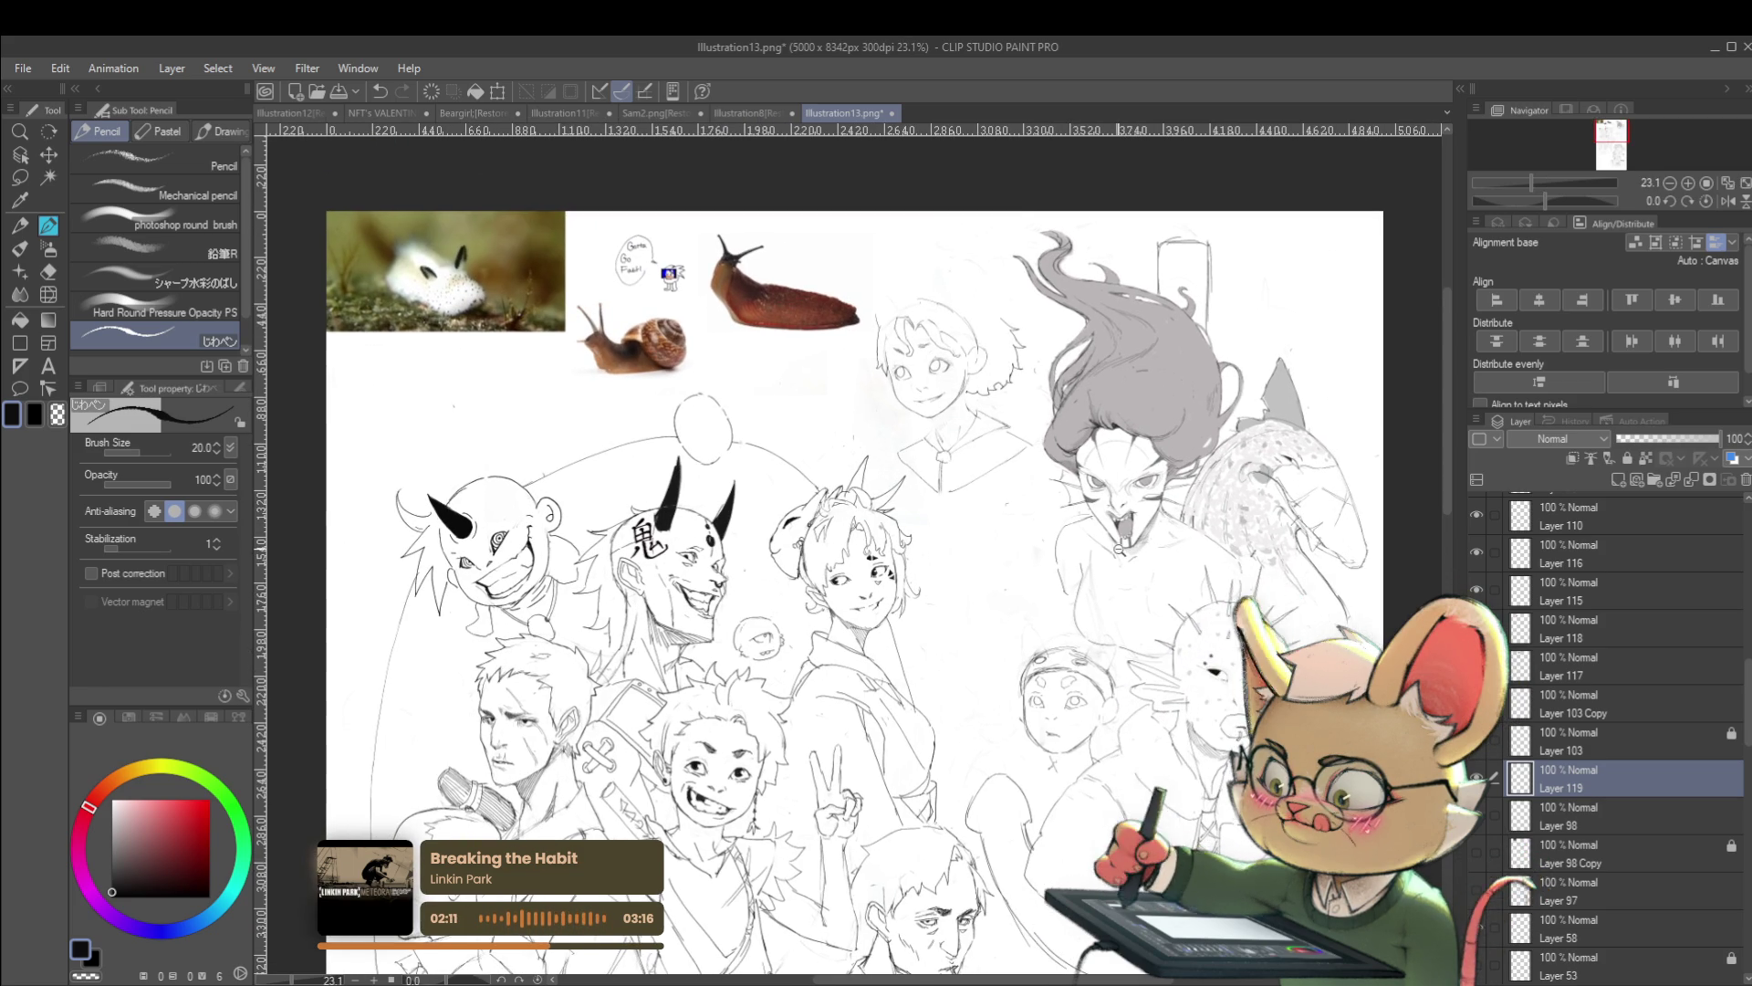
Zoom in on the child's head and sketch two round goggle circles on it
scroll(1051, 657, "up", 2)
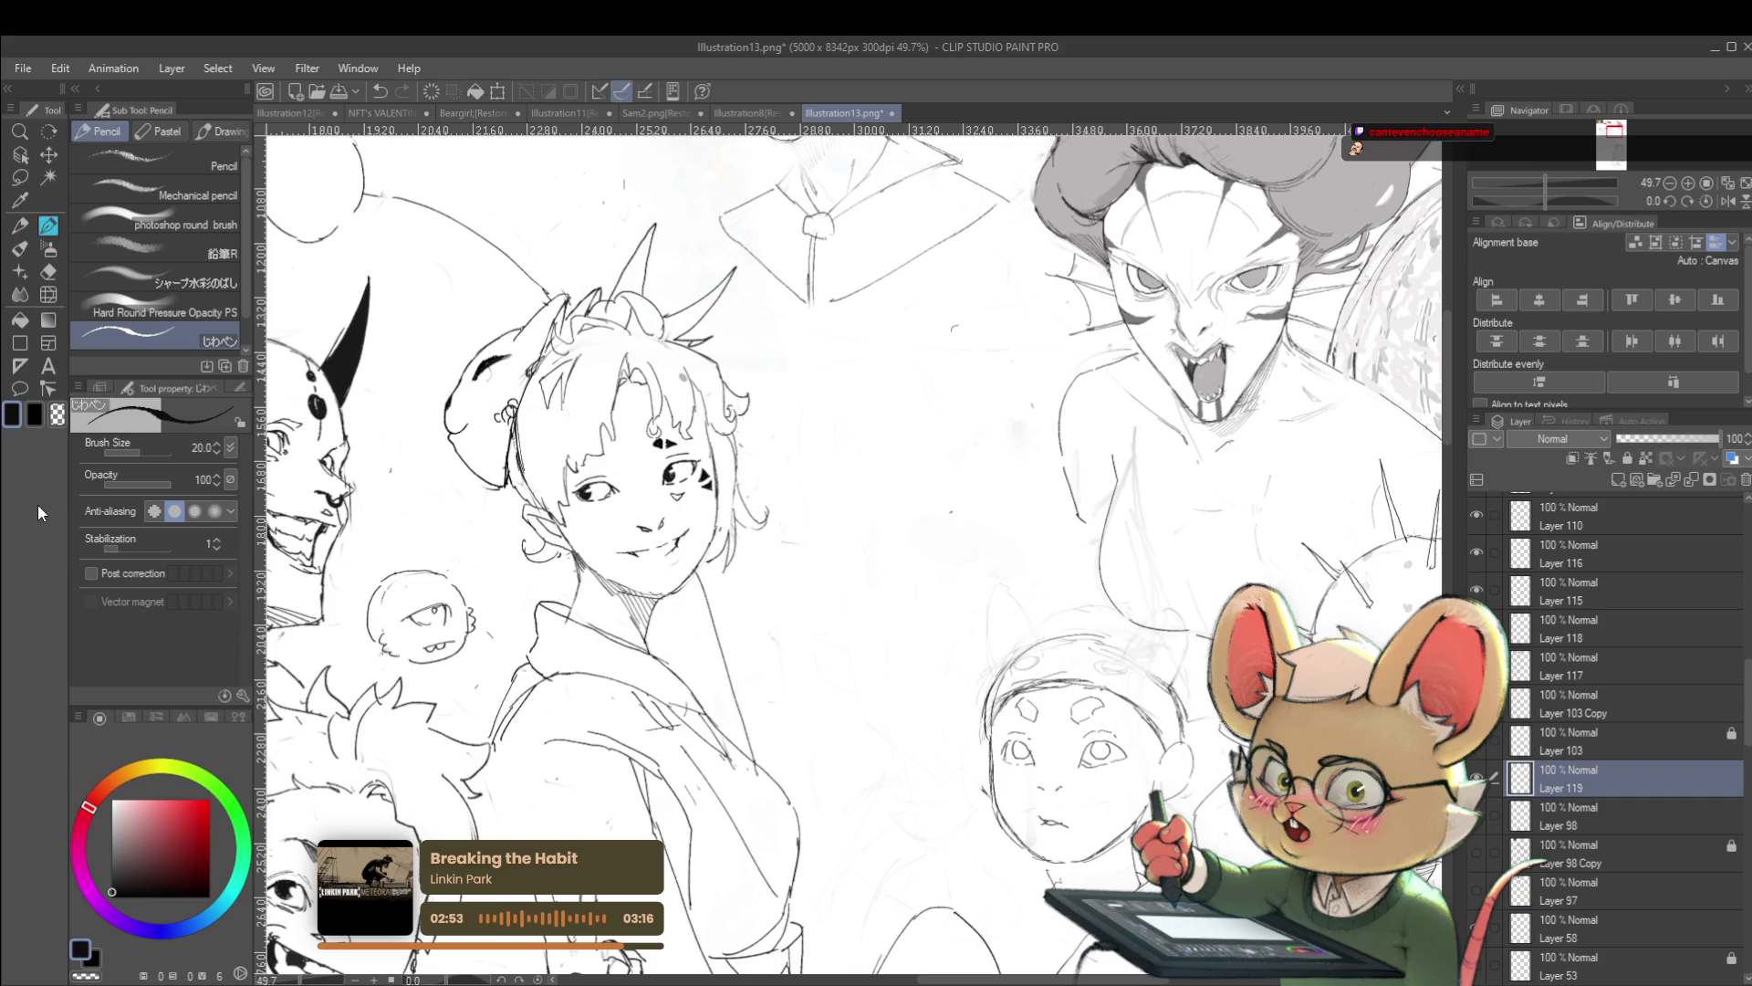
left_click_drag(1370, 698, 1347, 614)
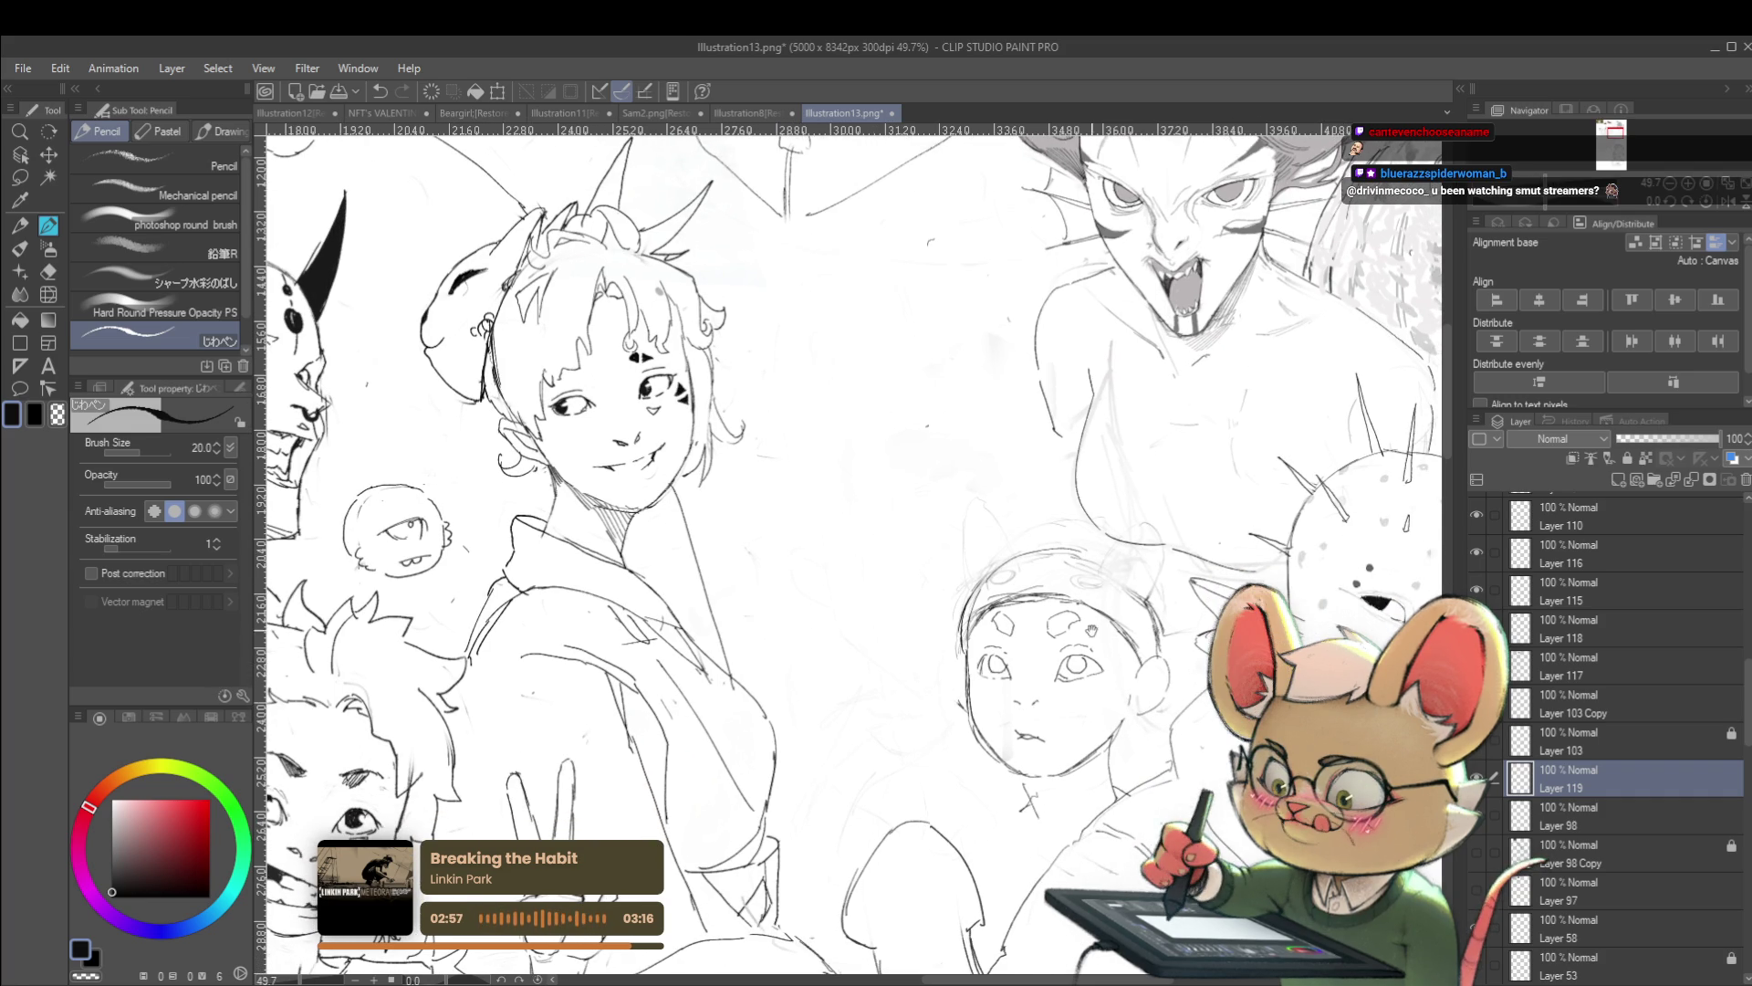
scroll(1096, 597, "up", 2)
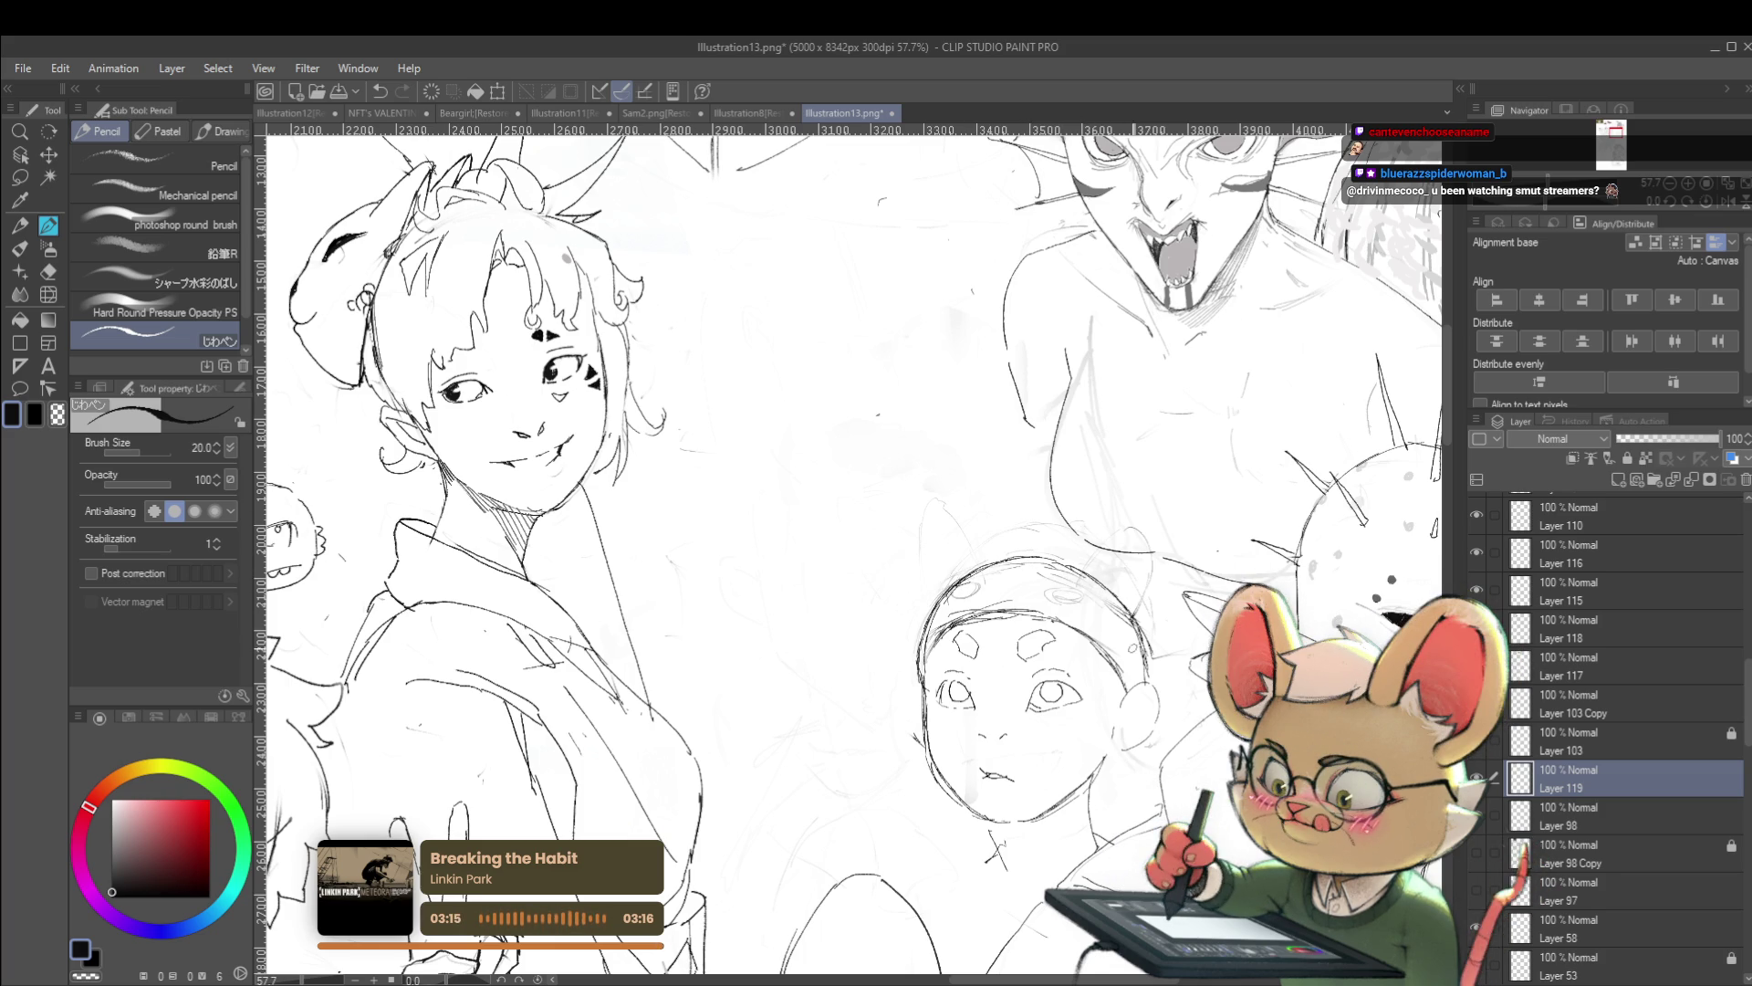
mouse_move(1058, 575)
left_mouse_down()
mouse_move(1100, 598)
mouse_move(1064, 579)
mouse_move(949, 593)
mouse_move(967, 607)
left_mouse_up()
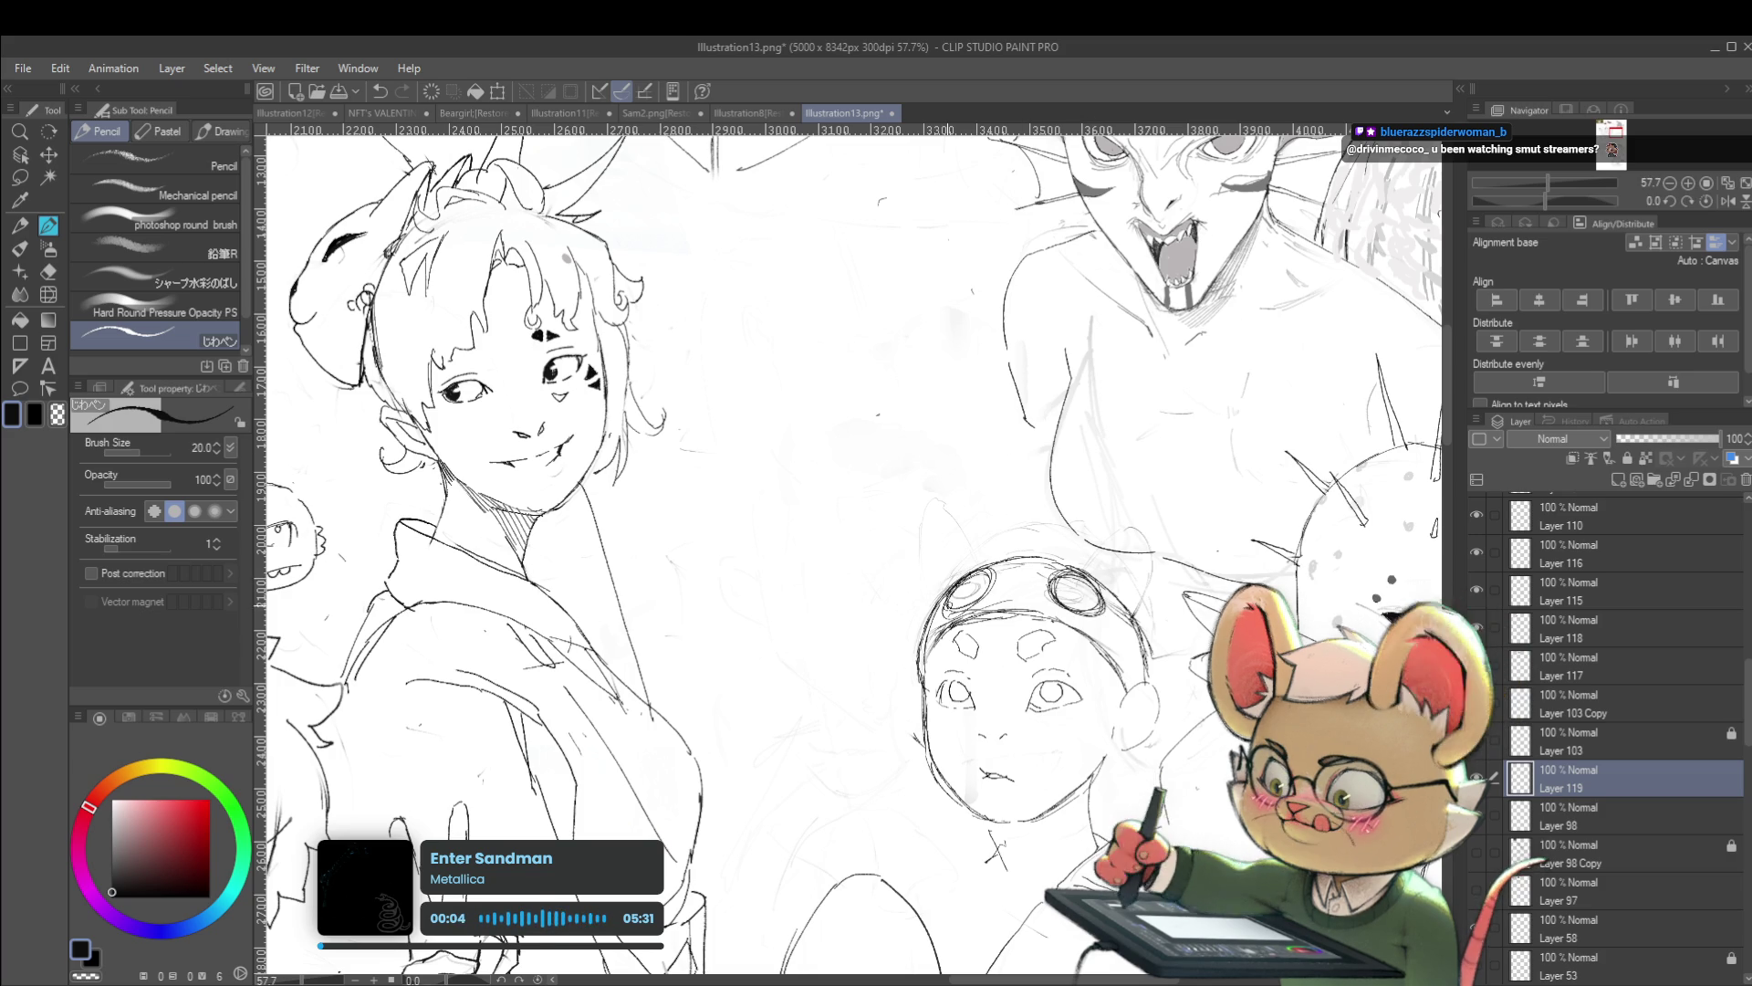
Mirror the canvas view horizontally to check the goggles
scroll(1039, 514, "down", 3)
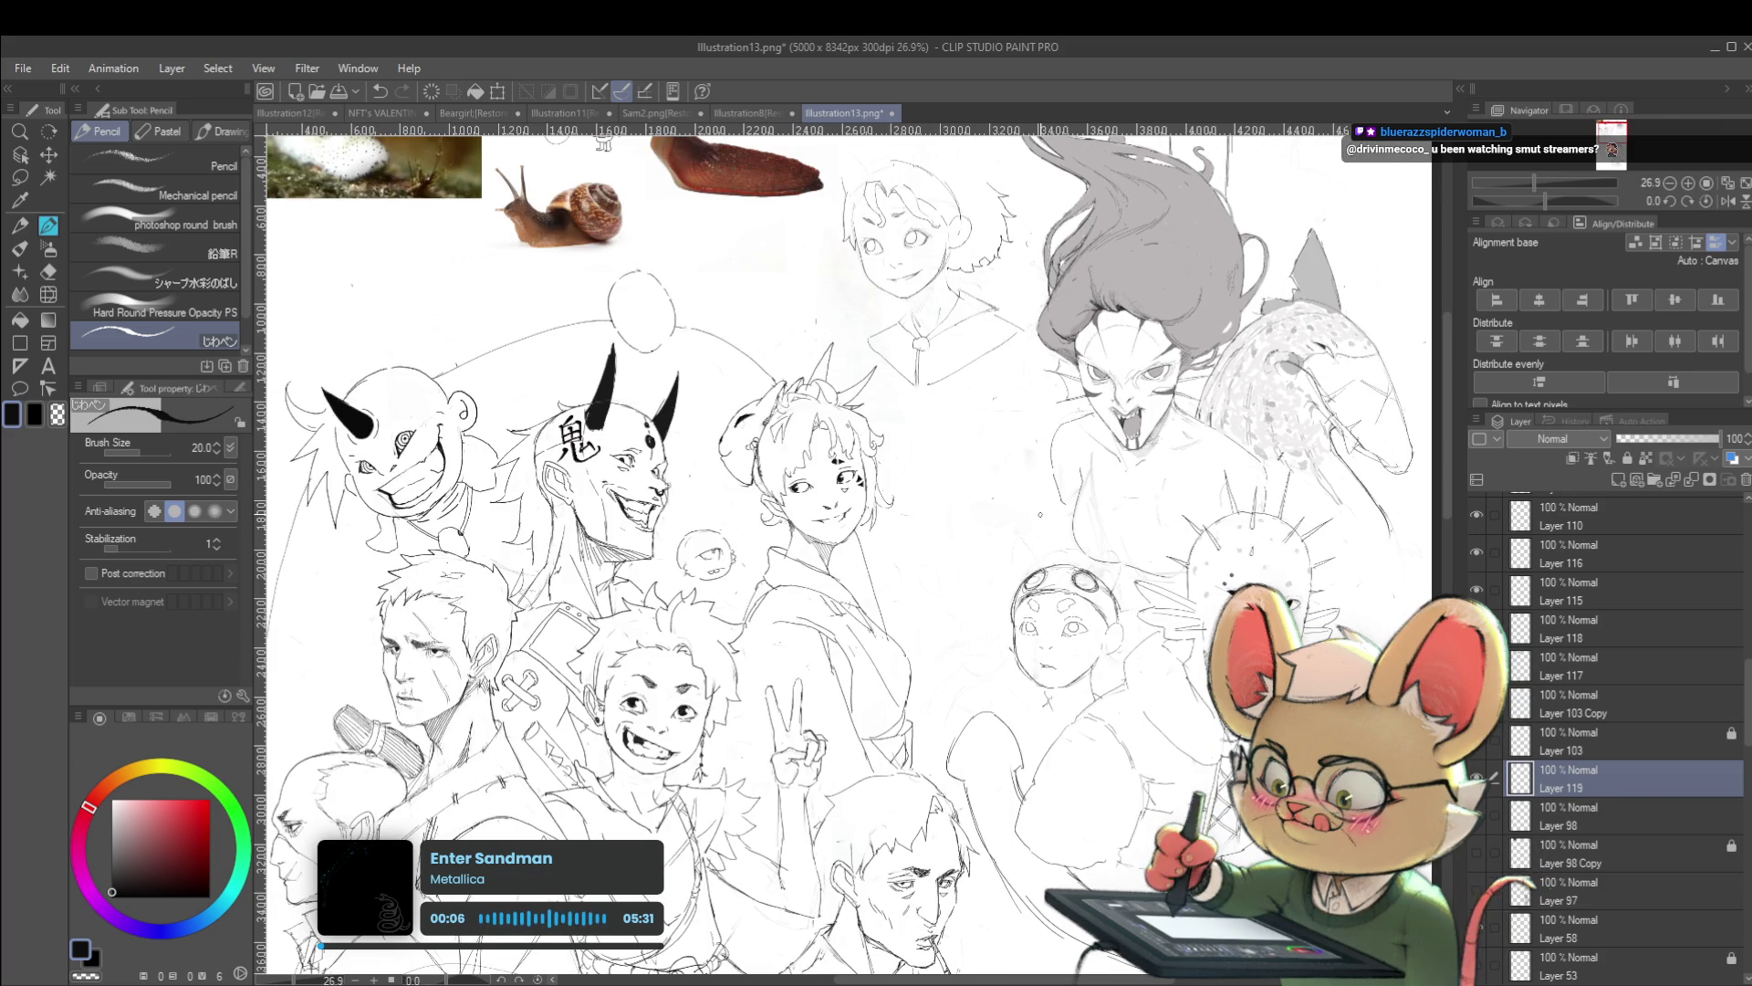
scroll(1086, 598, "up", 3)
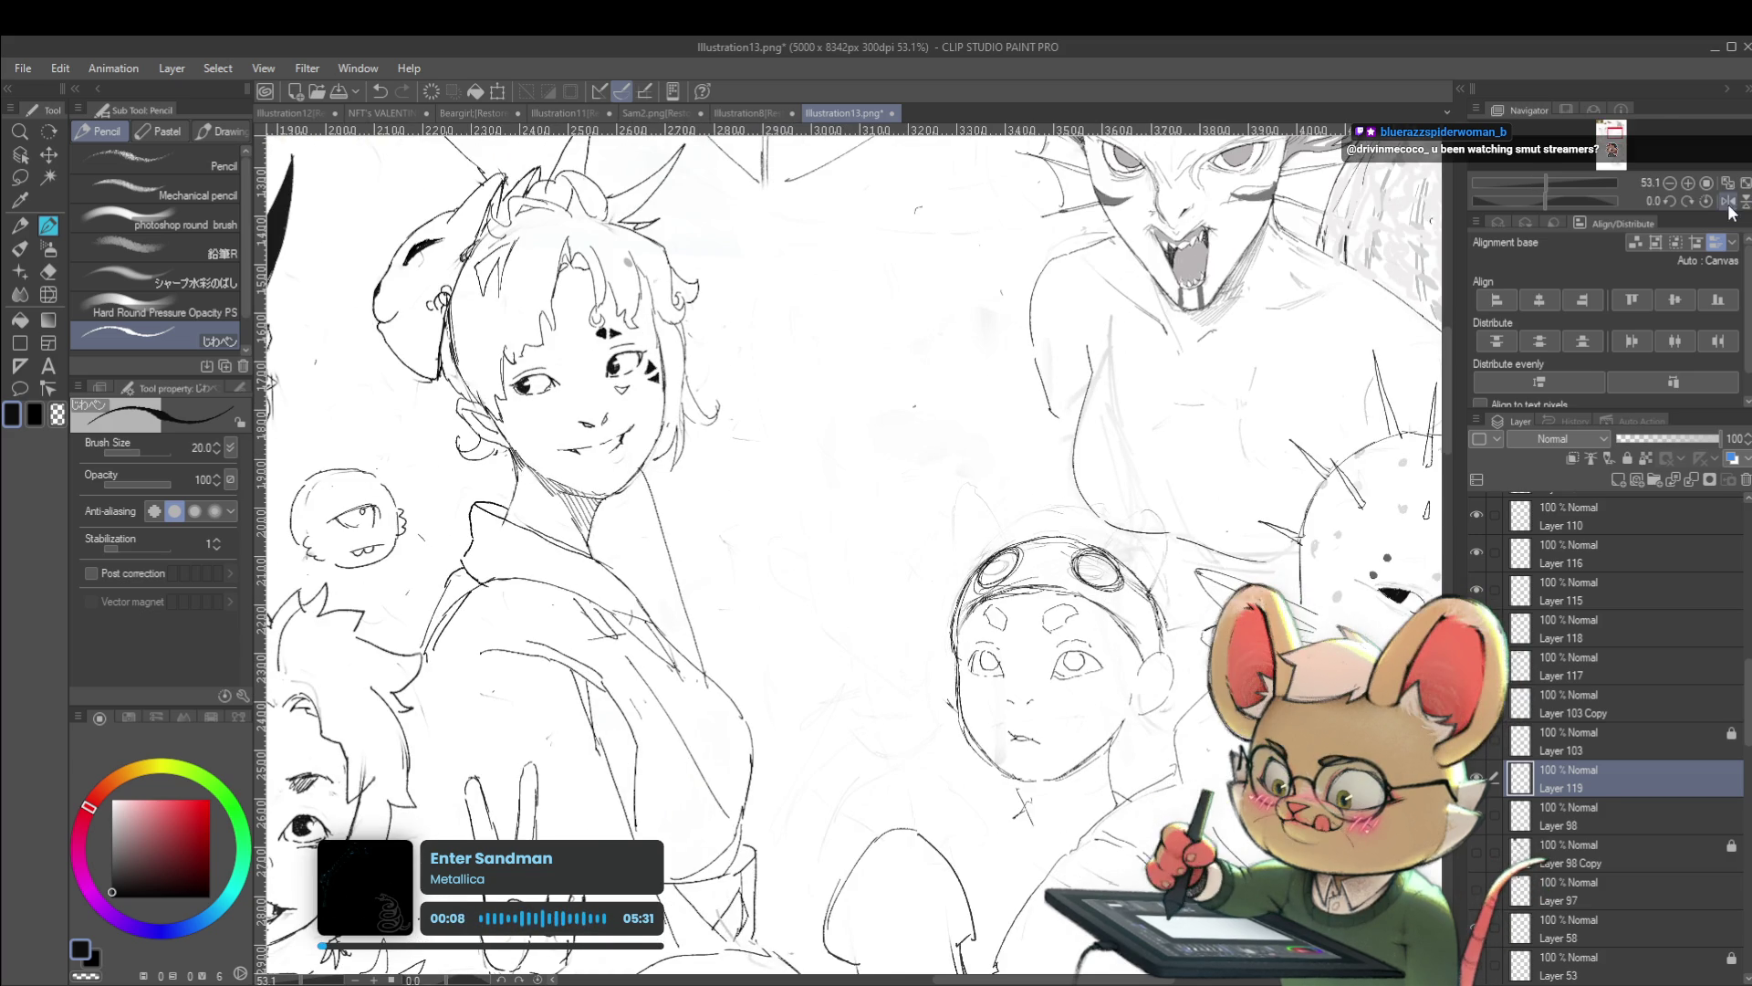
left_click(1728, 201)
scroll(853, 548, "down", 1)
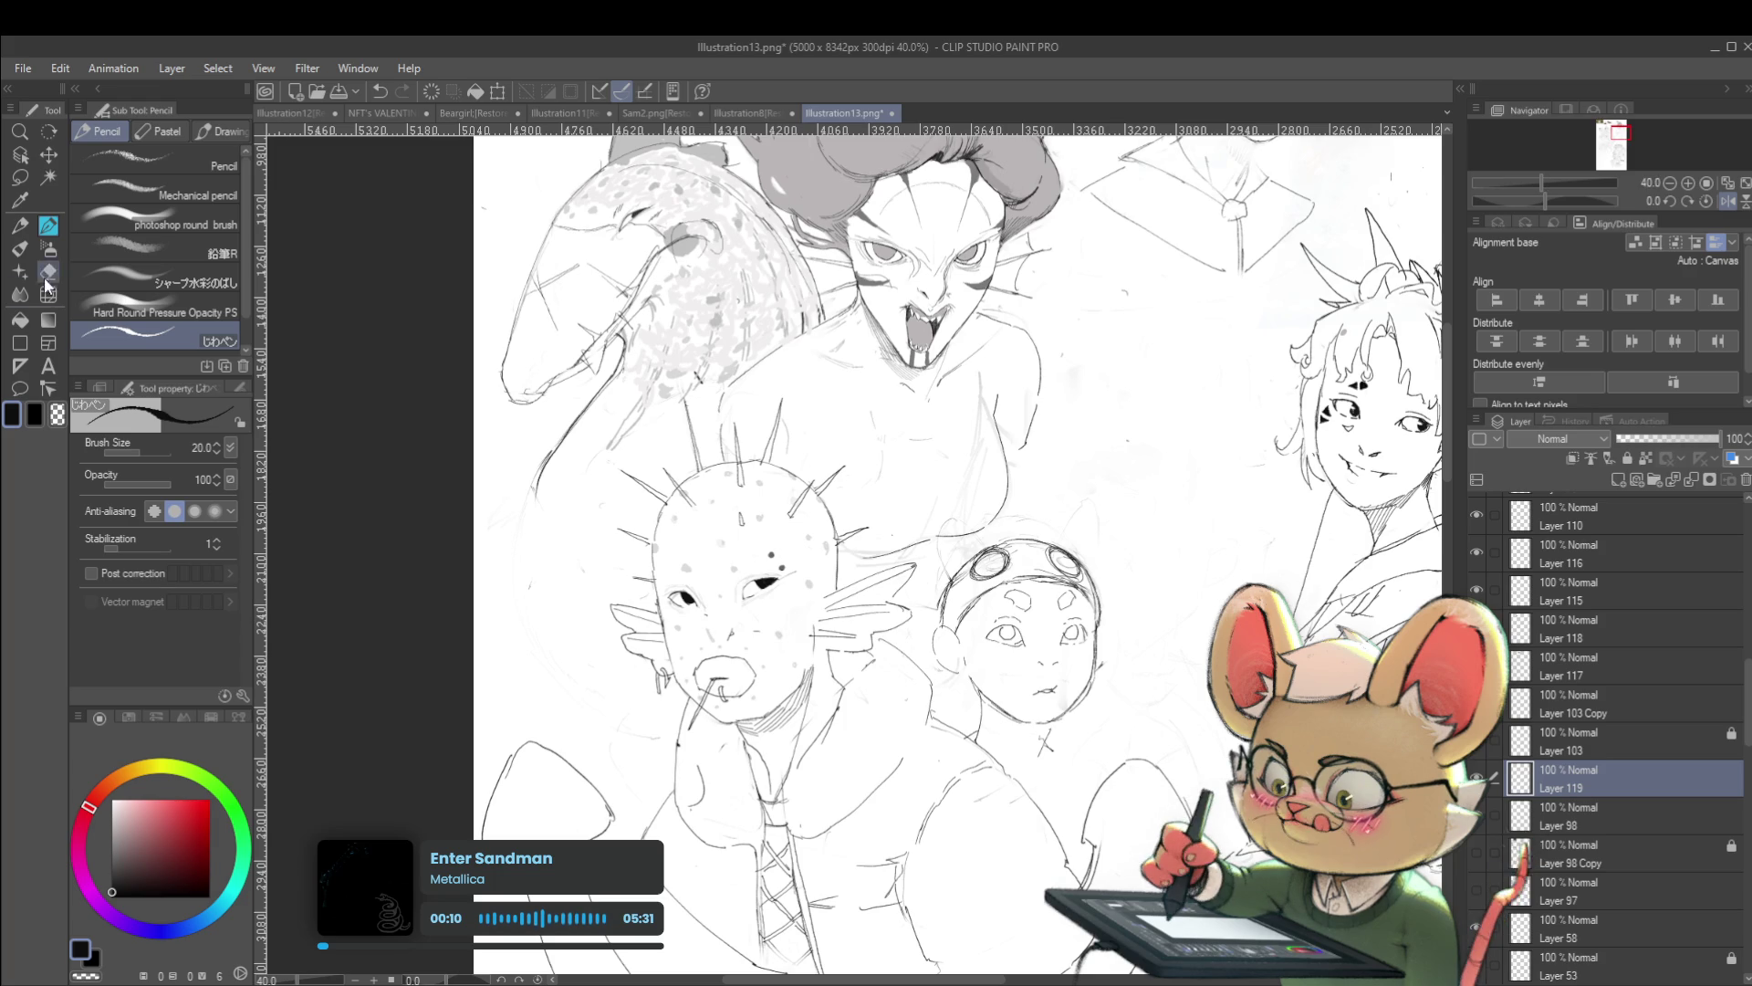
Enlarge the Liquify brush and push the goggle lines into a single-lens headband
left_click(47, 294)
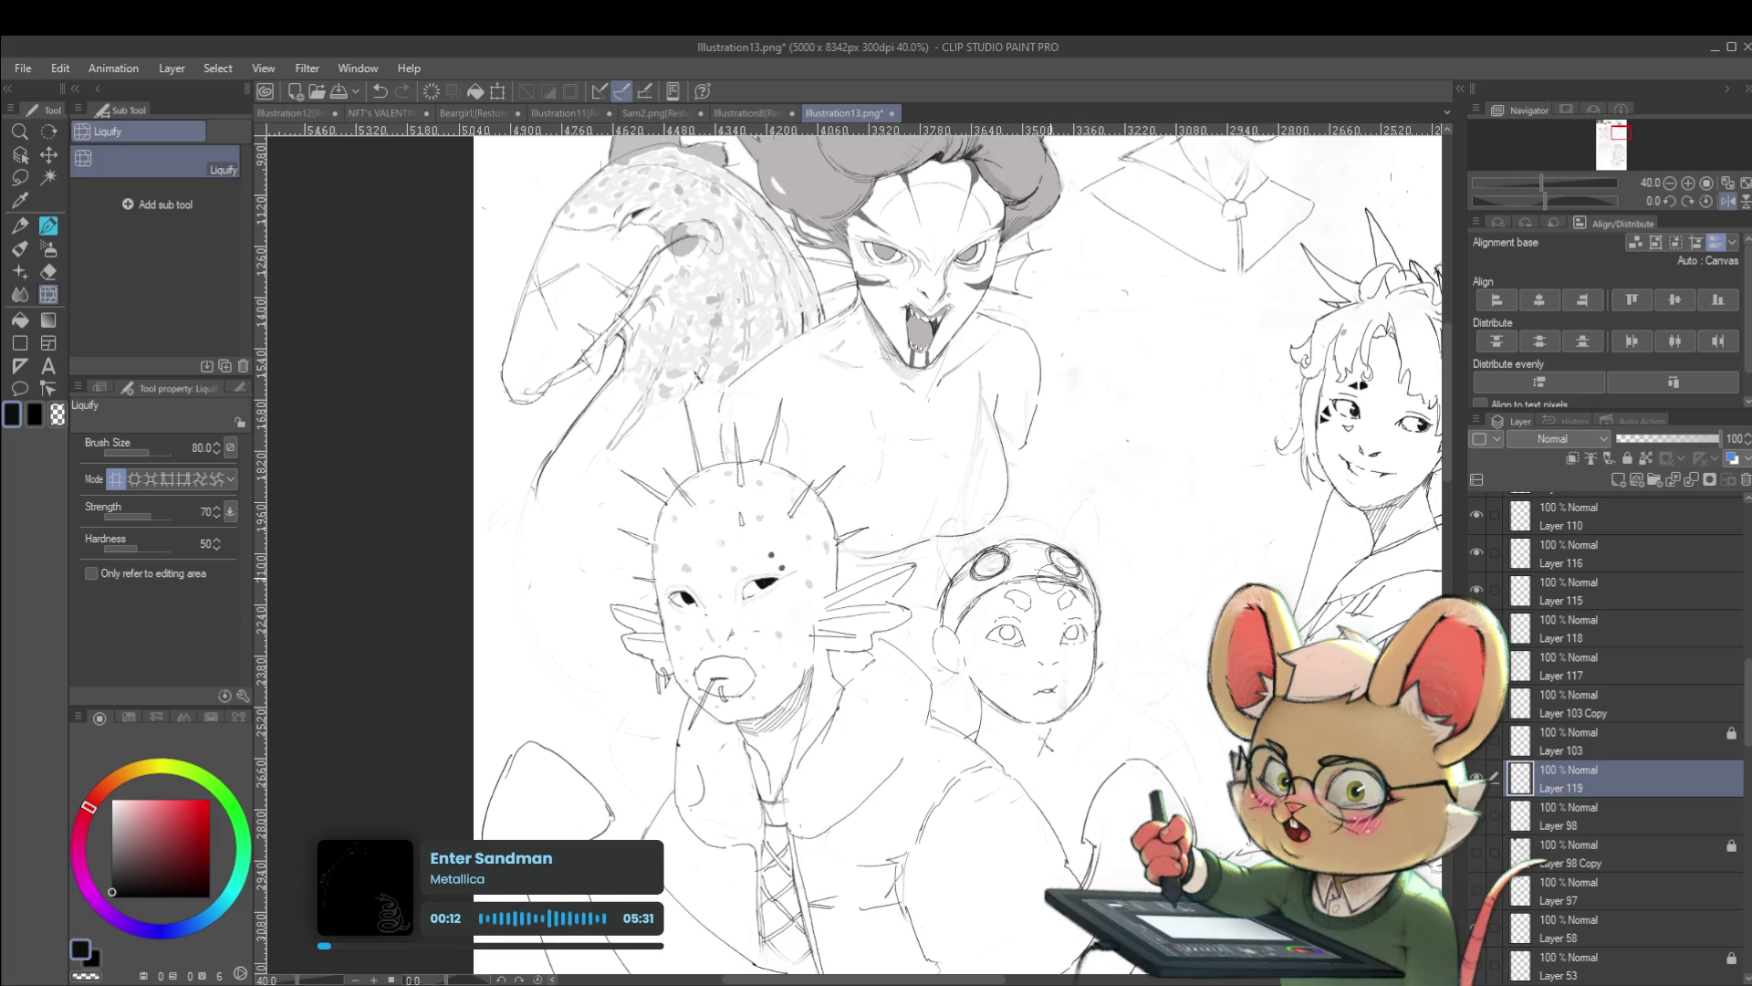
key("bracketright")
key("bracketright")
key("bracketright")
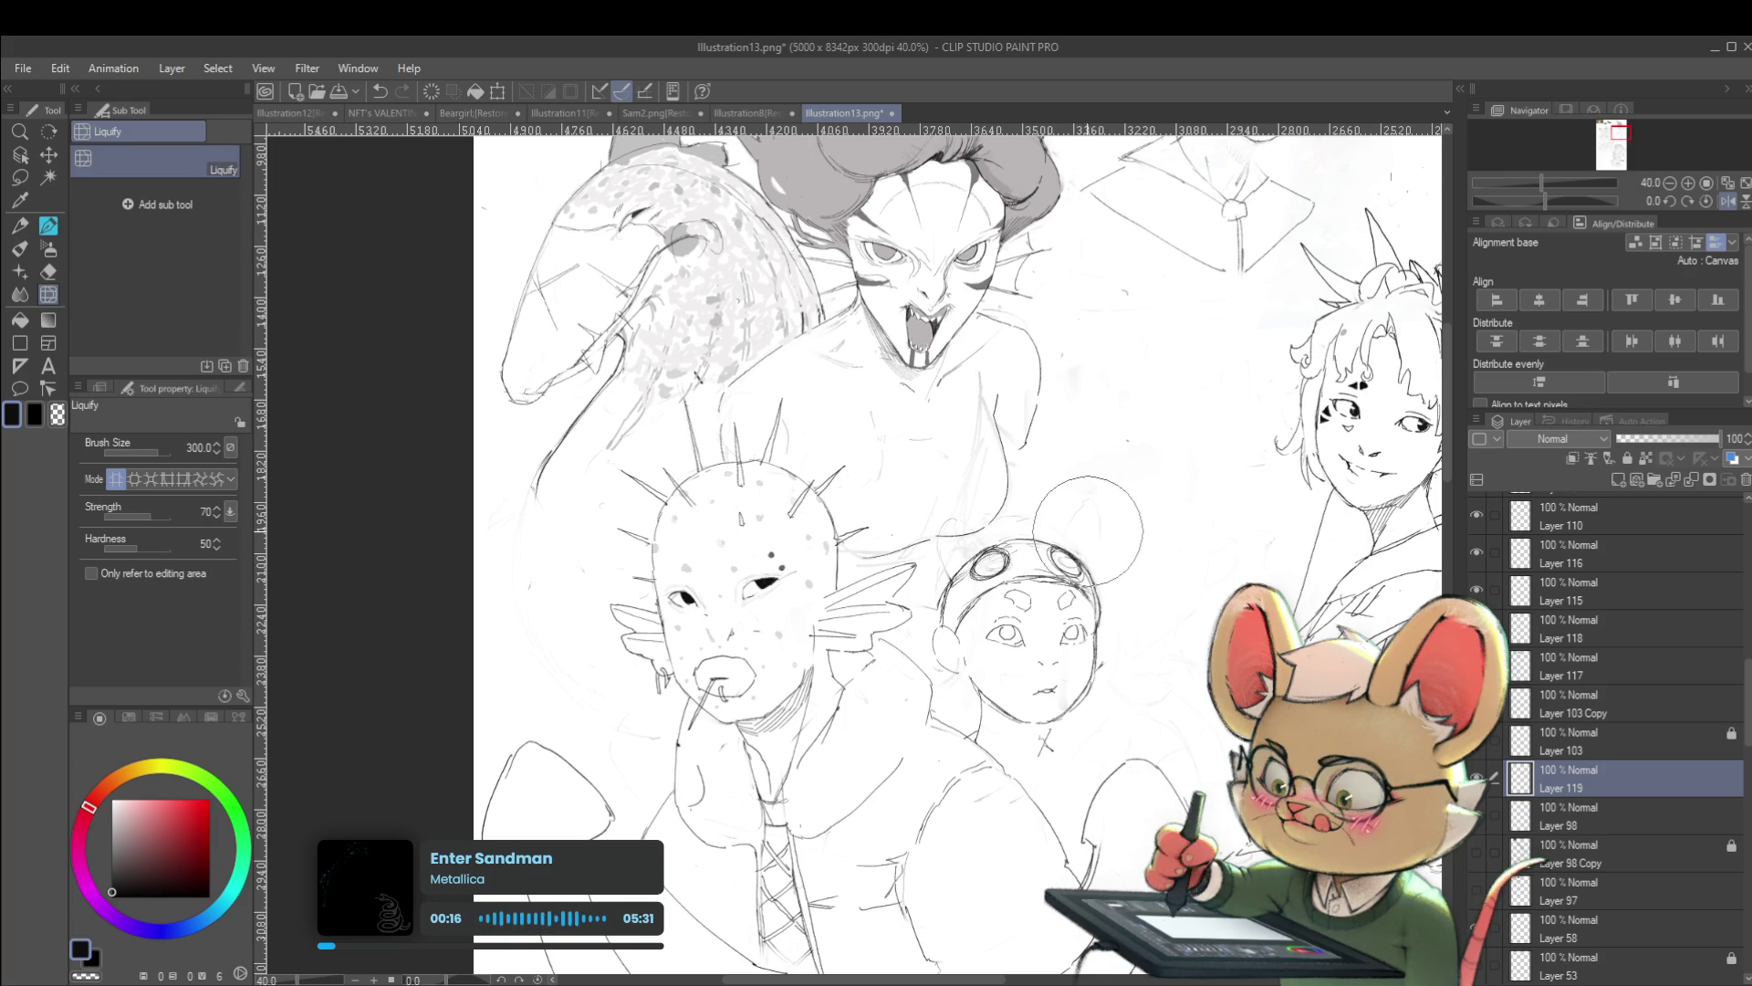
key("bracketright")
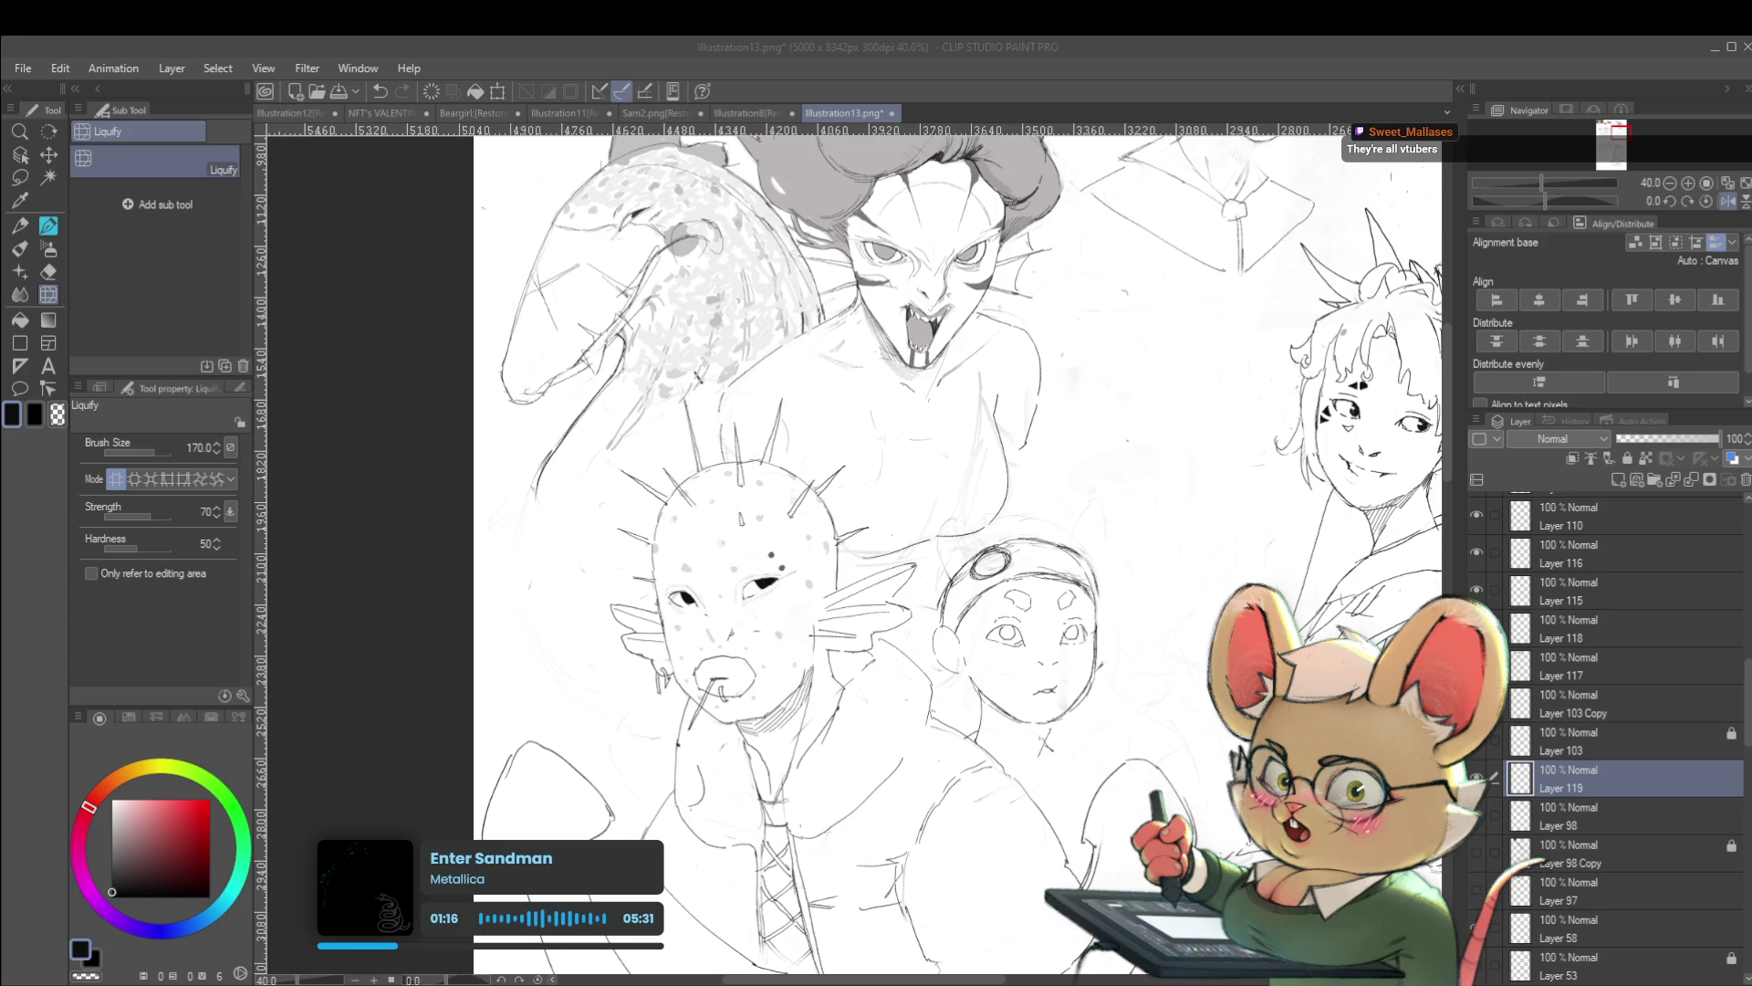
key("alt+Tab")
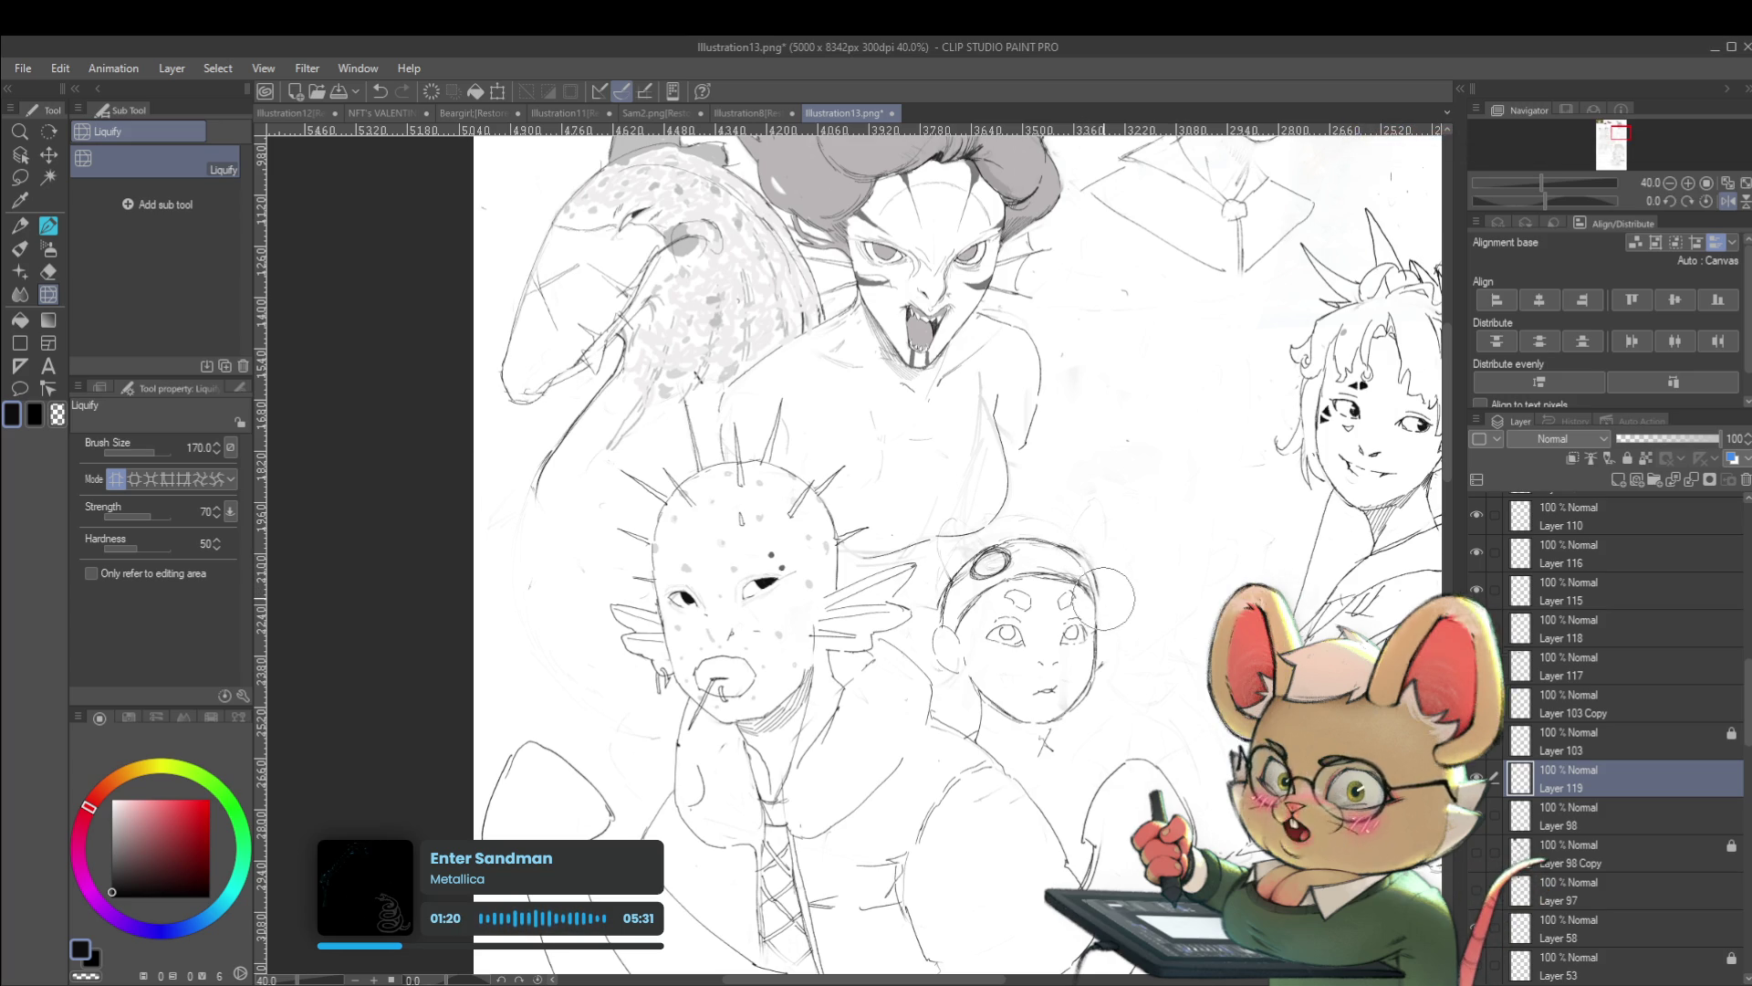
key("p")
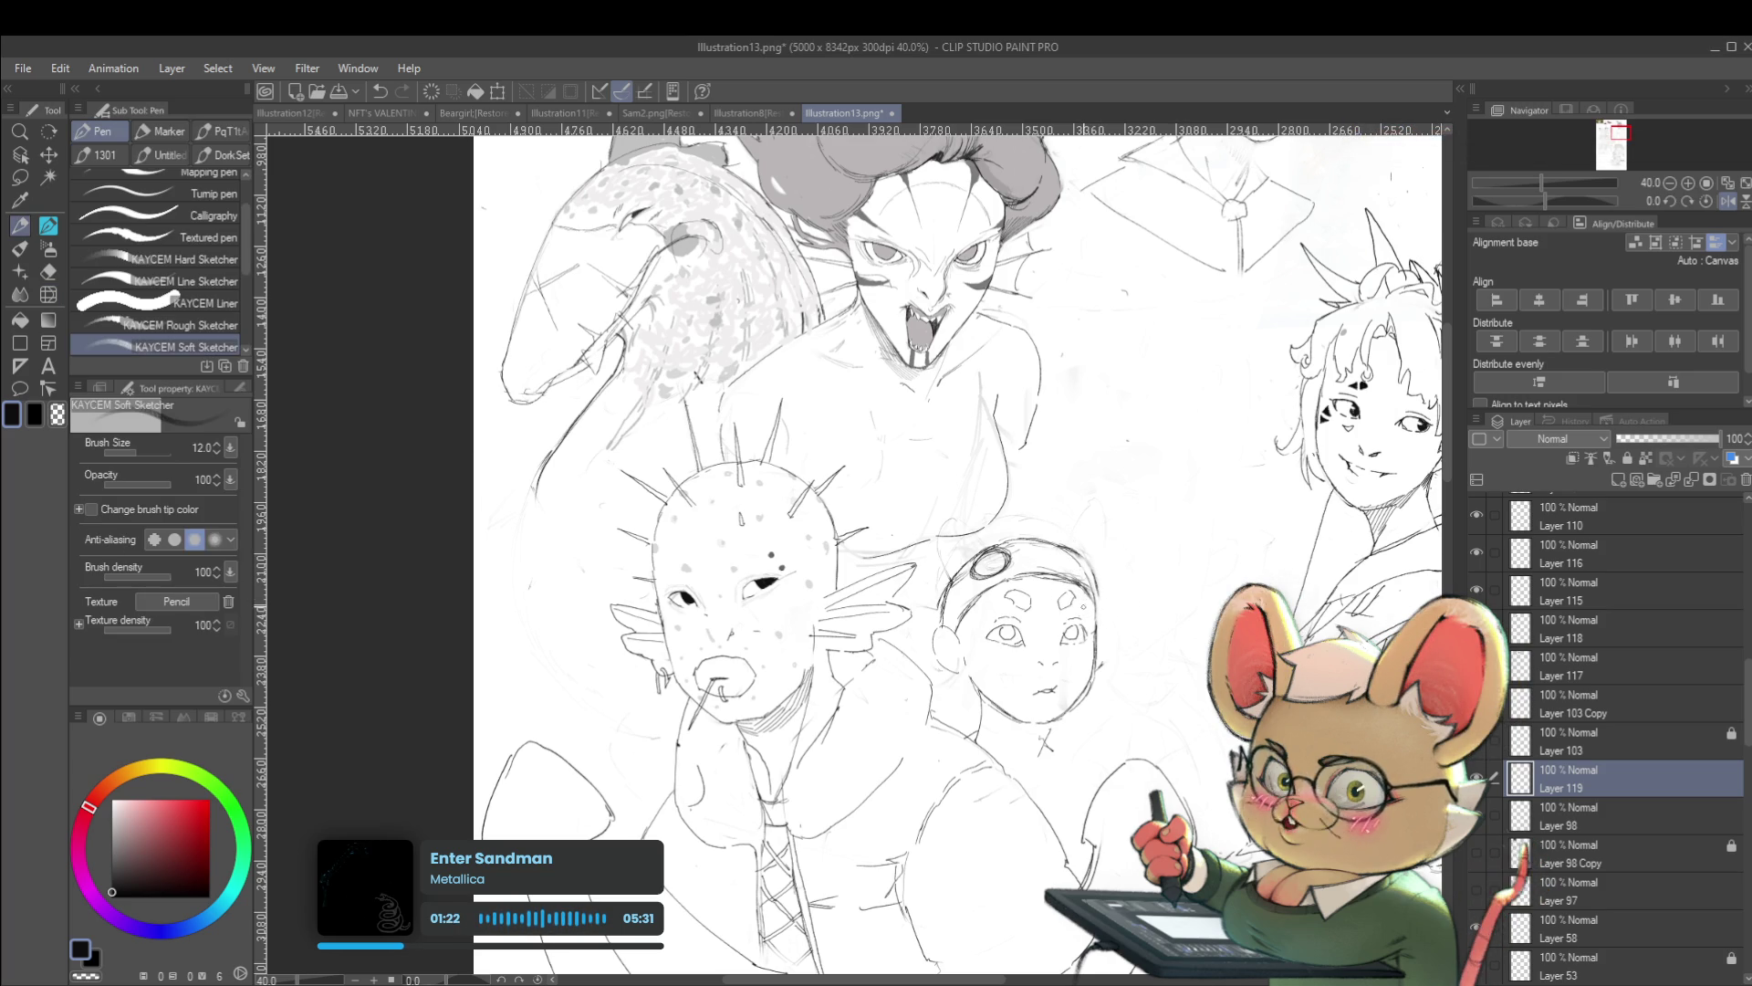
Flip the canvas view back to normal and zoom in on the child's face
left_click_drag(913, 547, 977, 543)
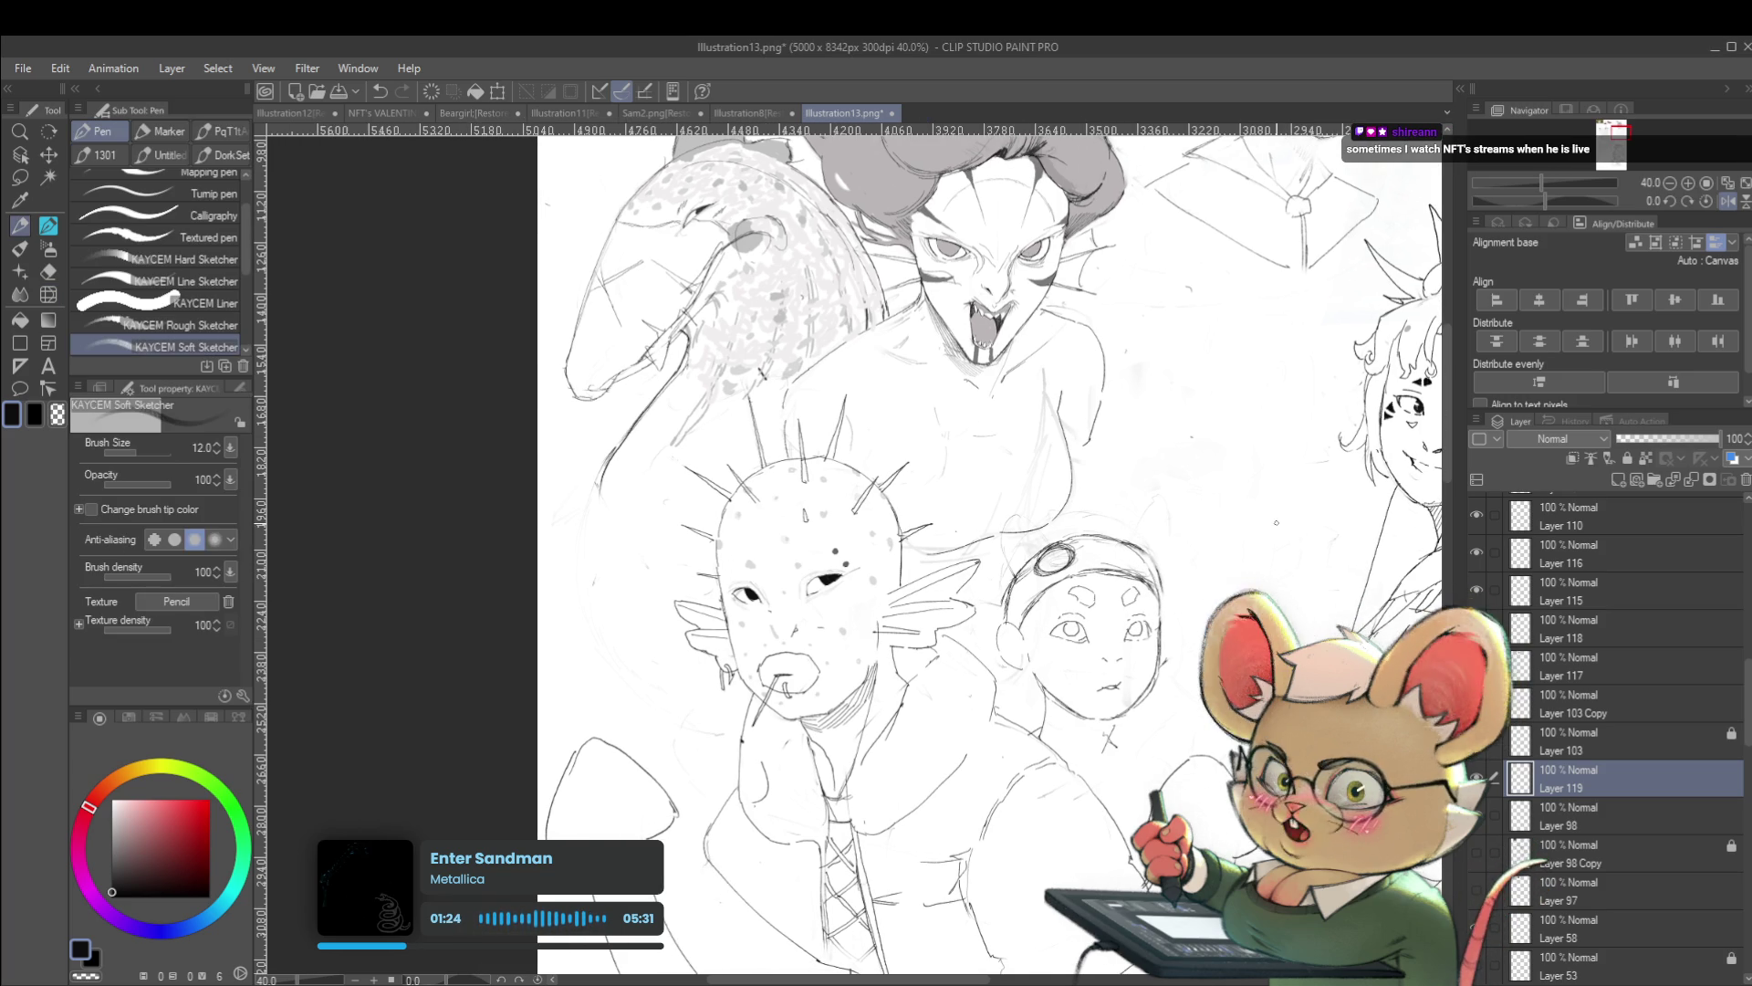
left_click(1727, 202)
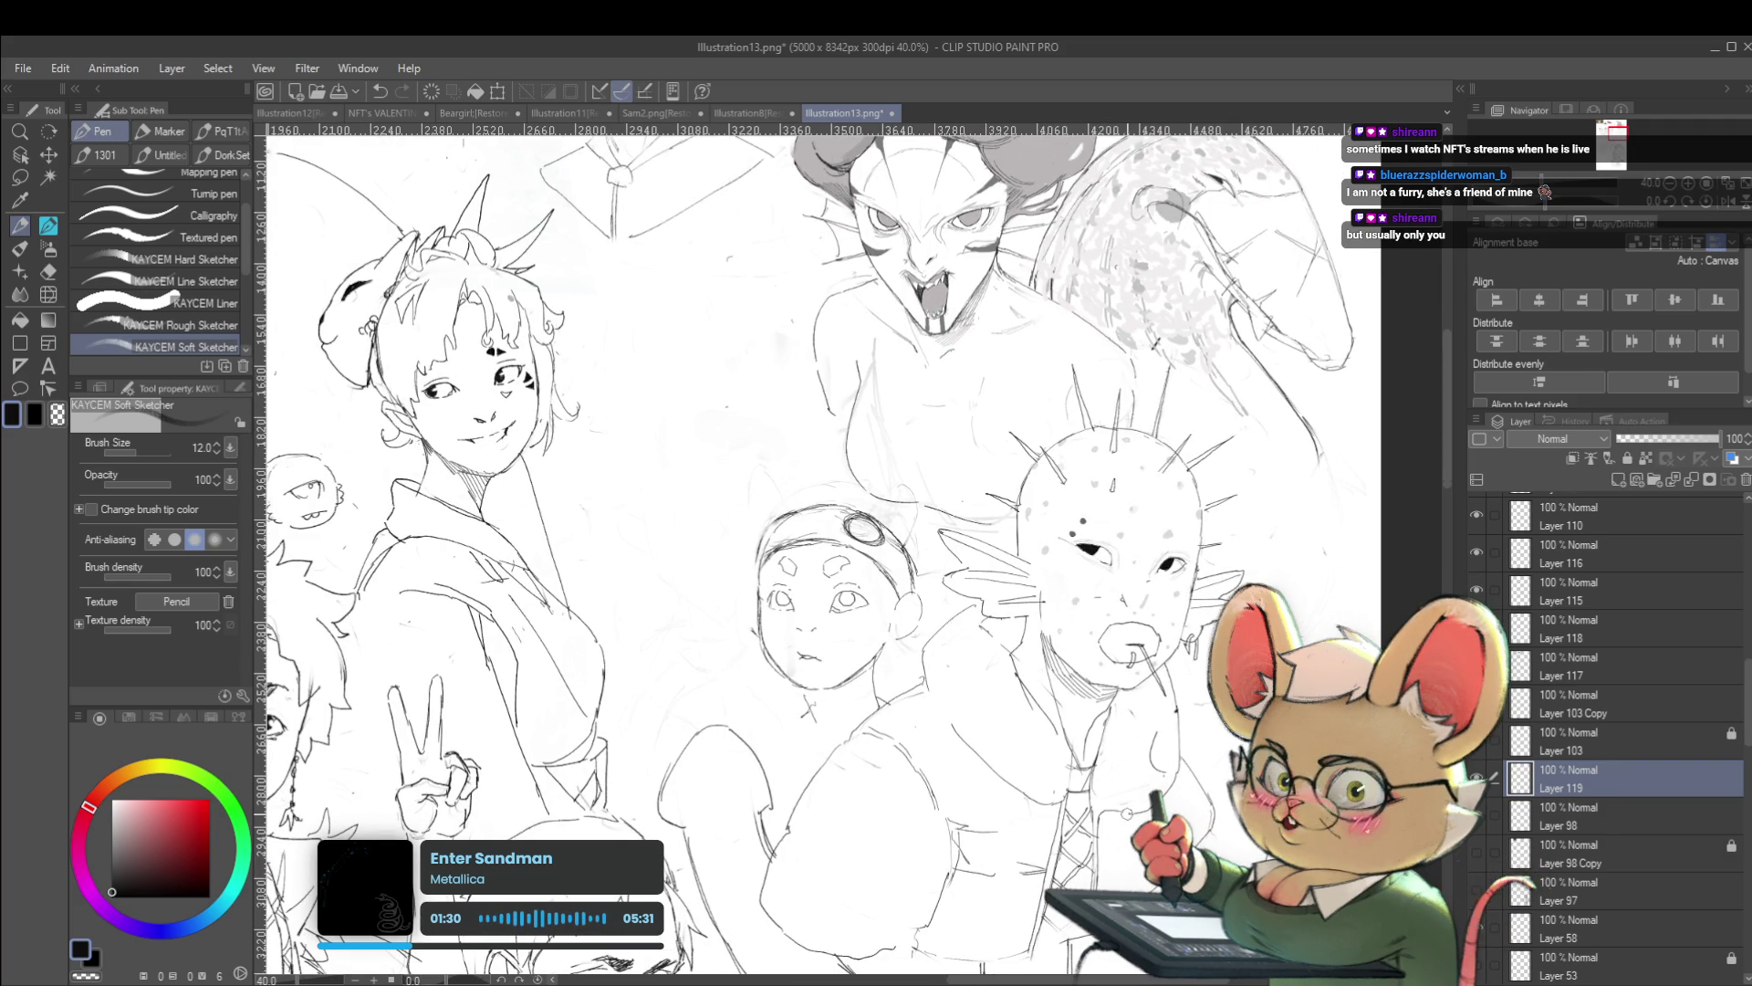
scroll(740, 542, "up", 2)
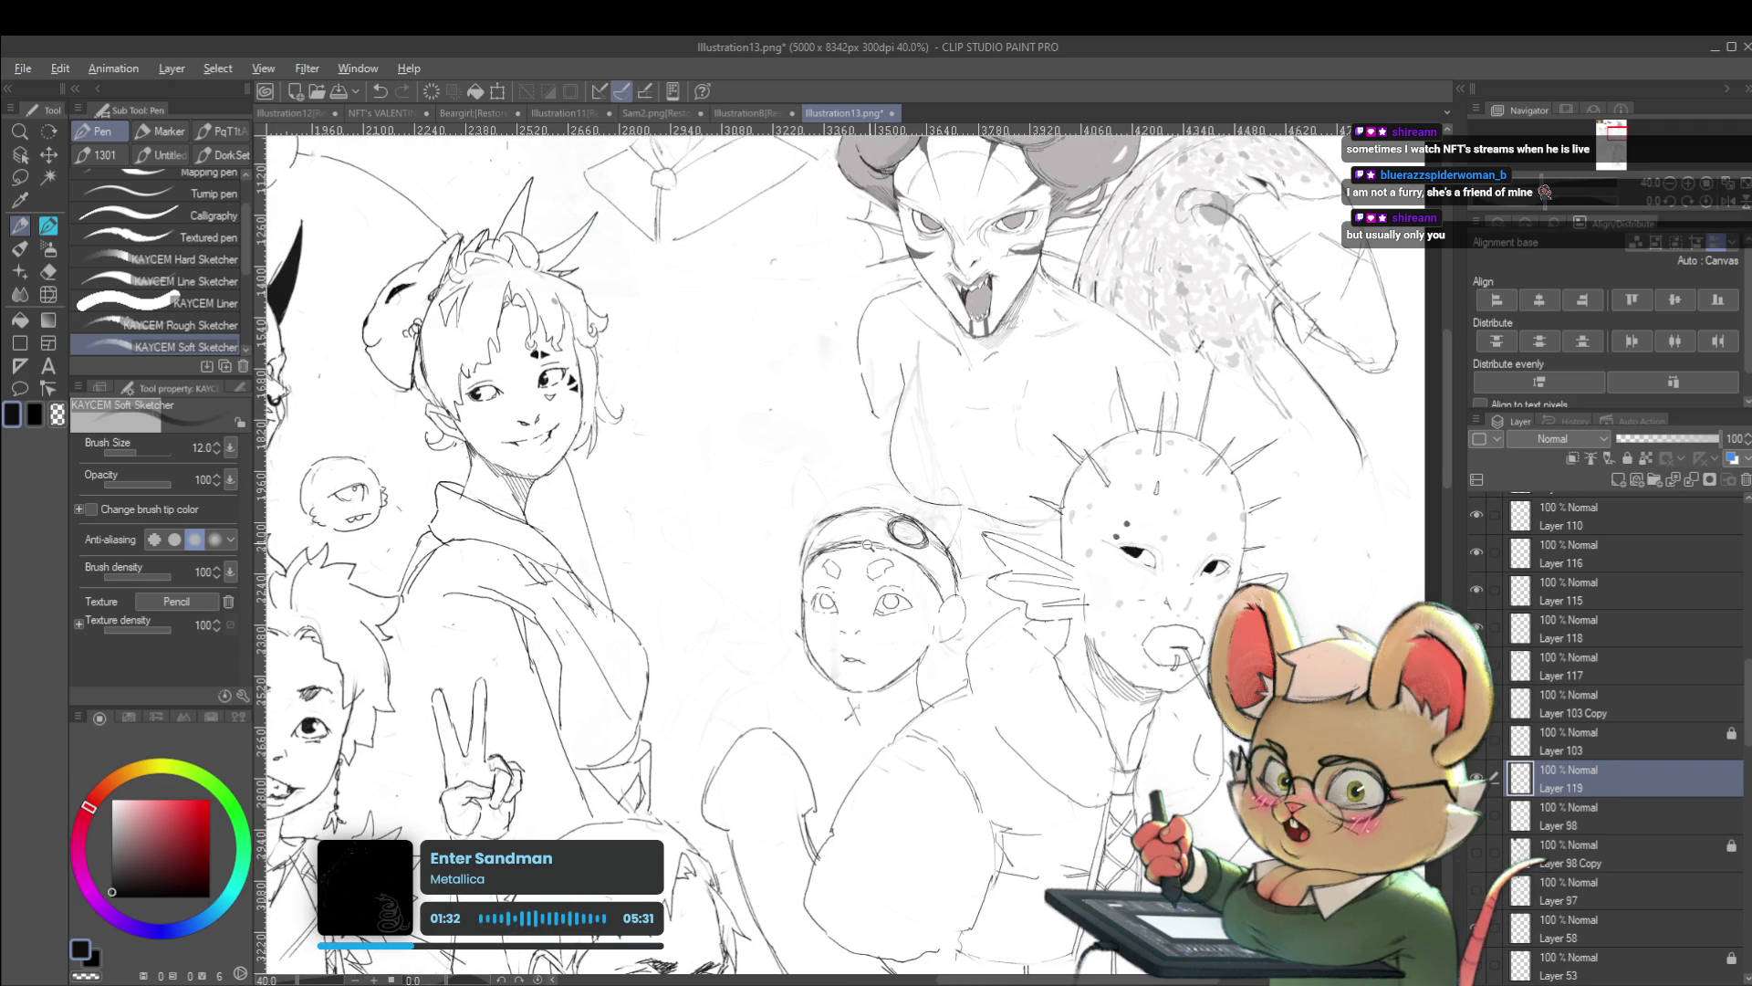
scroll(740, 541, "up", 1)
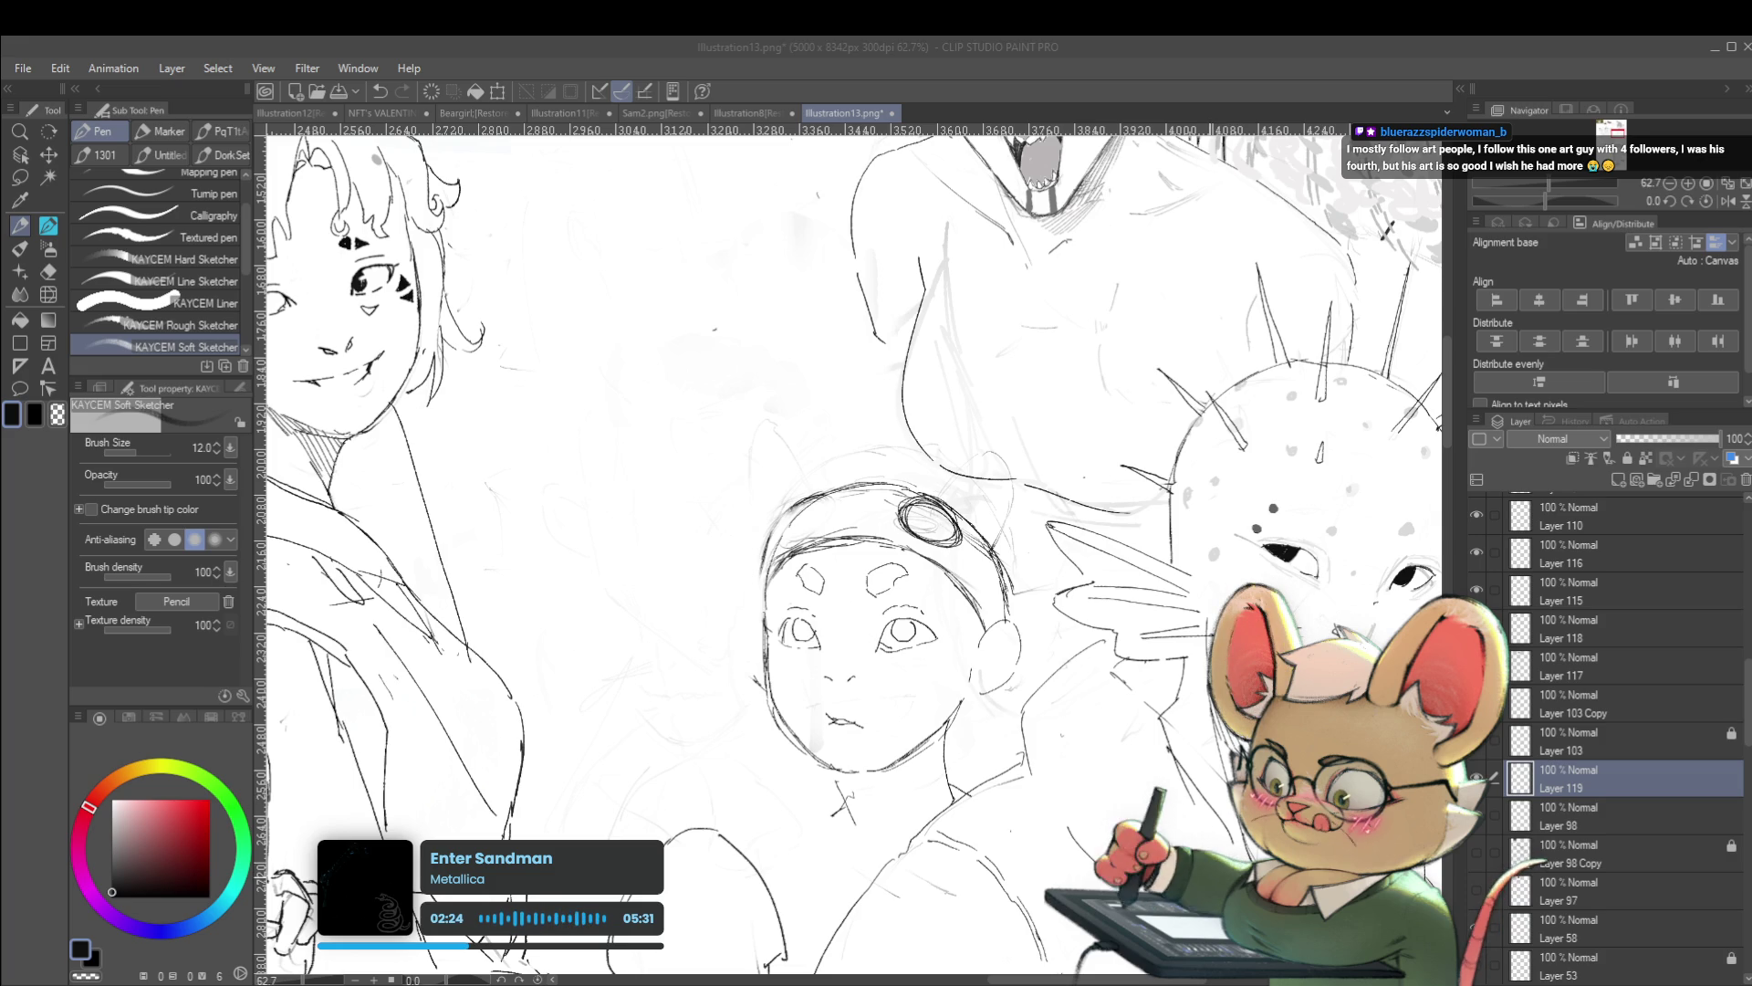
scroll(847, 548, "right", 1)
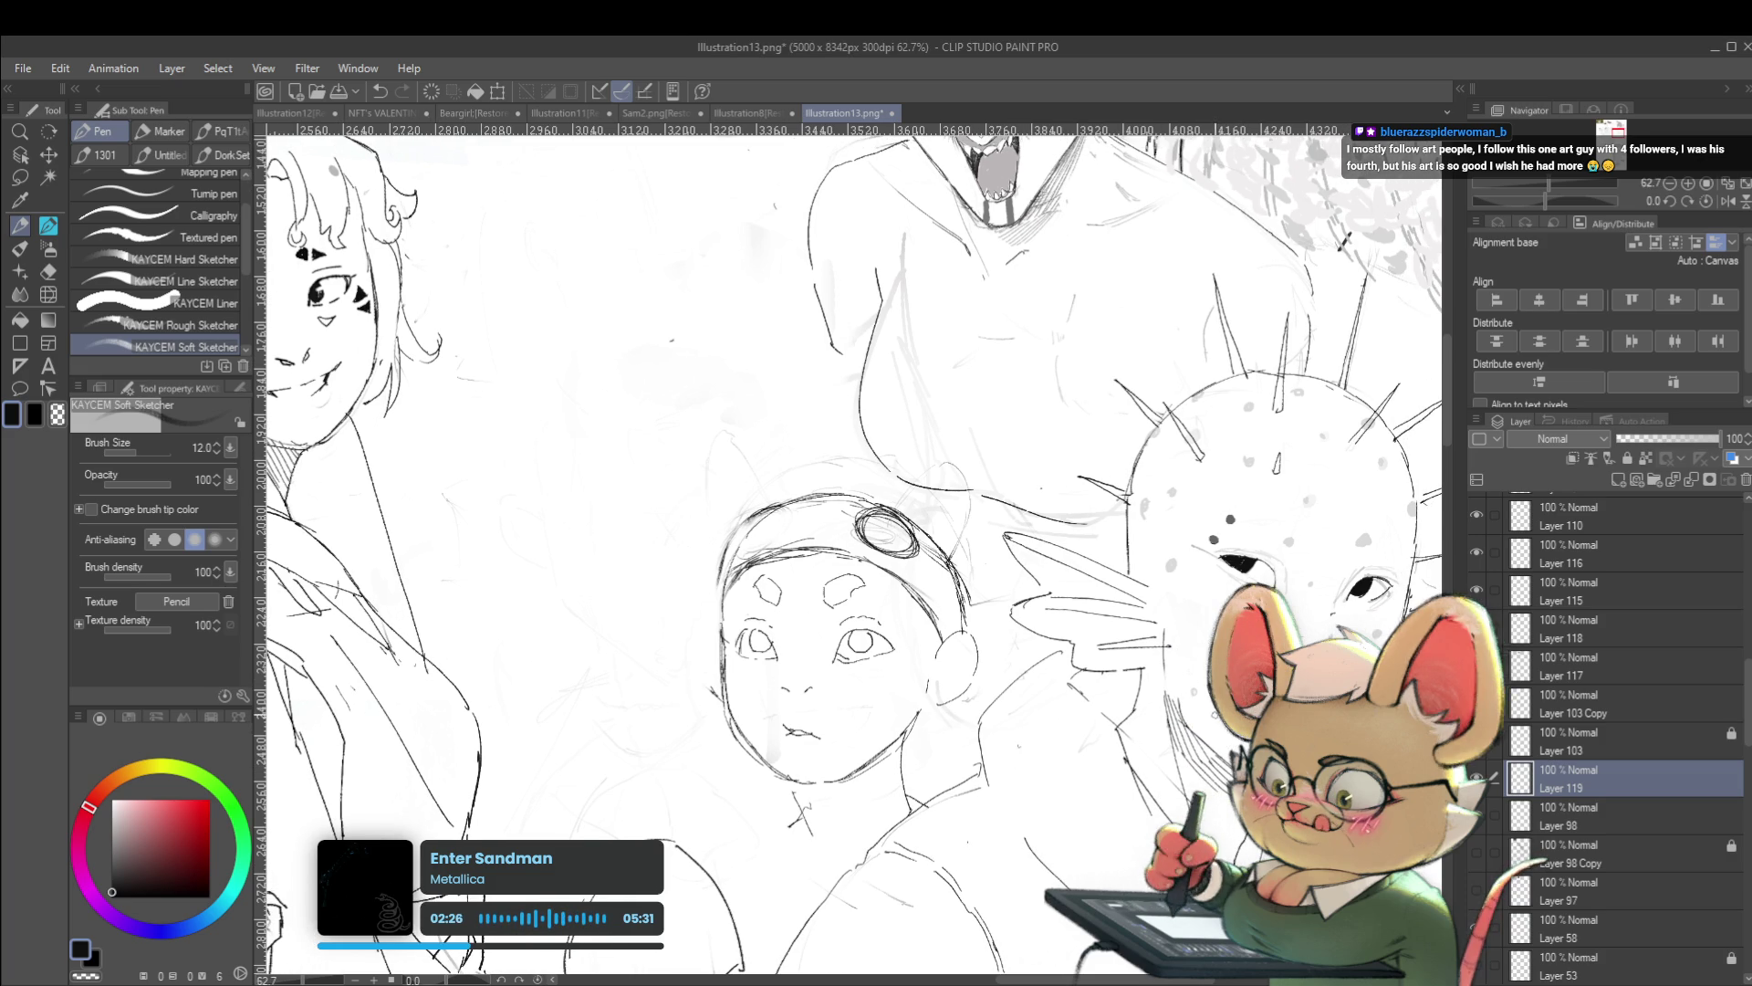
scroll(854, 547, "down", 2)
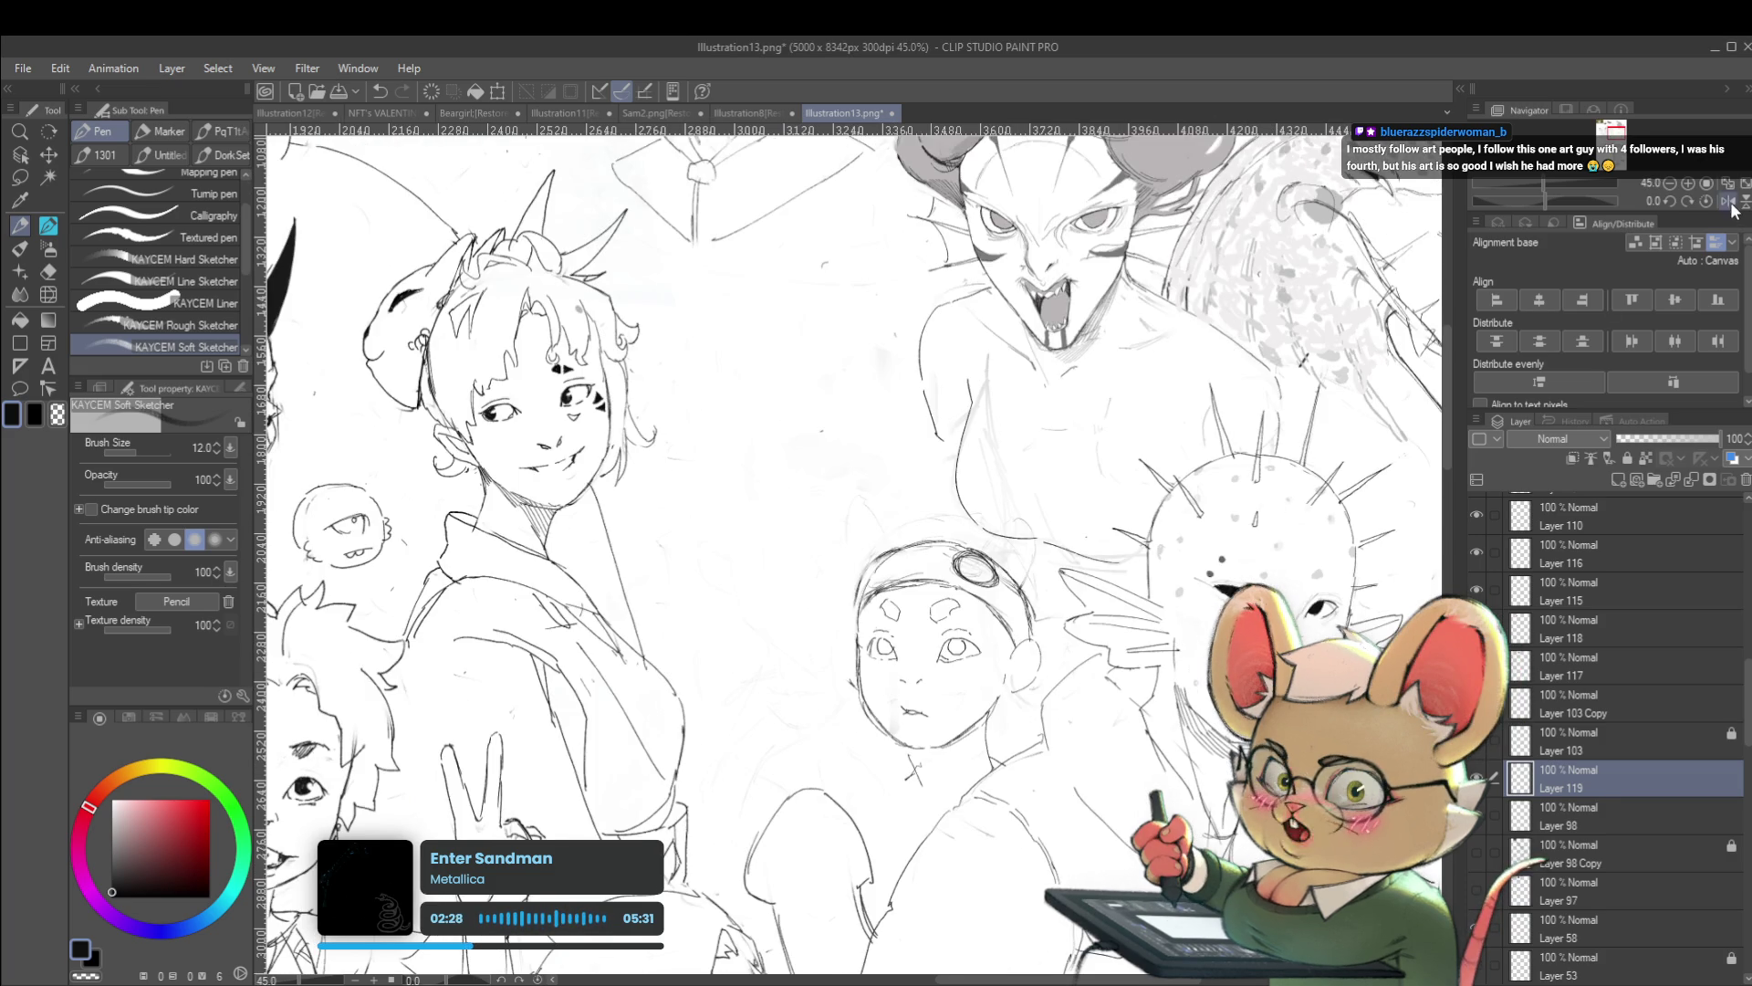
Mirror the view again, step down and back up a layer, and switch to the じわペン pencil
left_click(1728, 201)
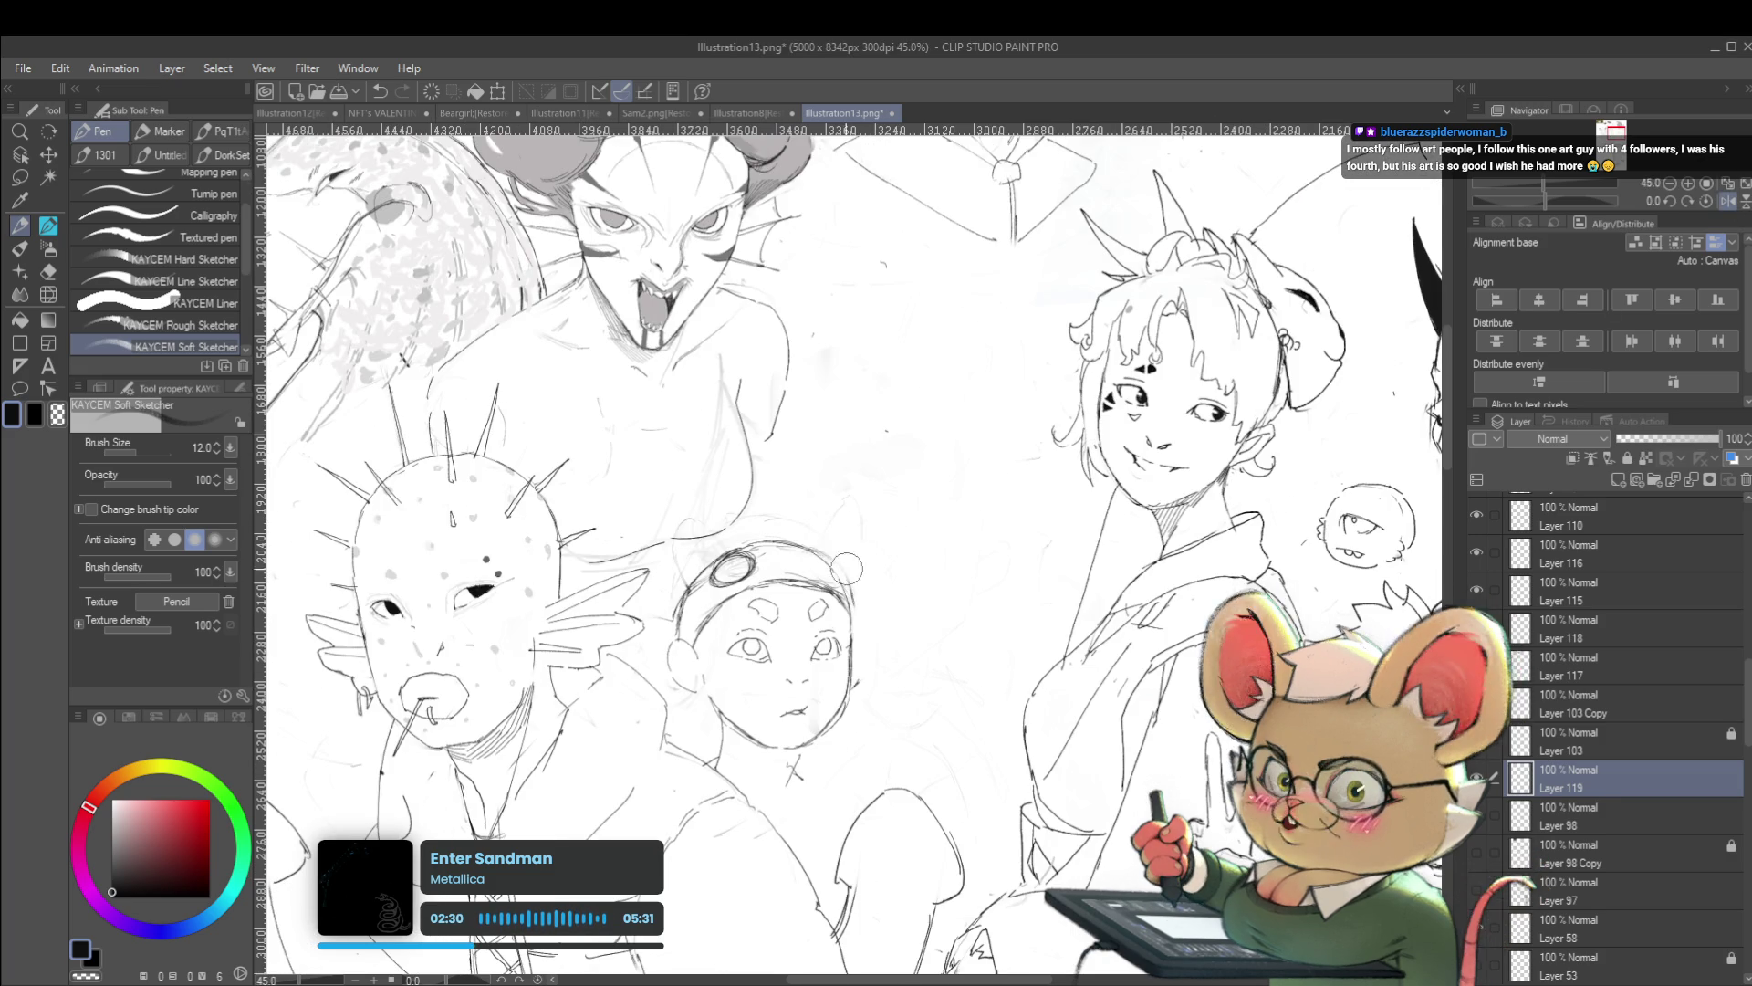
key("alt+bracketleft")
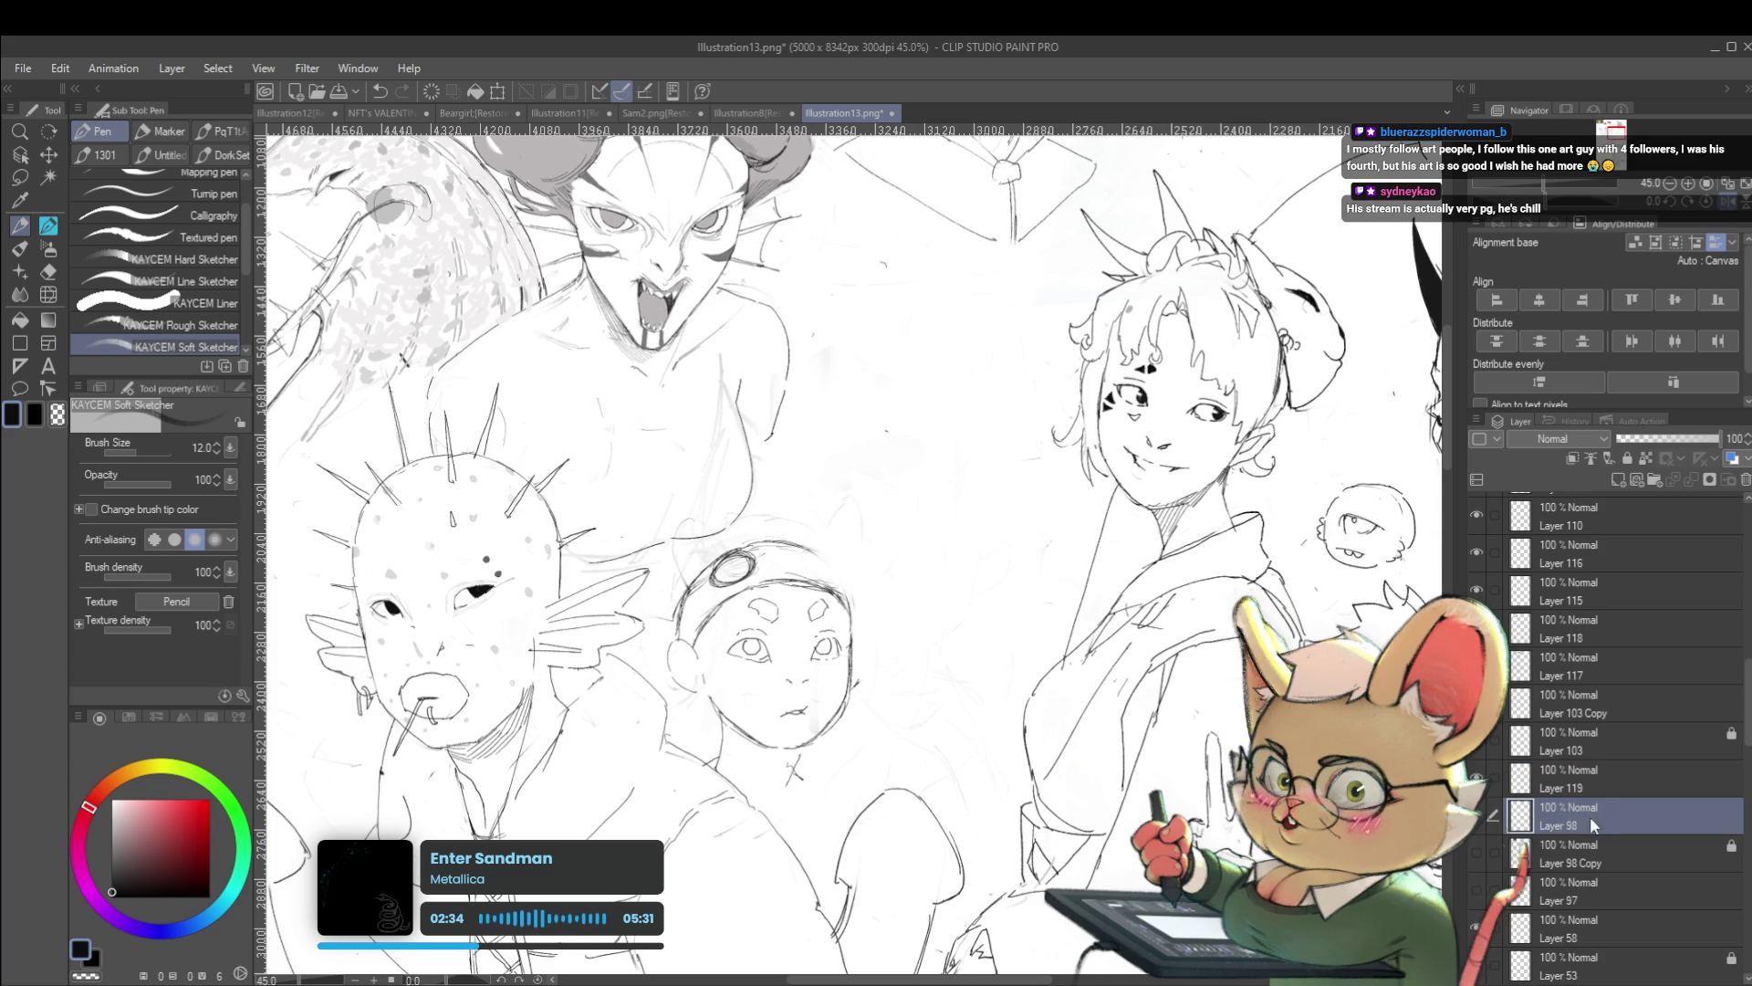
key("alt+bracketright")
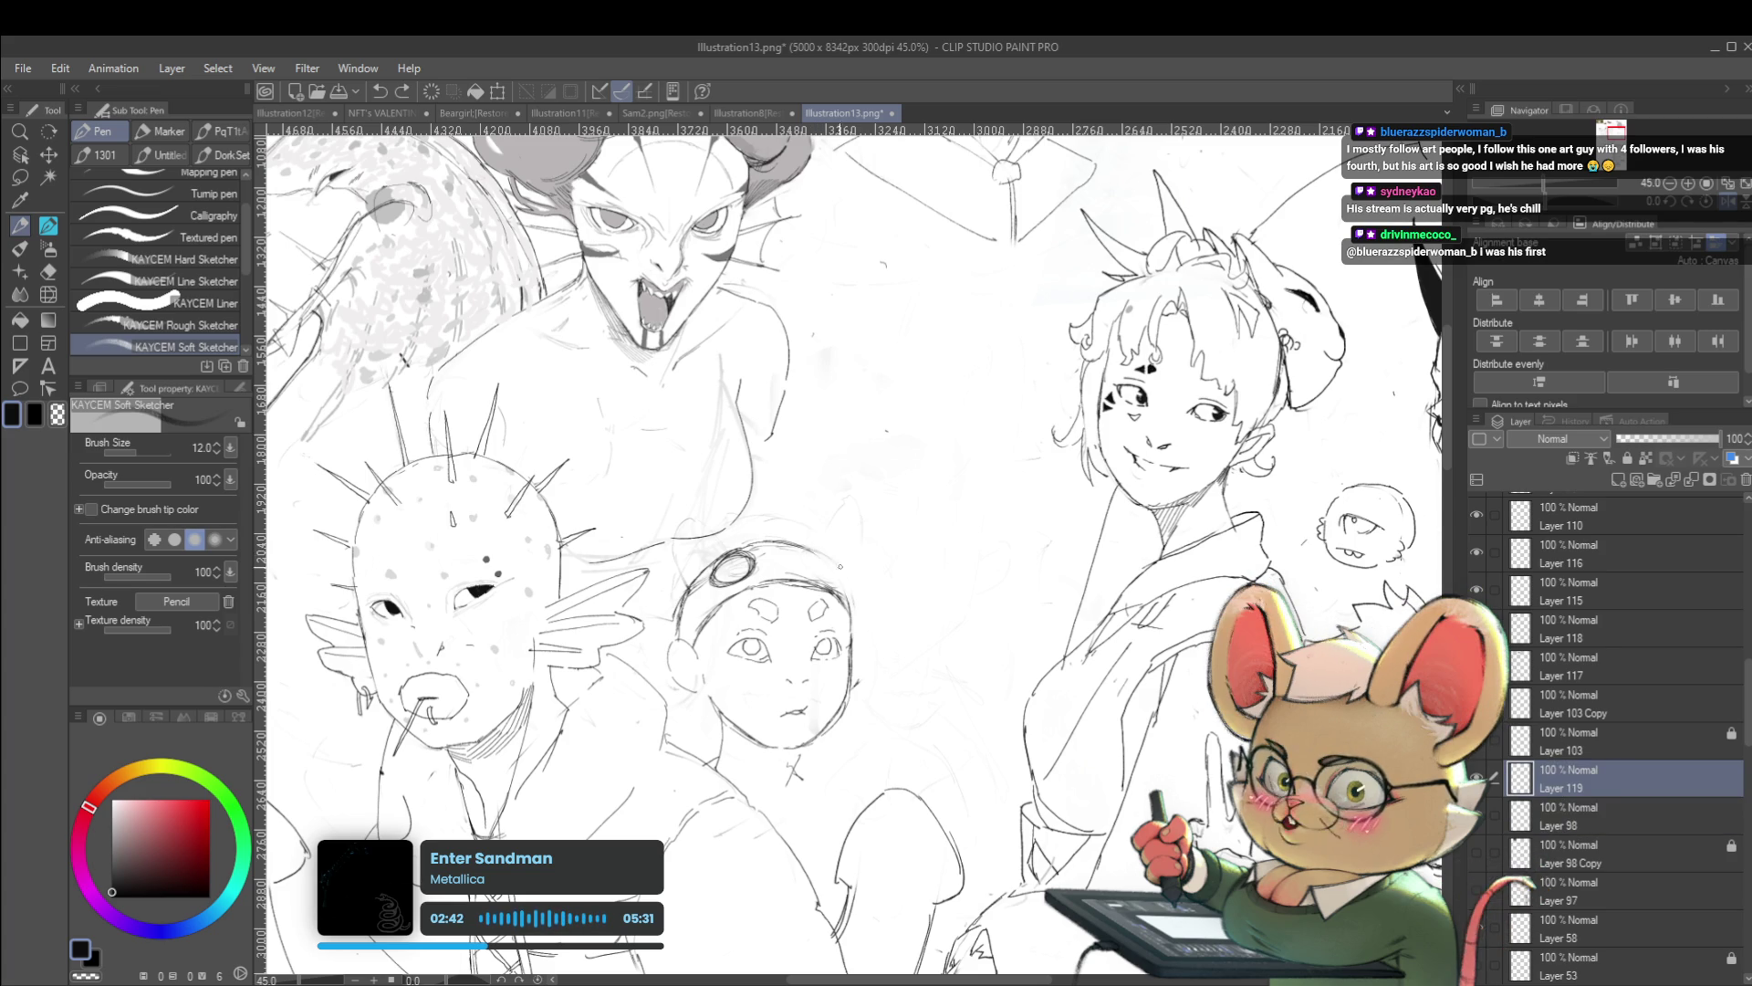
key("p")
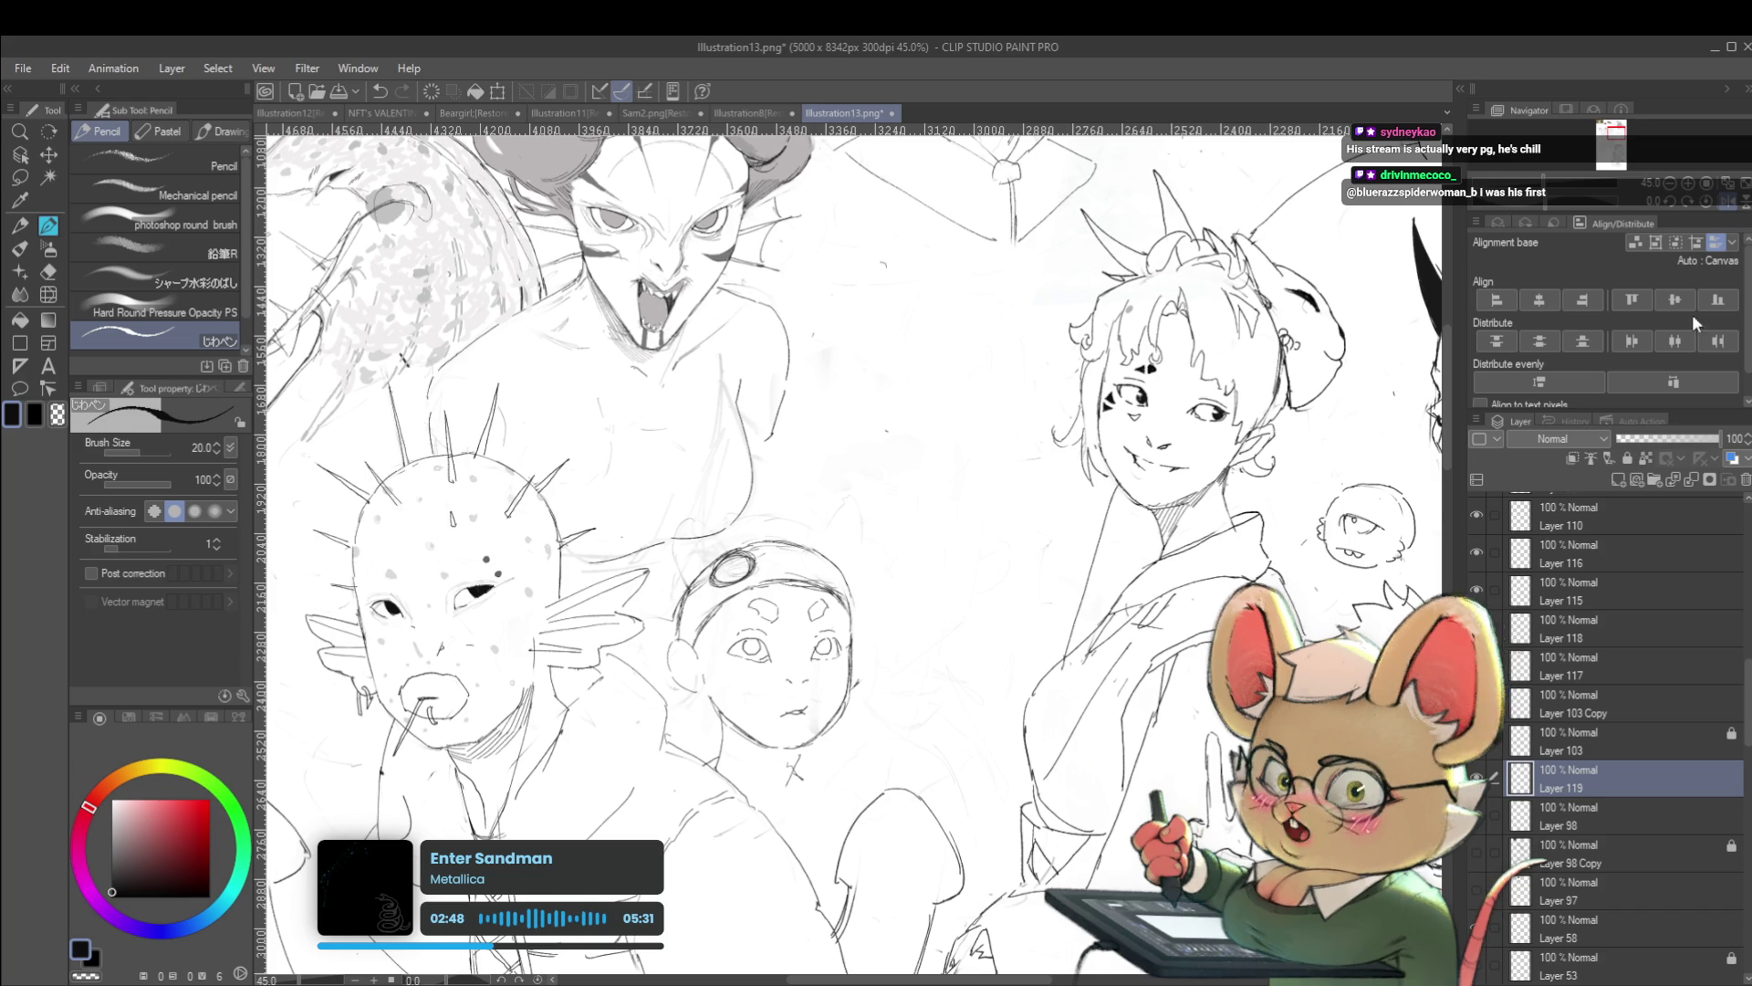
left_click(1728, 201)
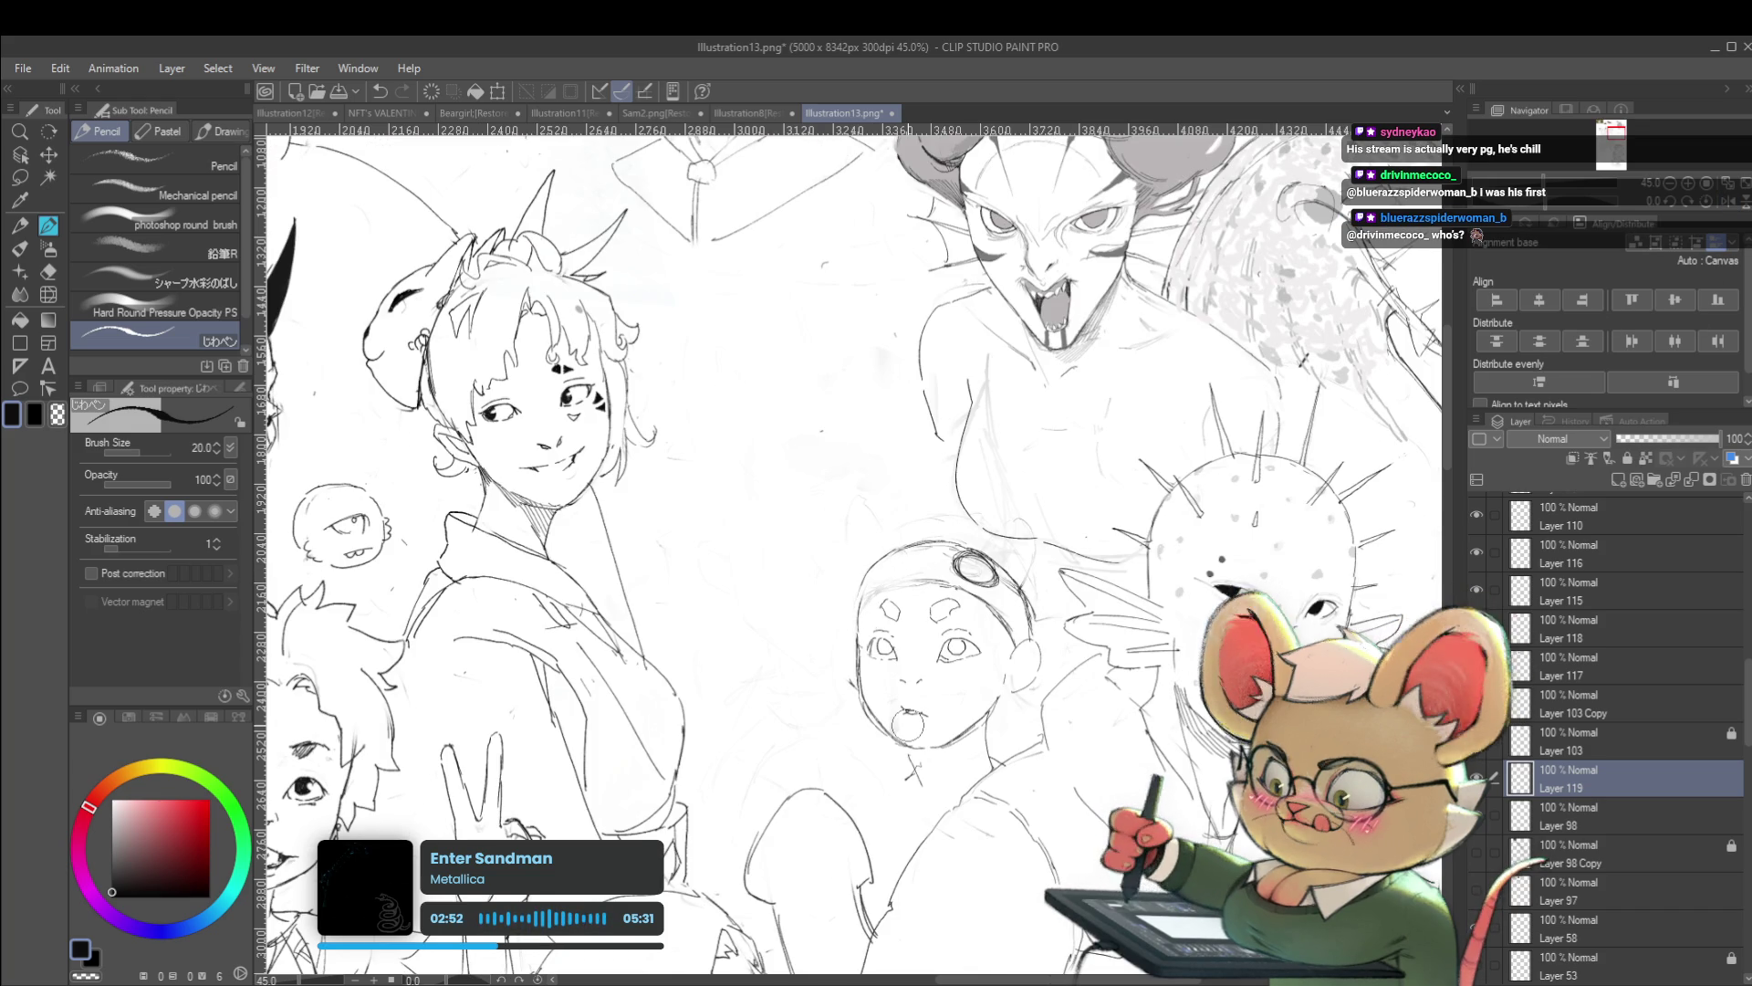
Touch up the child's head outline with a few short pencil strokes
left_click_drag(900, 654, 927, 656)
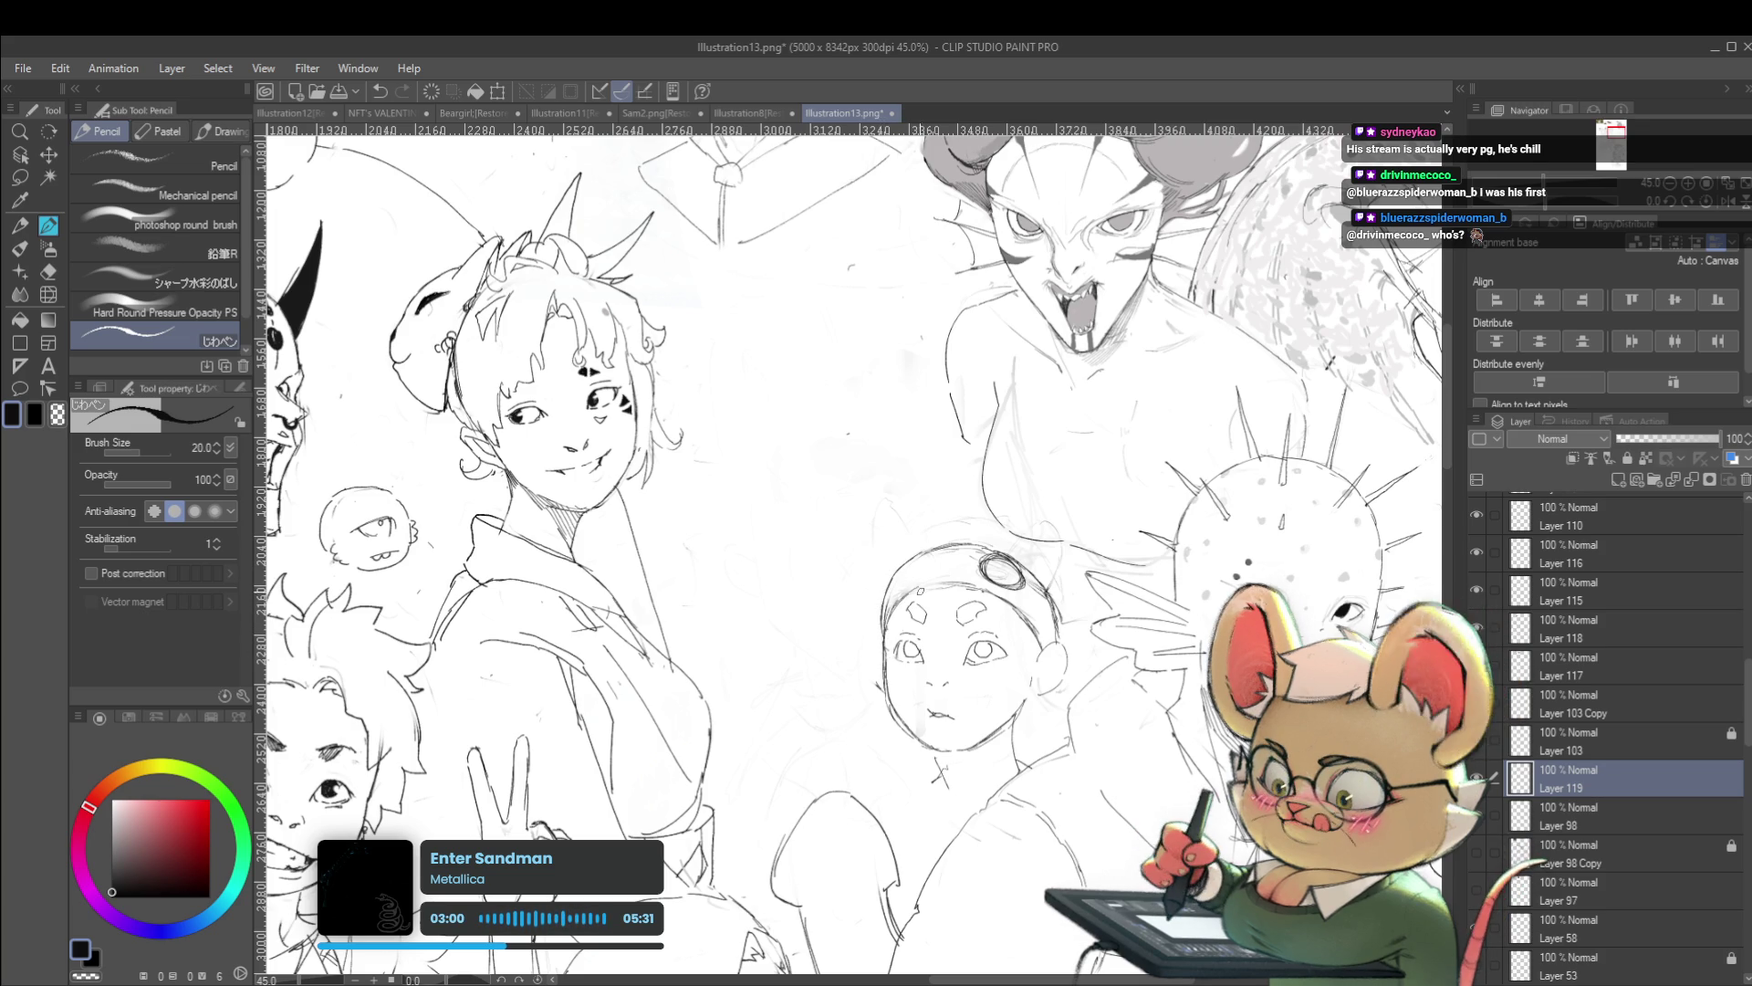
scroll(990, 579, "down", 2)
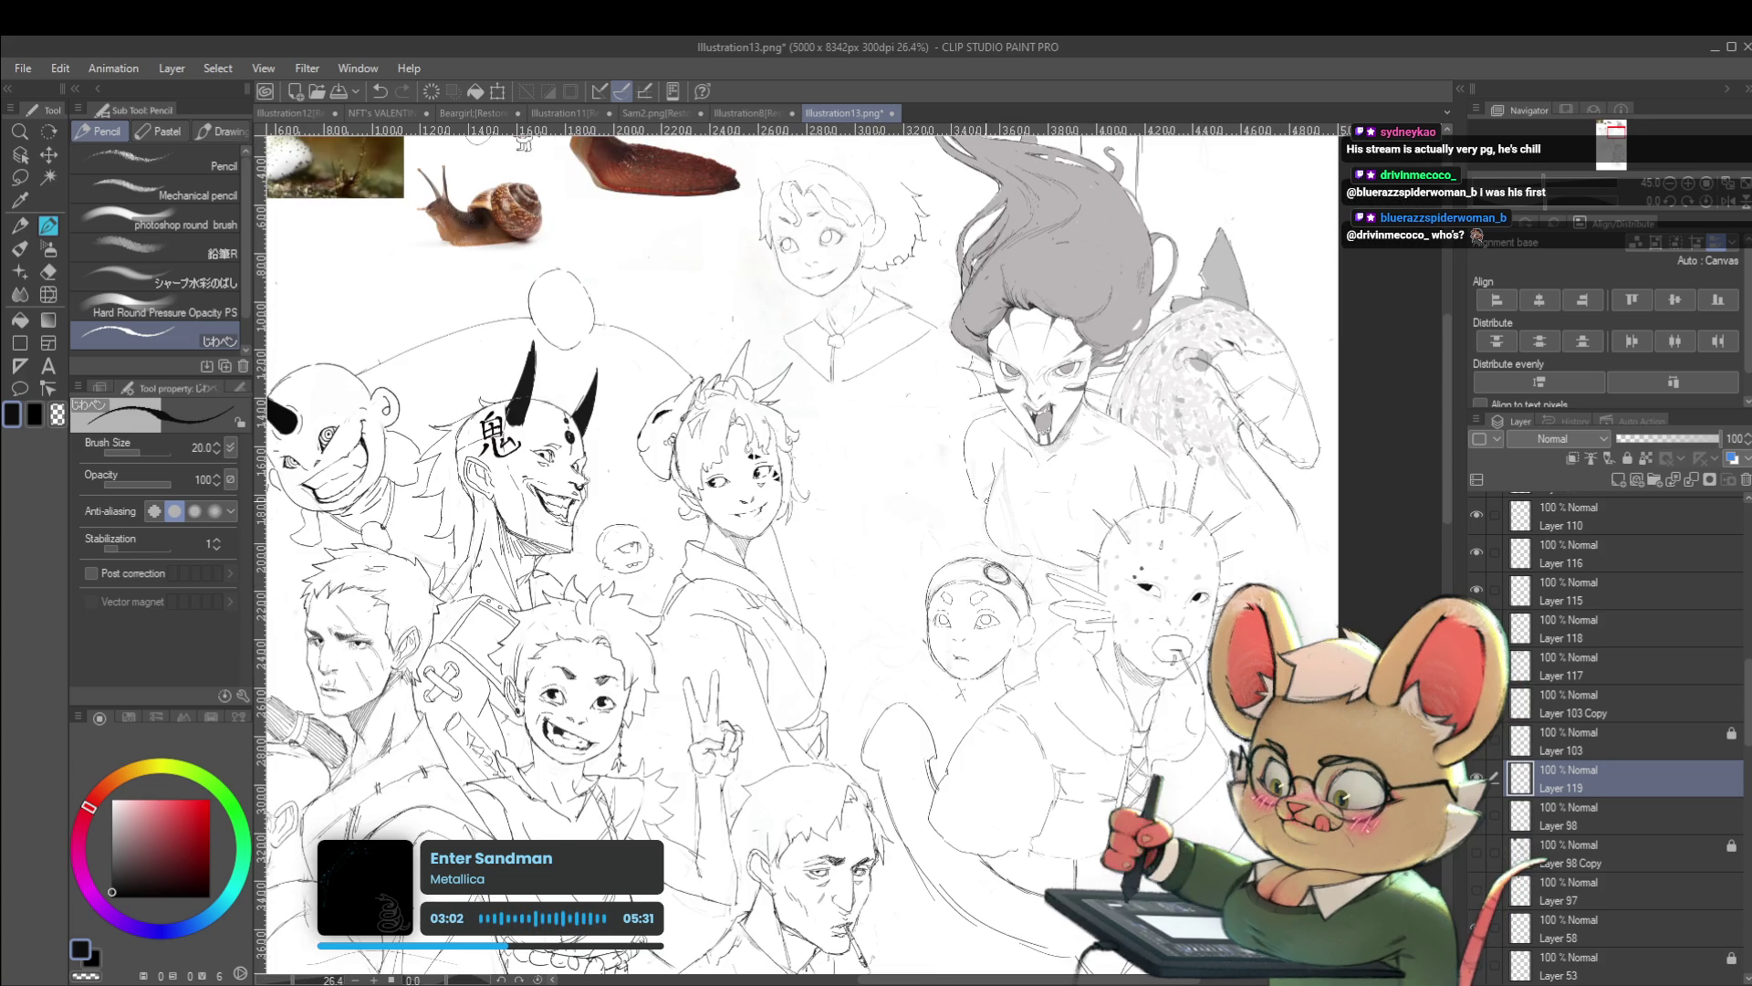
scroll(1000, 548, "up", 2)
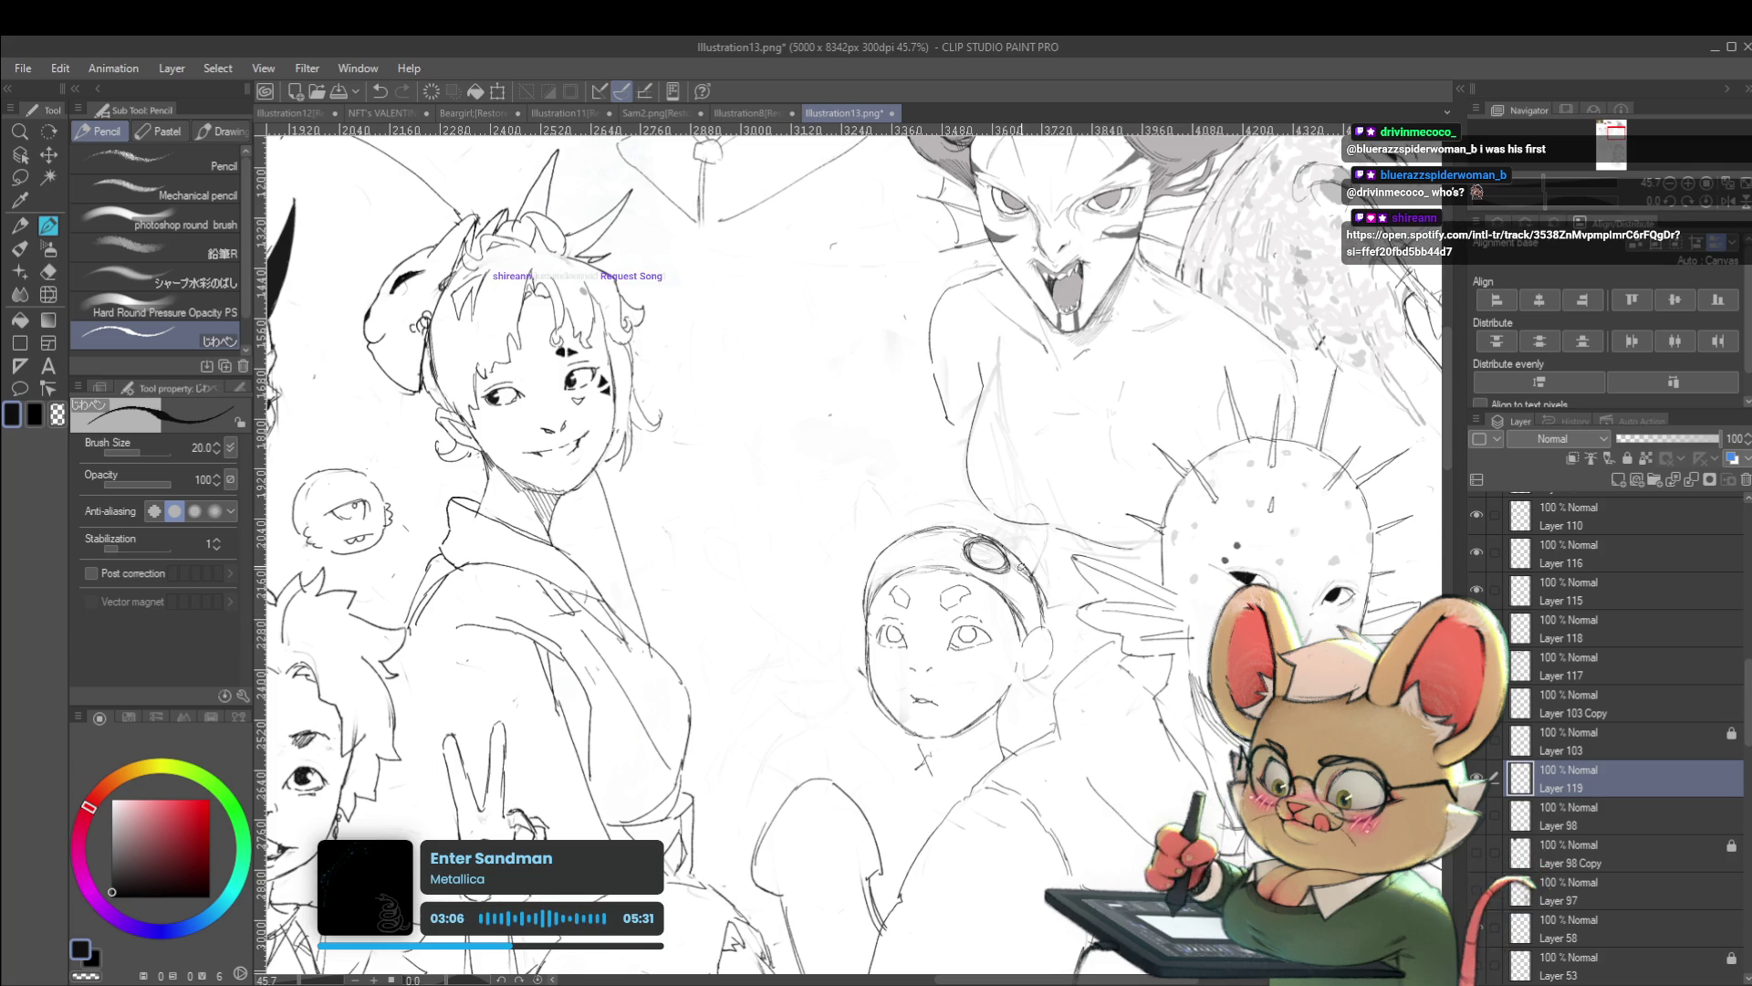
mouse_move(1031, 561)
left_mouse_down()
mouse_move(1016, 594)
mouse_move(1039, 624)
left_mouse_up()
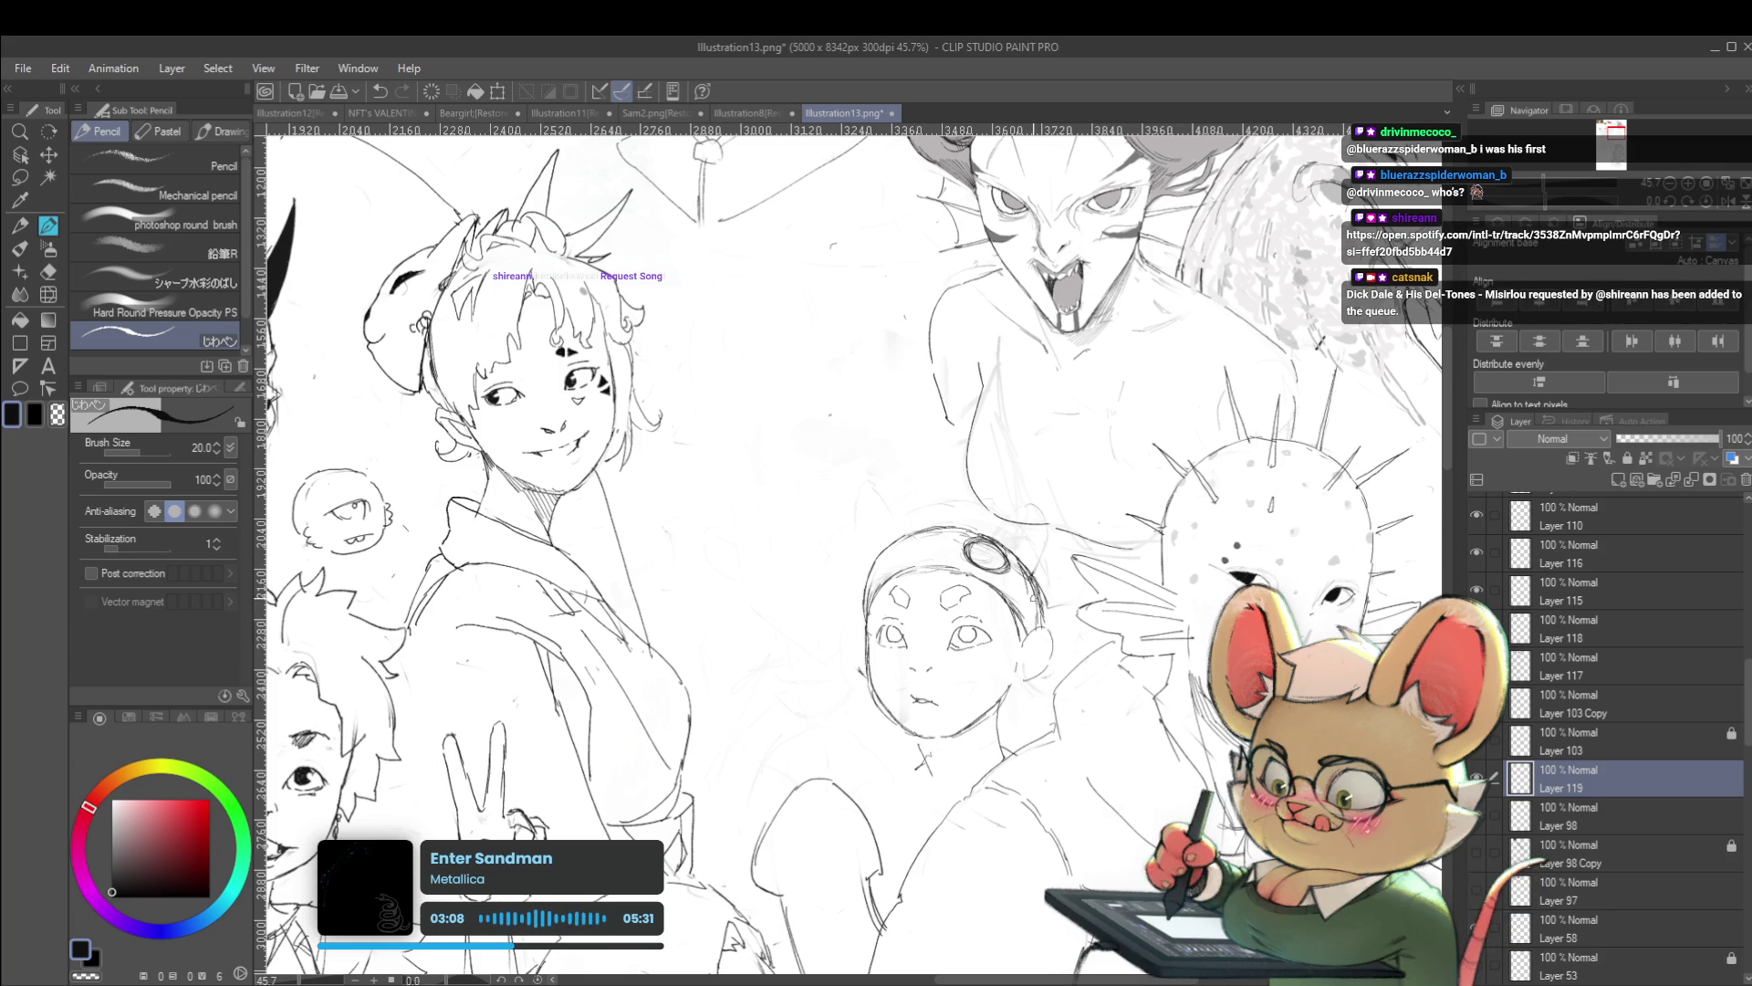
scroll(1030, 551, "down", 1)
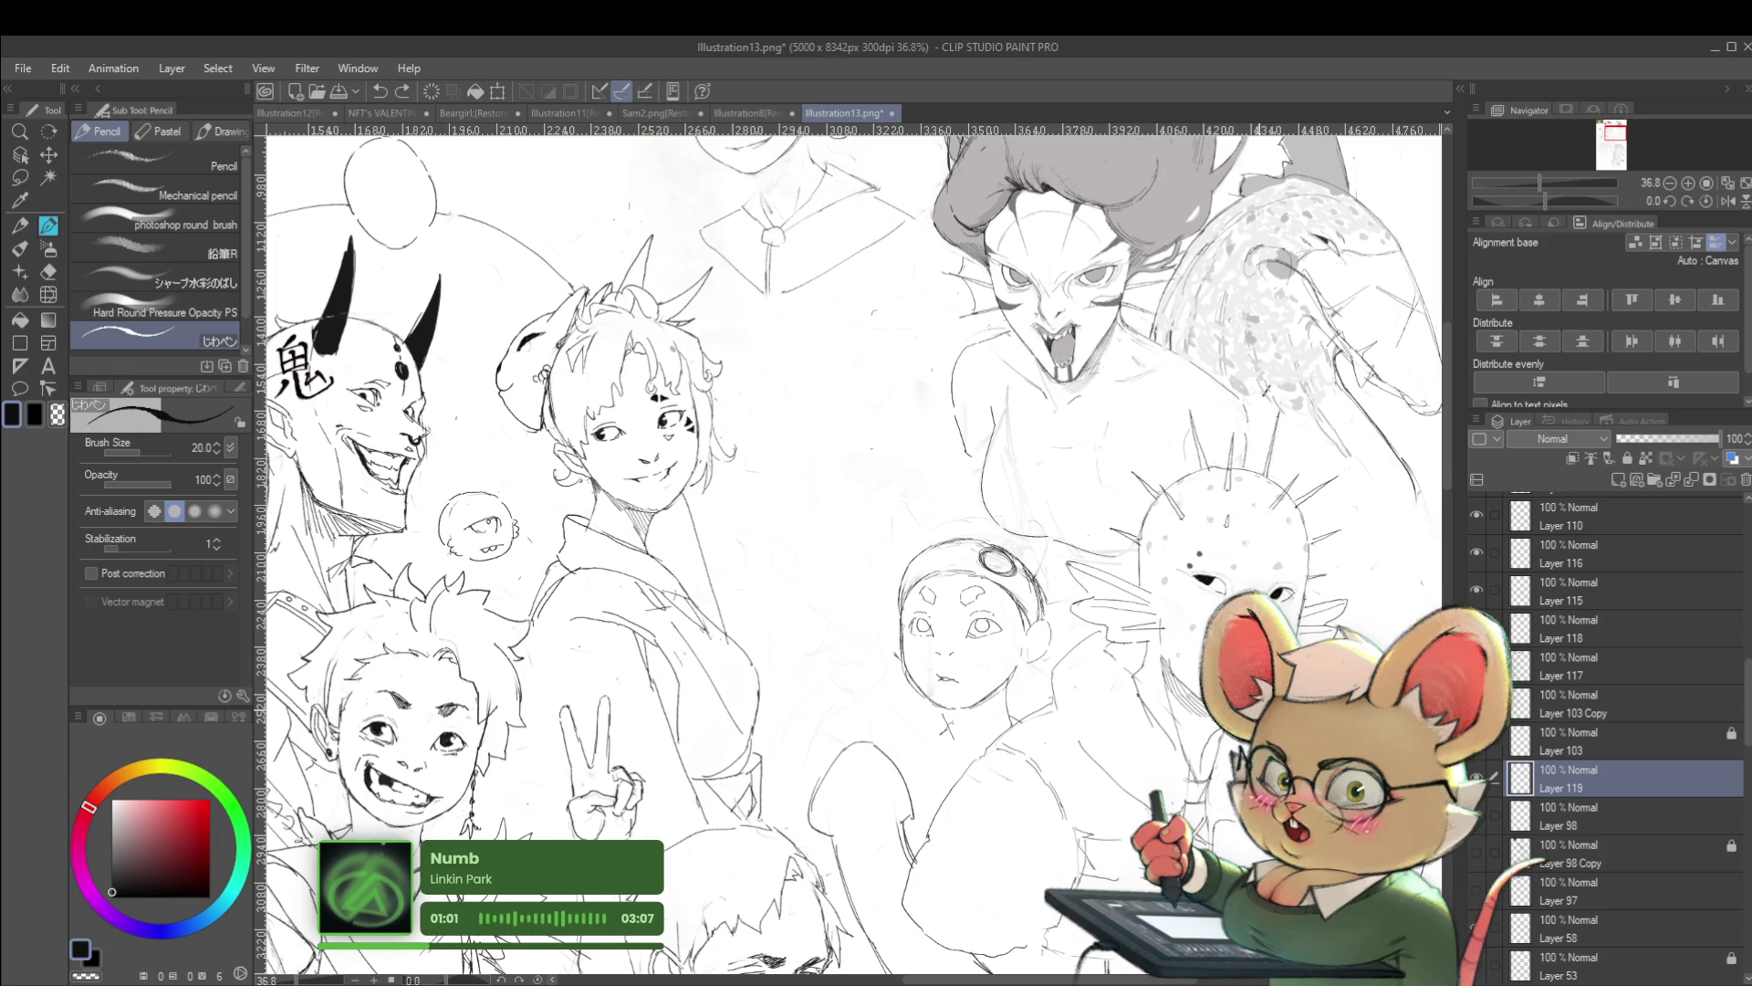
scroll(849, 547, "down", 2)
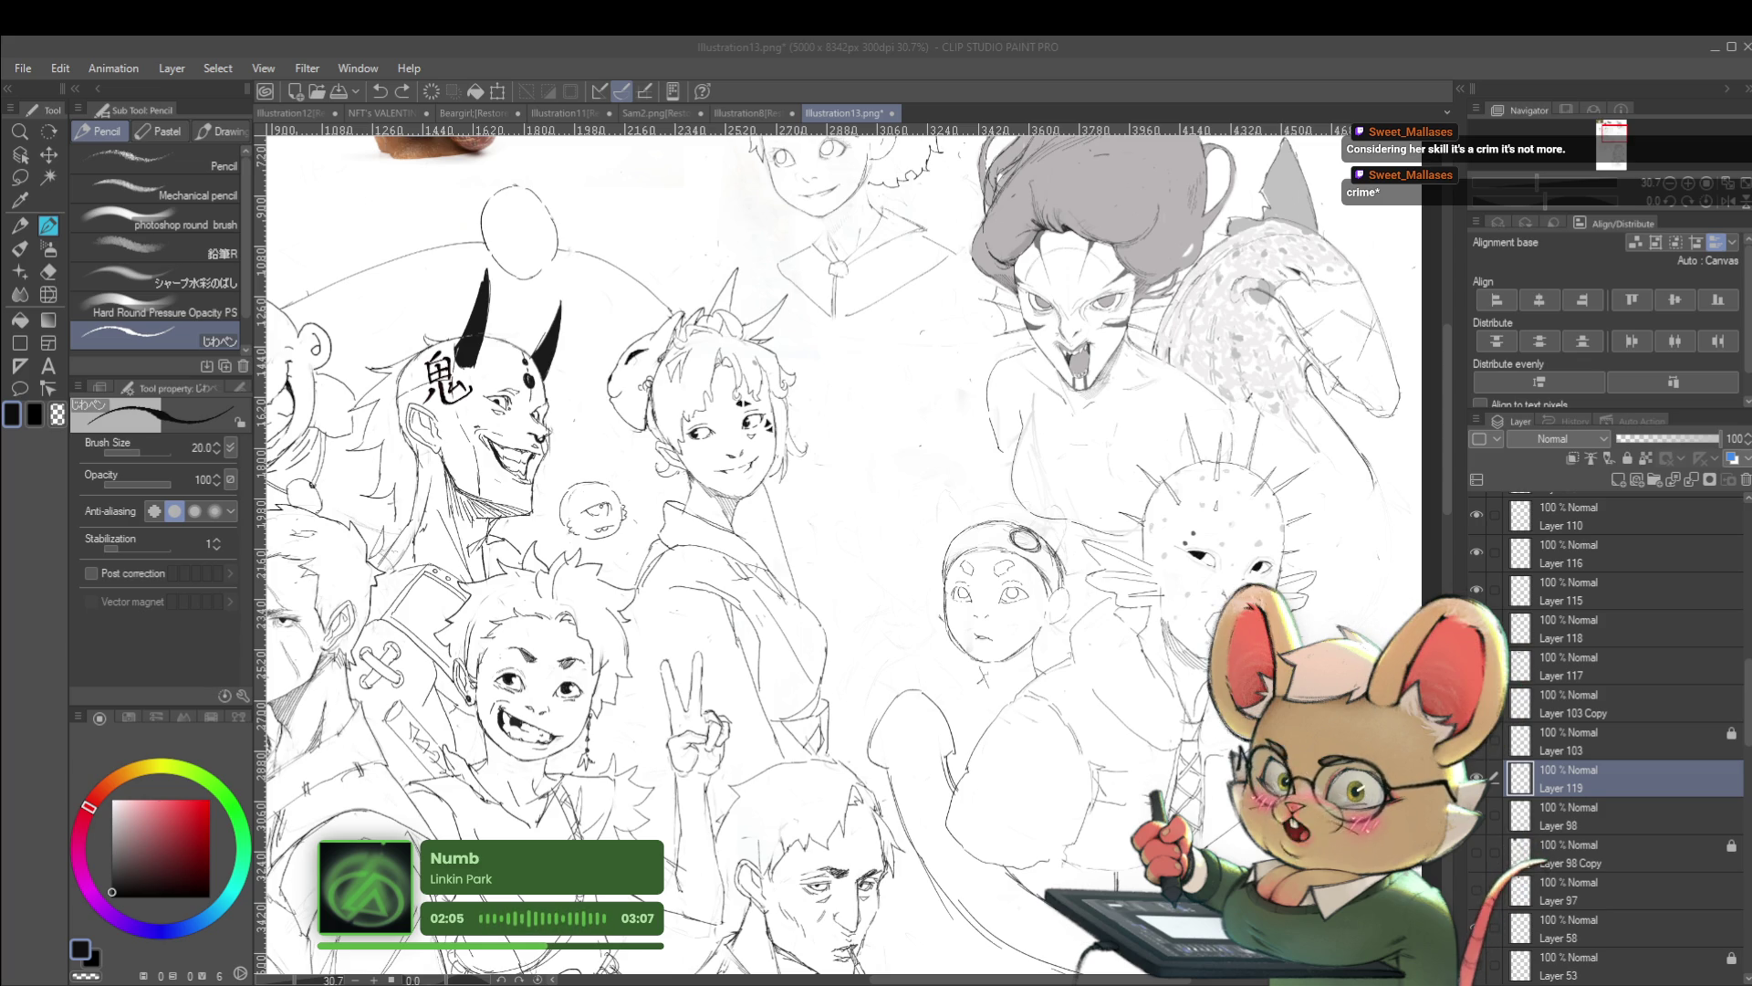
Refocus the painting window and mirror the canvas view horizontally
left_click(1594, 324)
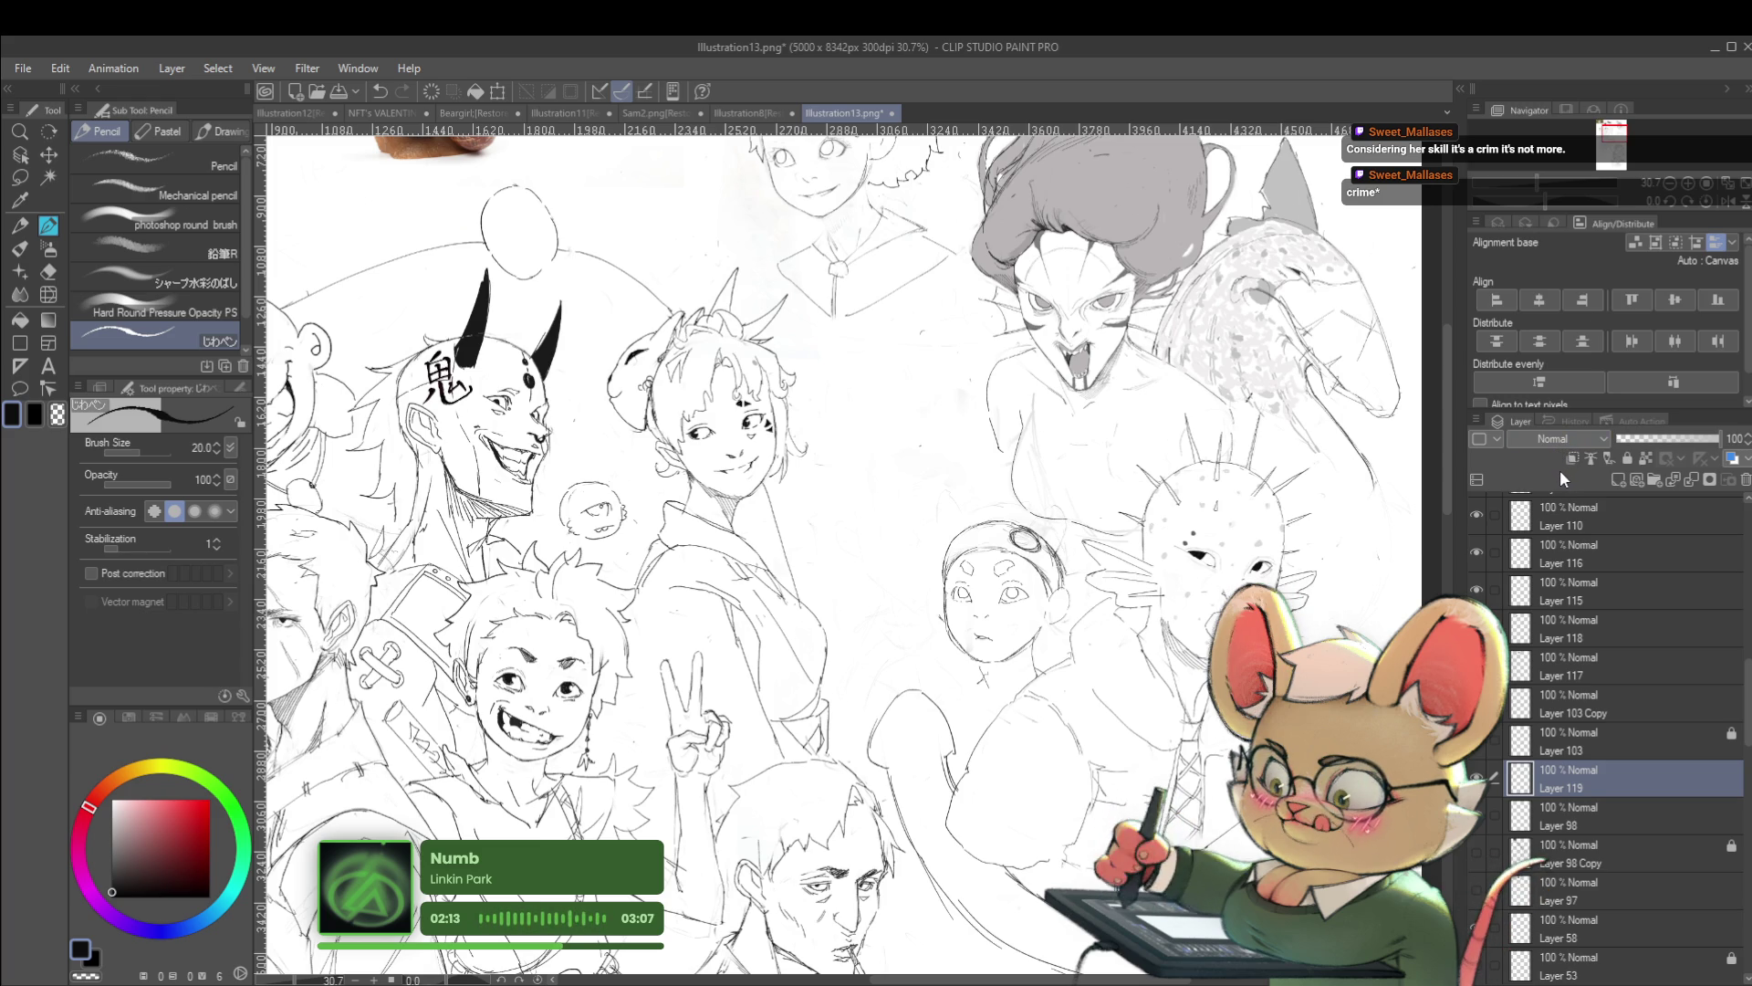
left_click(1728, 201)
scroll(821, 548, "up", 5)
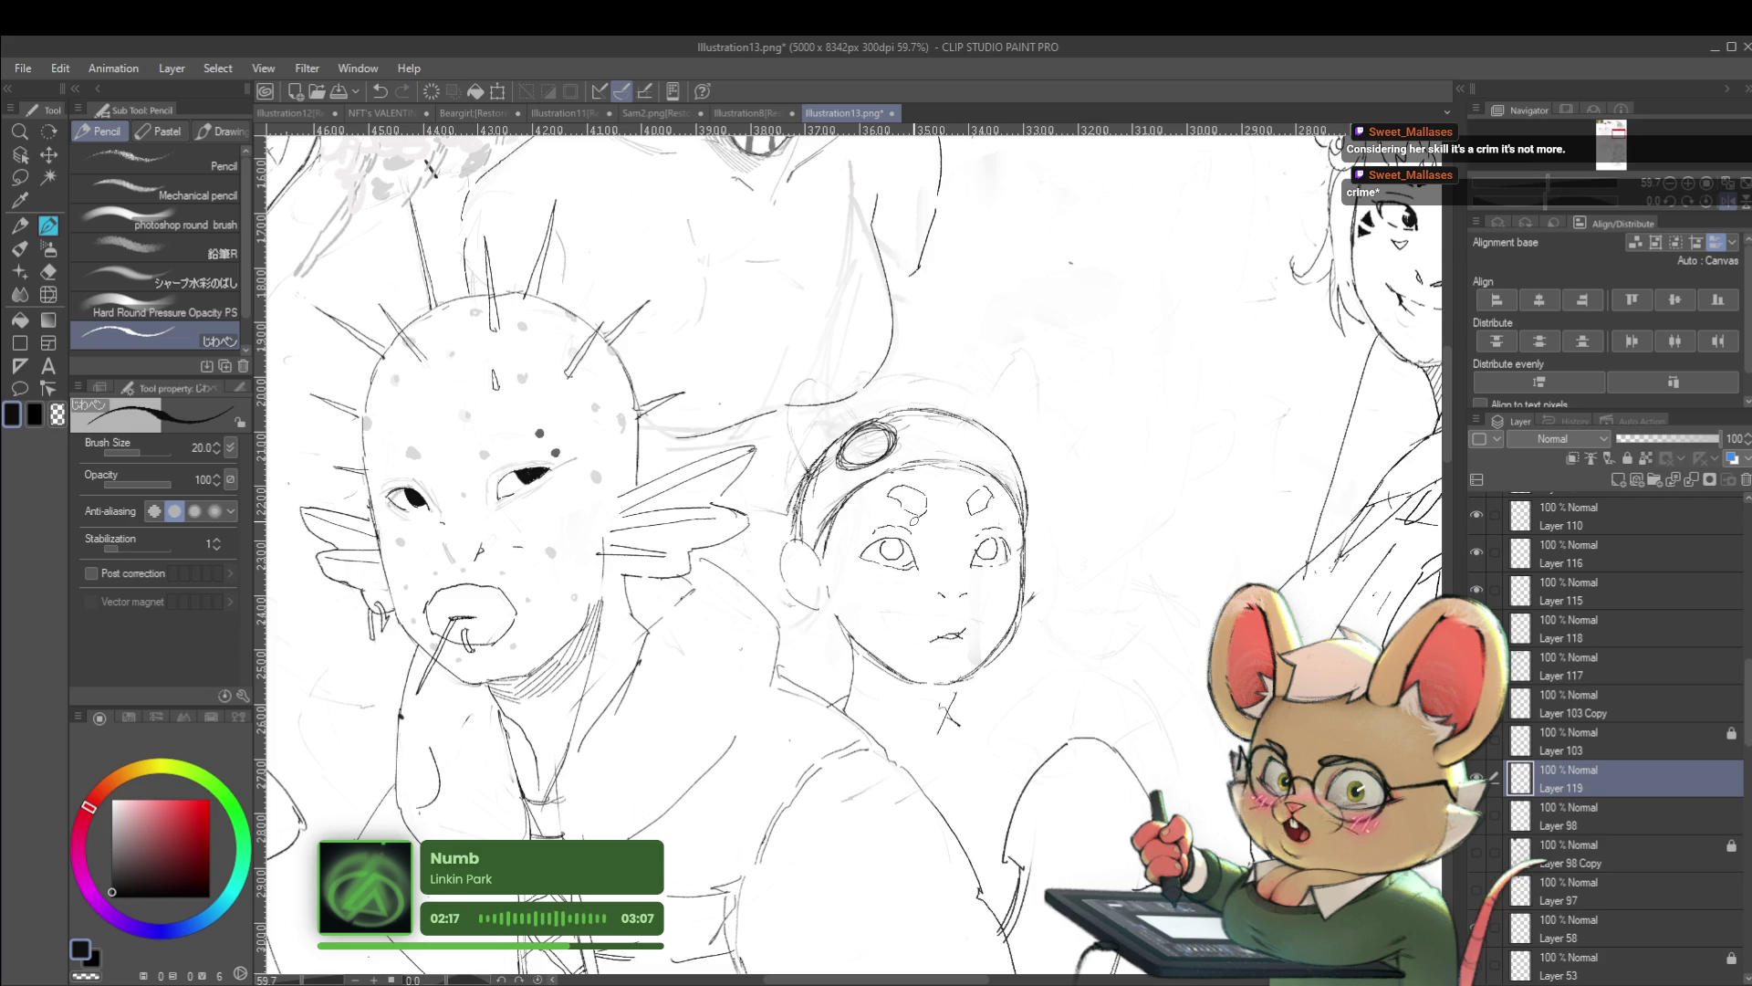
scroll(1217, 469, "down", 3)
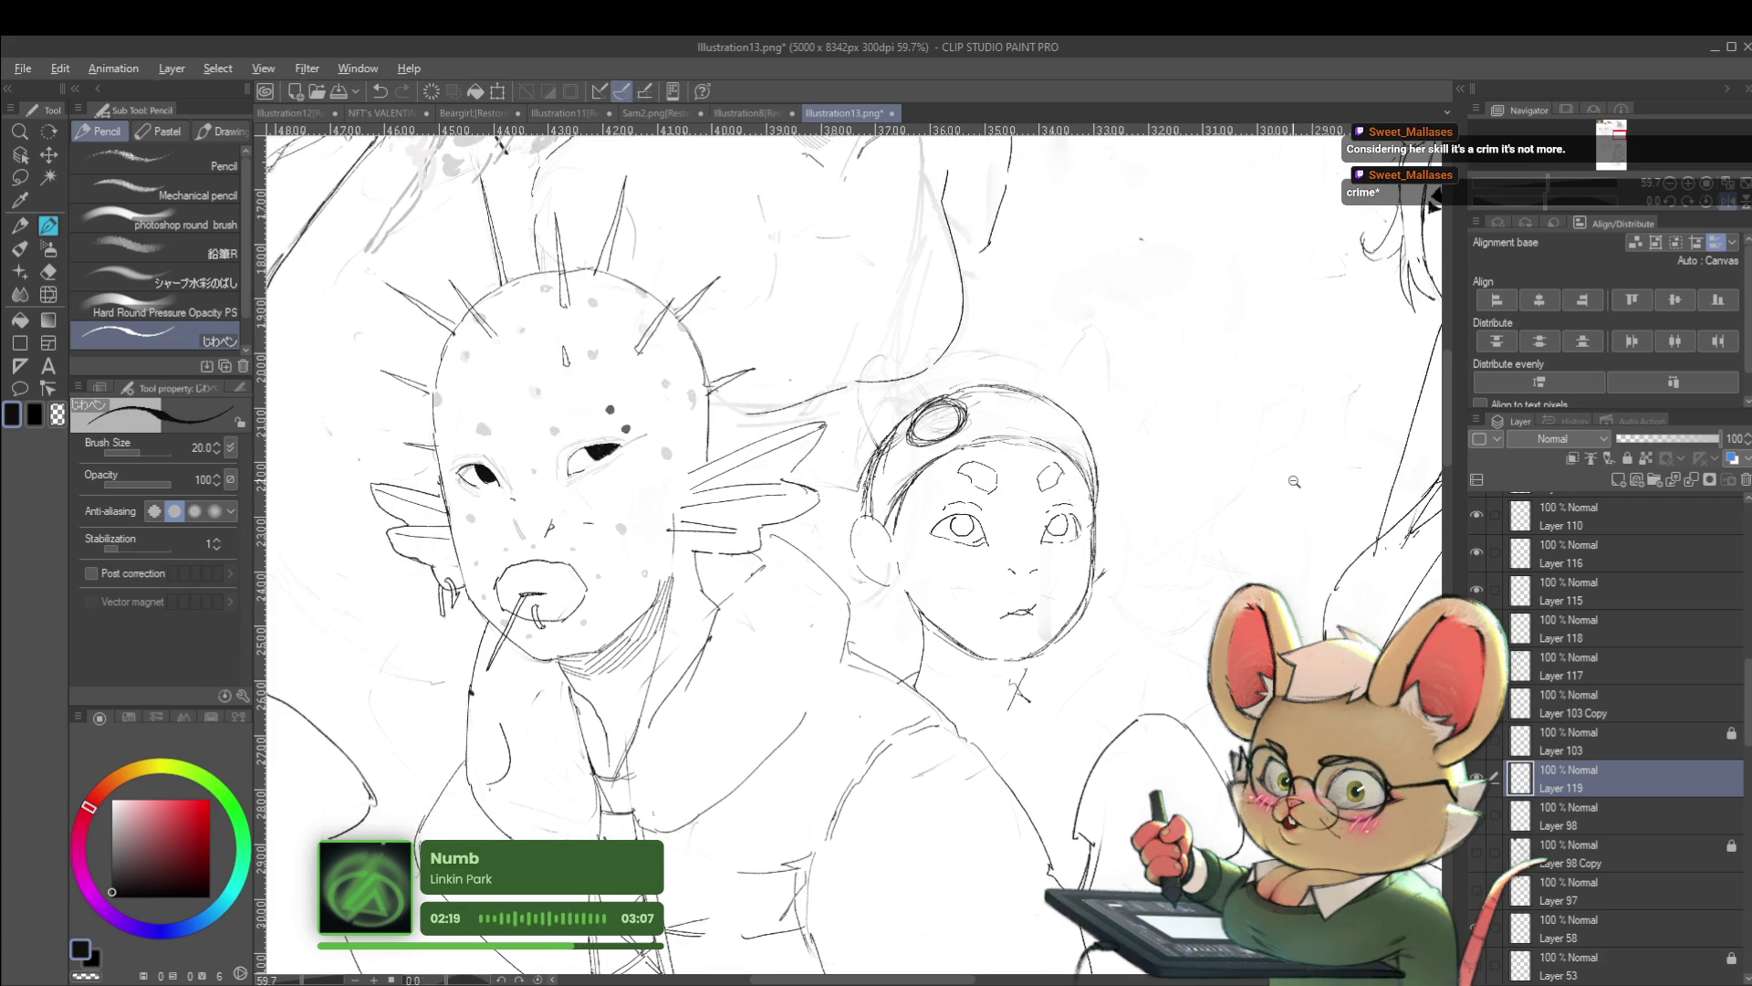
Undo the old bun circles, draw one round bun on Layer 98, then reselect Layer 119
key("ctrl+z")
left_click_drag(1131, 418, 1151, 410)
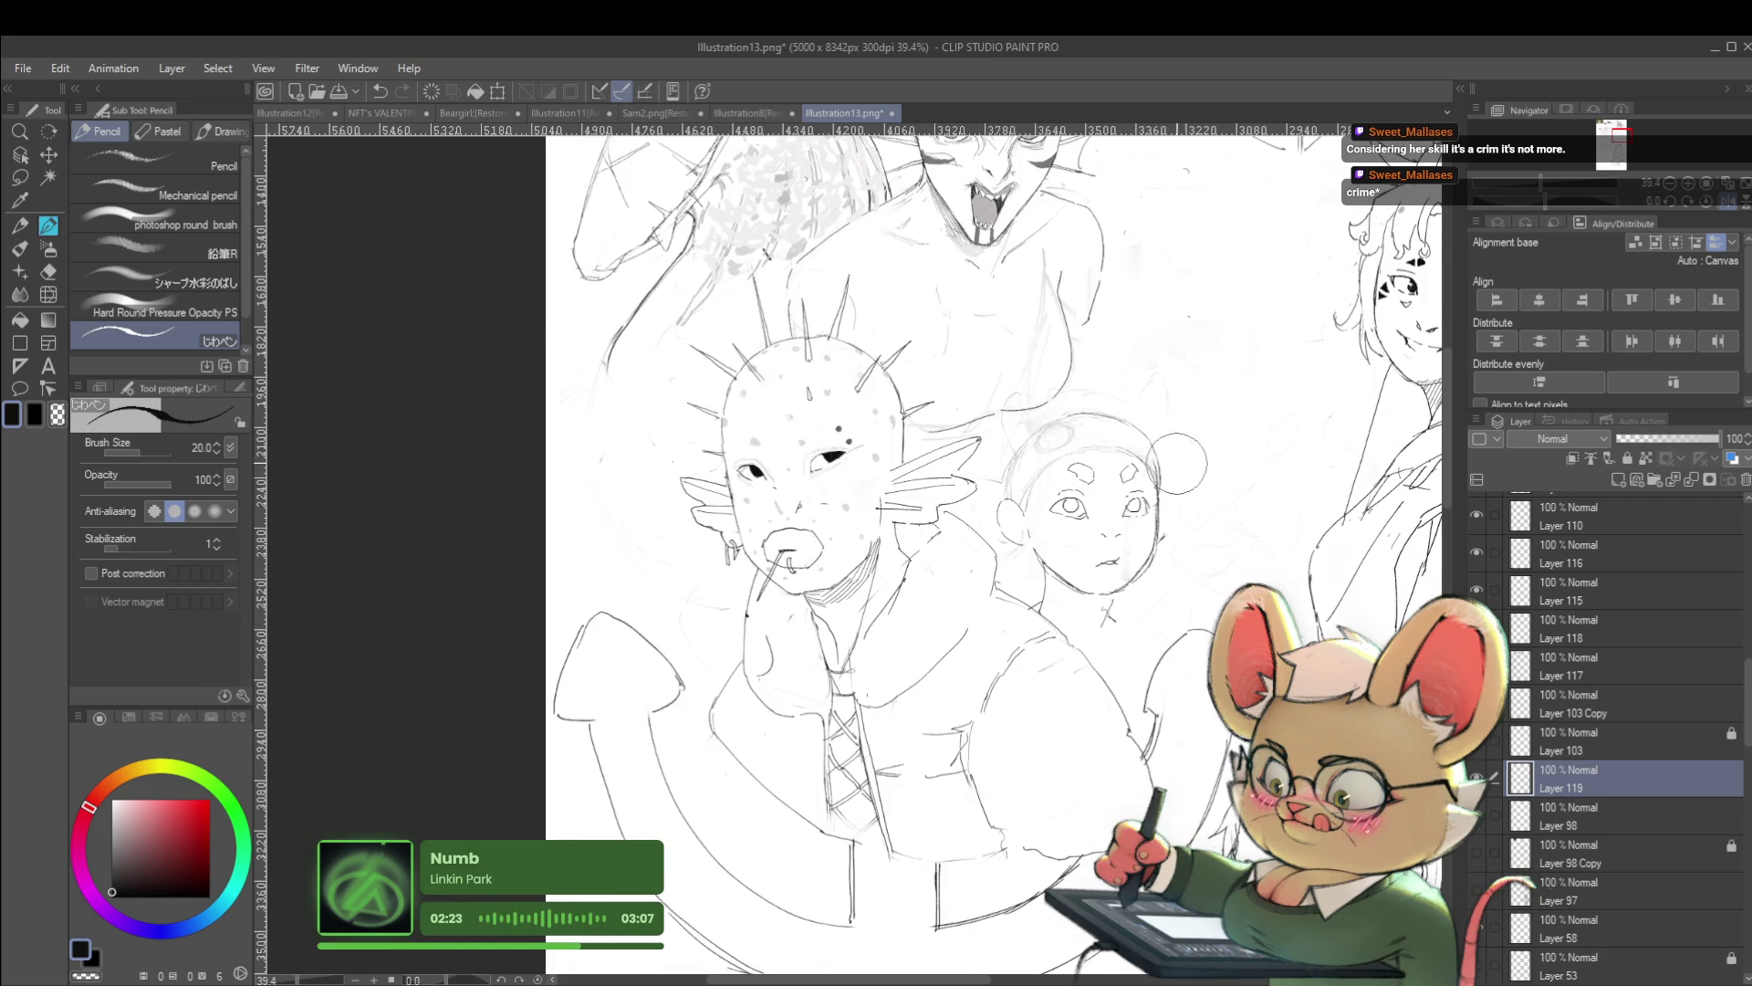
left_click(1561, 815)
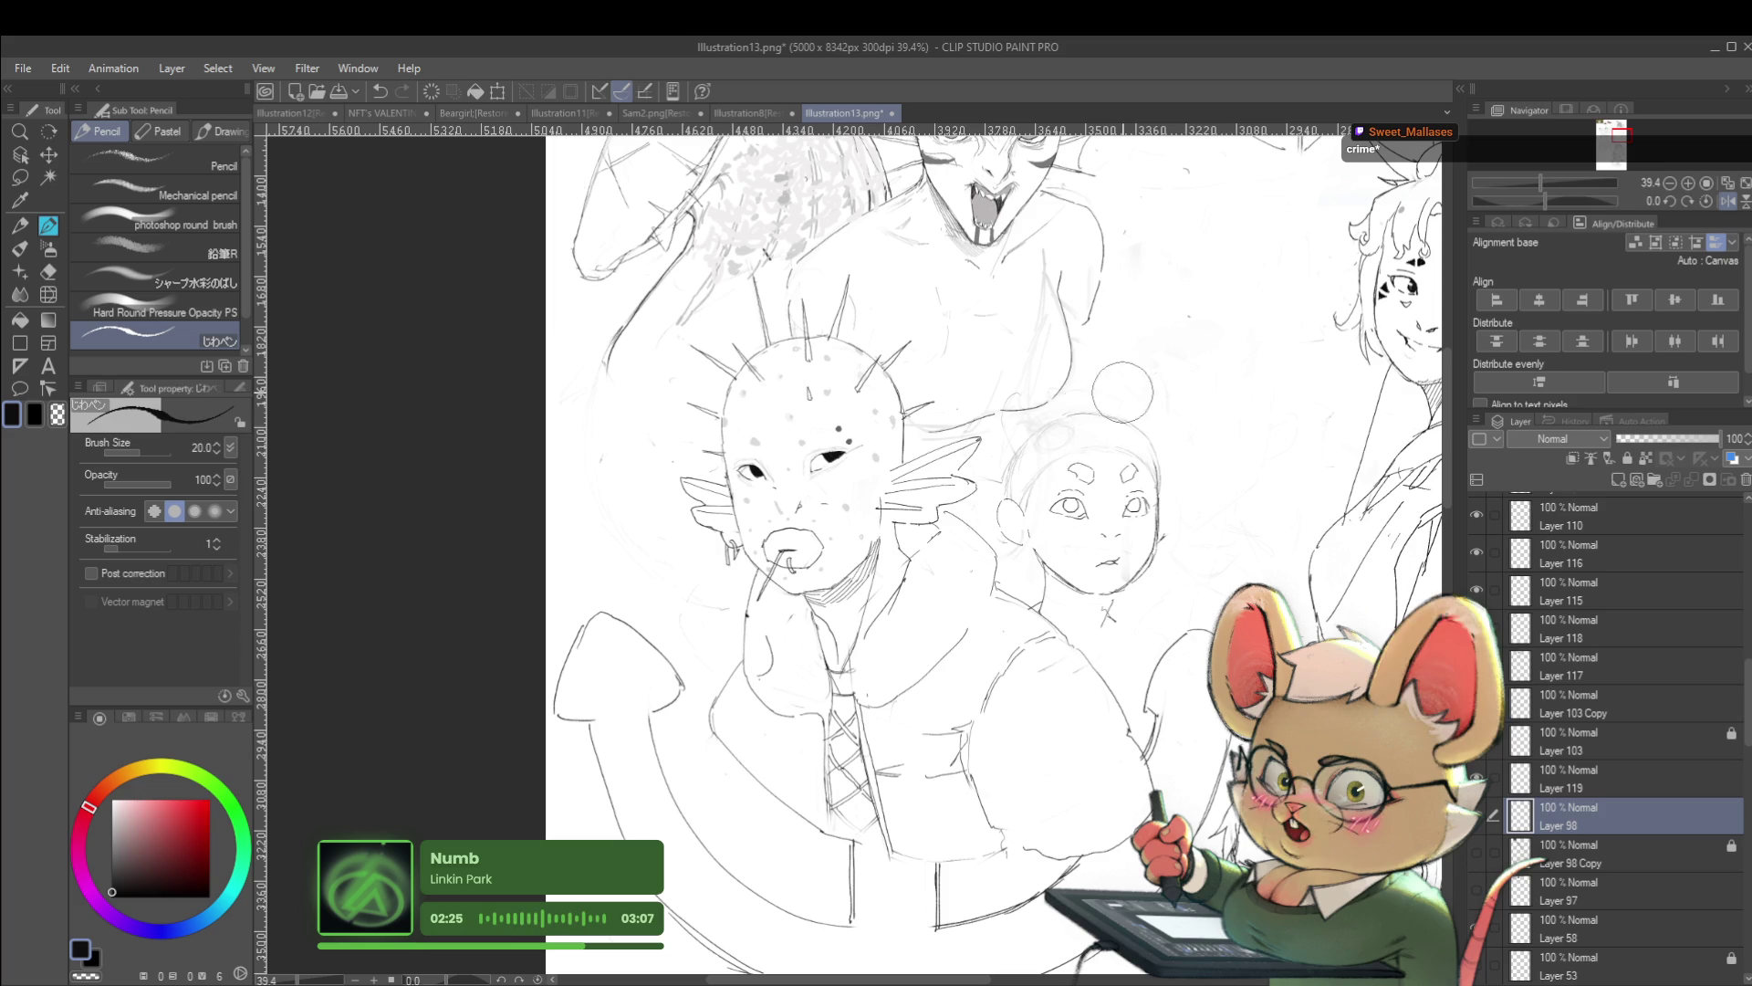
left_click_drag(1148, 280, 1152, 282)
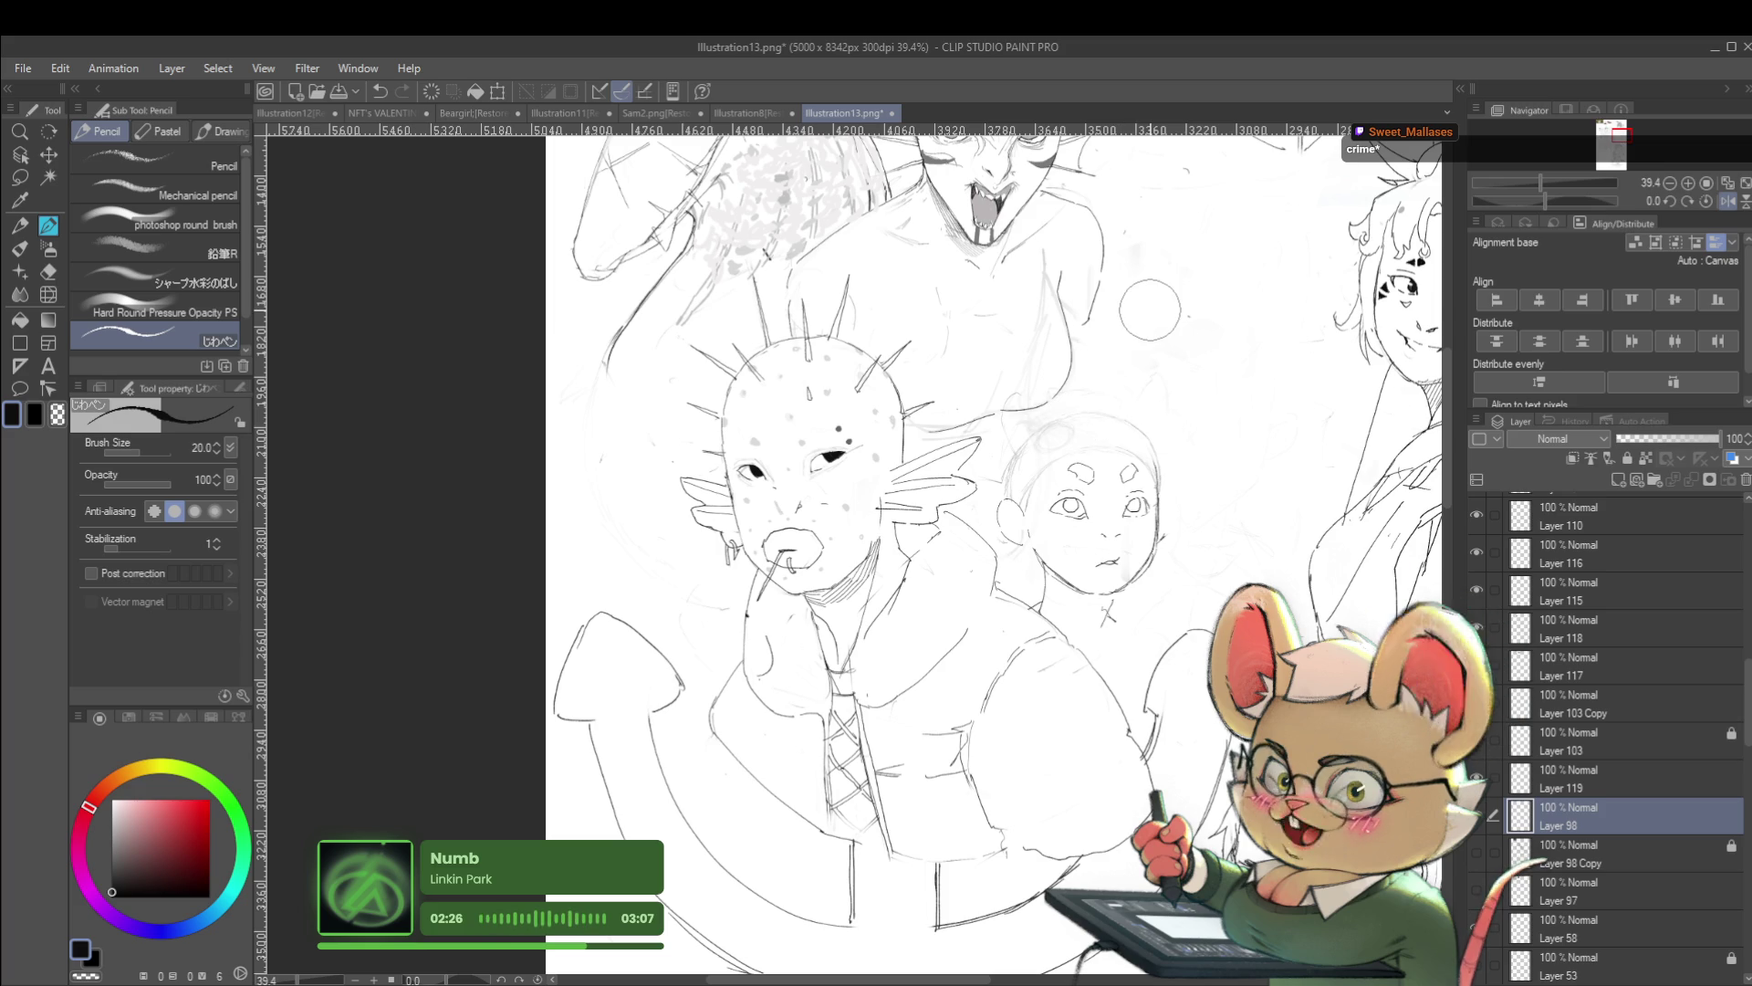
left_click(1614, 785)
scroll(1050, 438, "up", 2)
scroll(997, 503, "up", 1)
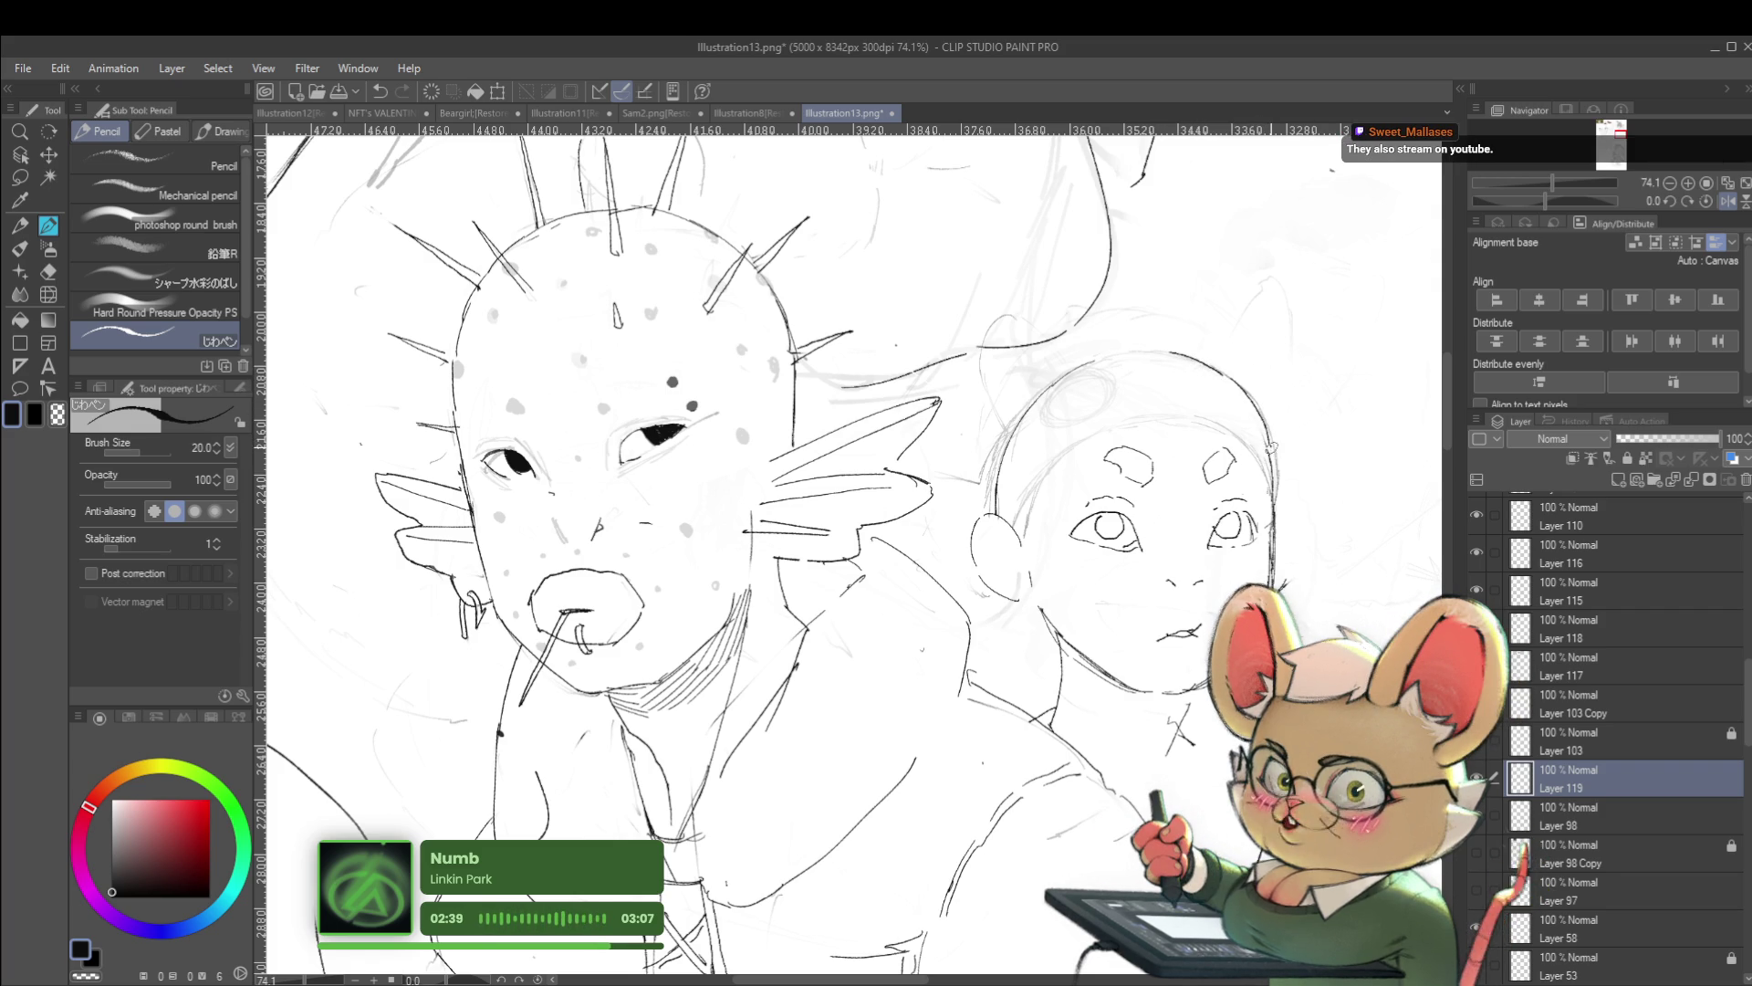
Zoom out, turn off the horizontal flip, and pan across to the other characters
left_click(1668, 183)
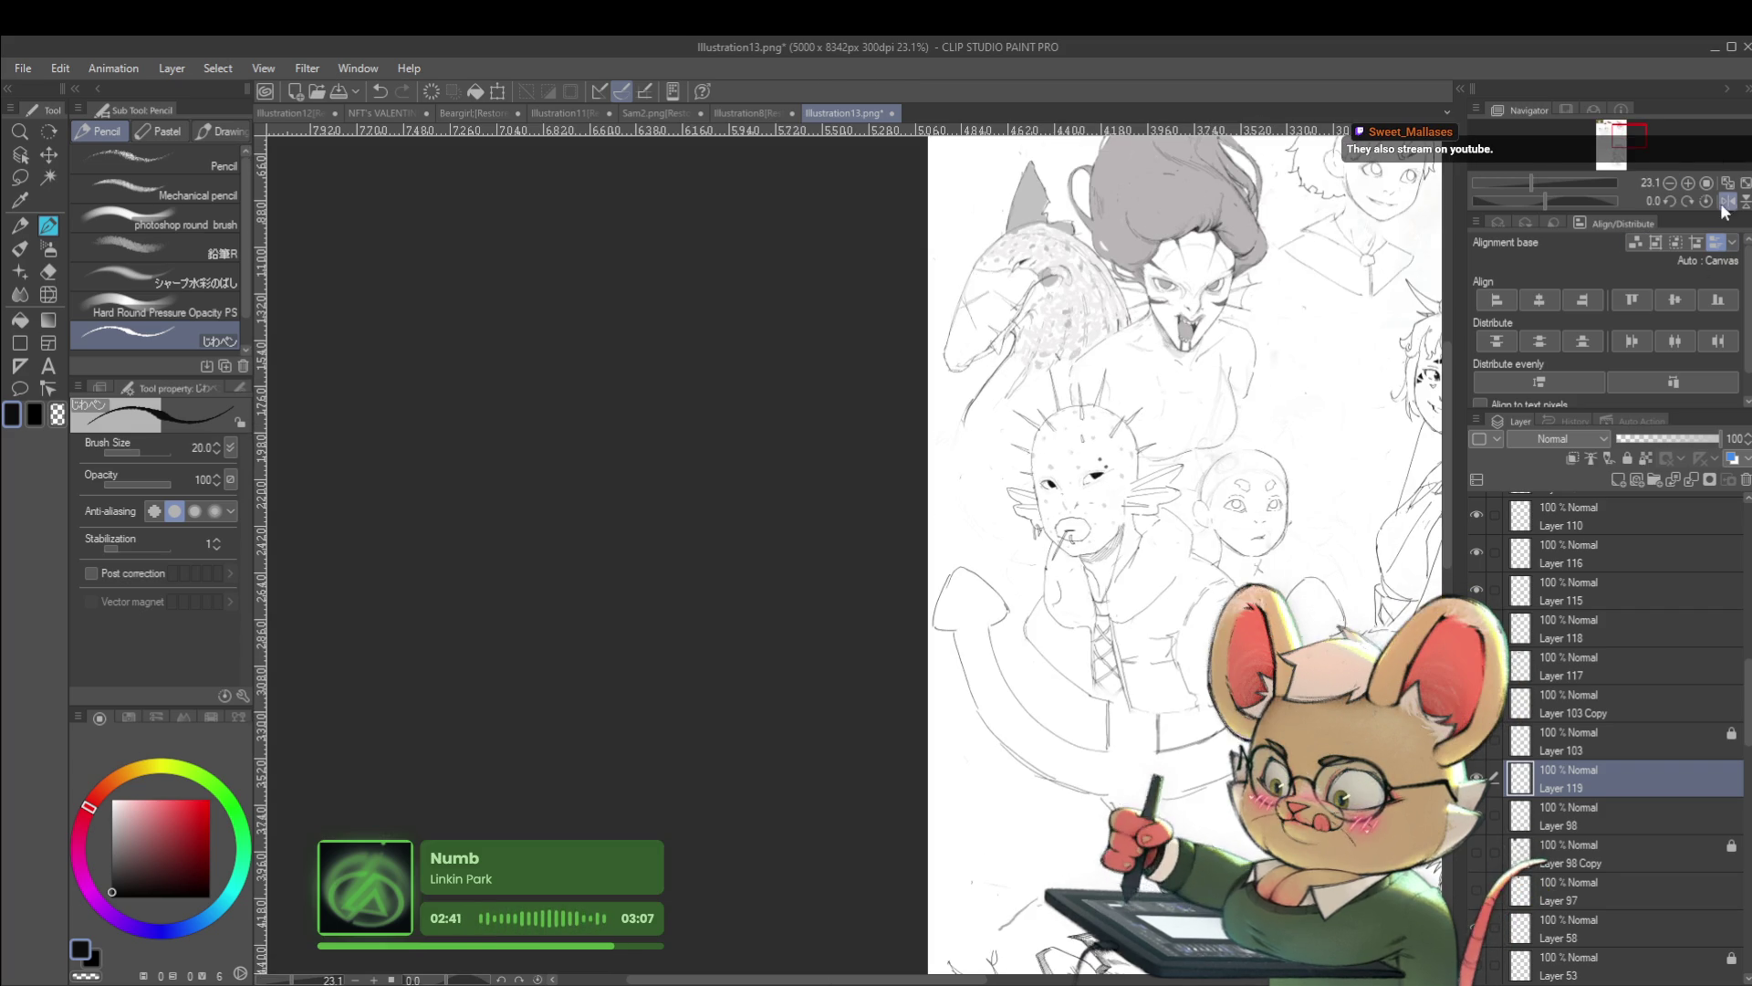
left_click(1728, 201)
scroll(461, 511, "up", 5)
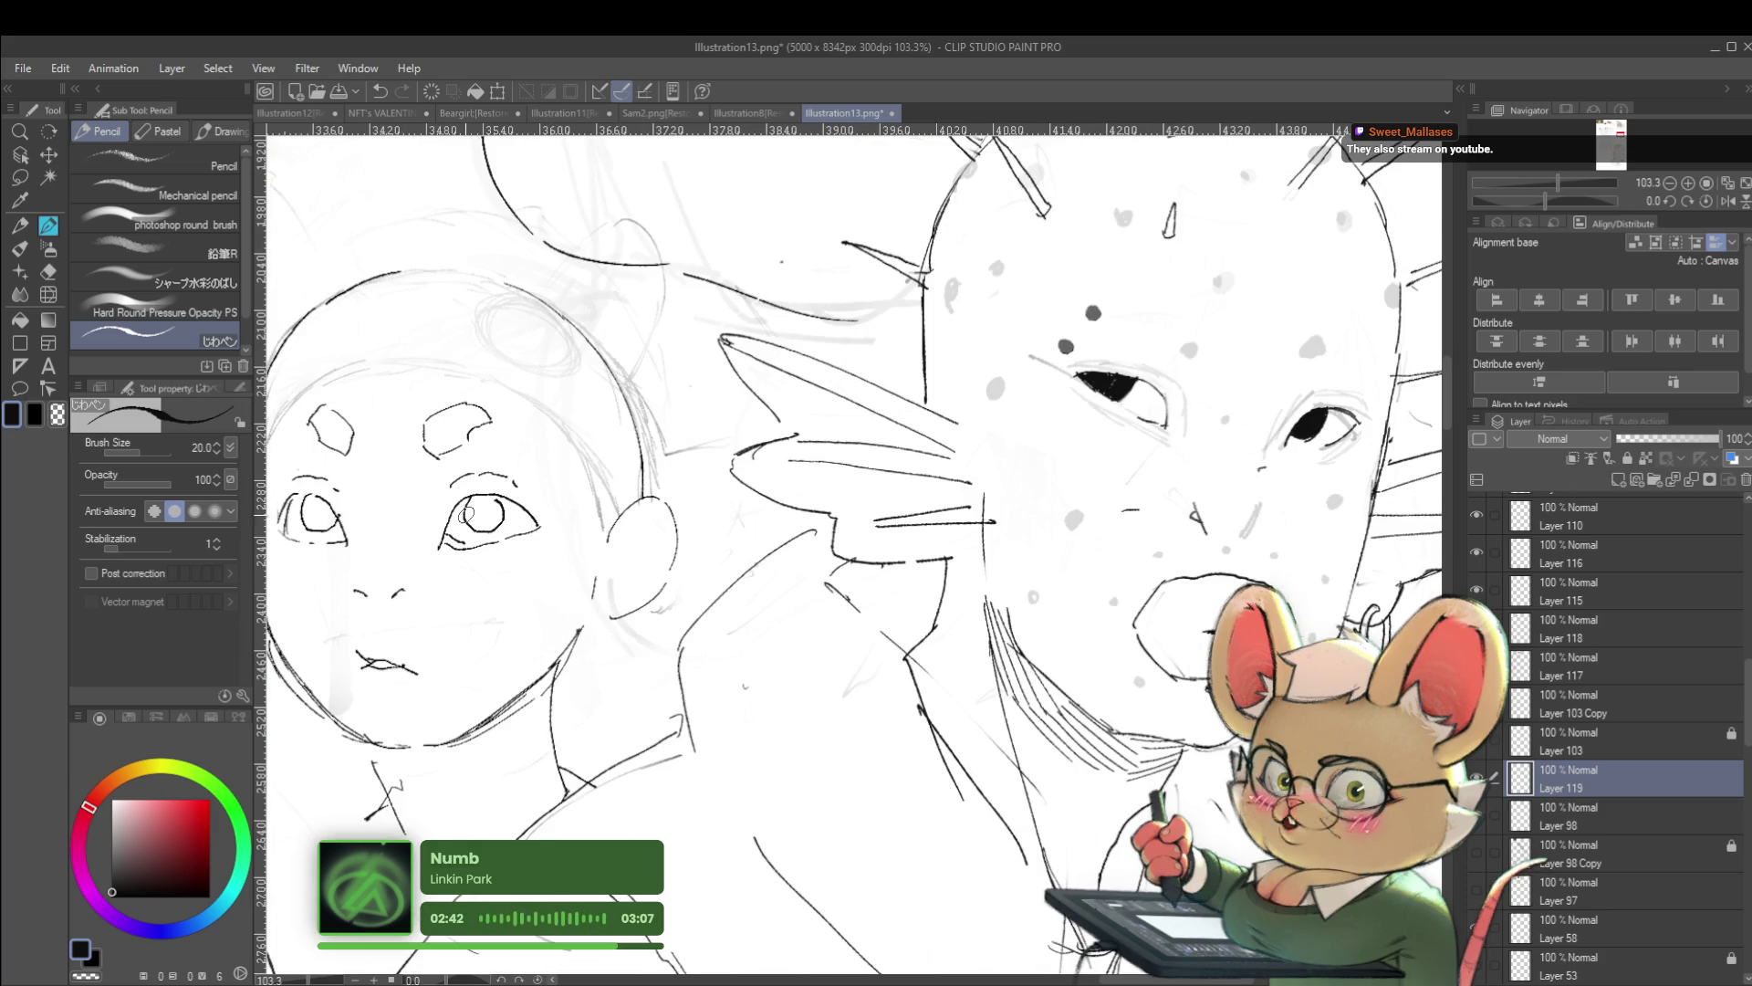
scroll(998, 508, "down", 5)
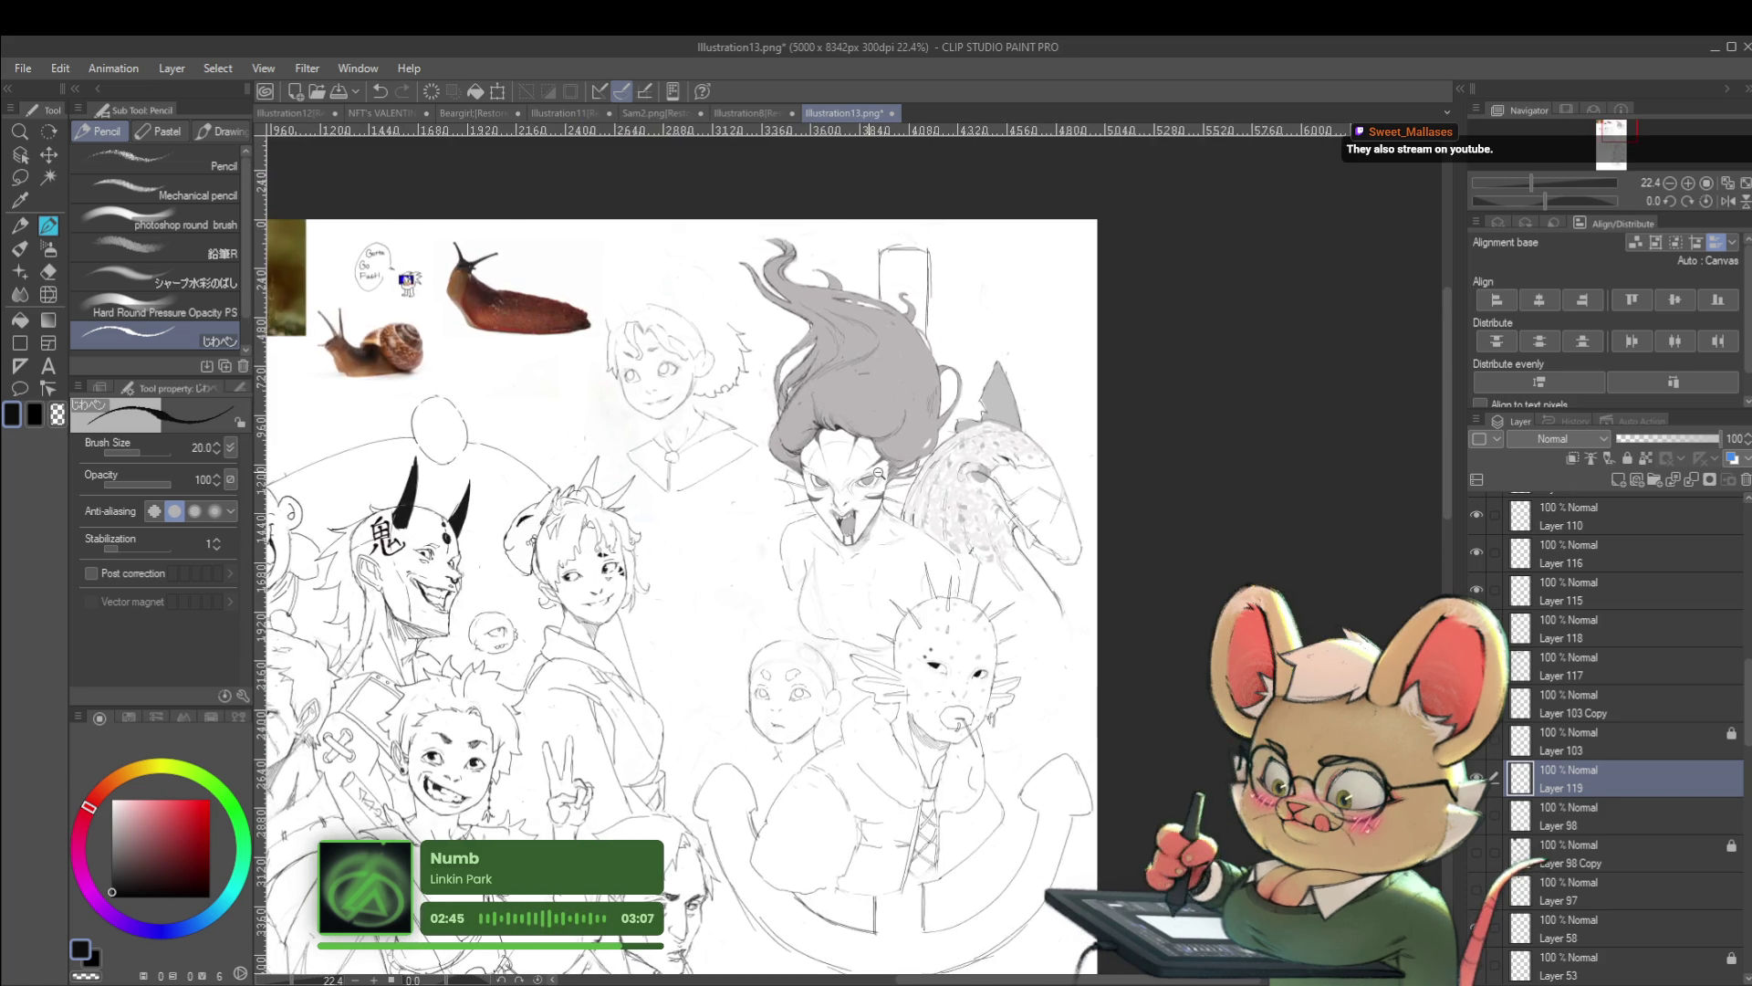
scroll(904, 491, "up", 5)
scroll(903, 490, "down", 3)
mouse_move(422, 765)
left_mouse_down()
mouse_move(934, 683)
mouse_move(979, 477)
mouse_move(775, 849)
left_mouse_up()
scroll(913, 591, "up", 5)
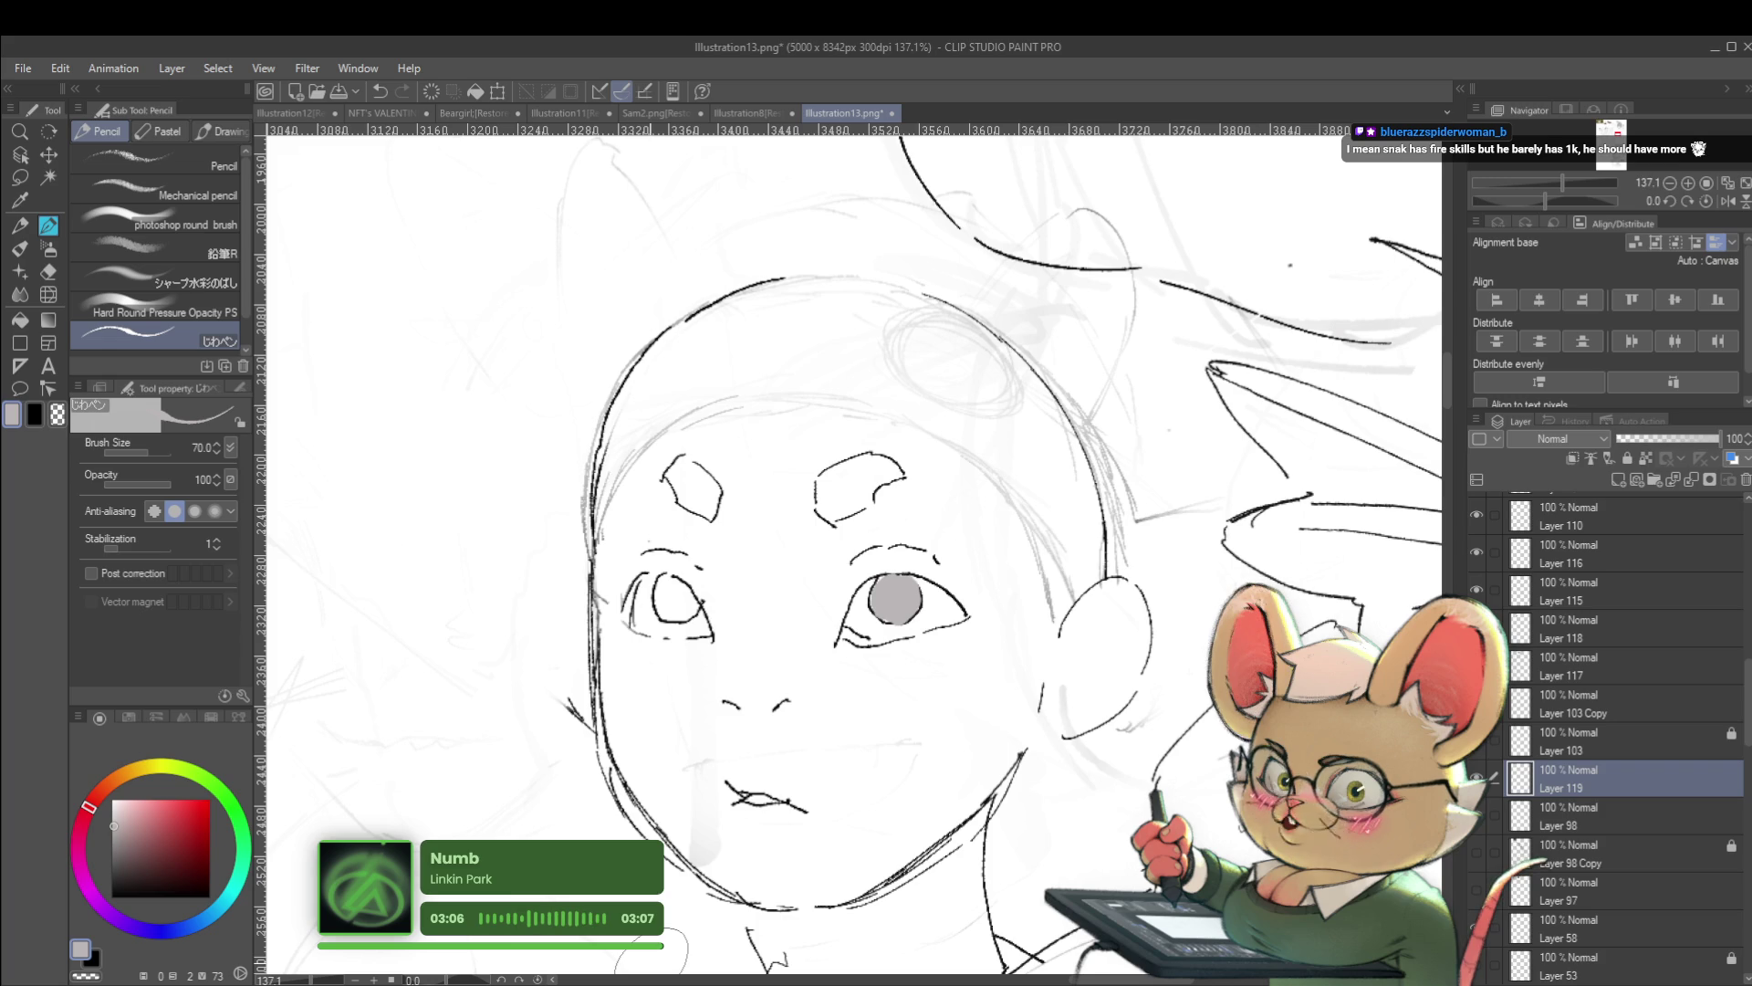
Shrink the brush and fill the child's left iris with grey
key("bracketleft")
key("bracketleft")
left_click_drag(661, 596, 671, 619)
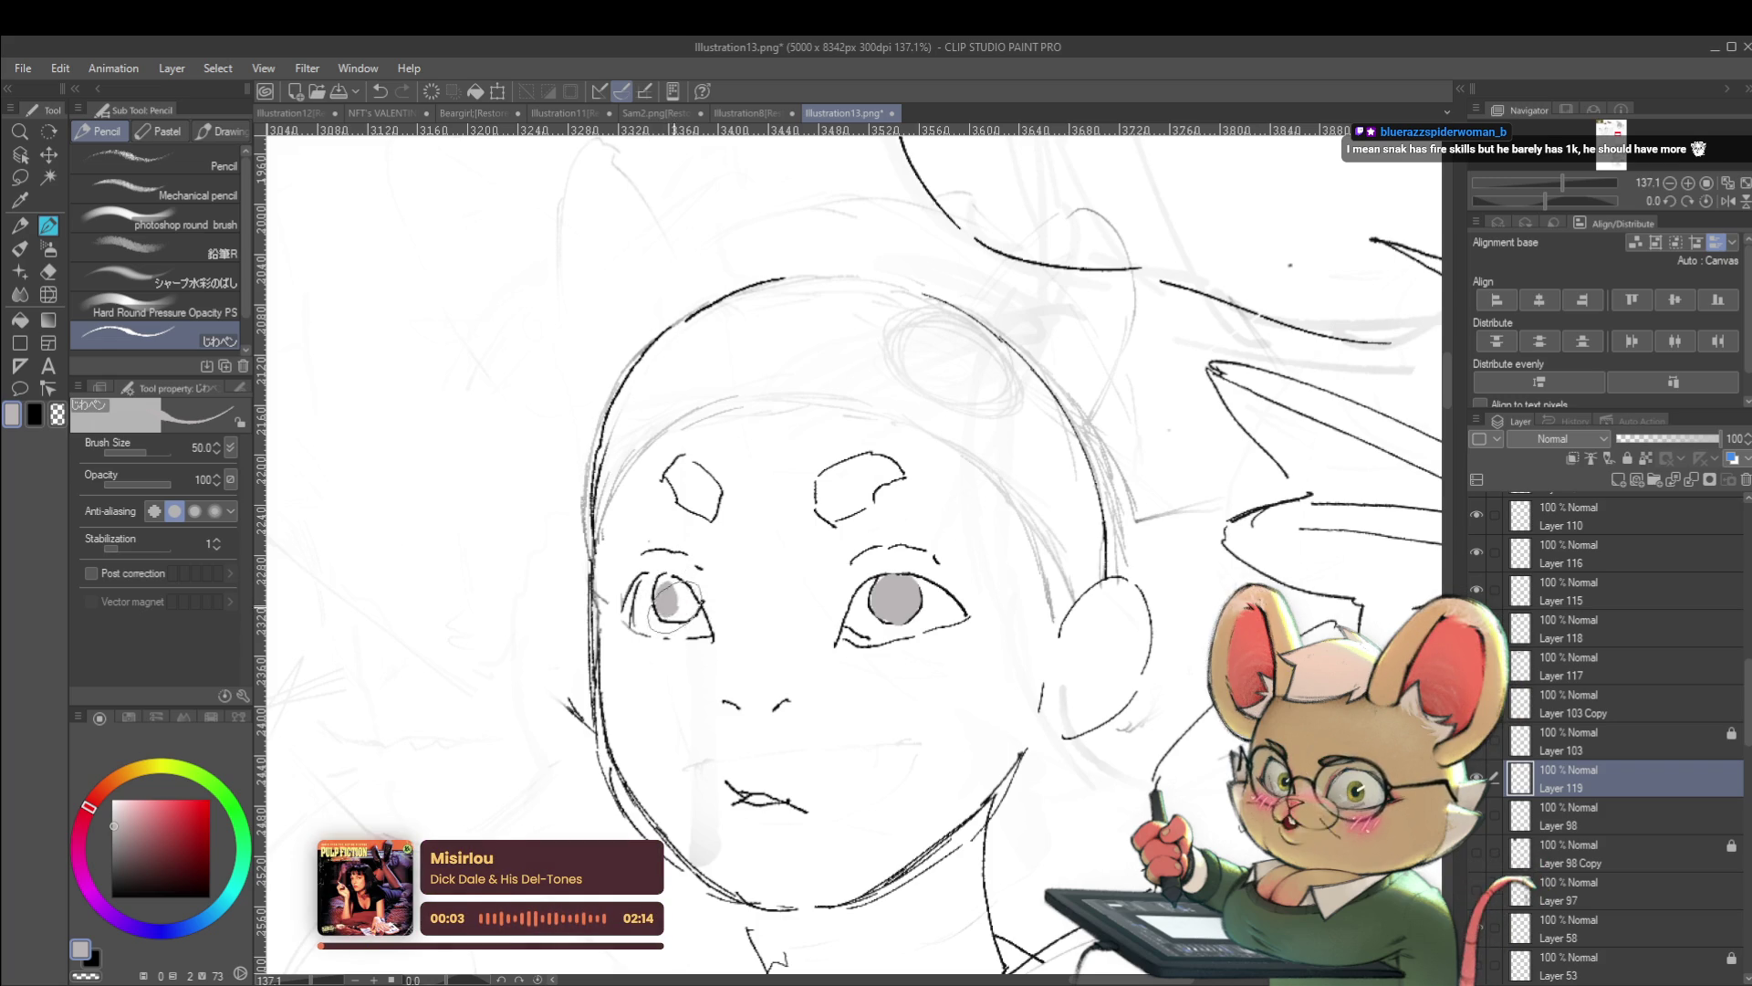
left_click_drag(694, 595, 676, 623)
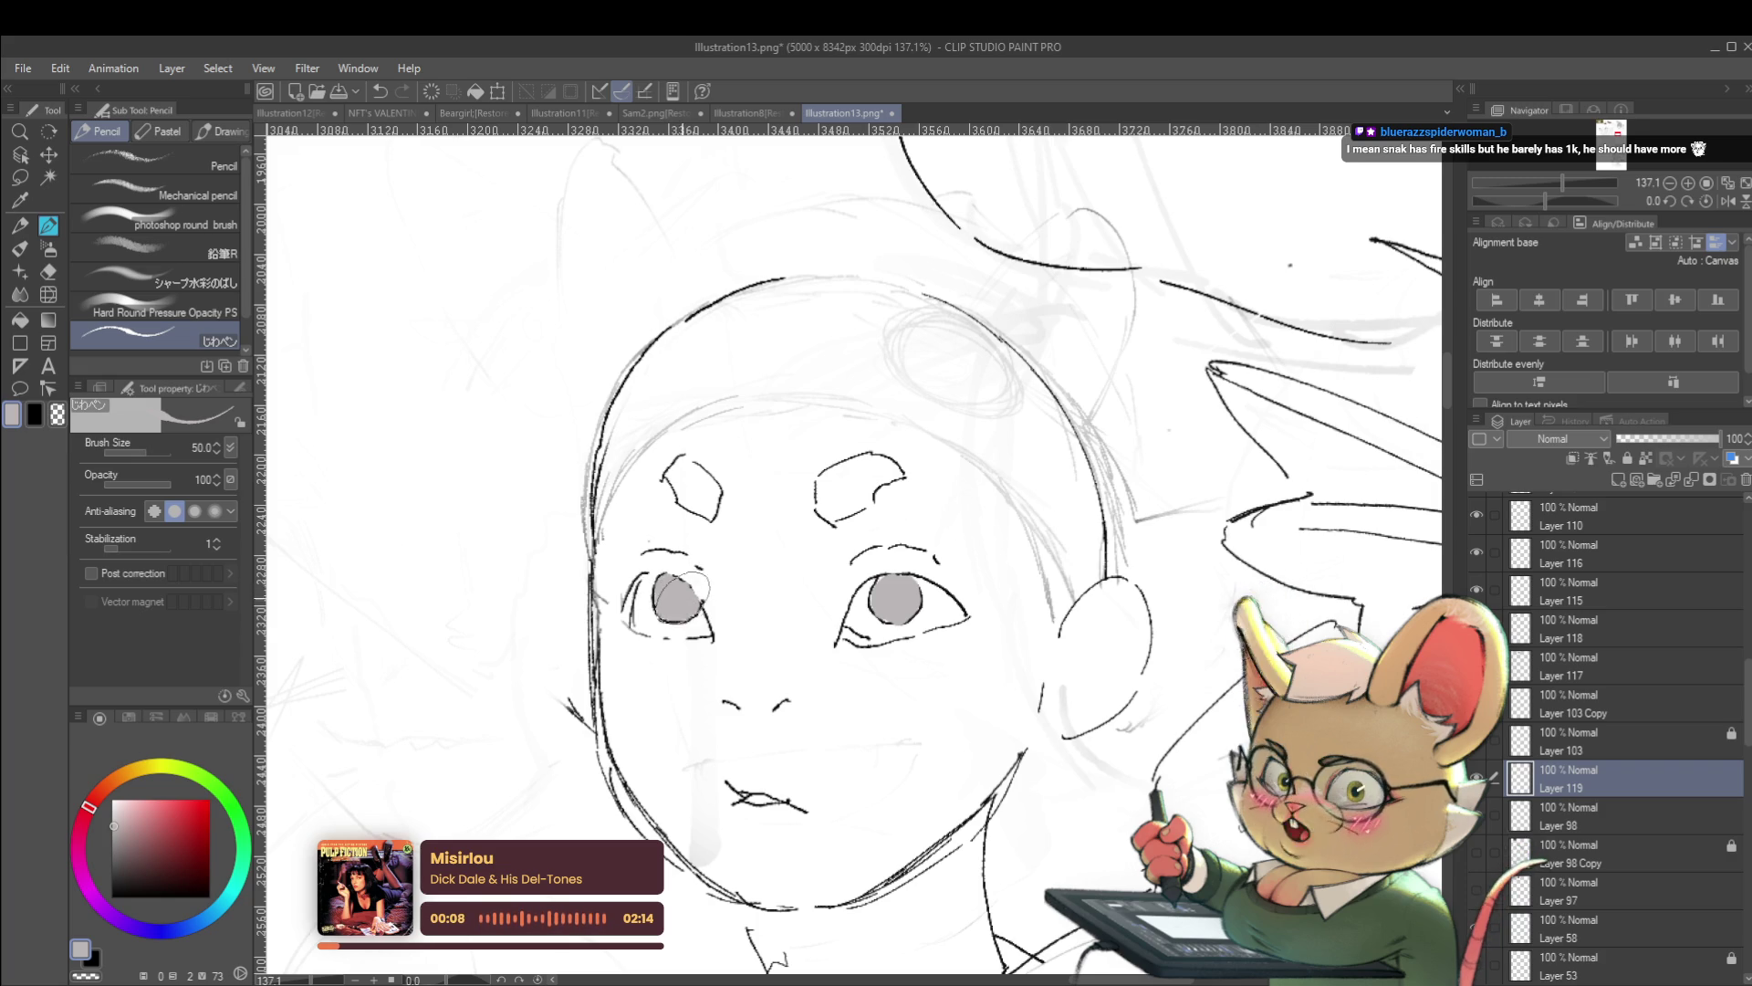
Zoom out to about 19.6% and mirror the whole sheet horizontally
scroll(1275, 395, "down", 10)
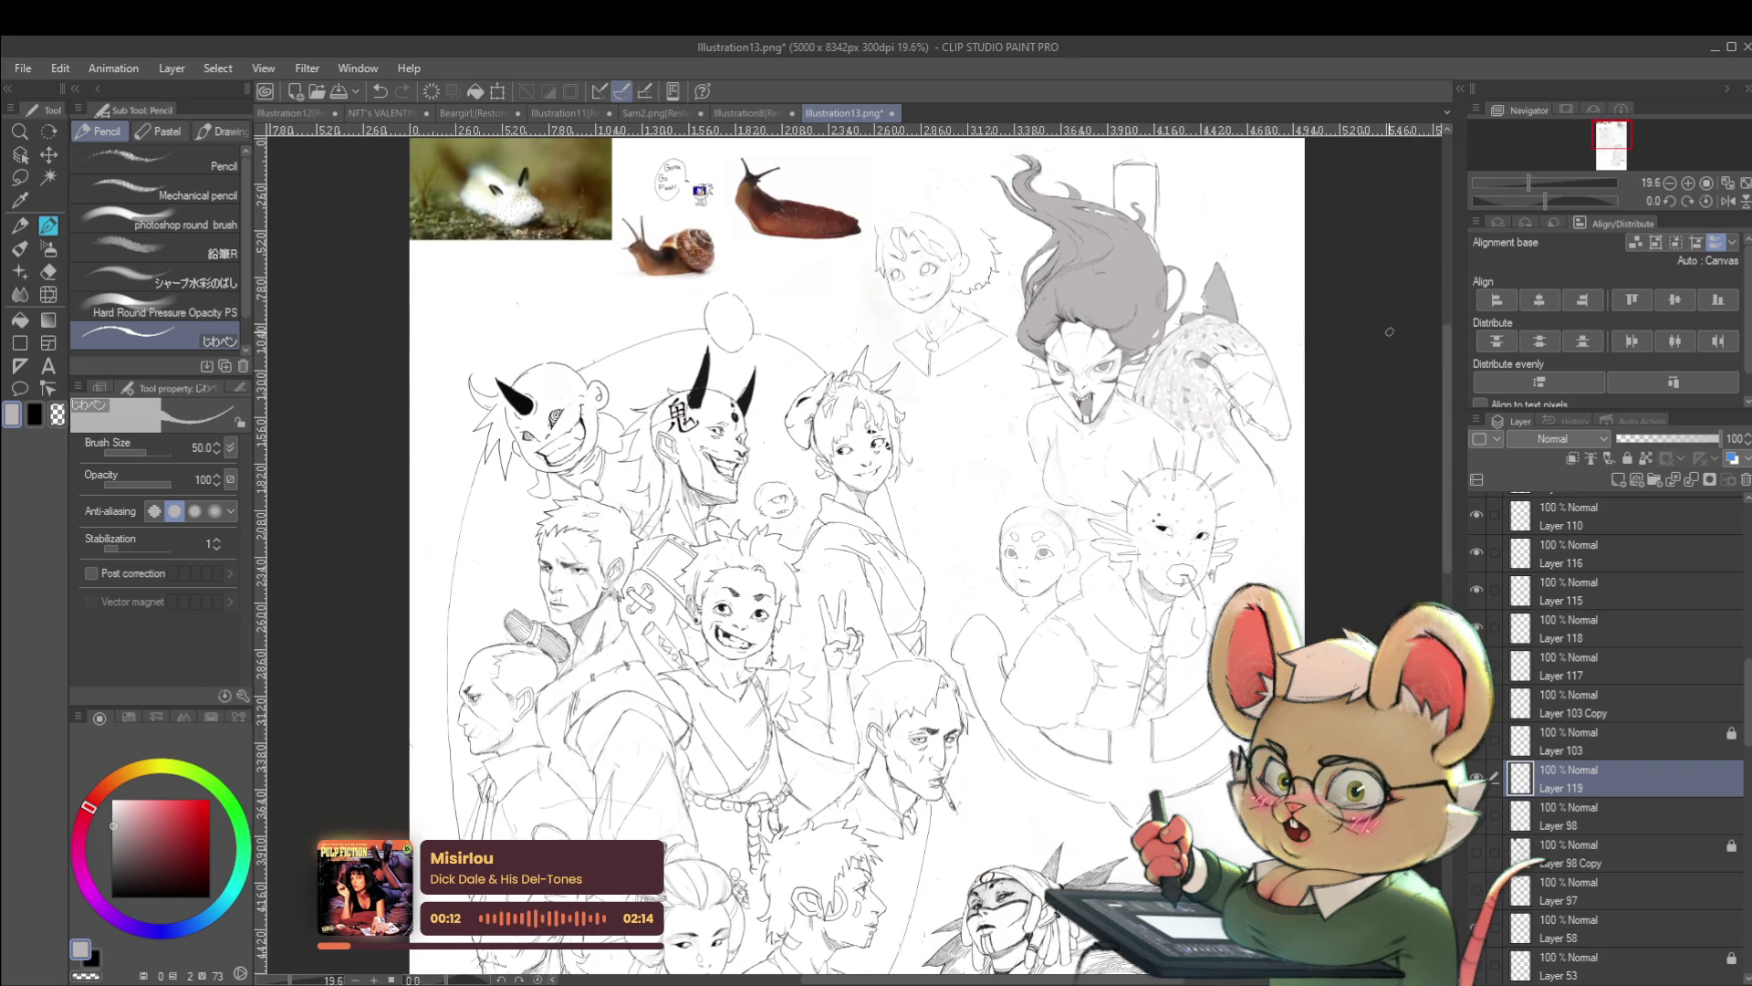
left_click(1728, 200)
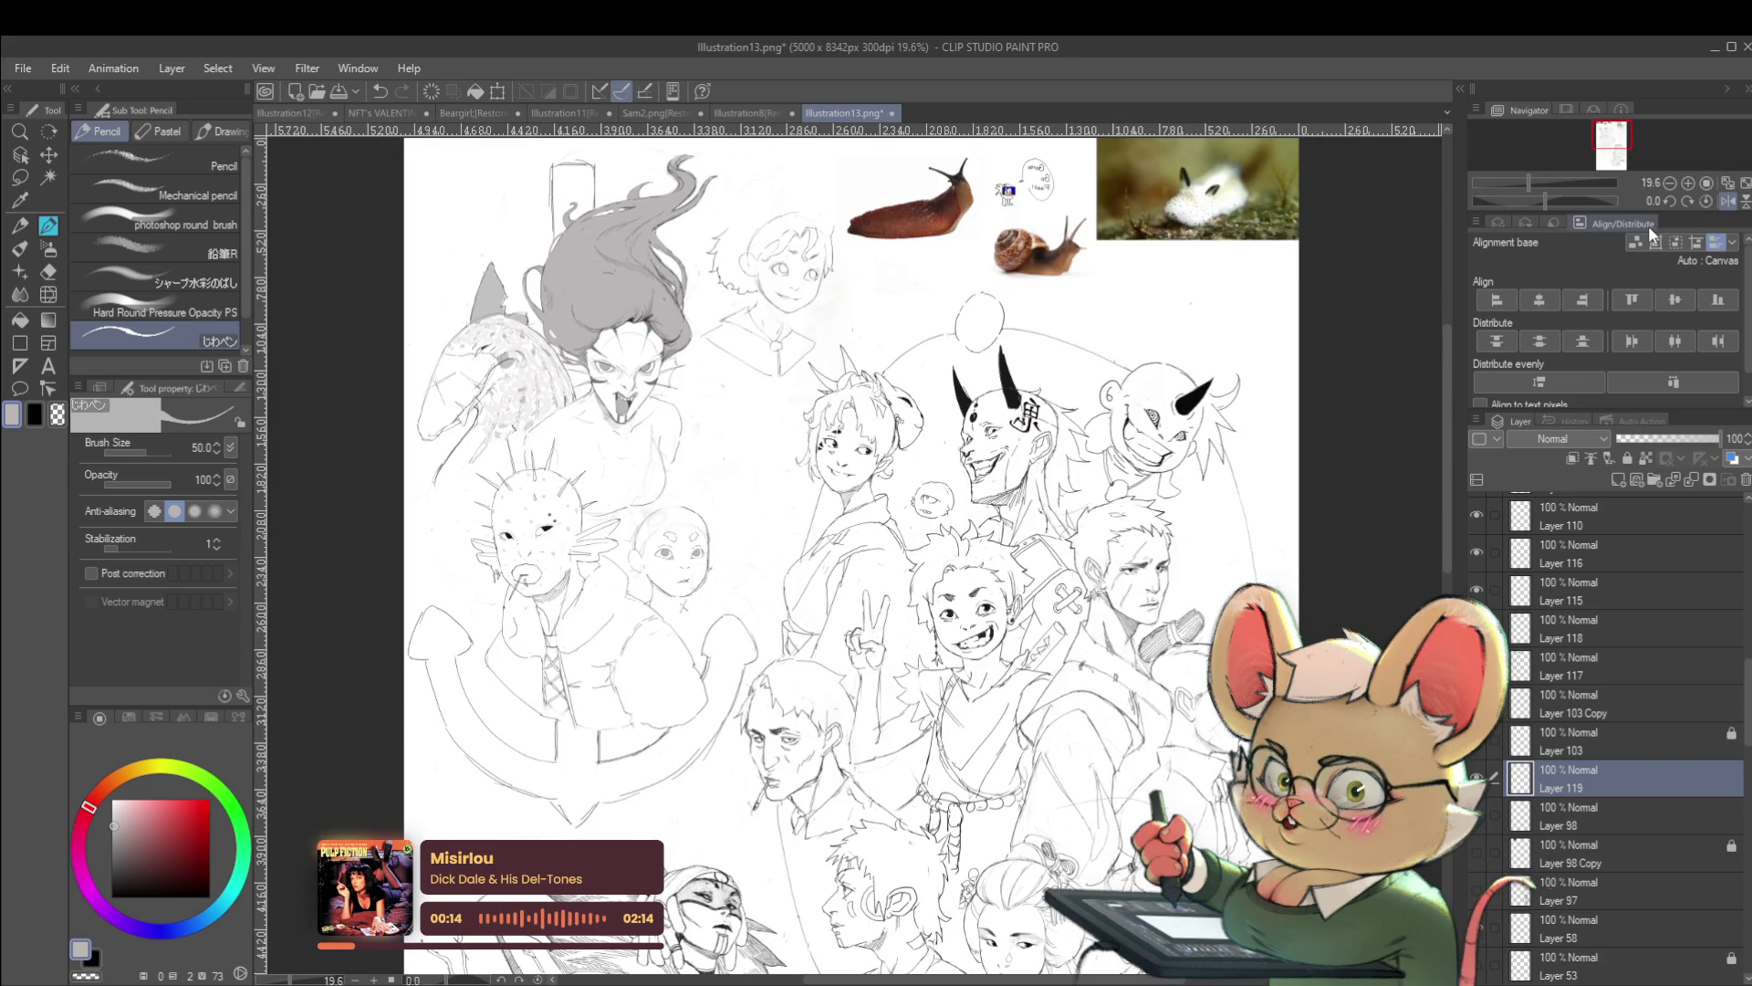